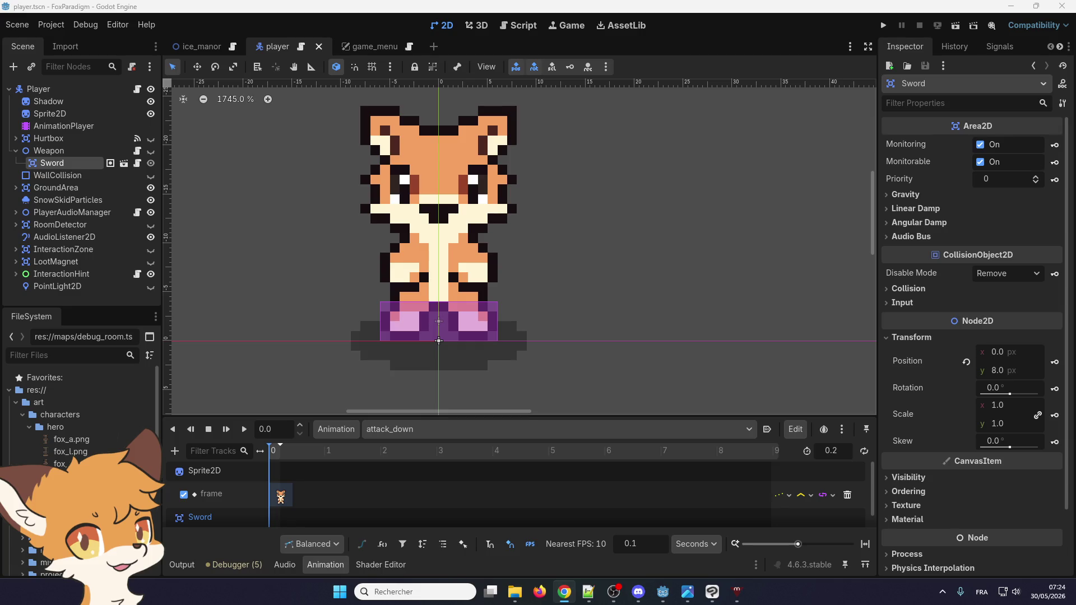
- Switch from Godot to Chrome and open DevTools on the Chat dock
key(alt+Tab)
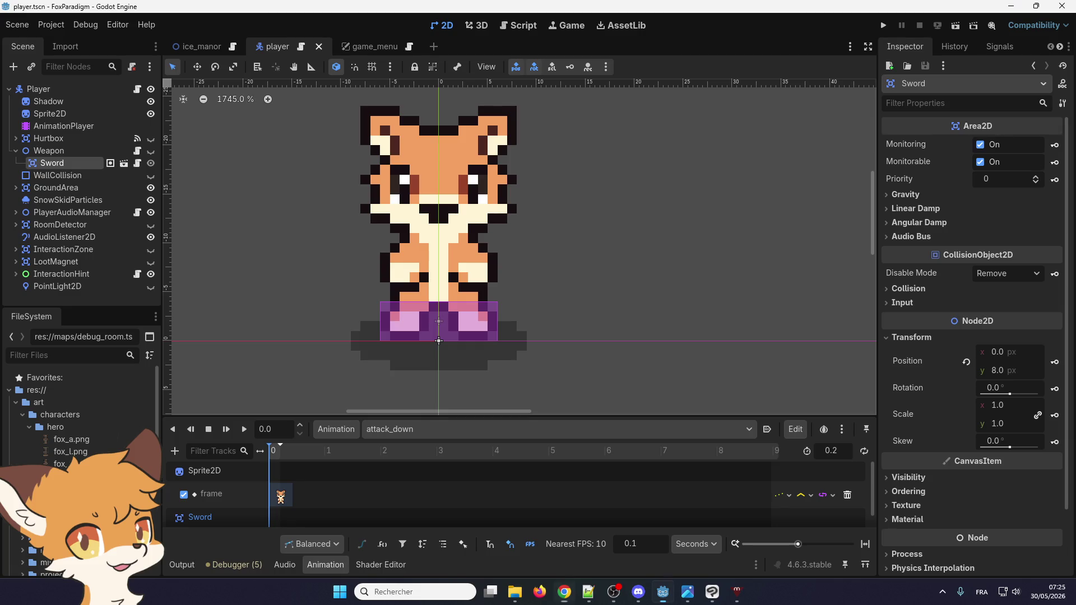
key(alt+Tab)
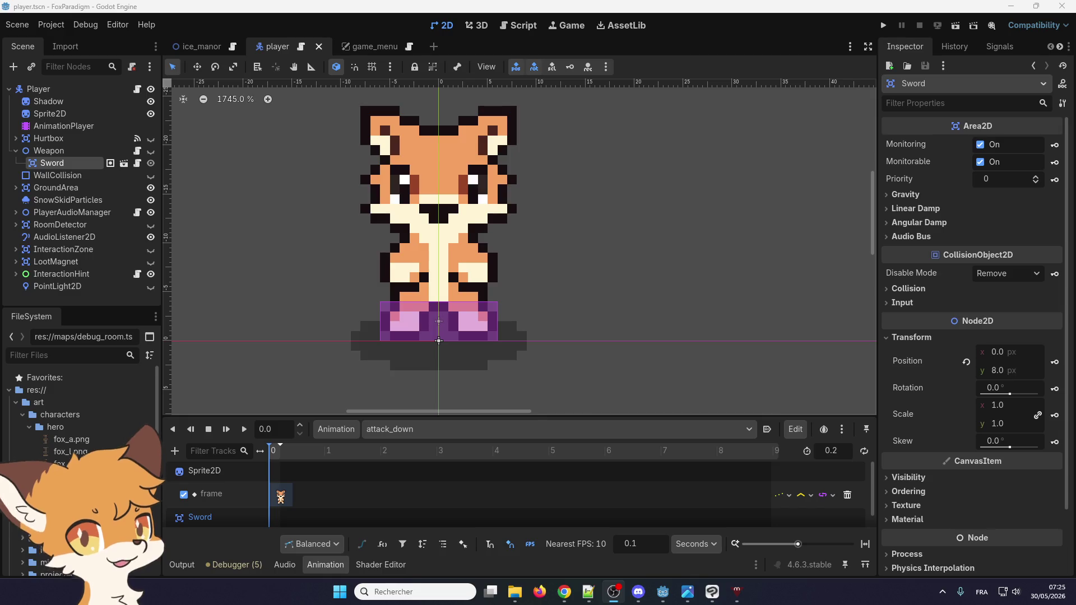
key(ctrl+shift+i)
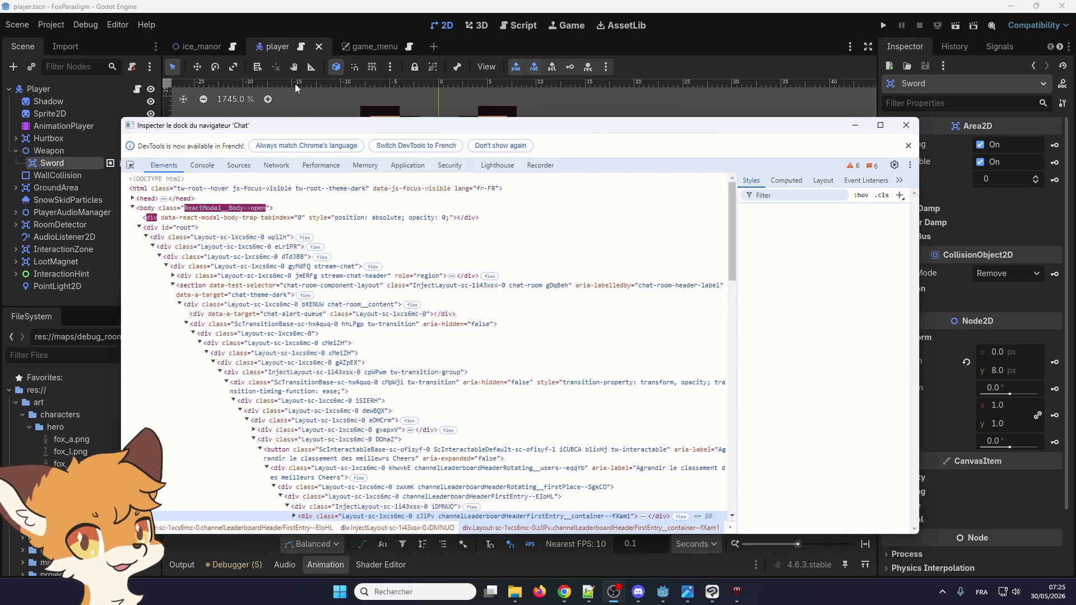
- Reopen DevTools, inspect the chat page's cMeiZH element, then close the DevTools window
key(ctrl+shift+i)
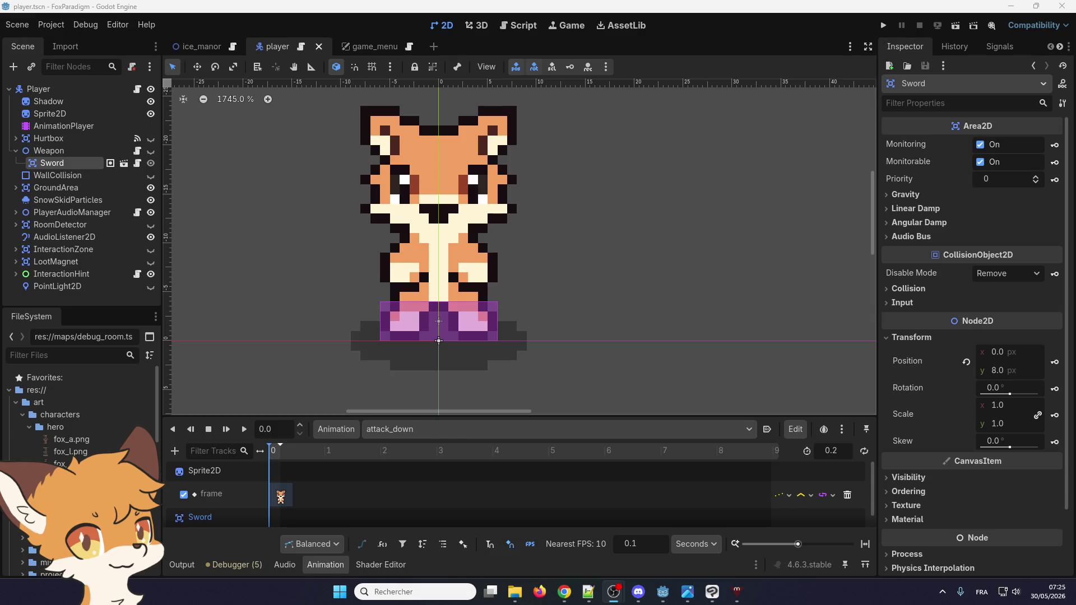
key(ctrl+shift+i)
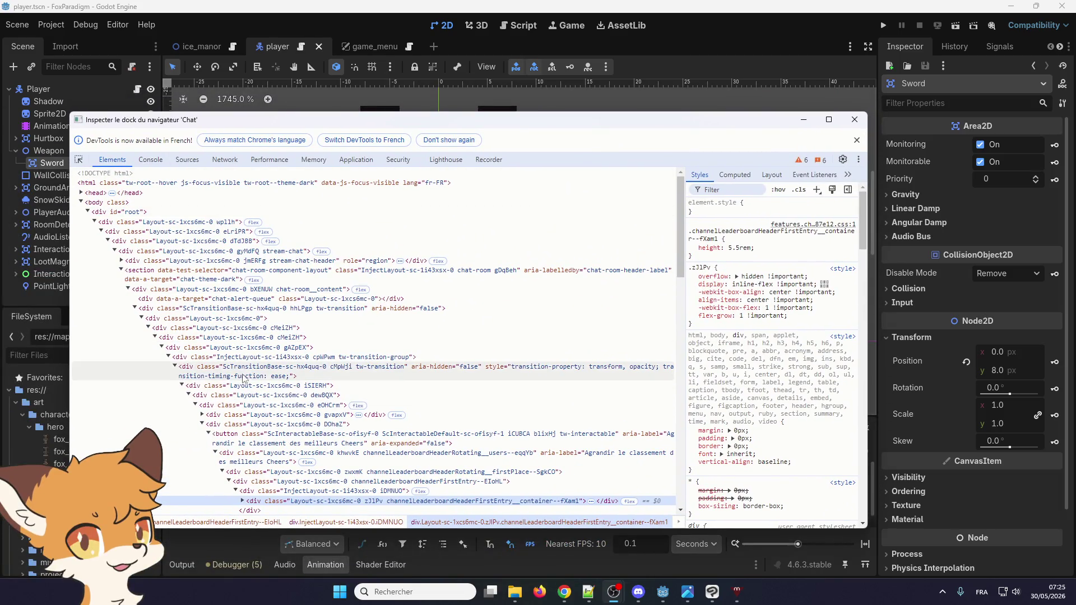
click(245, 328)
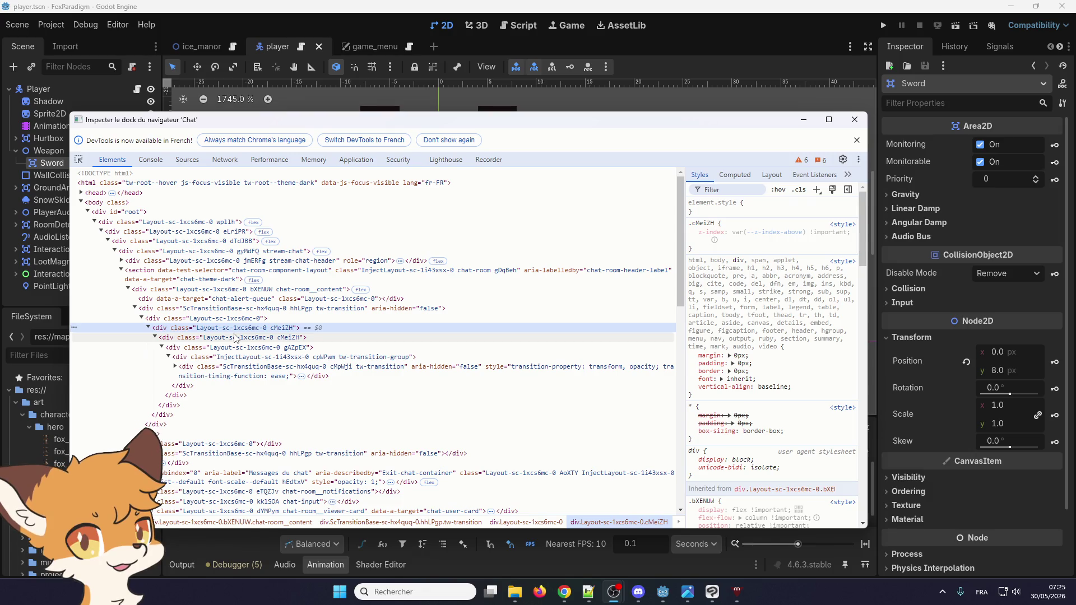
click(853, 118)
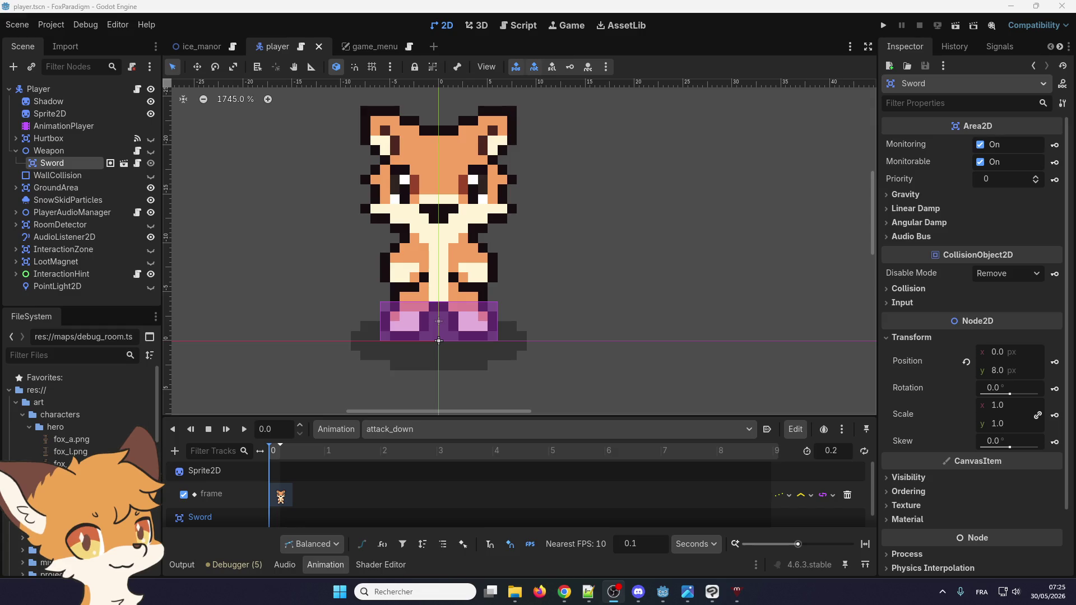
key(alt+Tab)
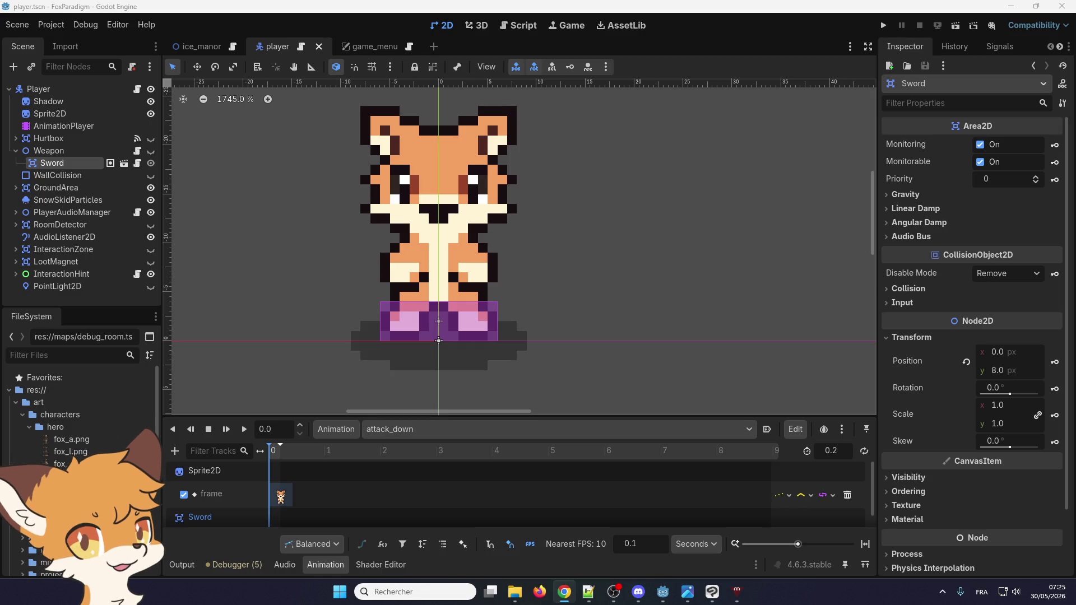
key(alt+Tab)
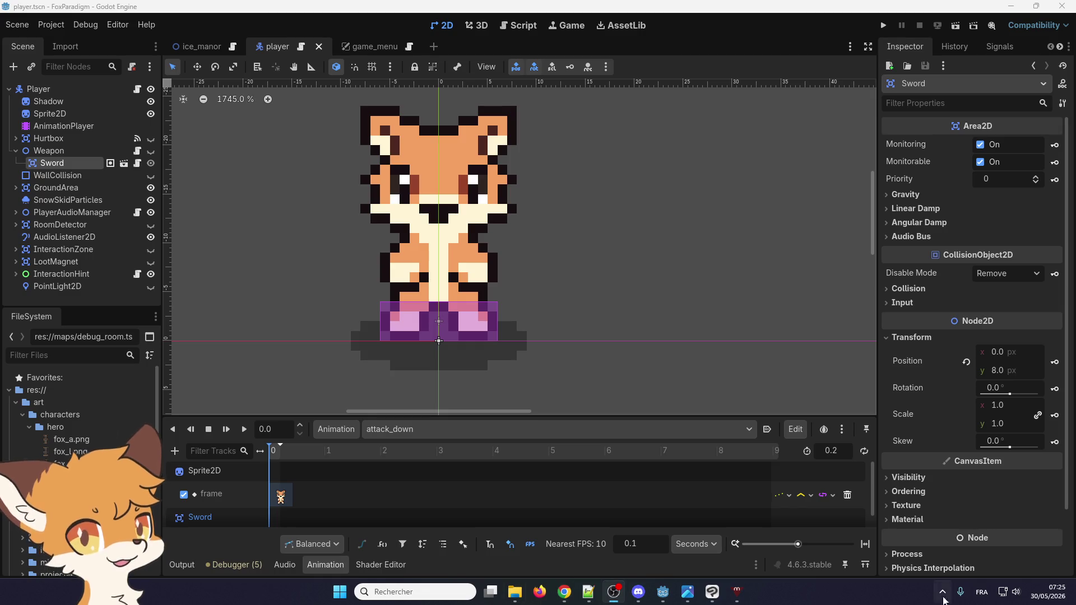
scroll(489, 251, down, 1)
scroll(490, 250, down, 3)
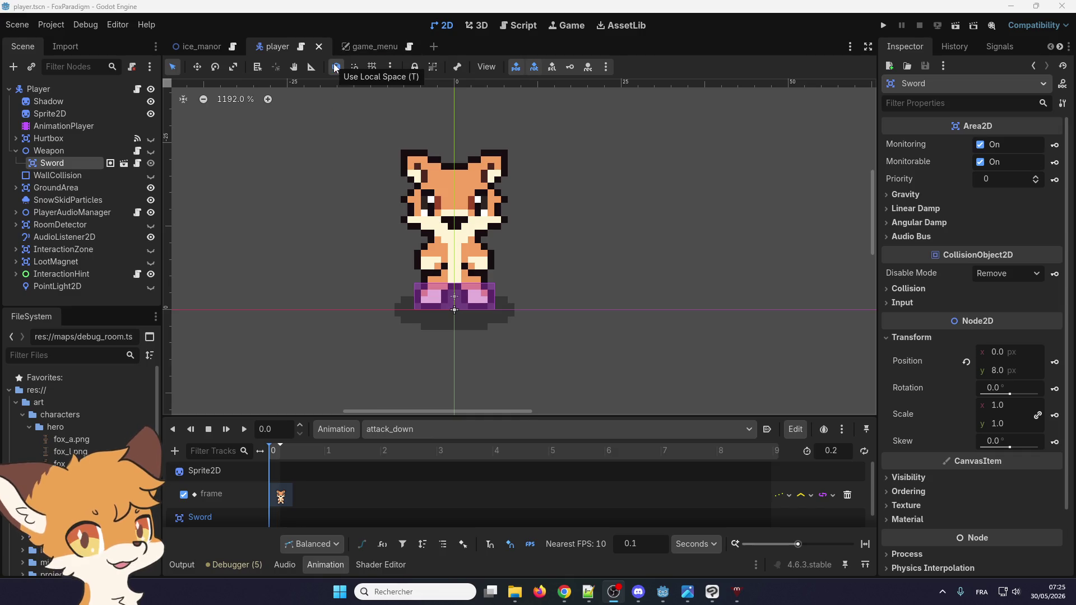
mouse_move(341, 43)
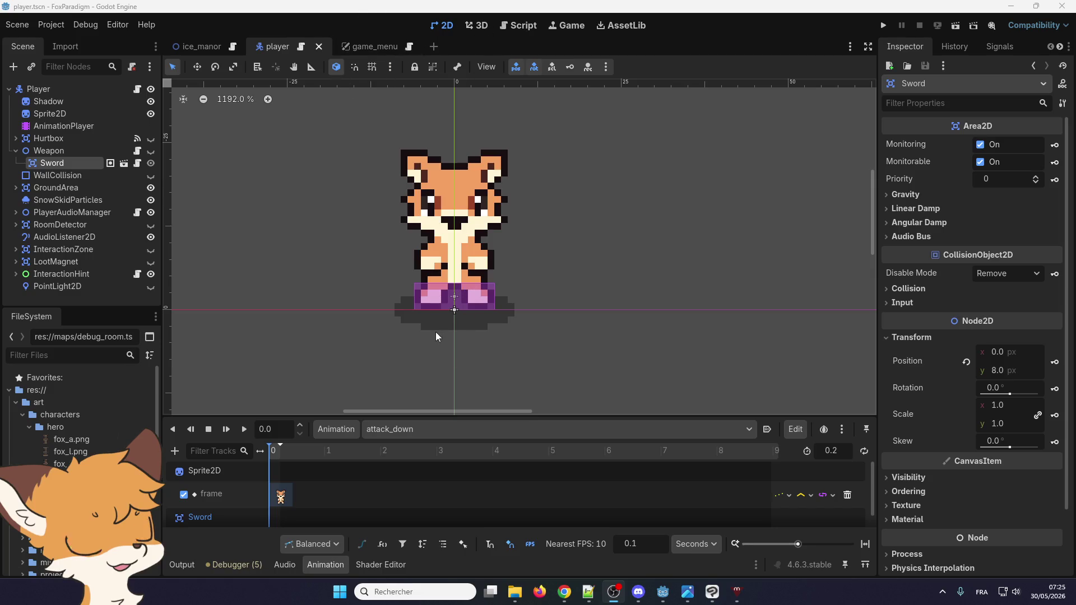
scroll(408, 301, up, 1)
scroll(409, 304, down, 1)
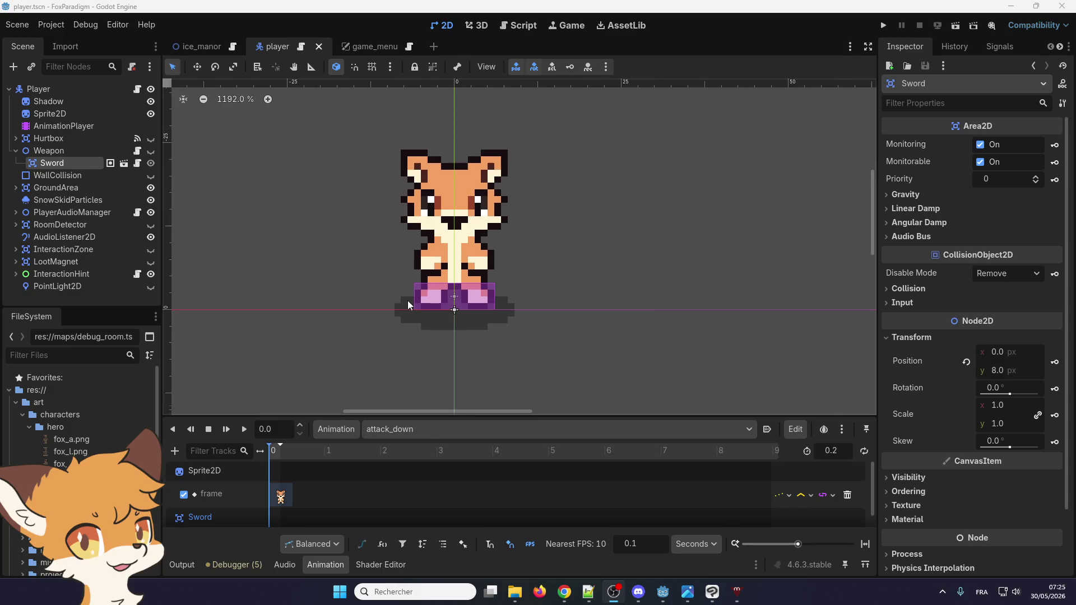
scroll(408, 301, up, 1)
scroll(408, 300, down, 1)
scroll(408, 301, up, 2)
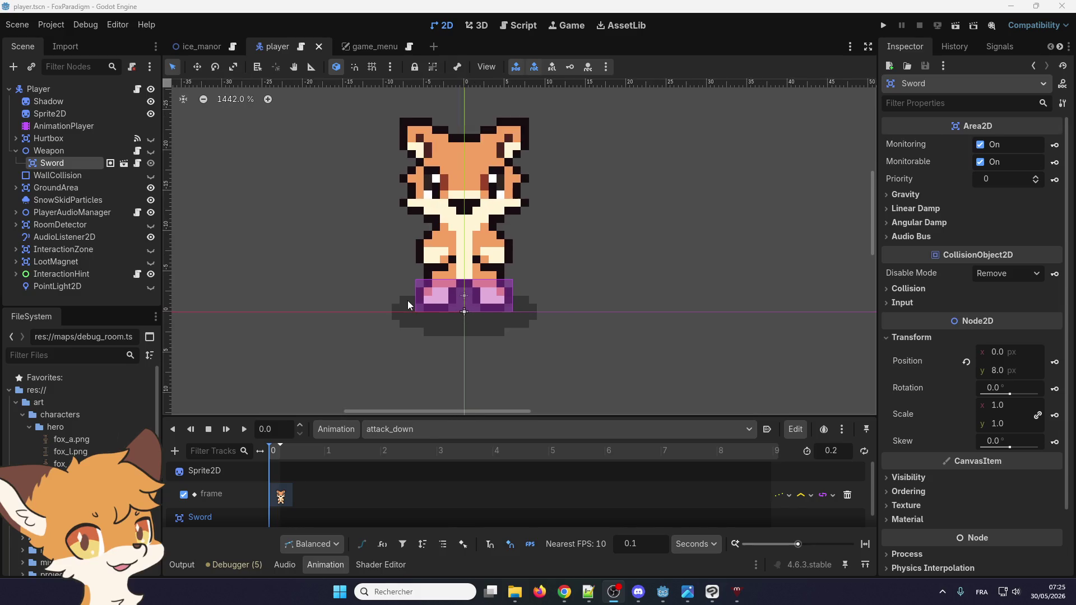
scroll(408, 300, down, 1)
scroll(408, 300, down, 1)
scroll(408, 300, up, 2)
click(202, 48)
scroll(419, 278, down, 6)
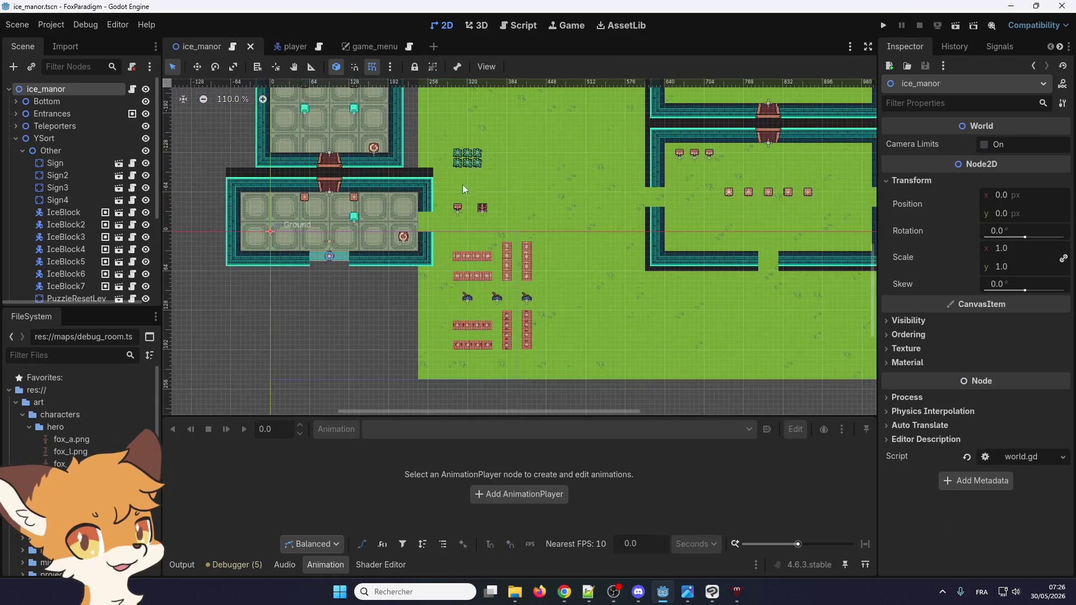
scroll(463, 124, up, 2)
scroll(463, 125, up, 4)
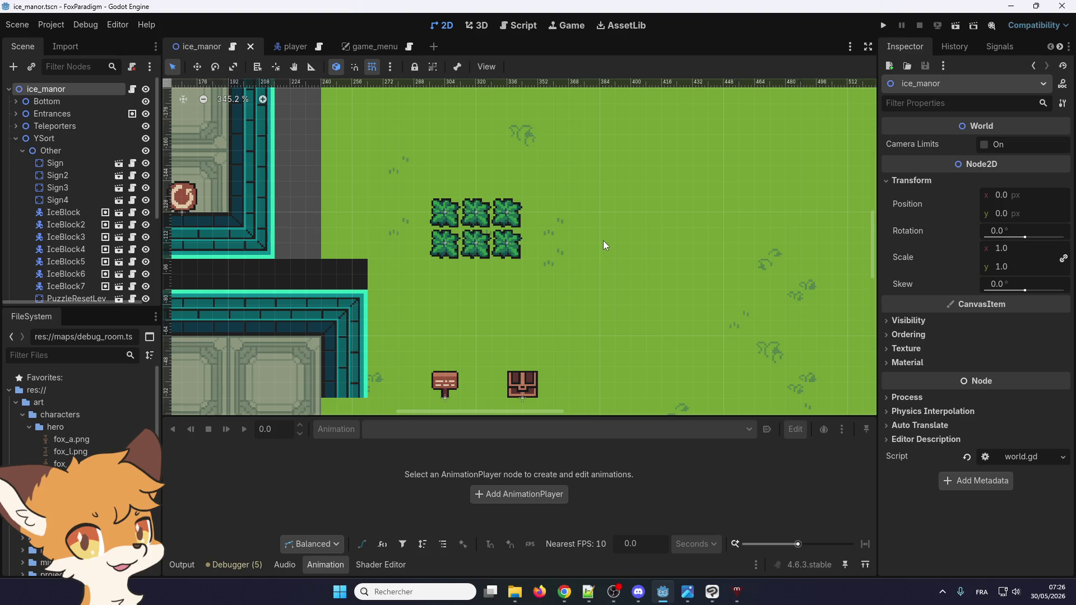
mouse_move(385, 50)
click(299, 45)
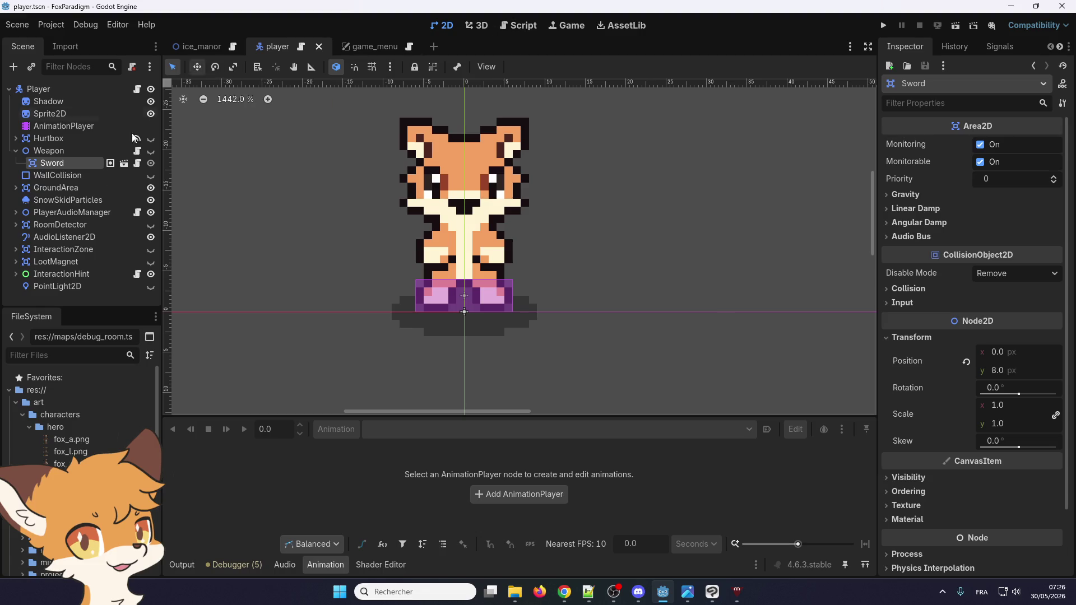
- Open the Sword node's scene, sword.tscn, in its own tab from the player scene
click(137, 166)
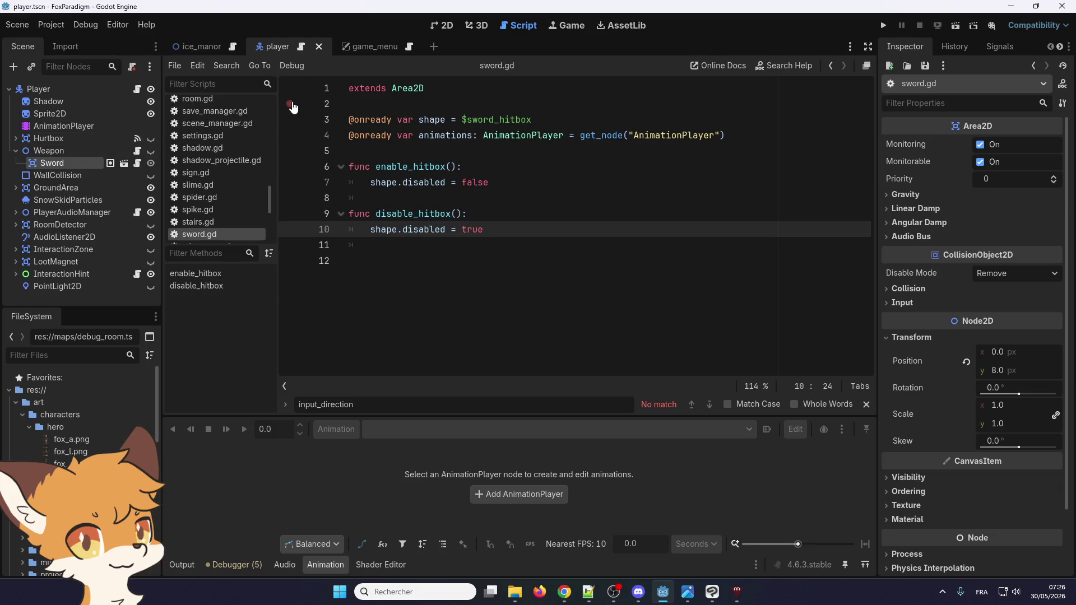
click(440, 26)
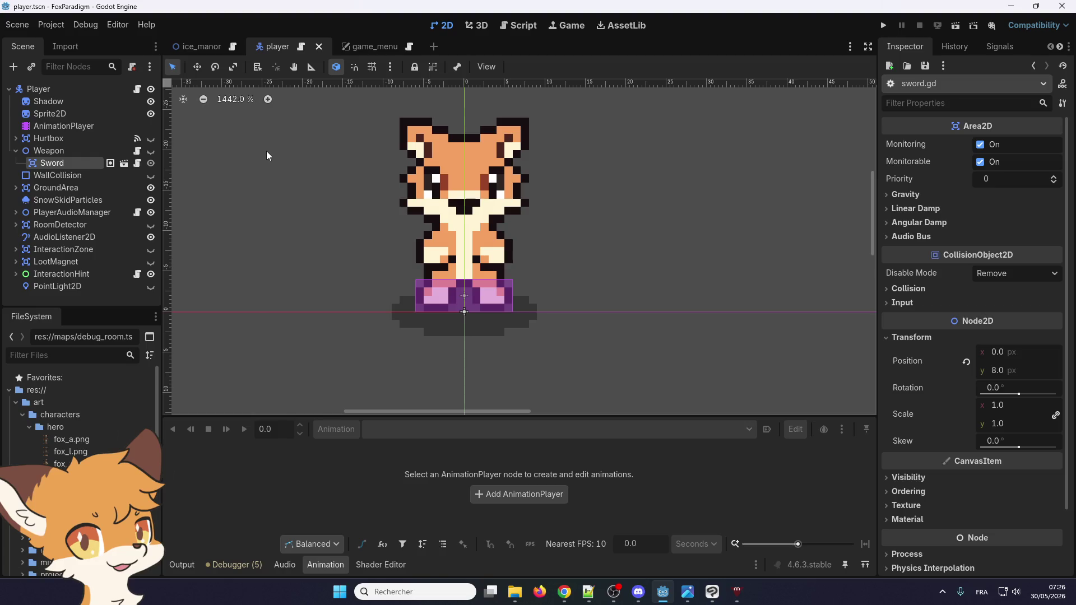
click(123, 163)
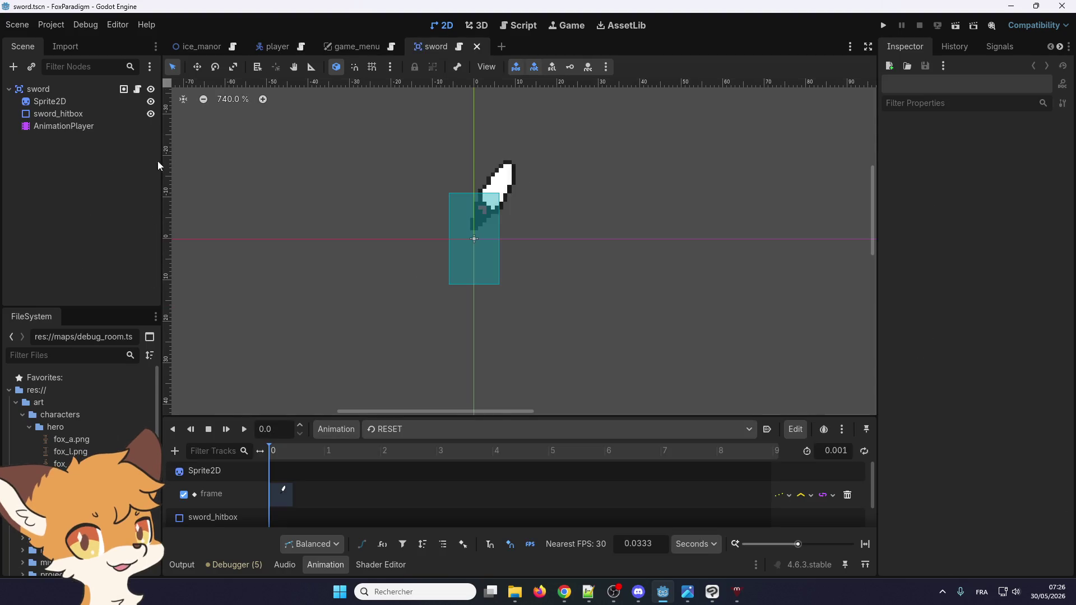
- Set the sword's swing_down animation length to 0.4 seconds
scroll(395, 202, up, 3)
click(65, 125)
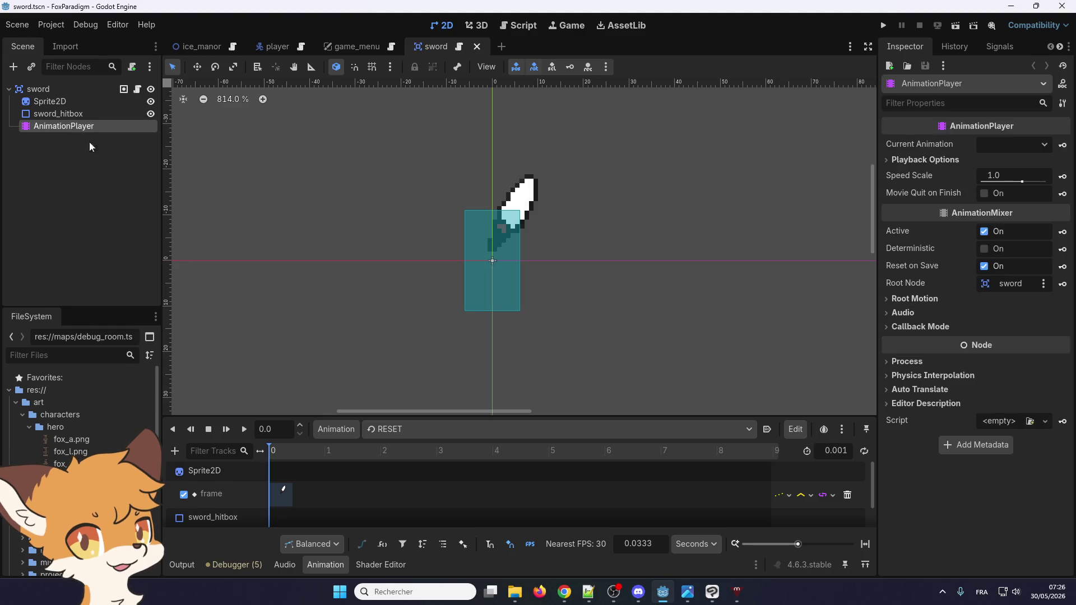
click(395, 429)
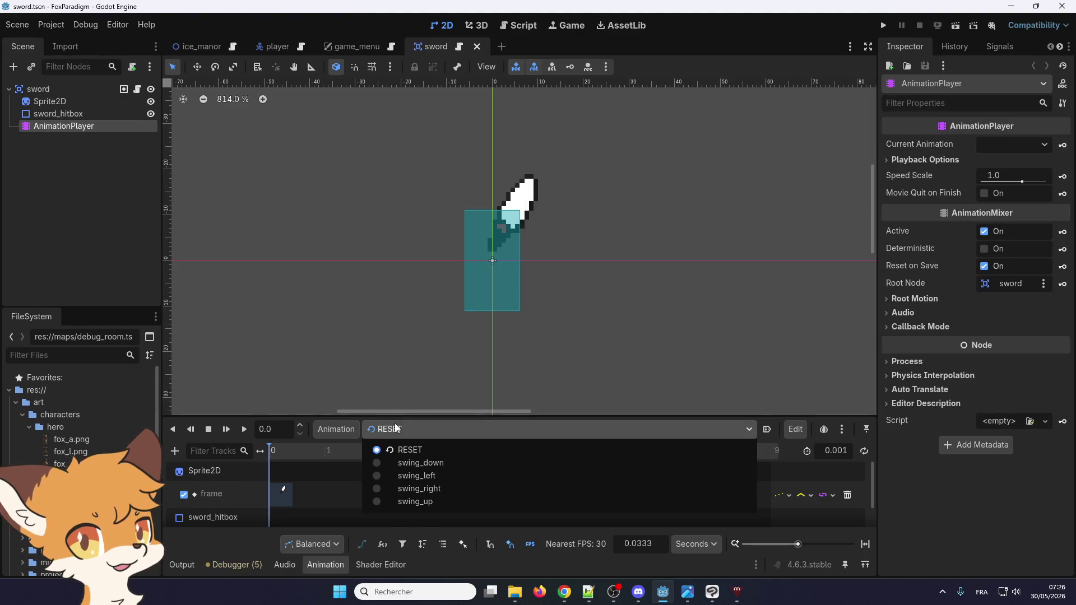
click(402, 466)
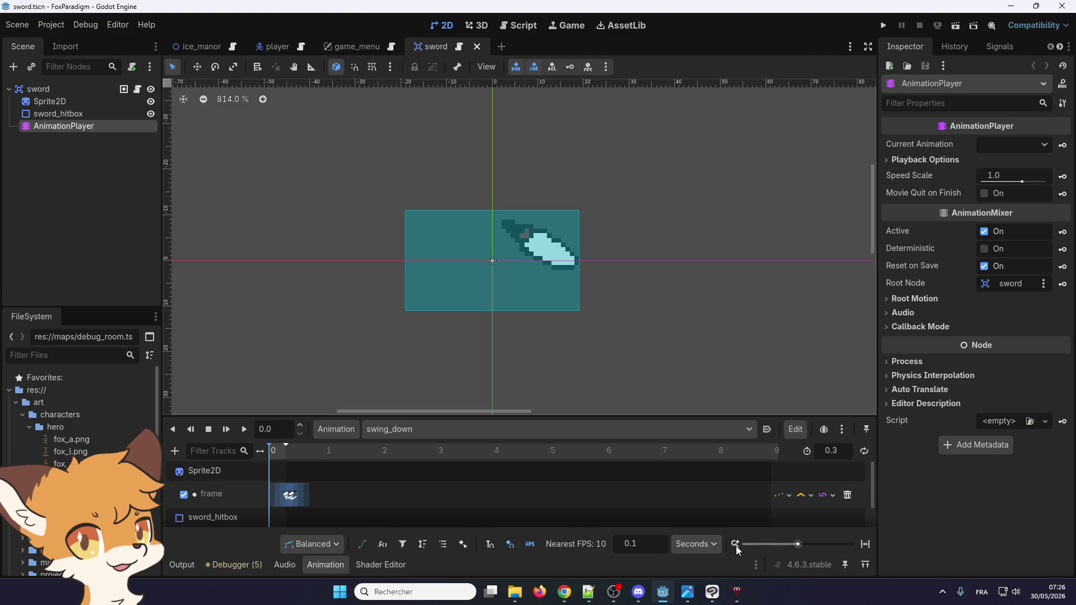
drag(798, 544, 818, 548)
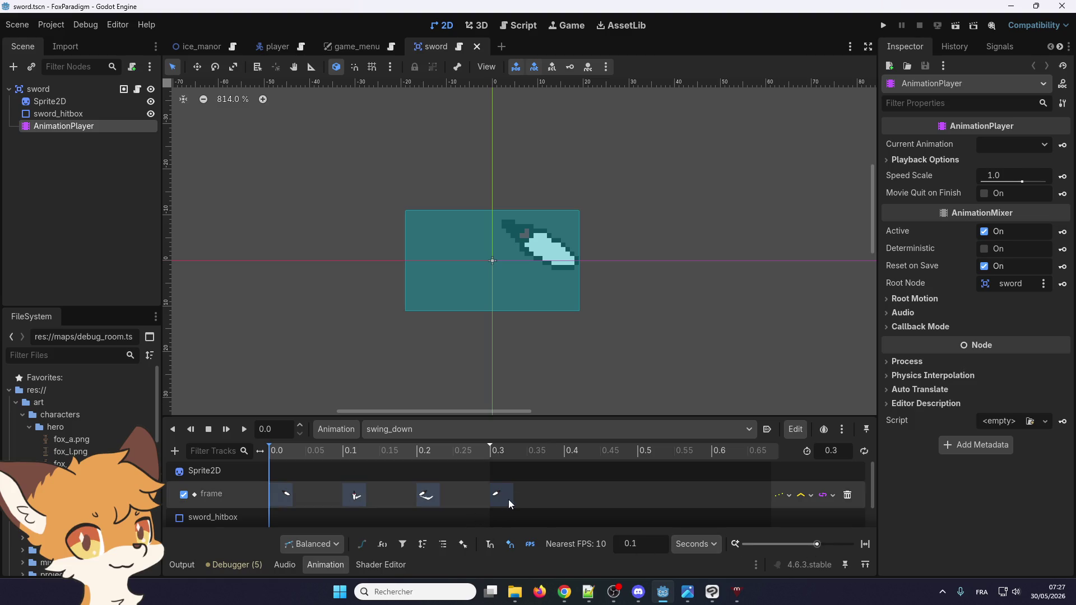
click(835, 451)
text(0.4)
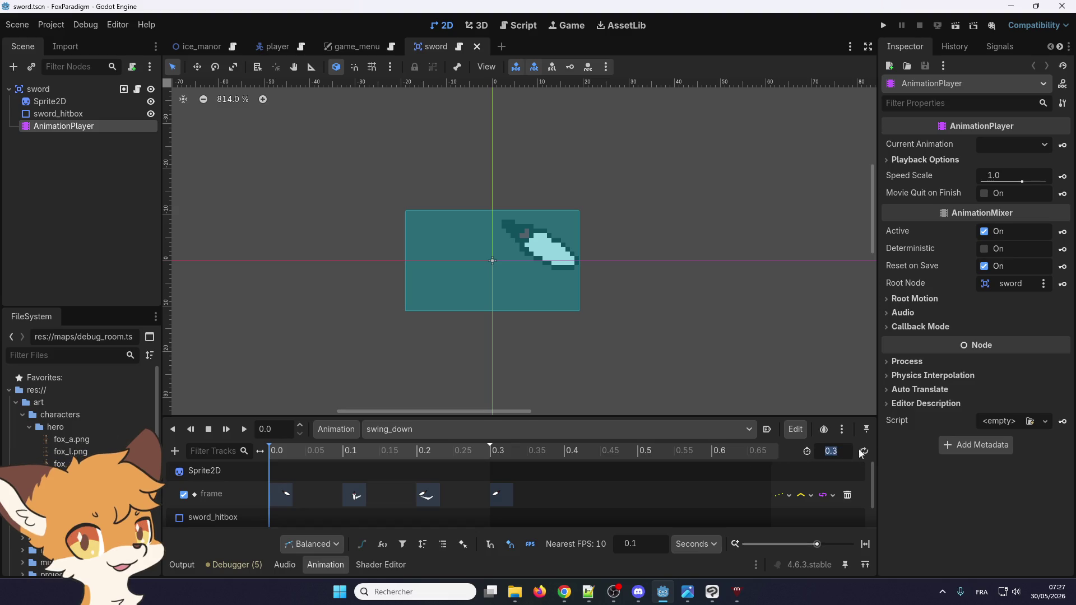
key(Return)
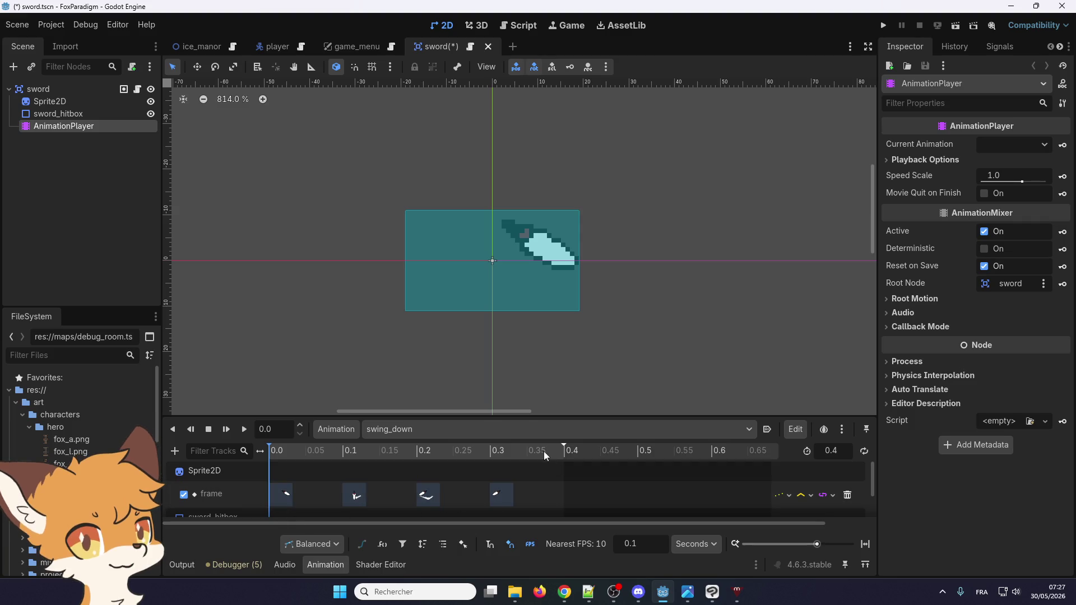
- Set the swing_left and swing_right animation lengths to 0.4 seconds
click(529, 428)
click(481, 475)
click(835, 451)
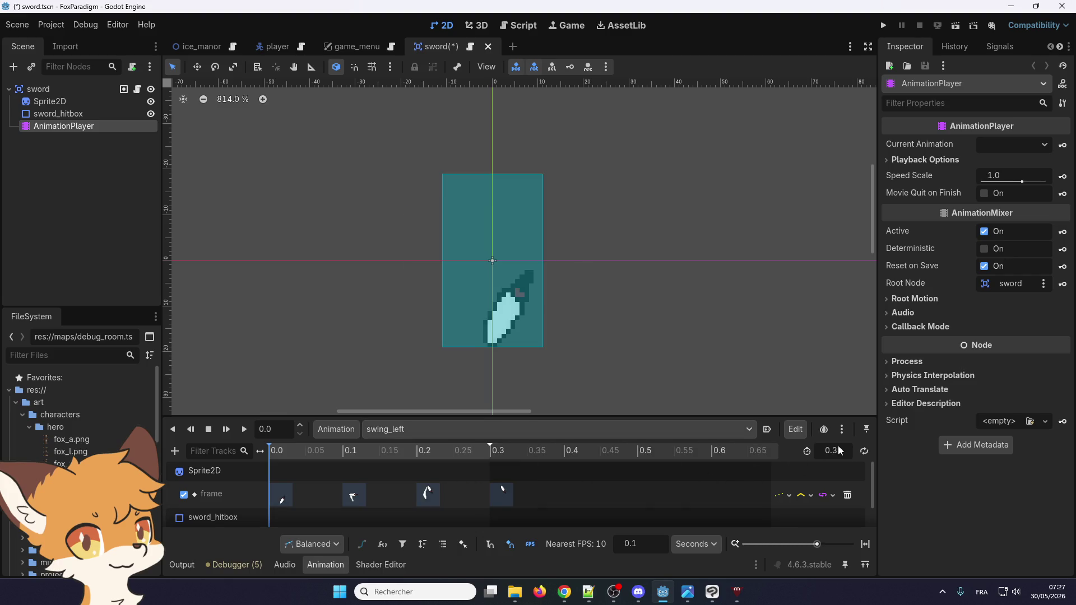
text(0.4)
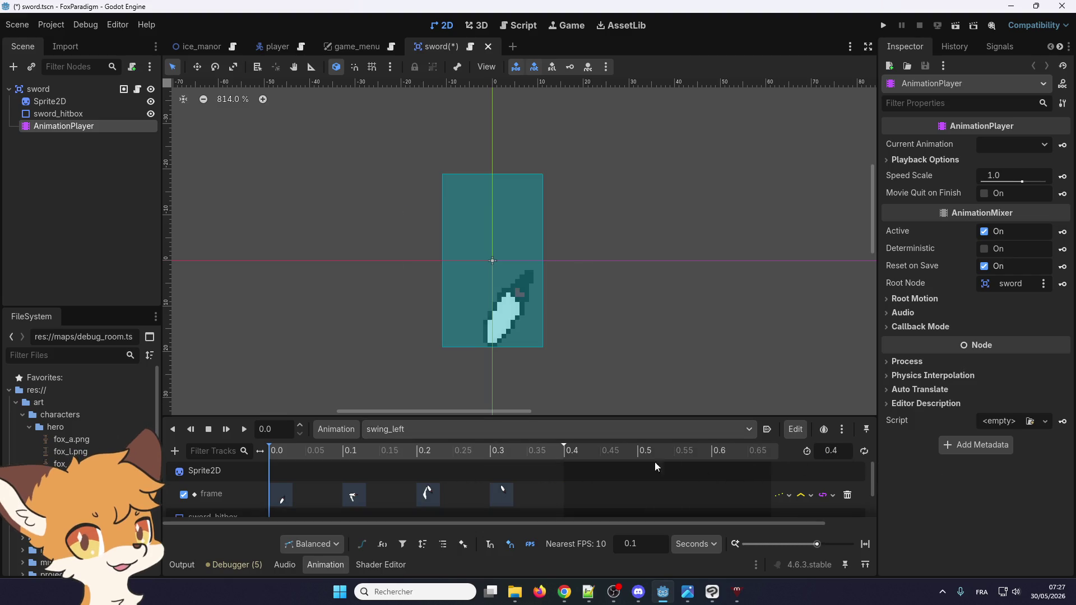
click(524, 429)
click(481, 490)
click(831, 450)
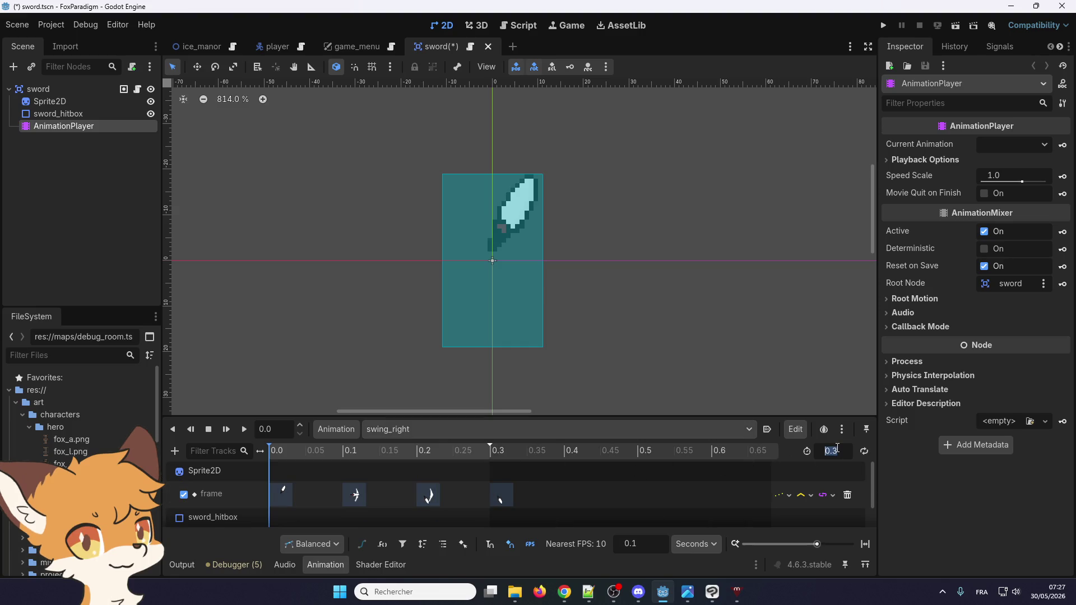
text(0.4)
key(Return)
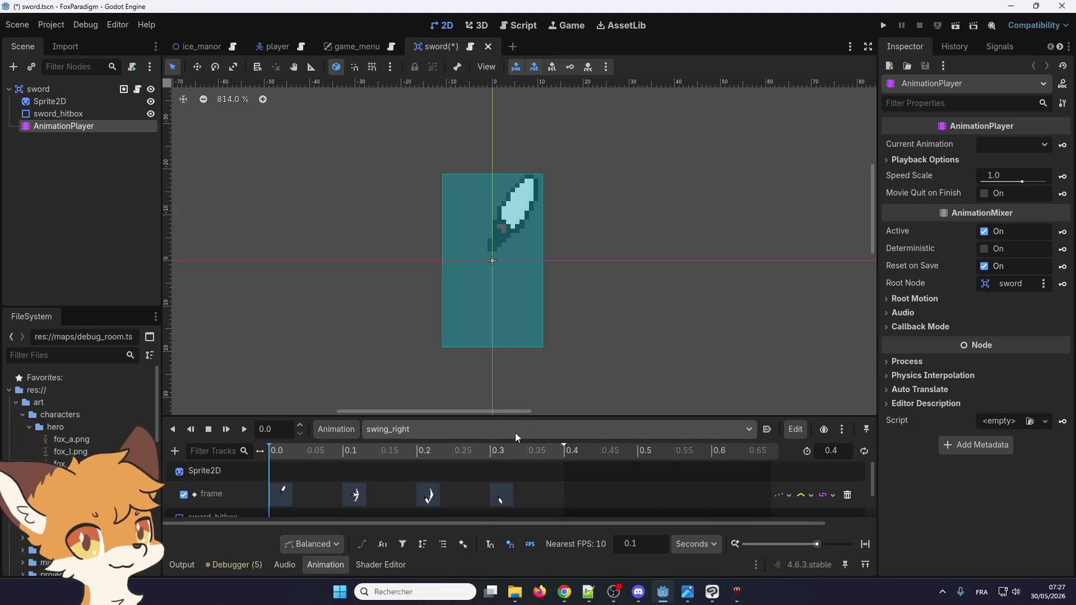
- Set swing_up's length to 0.4 seconds and return to the player scene
click(516, 429)
click(473, 502)
click(837, 452)
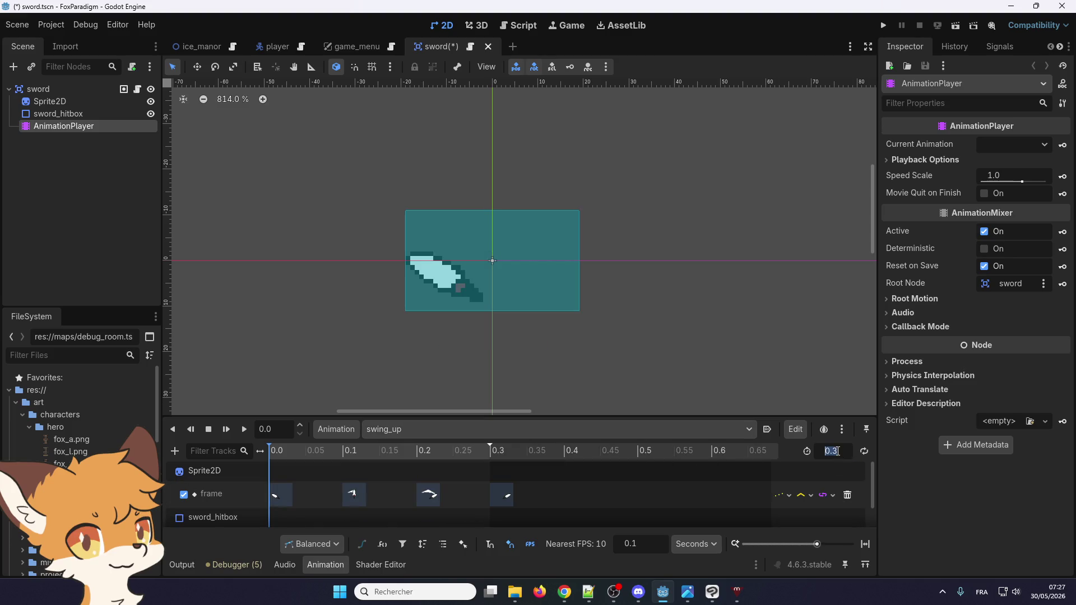
text(0.4)
key(Return)
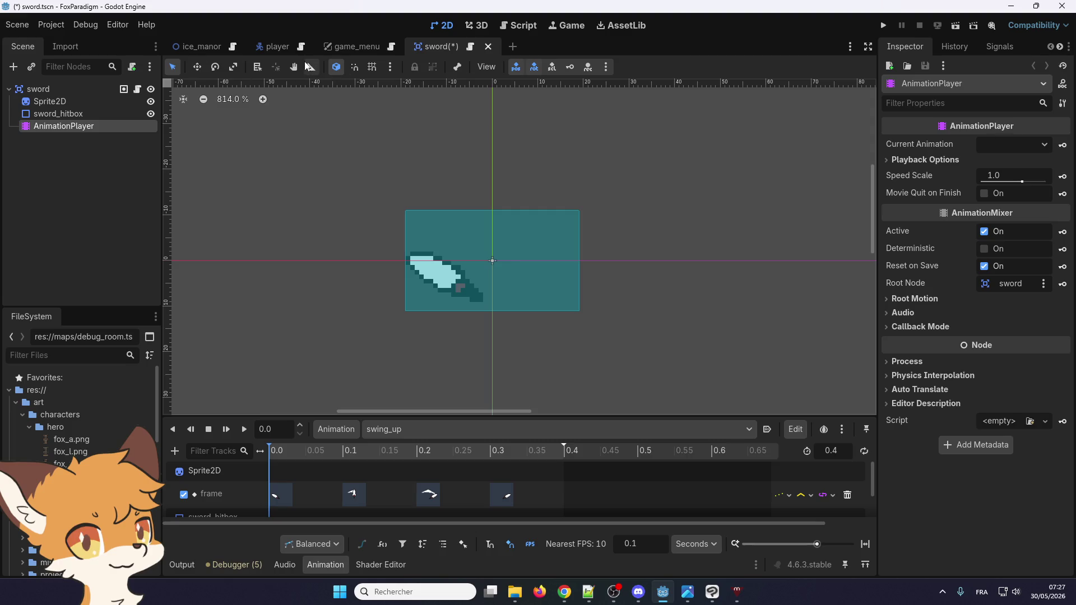
click(265, 48)
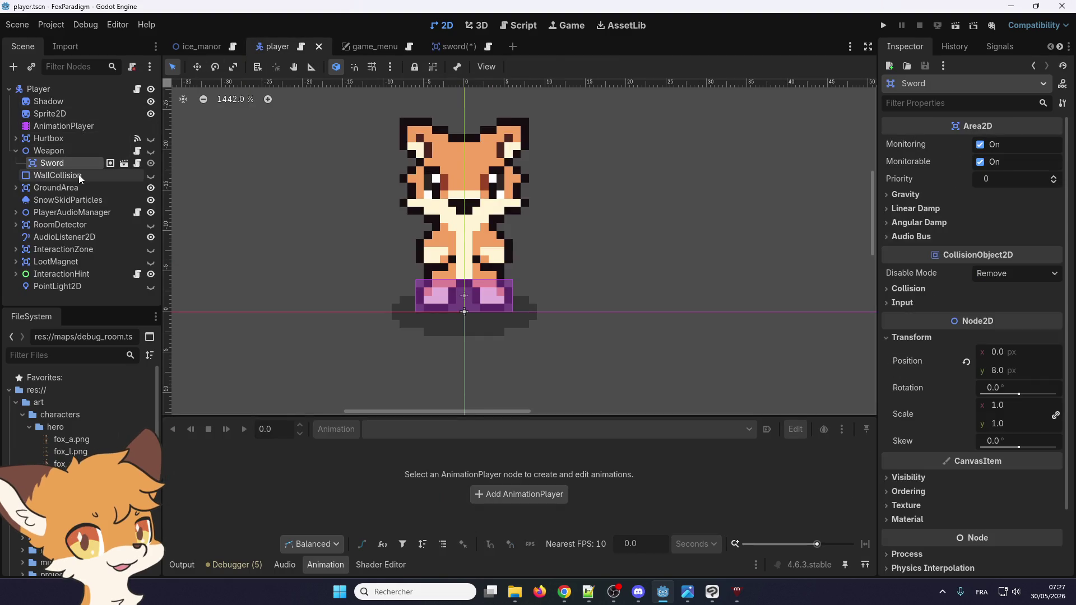
- On the player's AnimationPlayer, set attack_left's length to 0.4 seconds
click(68, 128)
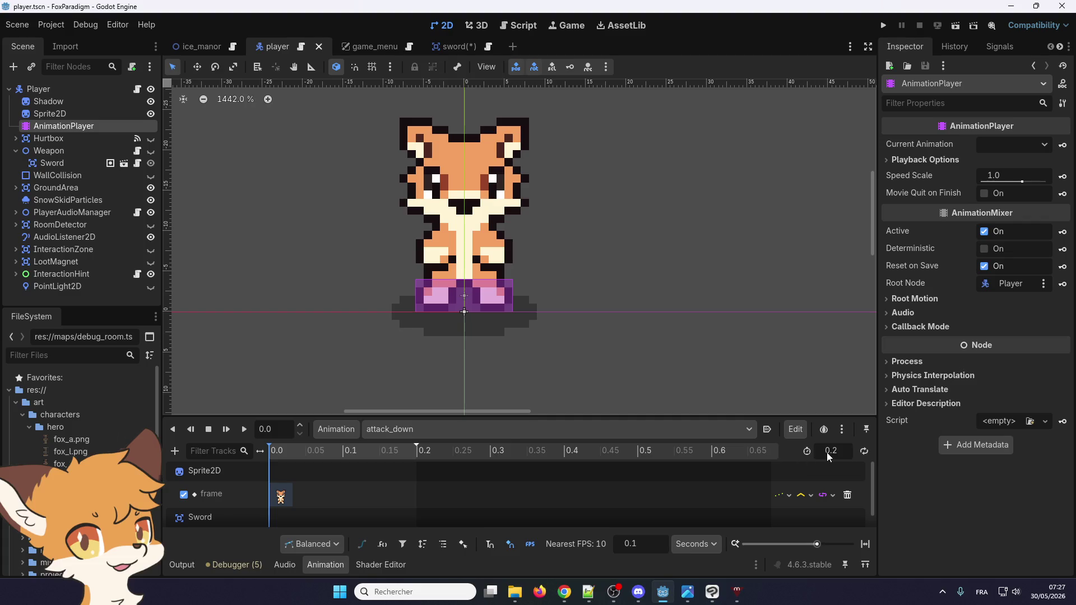
drag(826, 452, 827, 457)
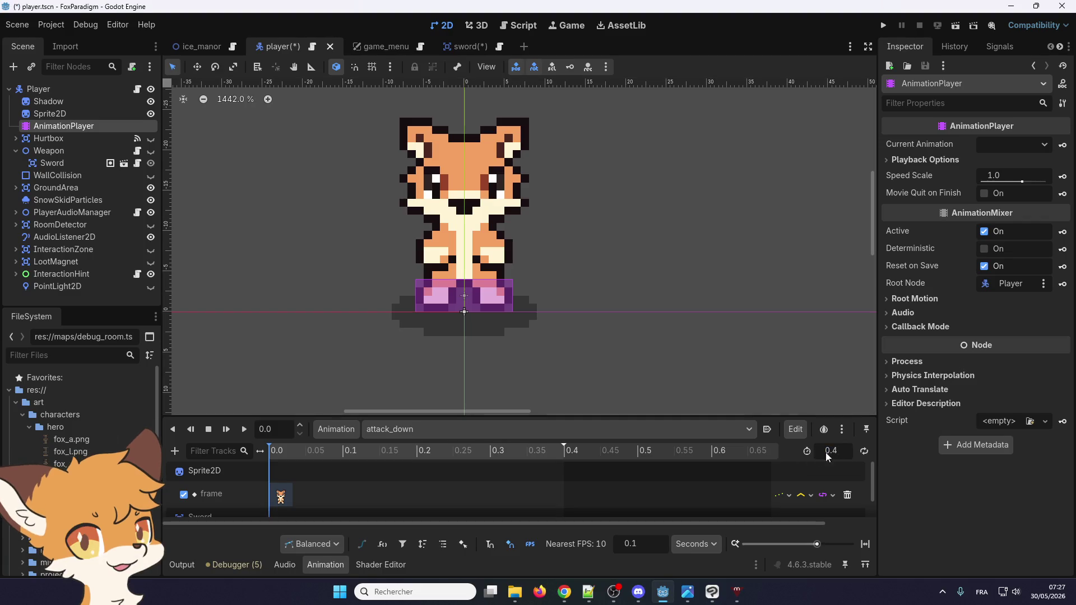
click(562, 436)
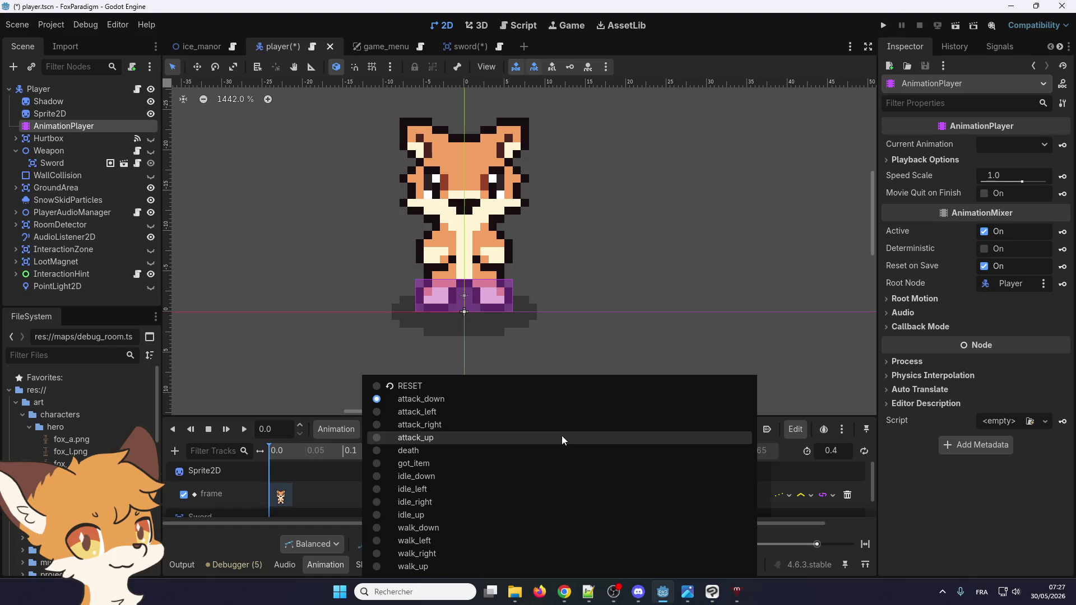
click(545, 413)
click(840, 453)
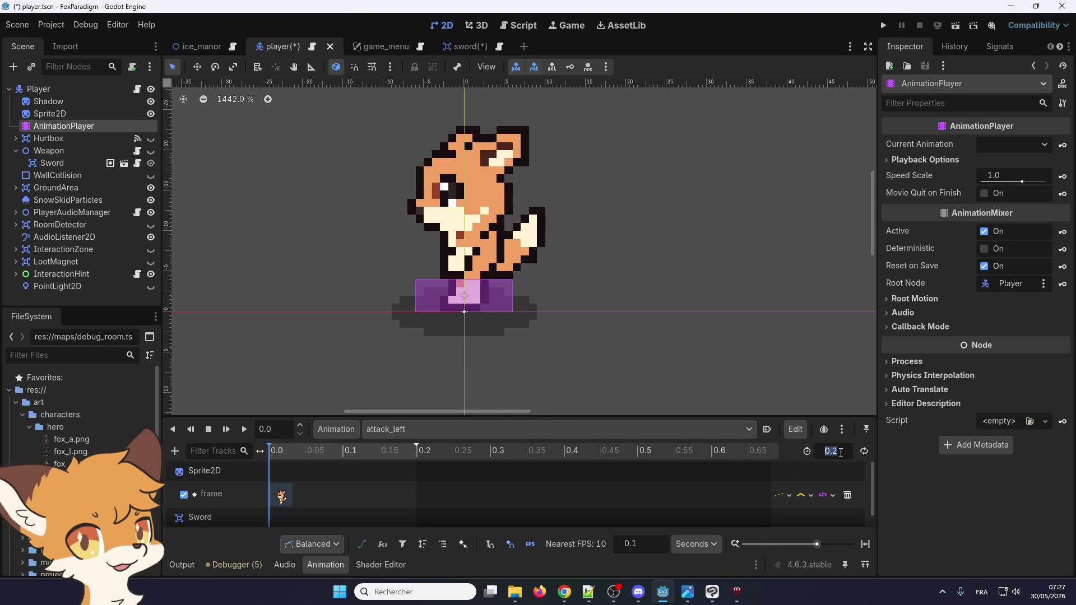
text(4)
key(Return)
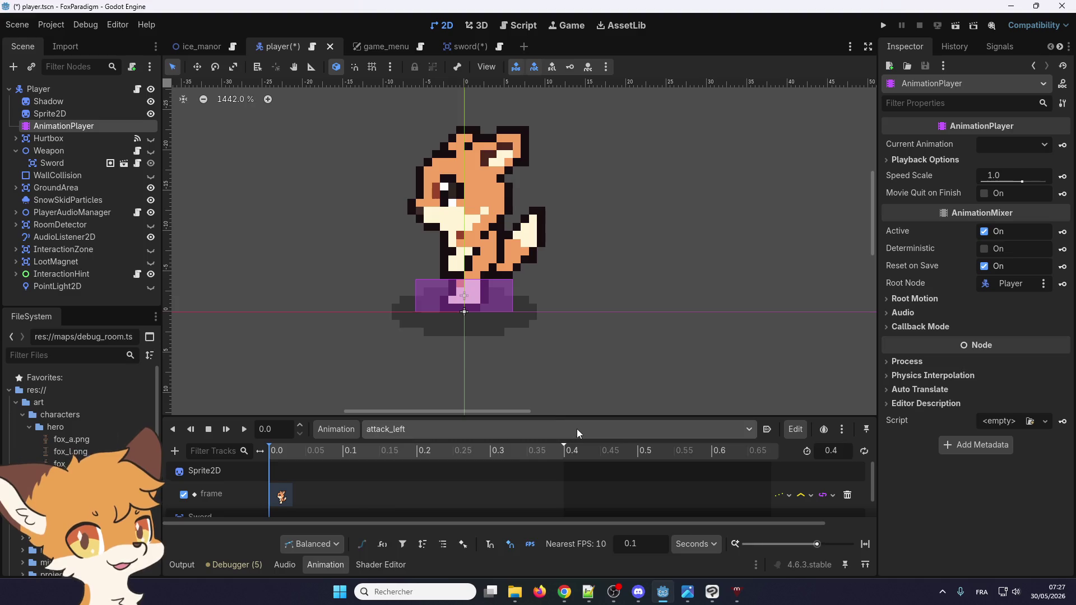
- Set the attack_right and attack_up animation lengths to 0.4 seconds
click(577, 429)
click(526, 415)
click(526, 426)
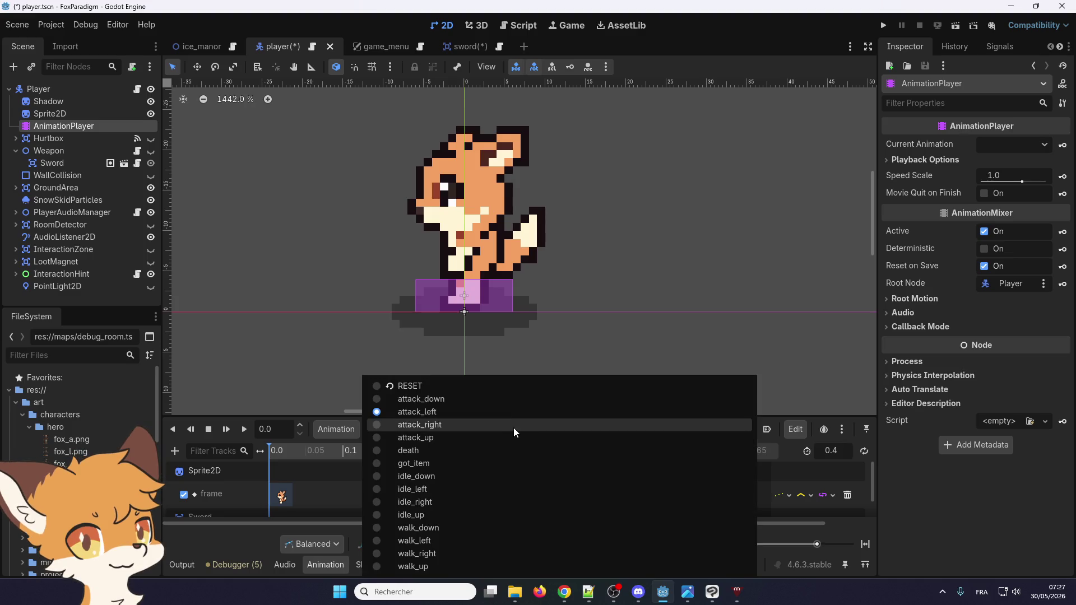
click(513, 428)
click(835, 453)
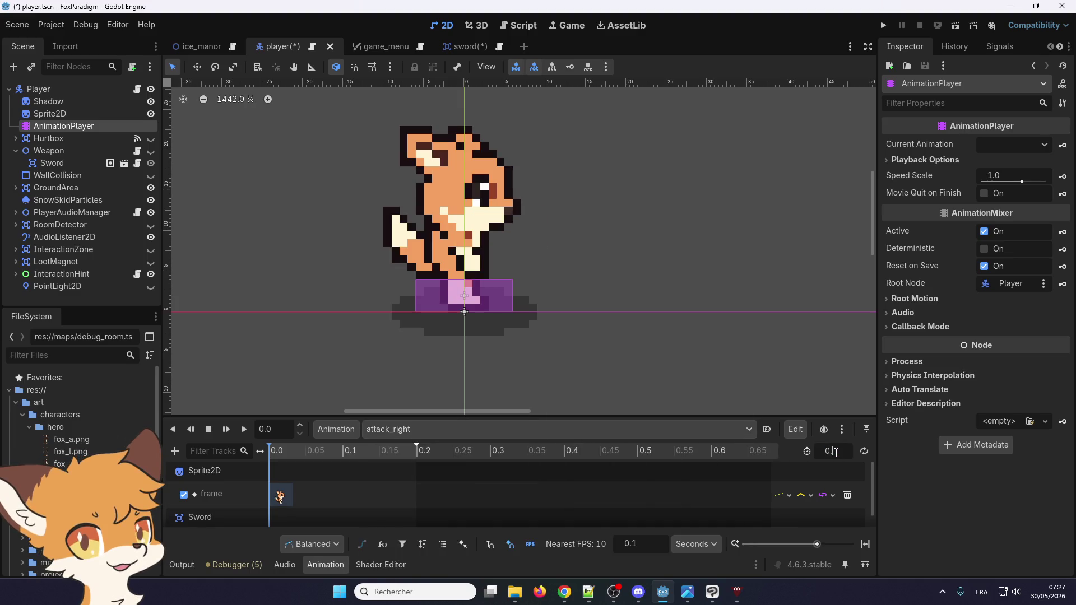
click(486, 428)
click(570, 444)
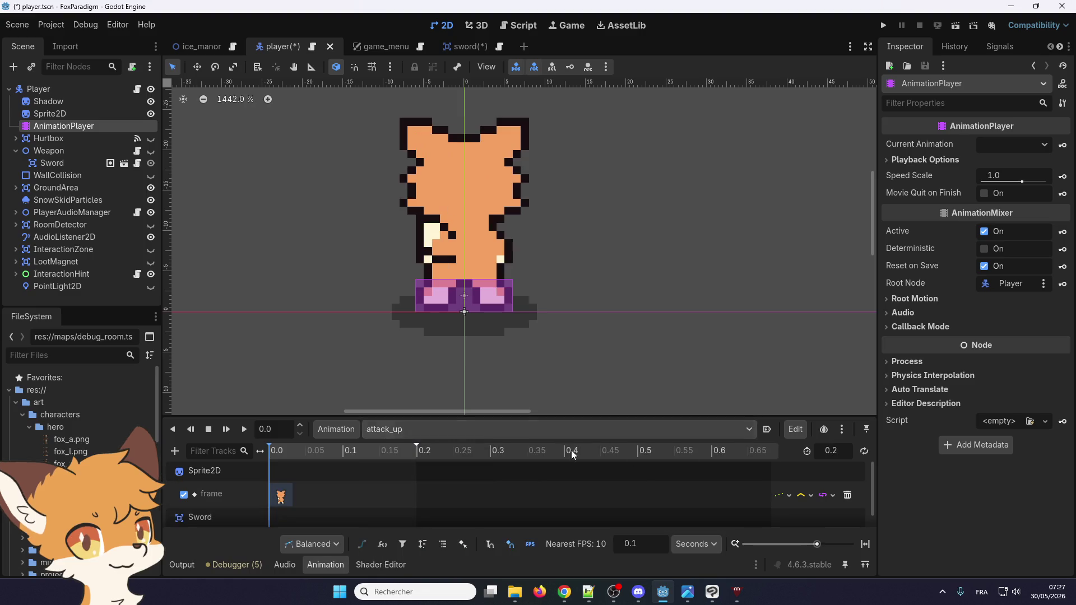
text(0.4)
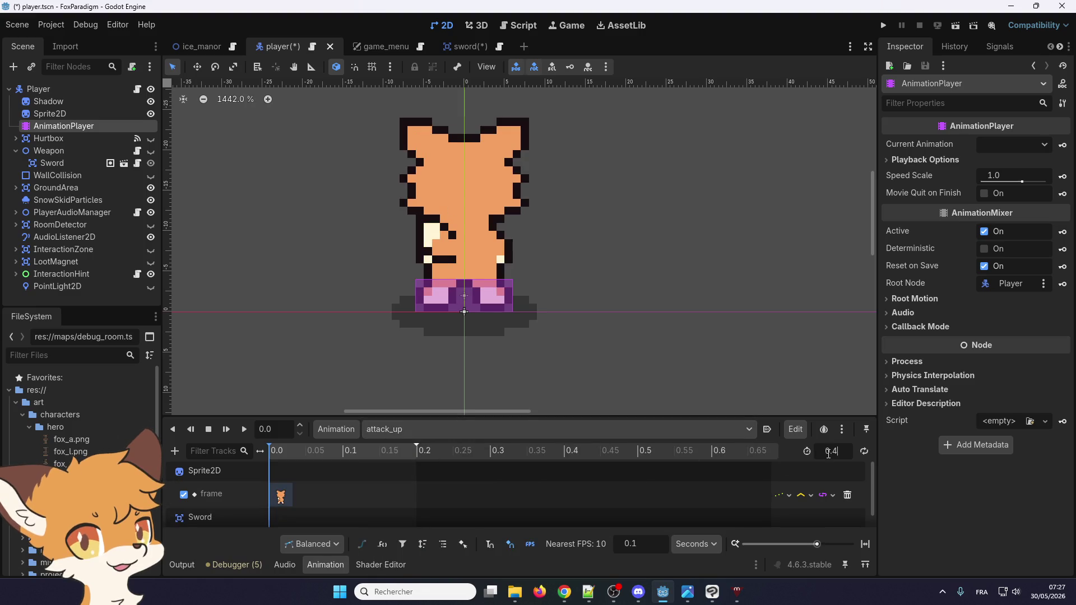
key(Return)
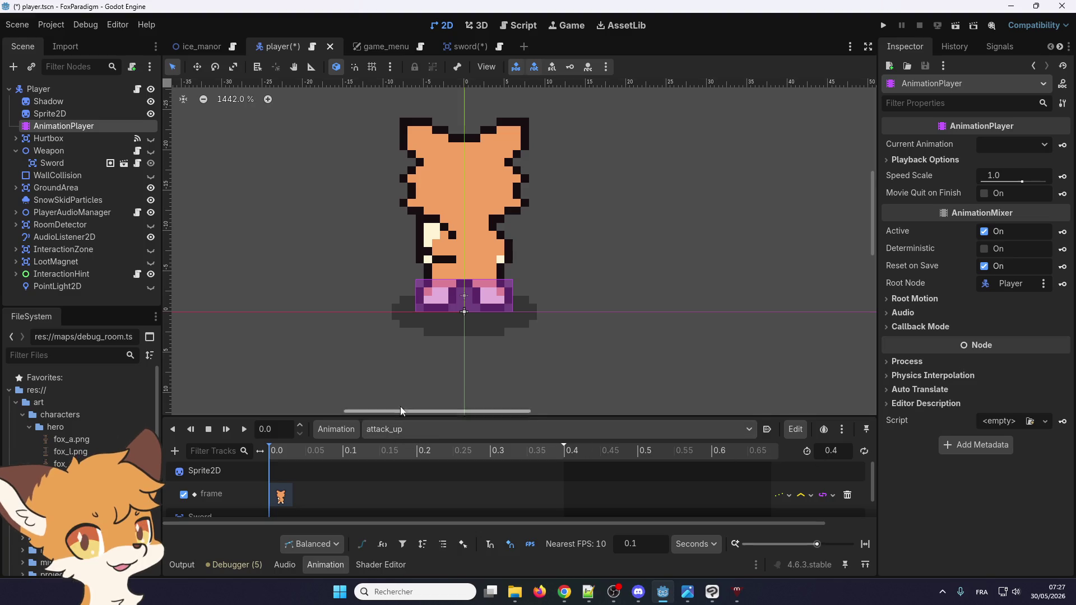
- Check sword.gd, then read weapon.gd's hitbox enable/disable and swing-animation code
click(313, 51)
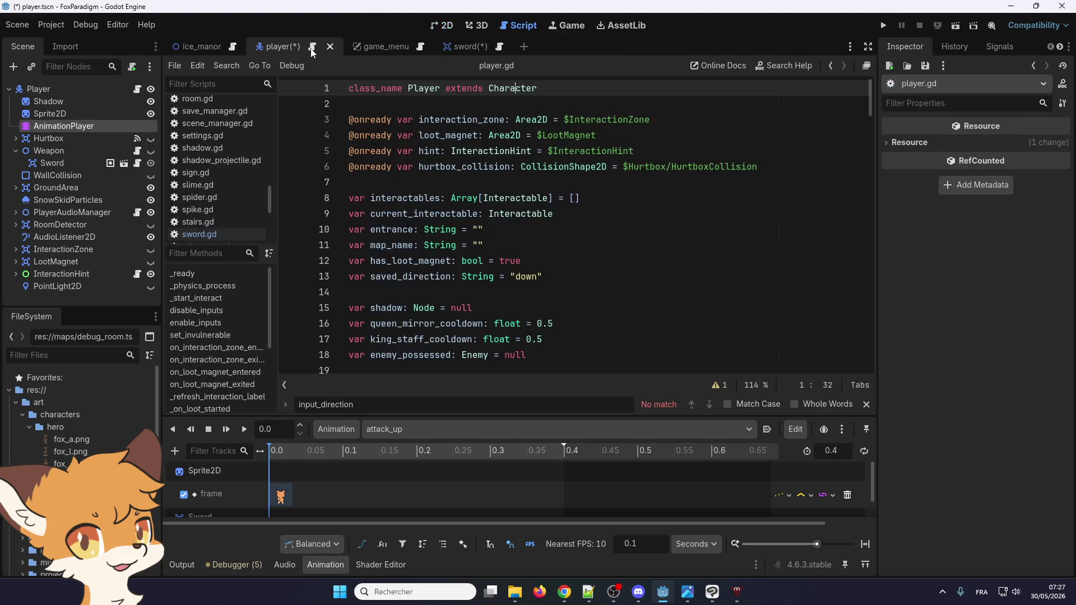
click(499, 51)
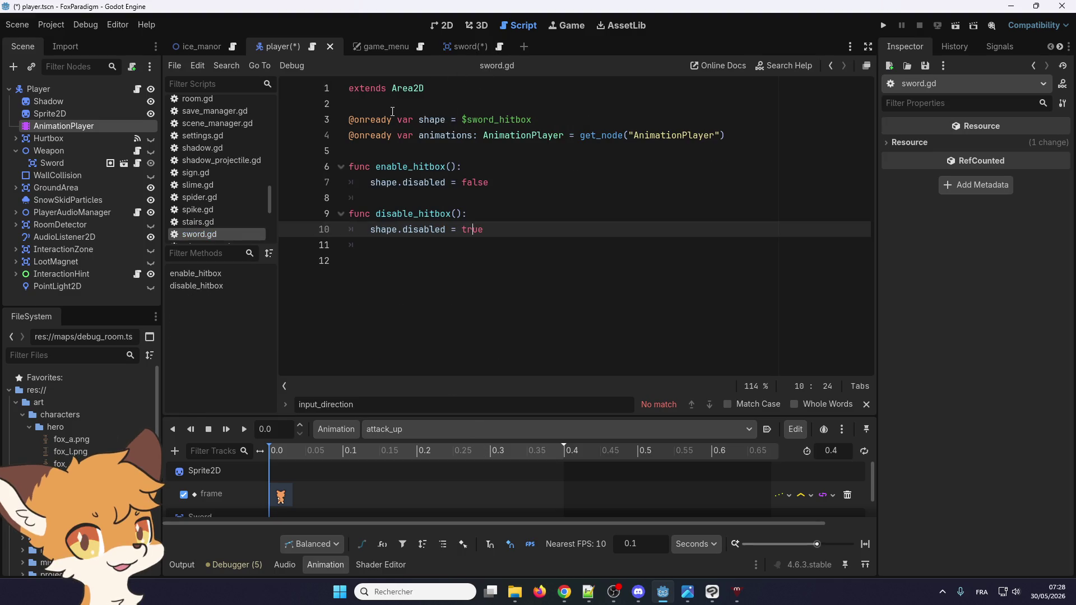
click(138, 151)
scroll(389, 230, down, 2)
click(389, 231)
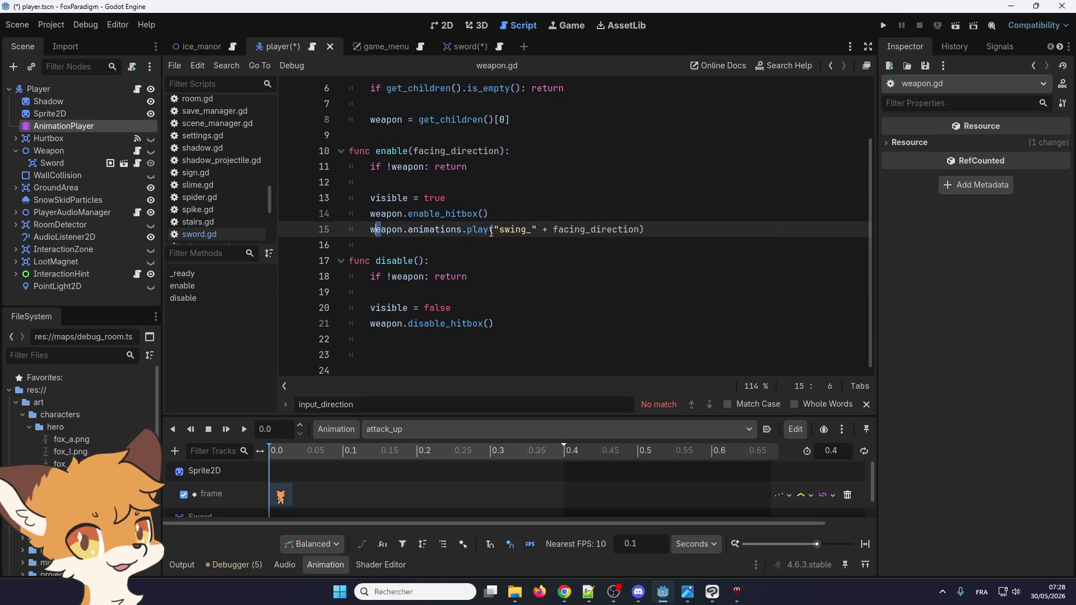
scroll(460, 255, up, 1)
scroll(406, 252, up, 1)
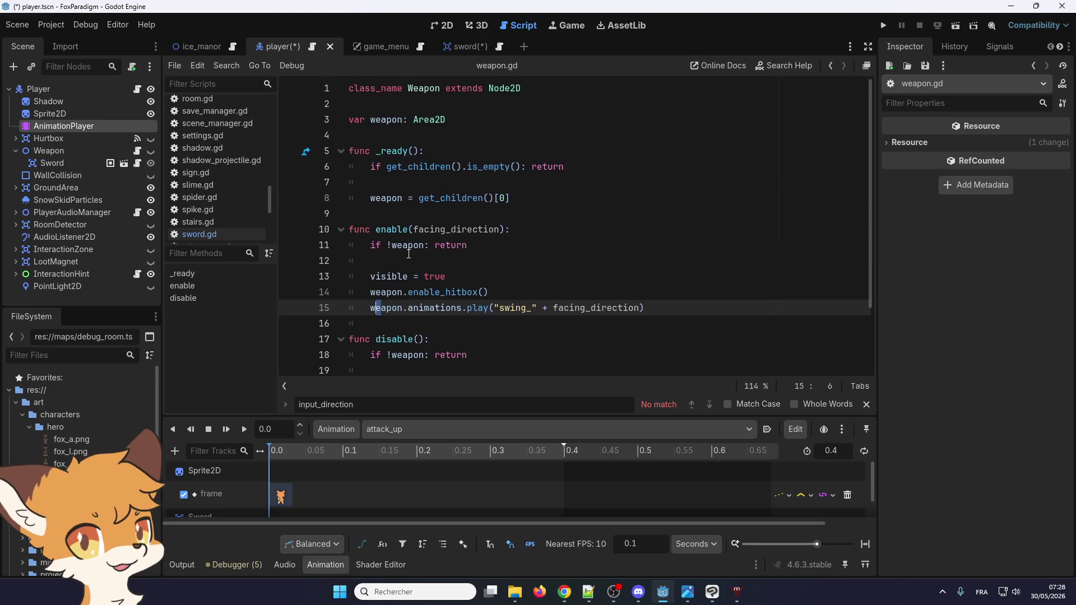
scroll(391, 231, down, 2)
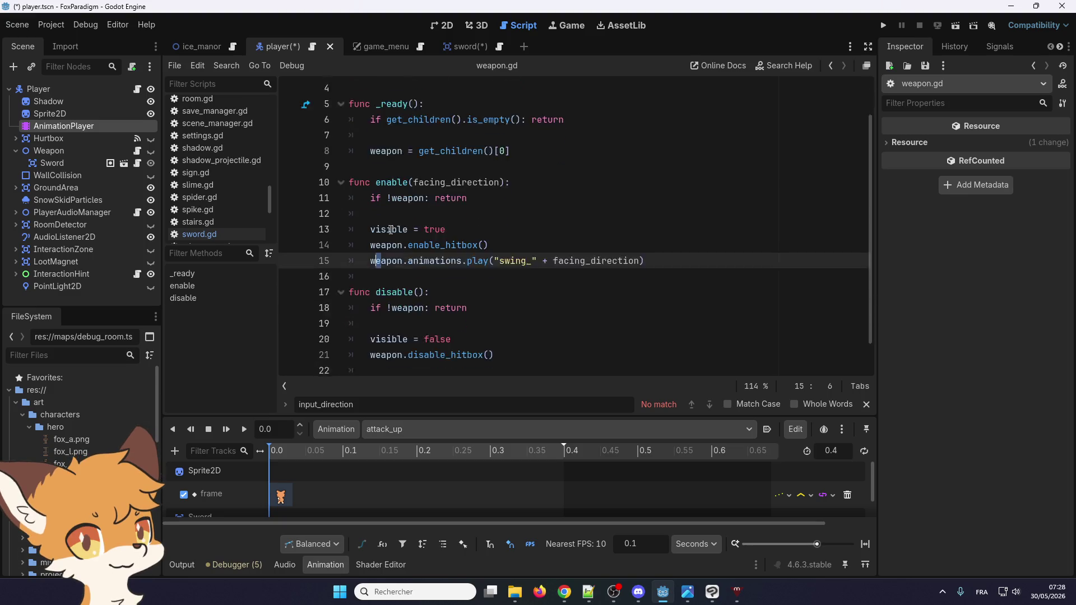
scroll(391, 230, up, 1)
scroll(391, 231, up, 1)
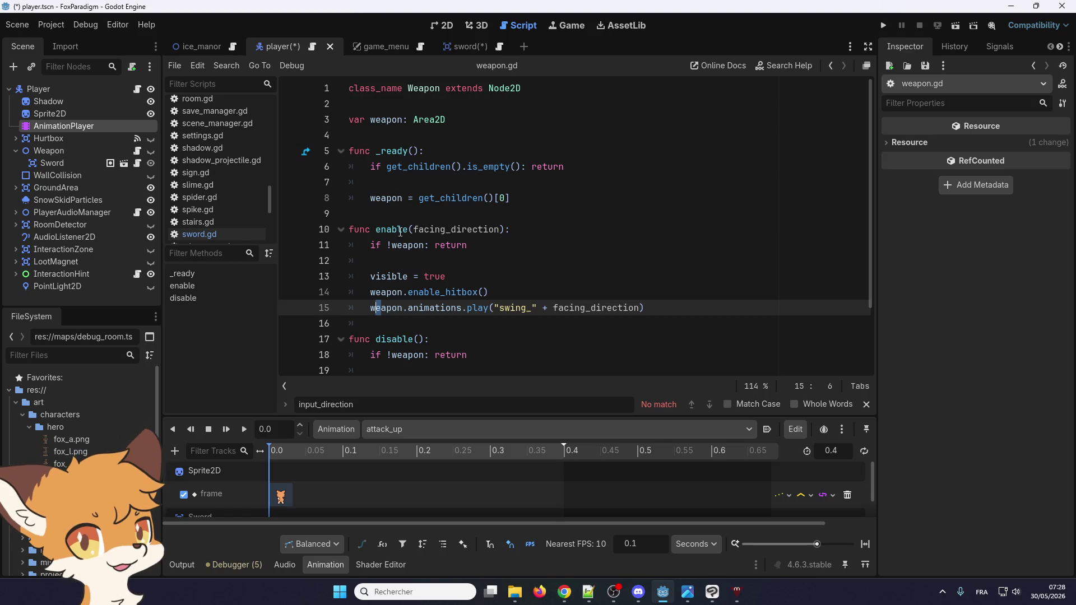
scroll(237, 198, down, 1)
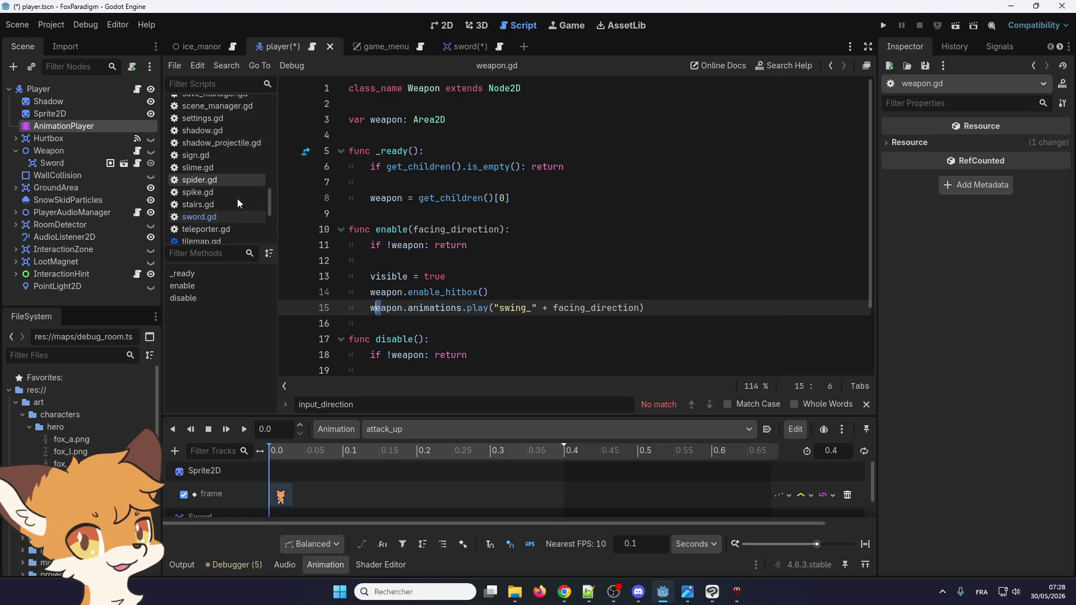
click(312, 46)
click(402, 217)
key(ctrl+f)
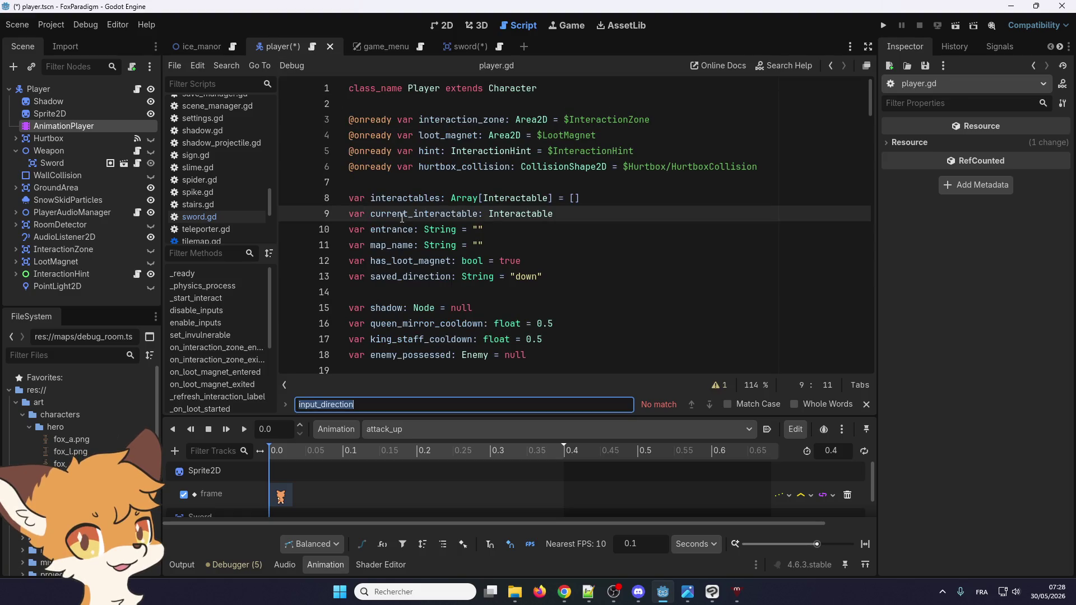
text(enab)
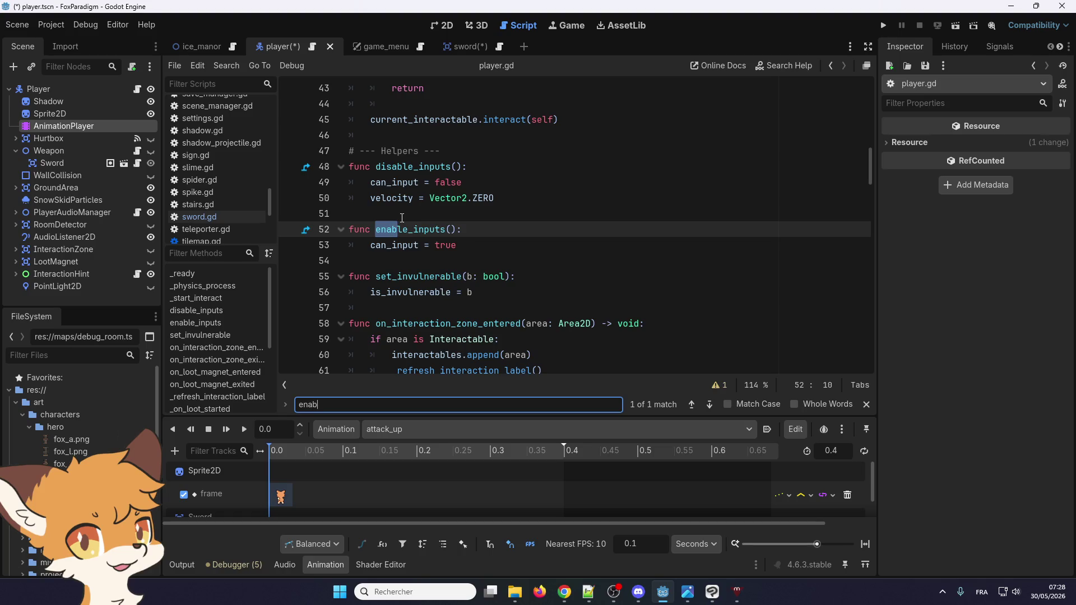
text(le)
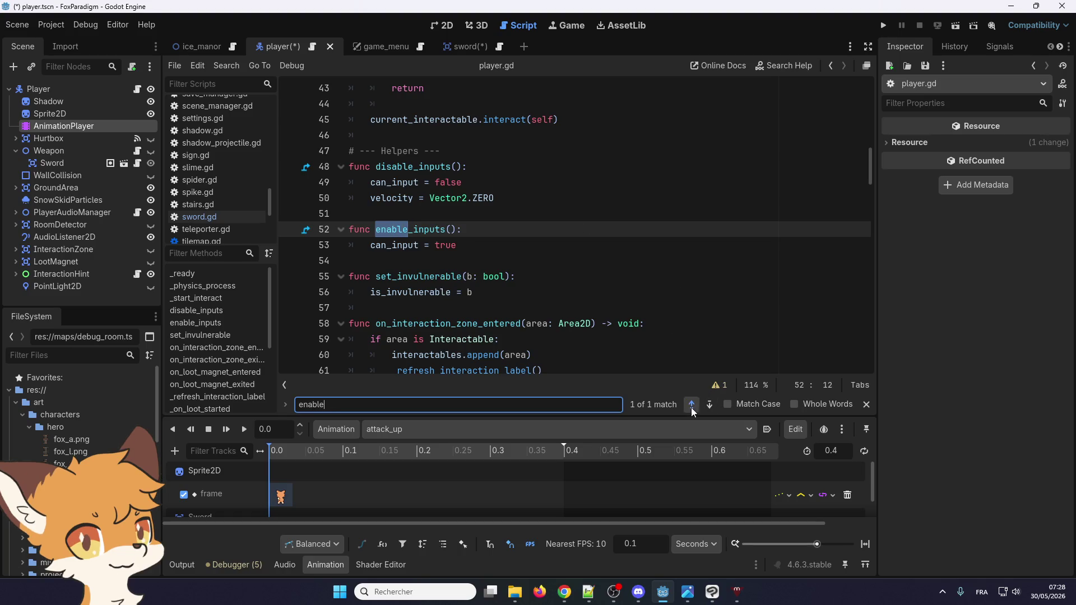
scroll(522, 96, up, 10)
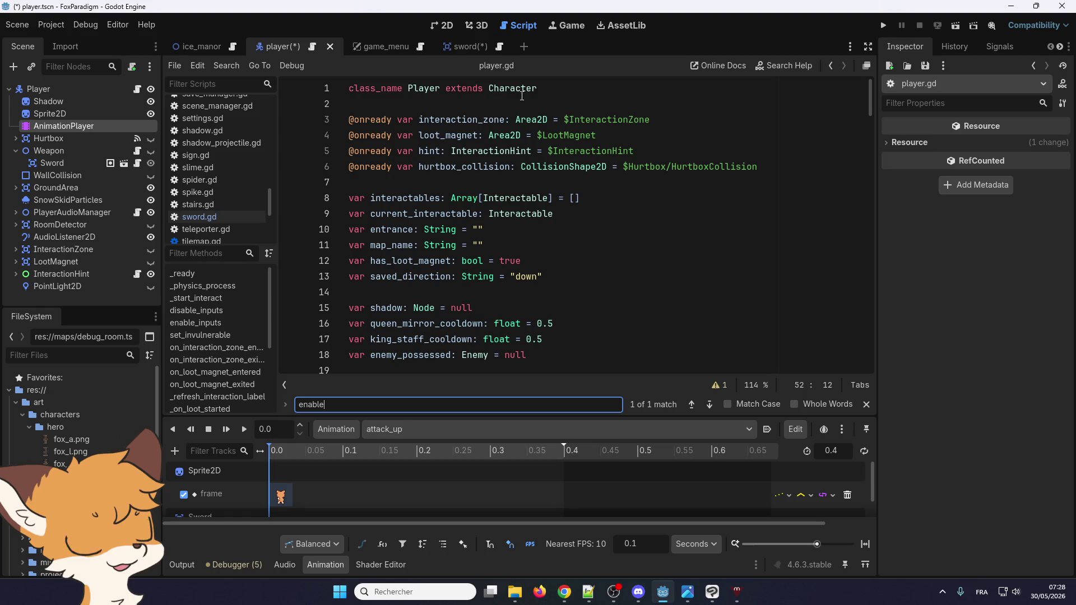
right_click(522, 96)
click(628, 264)
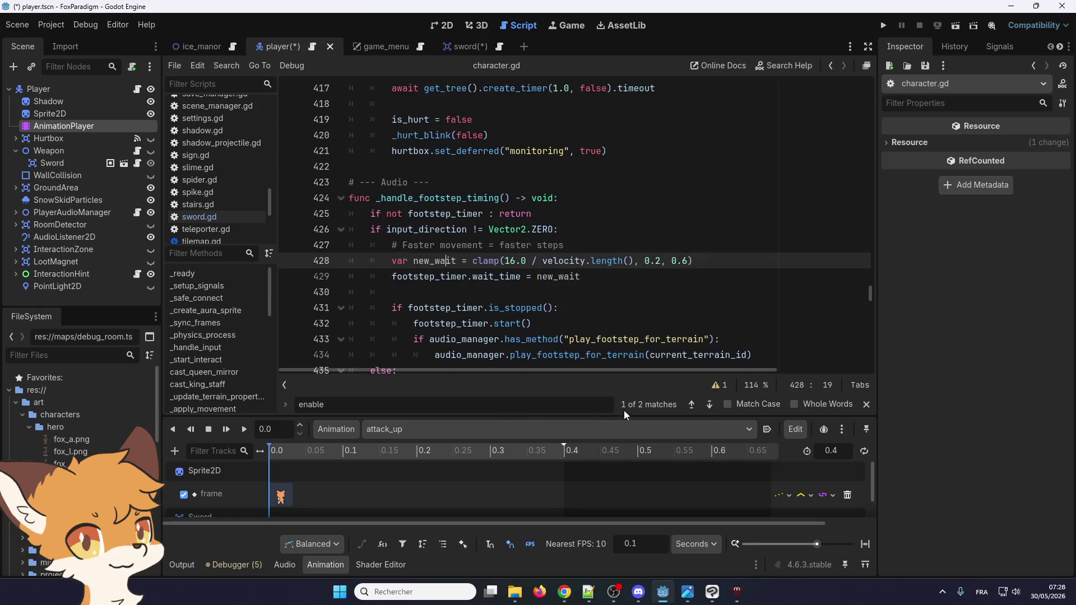
click(708, 406)
click(708, 406)
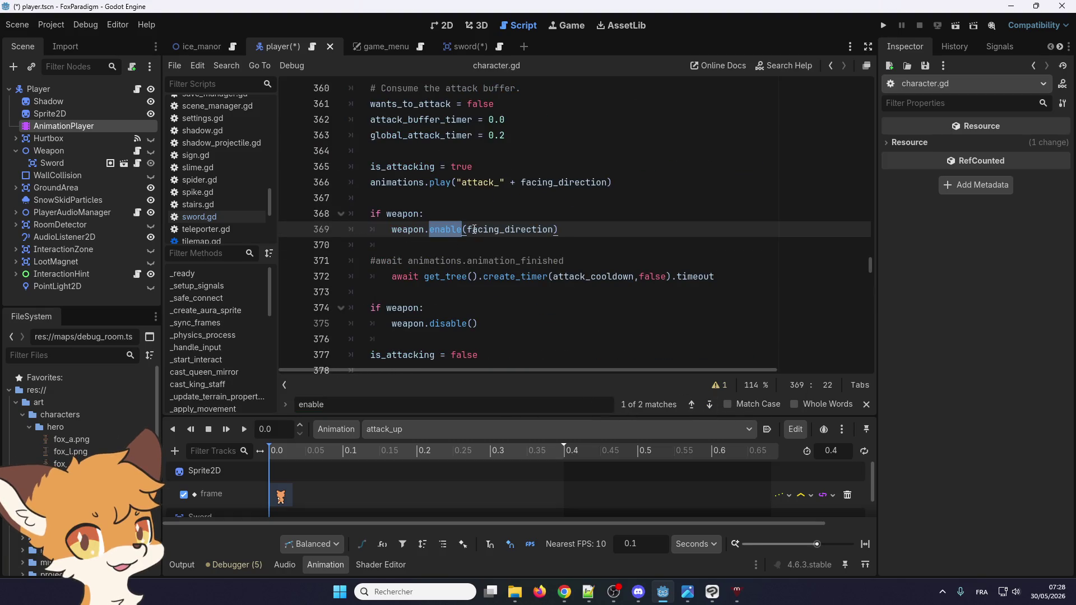
click(446, 230)
scroll(390, 168, up, 4)
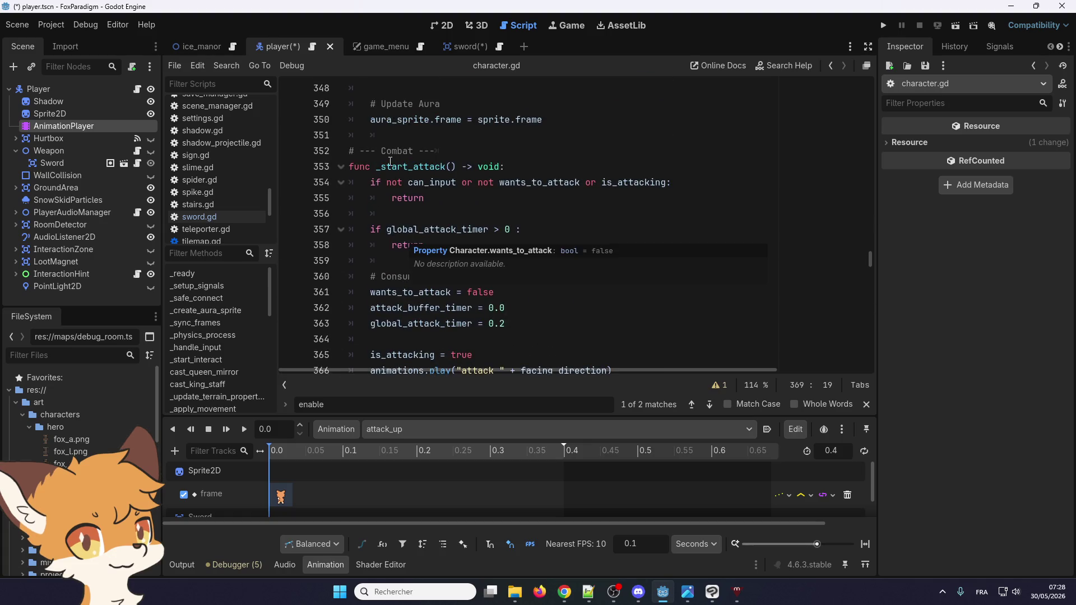
scroll(391, 162, down, 2)
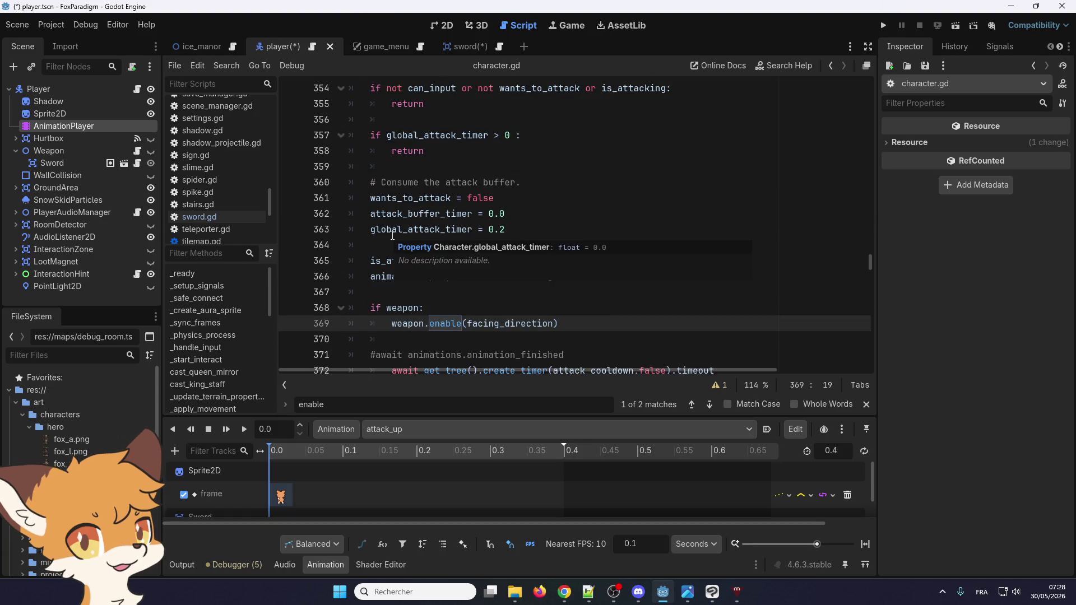
scroll(392, 235, down, 1)
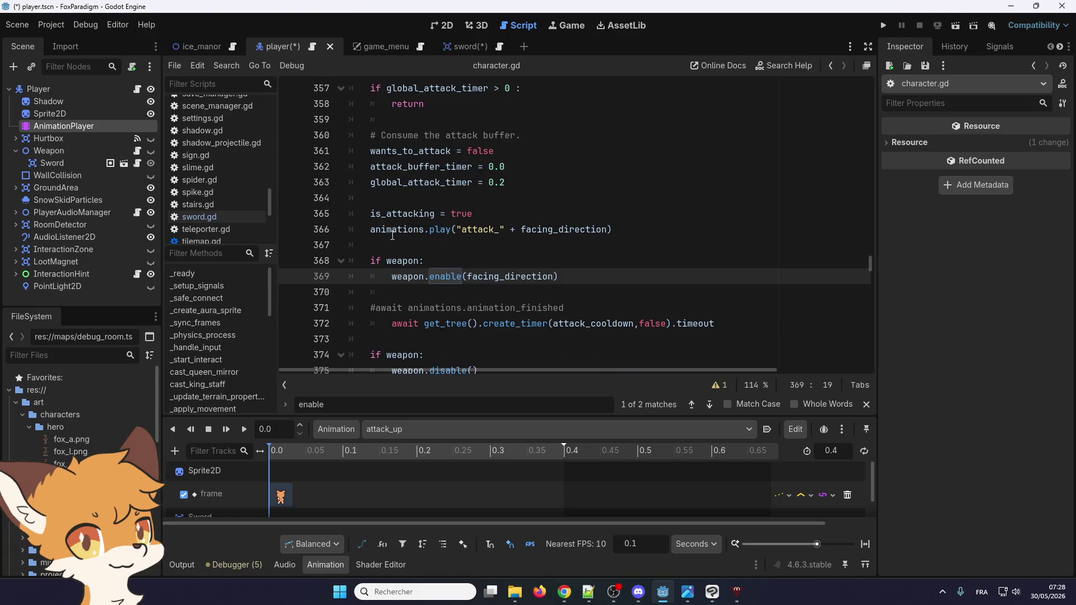
scroll(392, 235, up, 1)
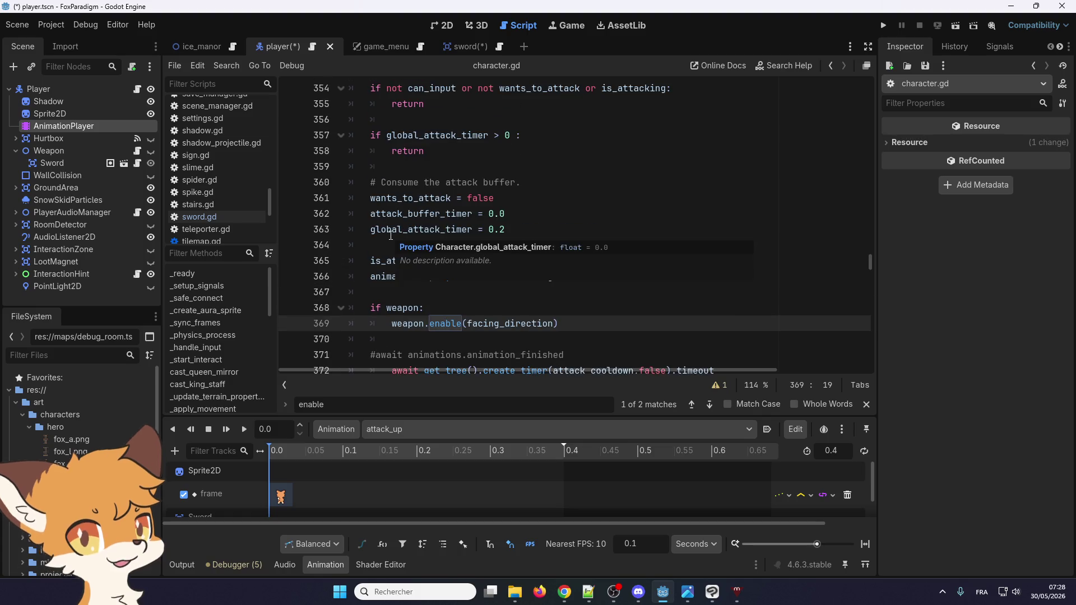
mouse_move(448, 232)
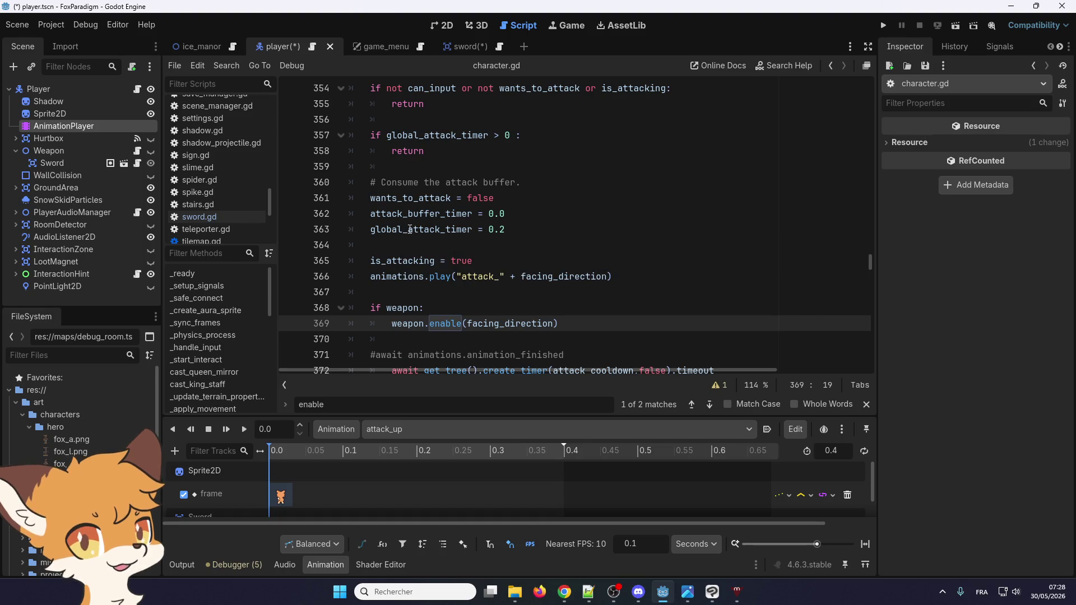
scroll(410, 229, down, 3)
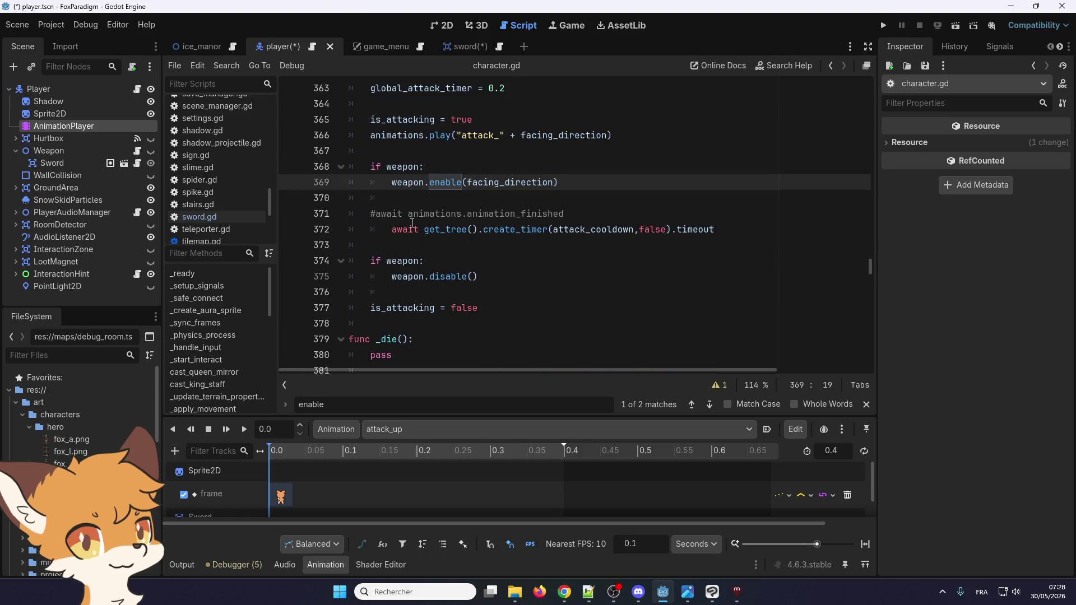
scroll(410, 230, down, 1)
scroll(412, 223, down, 1)
scroll(412, 223, up, 1)
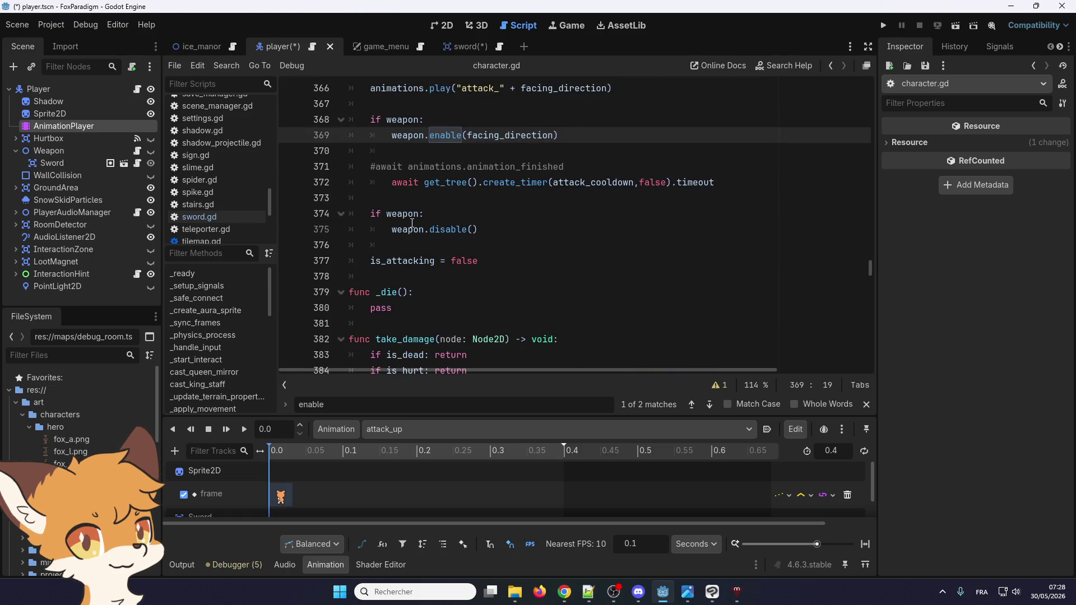
scroll(412, 223, up, 1)
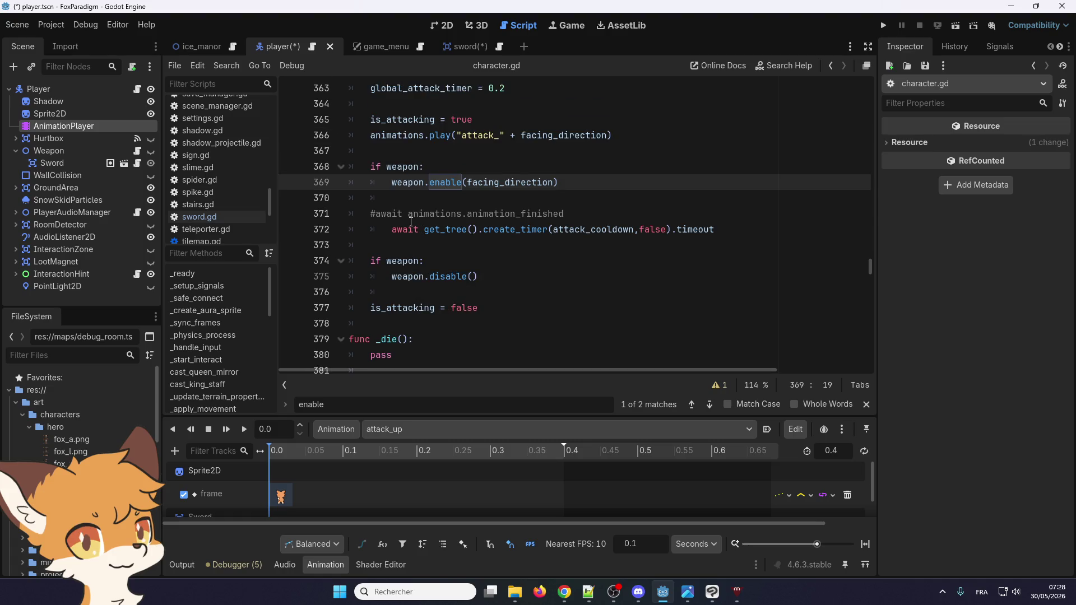
drag(376, 214, 636, 213)
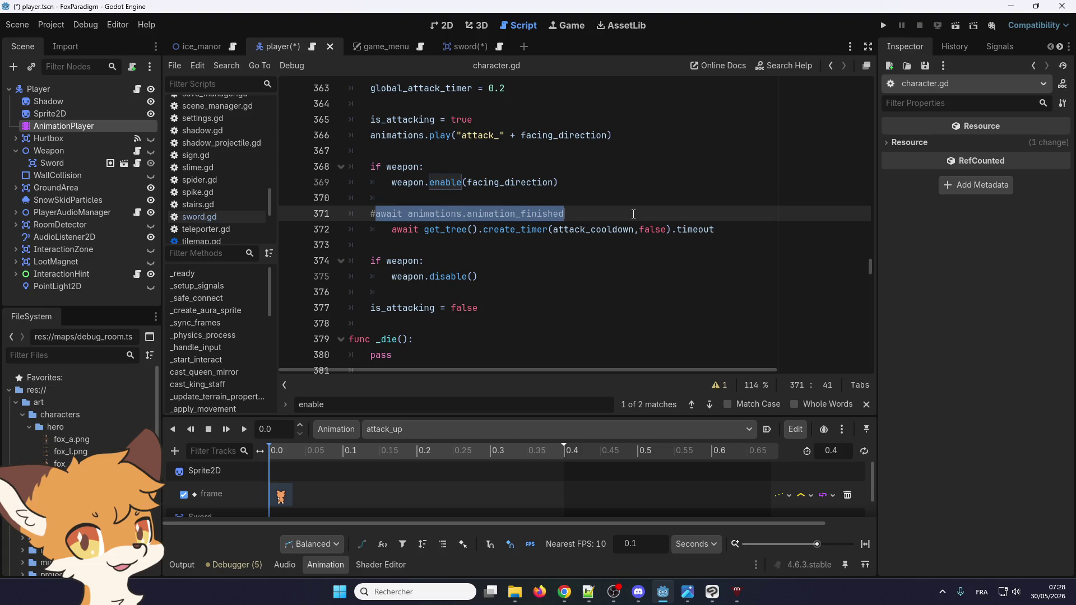
click(595, 213)
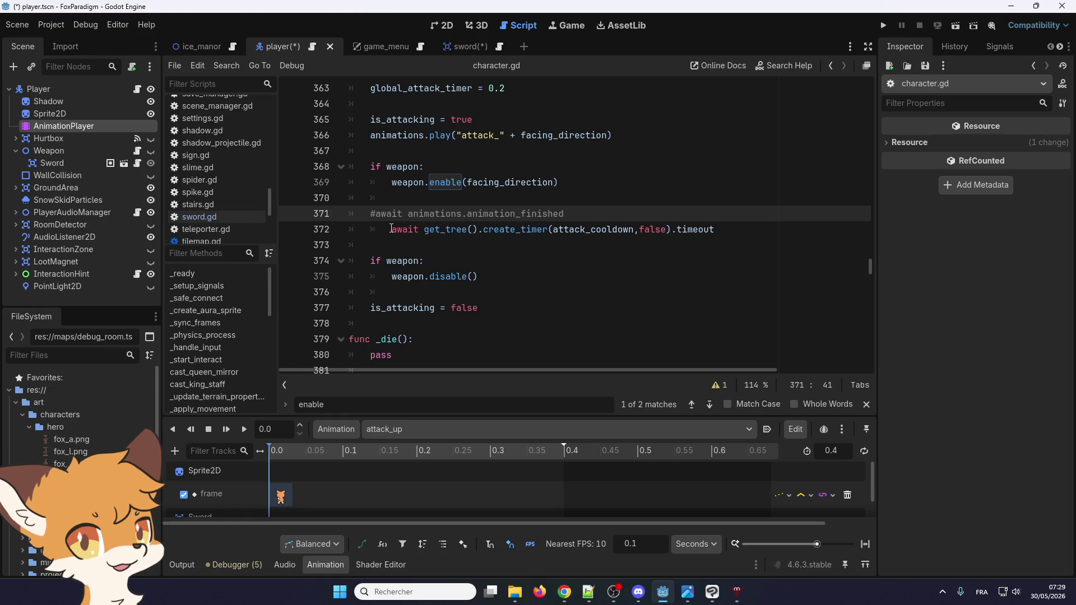
- Remove one indent level from the await create_timer line 372 and review the weapon block
click(392, 230)
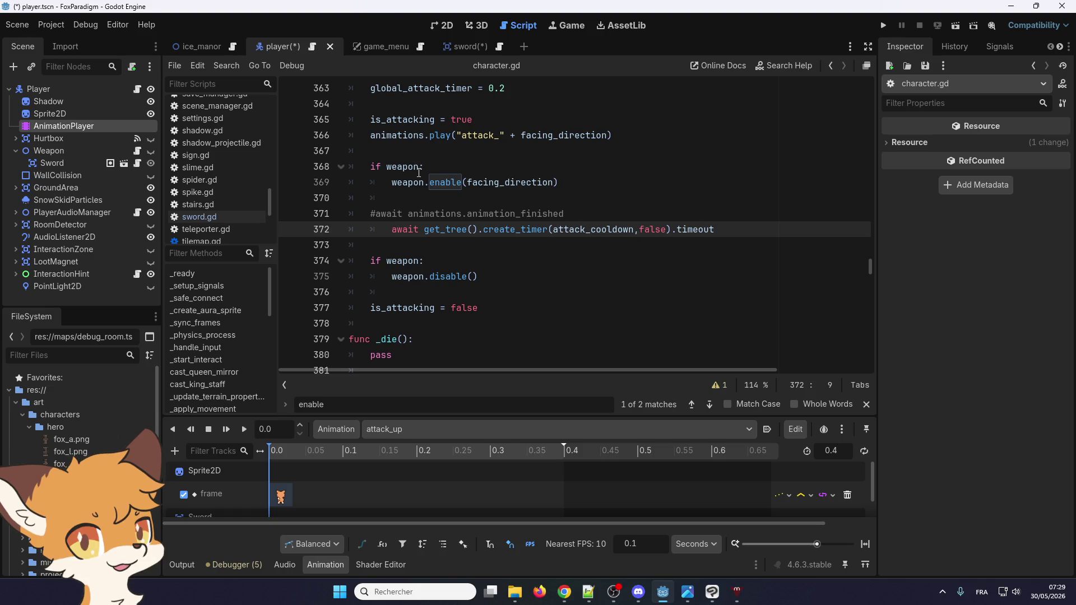
key(BackSpace)
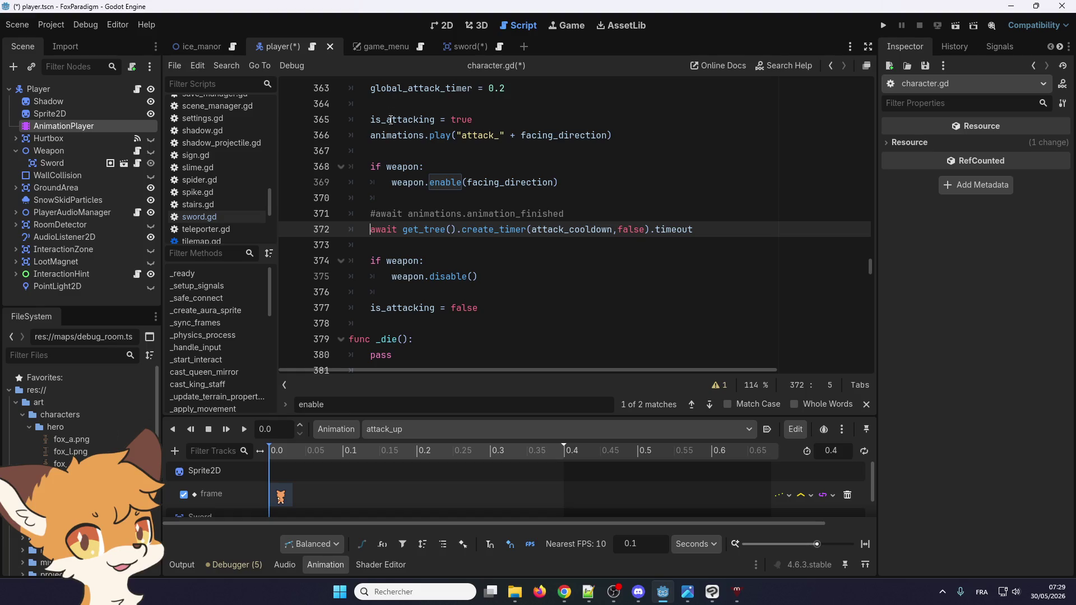
double_click(400, 167)
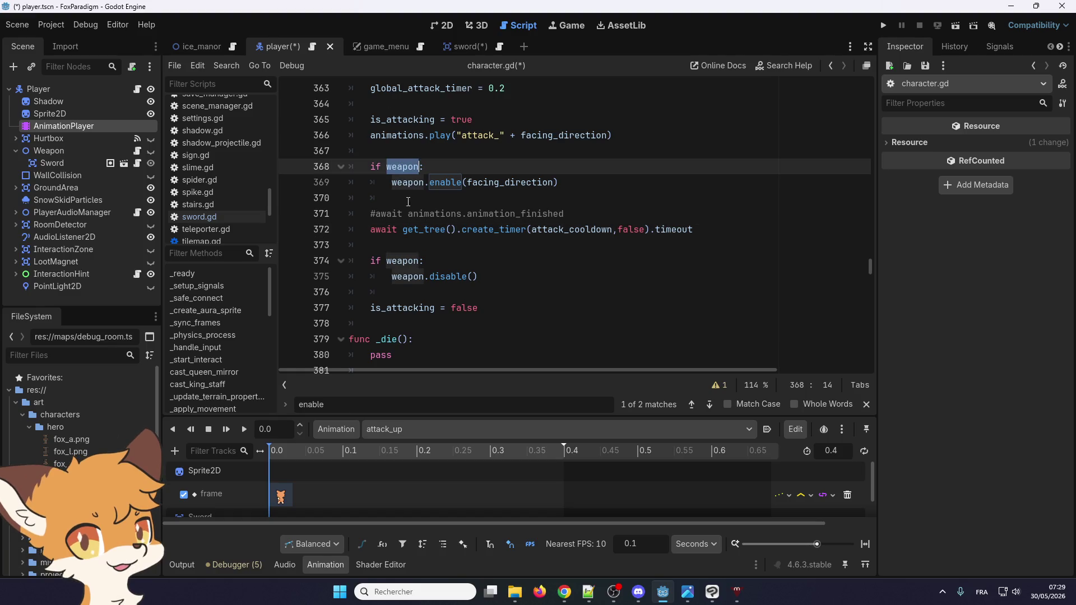
scroll(408, 202, up, 5)
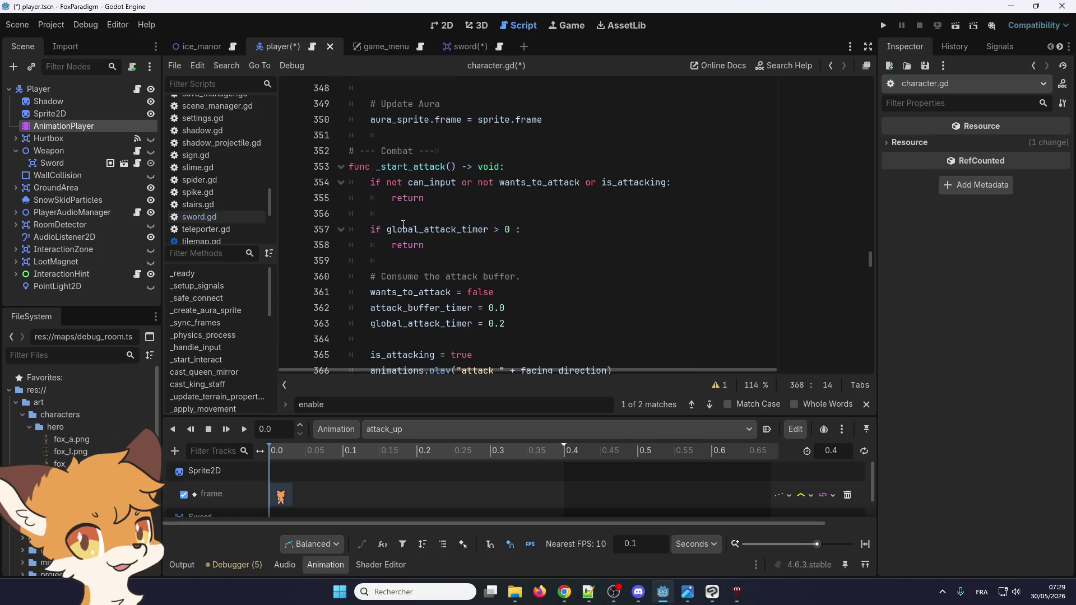
scroll(403, 224, down, 4)
scroll(403, 224, up, 1)
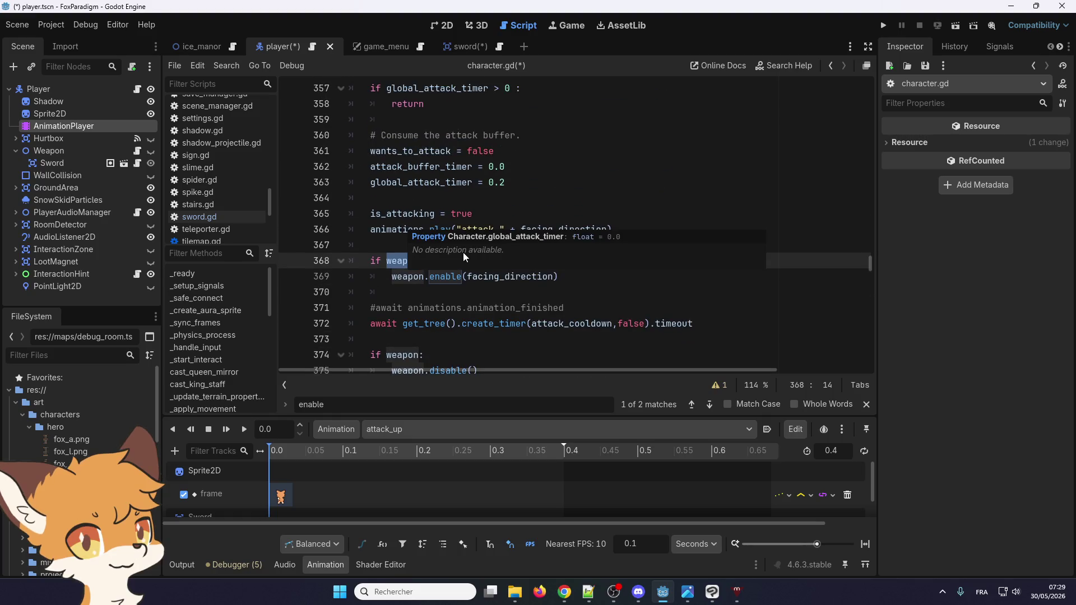
scroll(409, 249, down, 1)
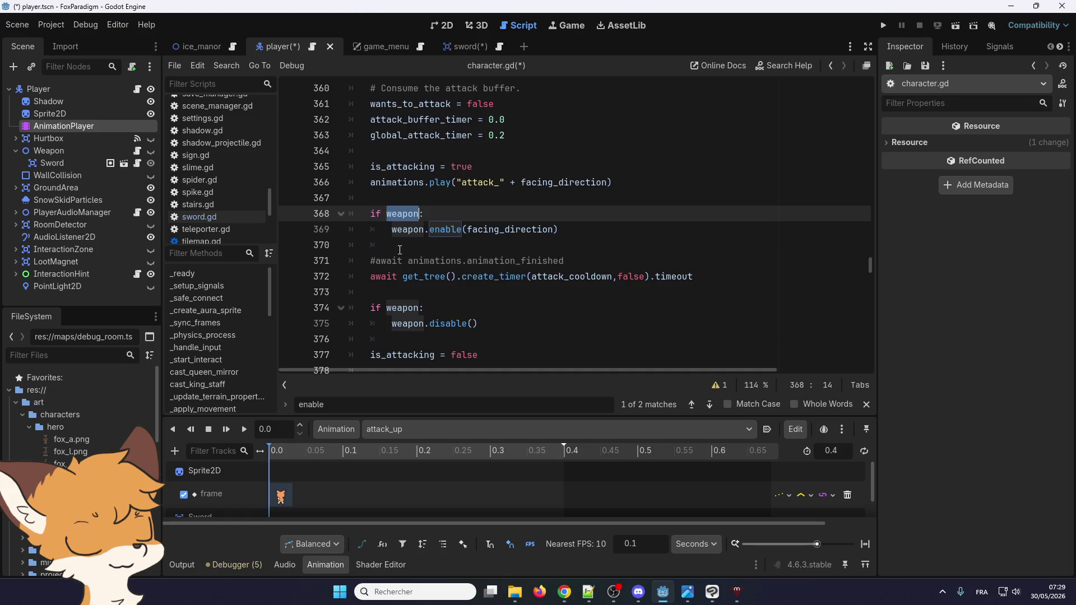
scroll(400, 249, up, 4)
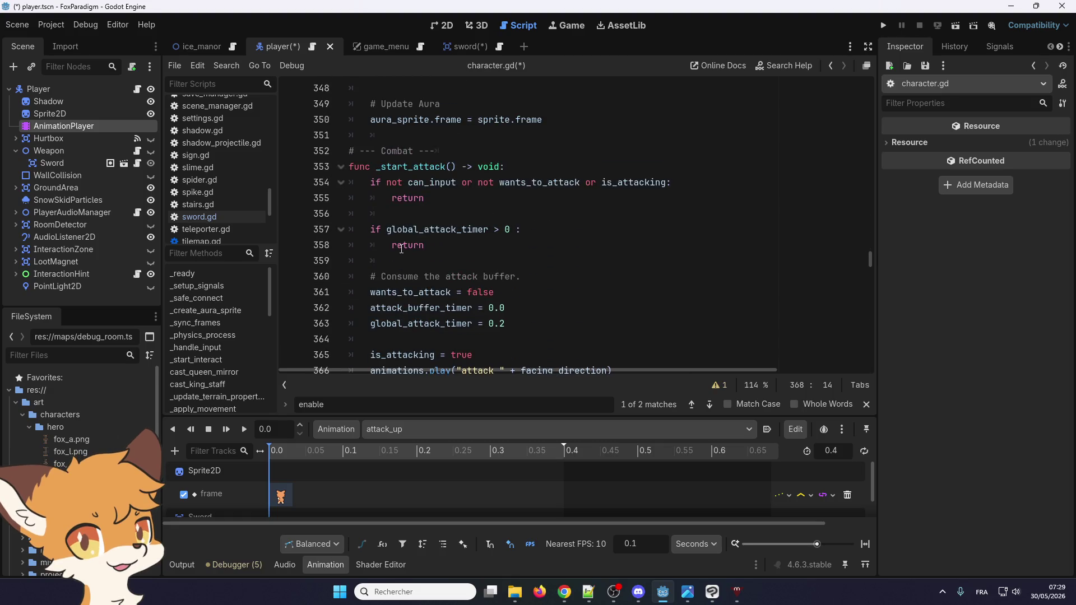
scroll(402, 249, down, 4)
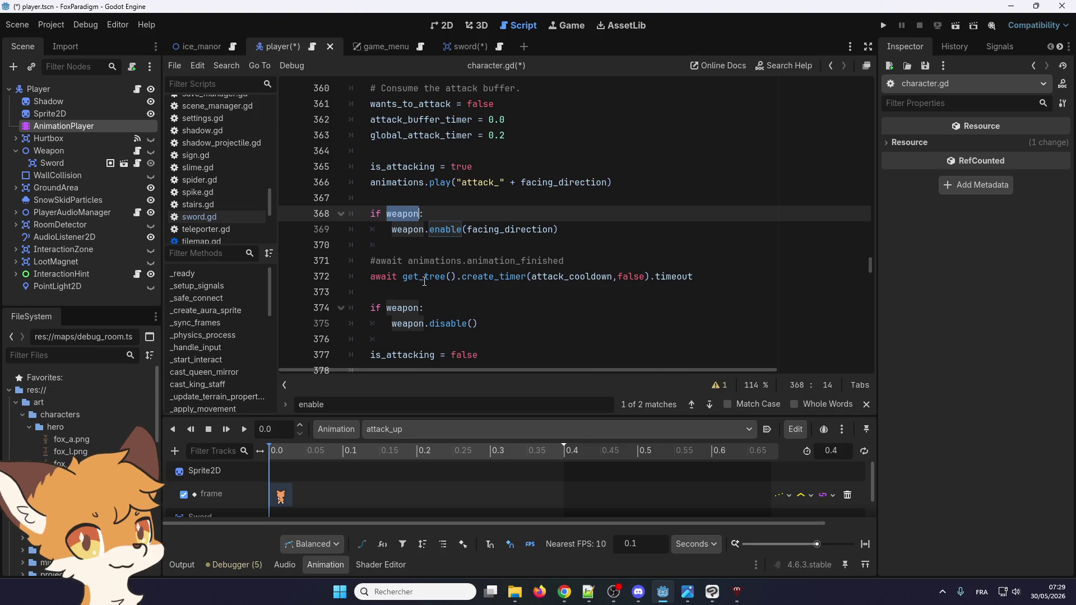
scroll(434, 281, down, 2)
scroll(424, 236, up, 1)
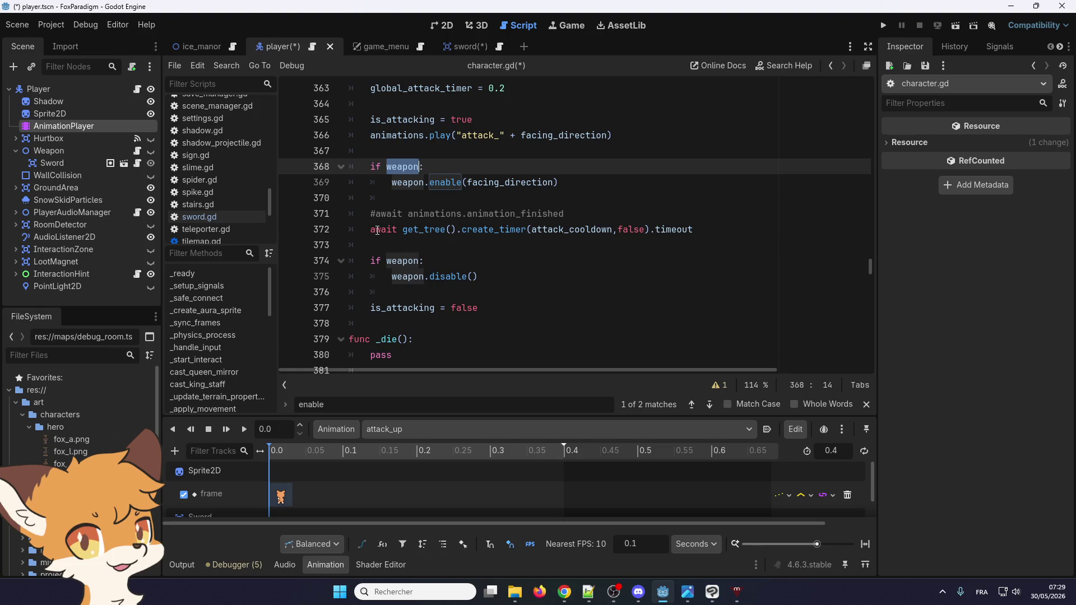
scroll(556, 238, up, 2)
scroll(565, 270, down, 1)
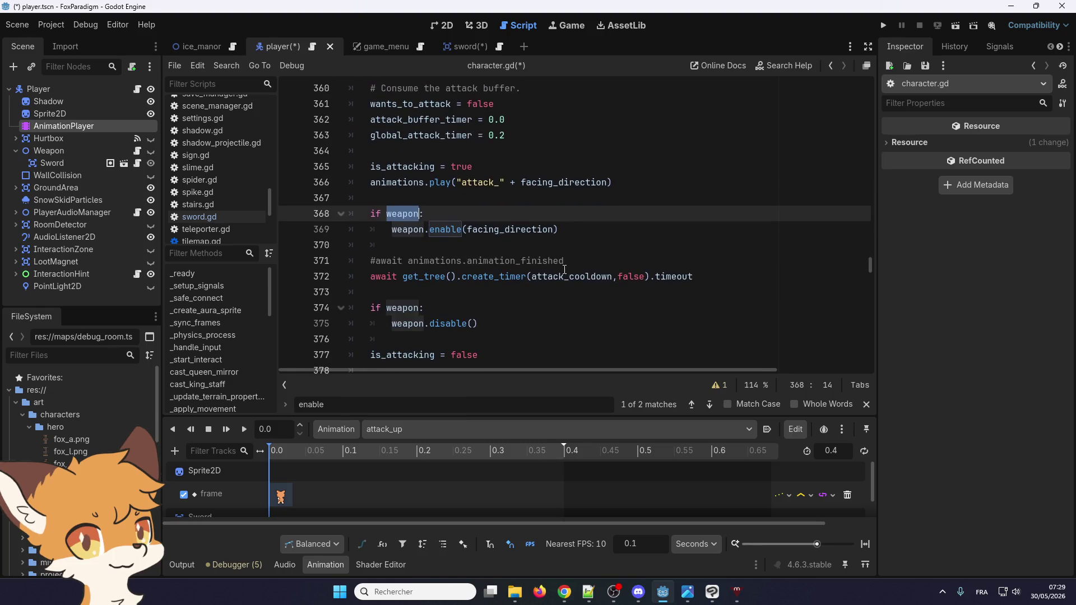
- Check the create_timer docs, then search attack_cooldown to reach its declaration on line 44
double_click(565, 275)
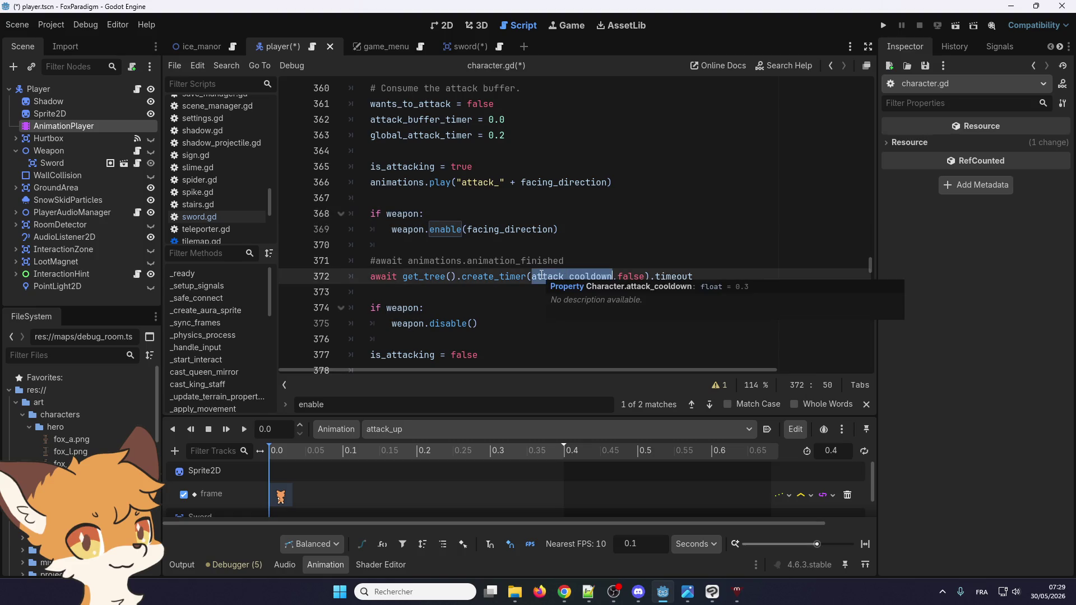
click(504, 278)
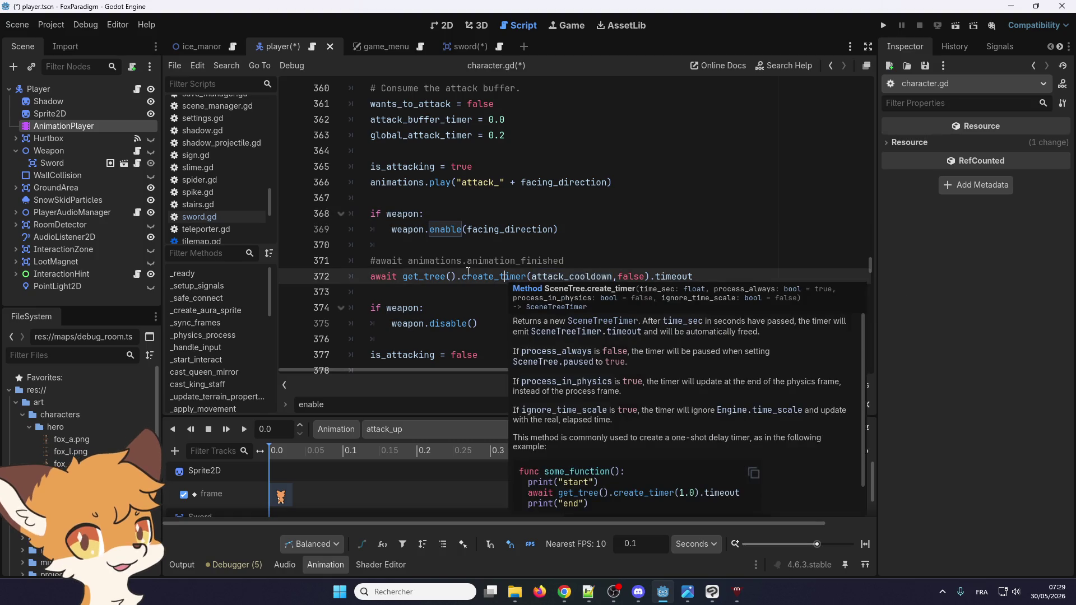
scroll(438, 268, up, 1)
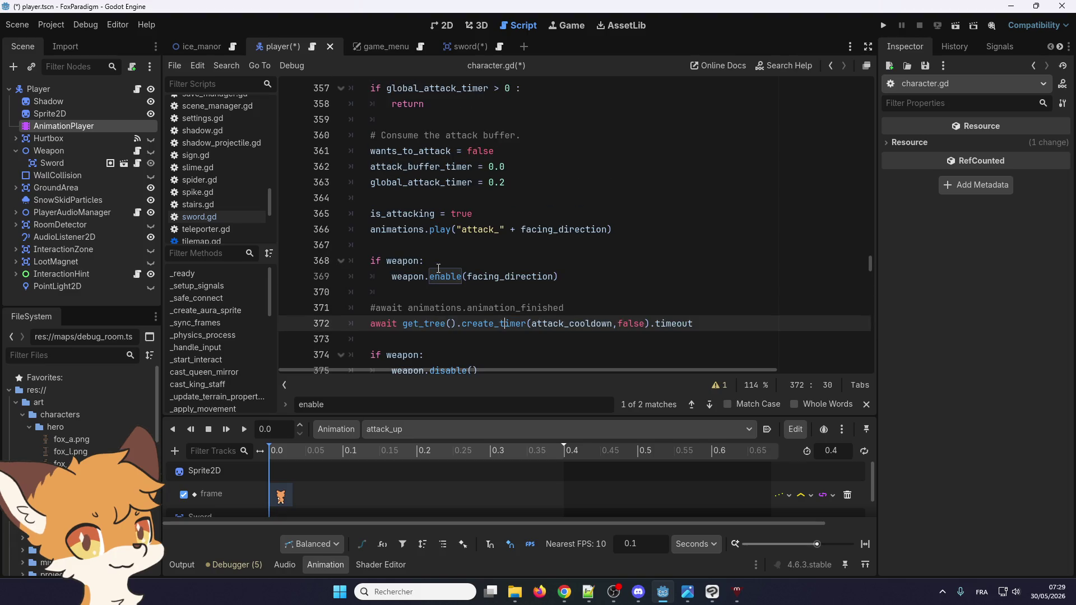
scroll(439, 269, up, 2)
scroll(447, 274, down, 3)
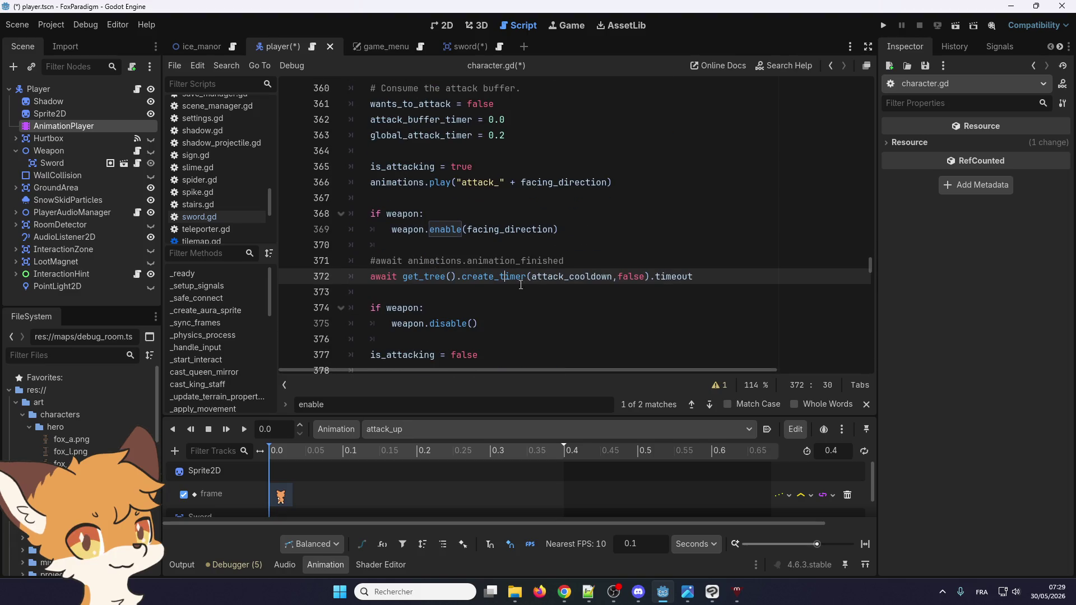
scroll(417, 305, up, 4)
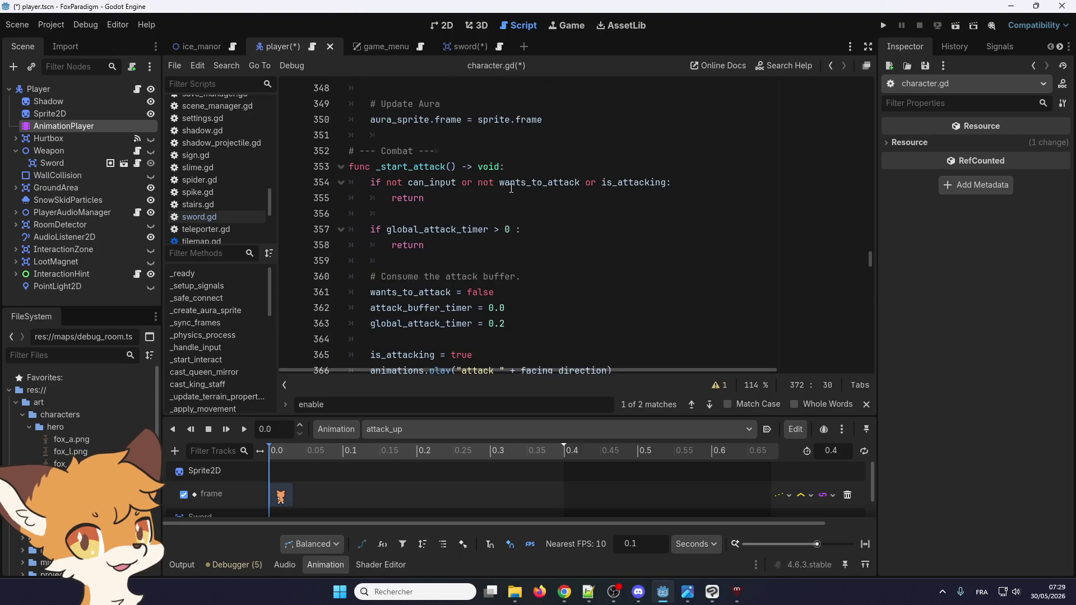
scroll(414, 224, down, 4)
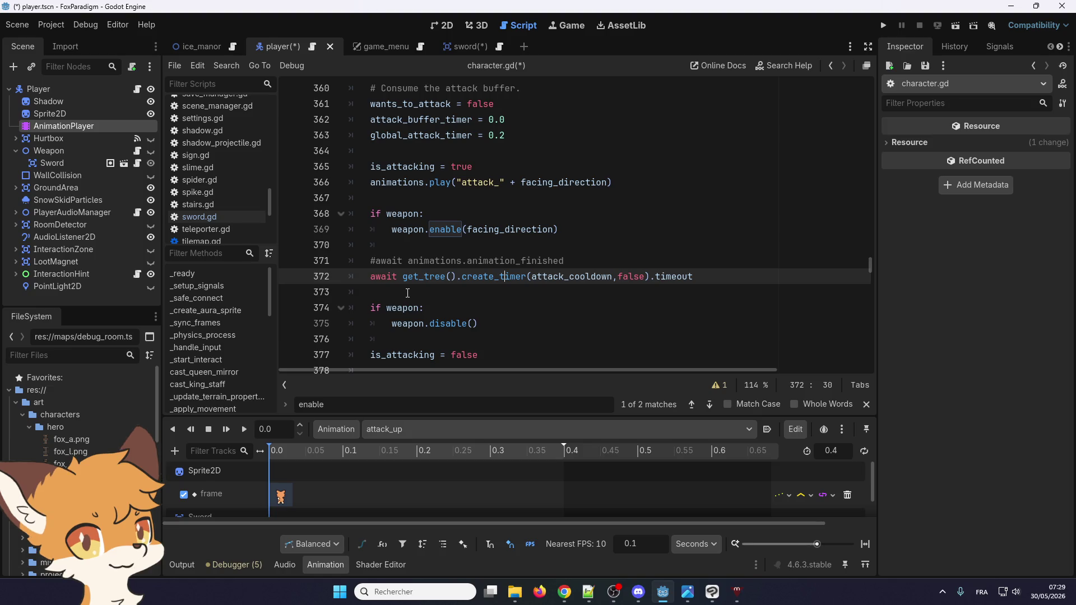
scroll(558, 289, up, 1)
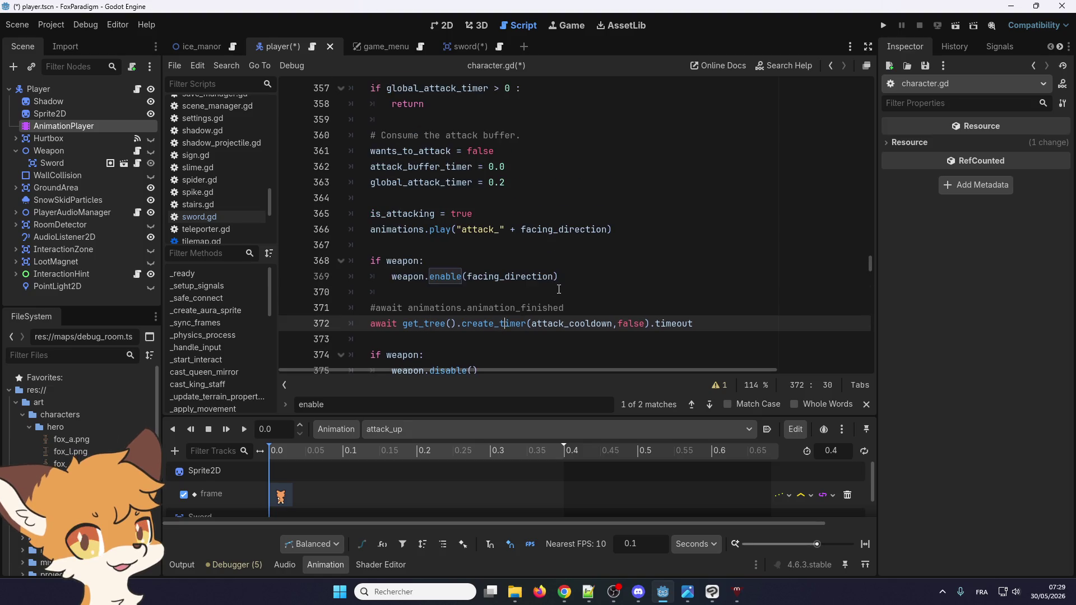
double_click(553, 321)
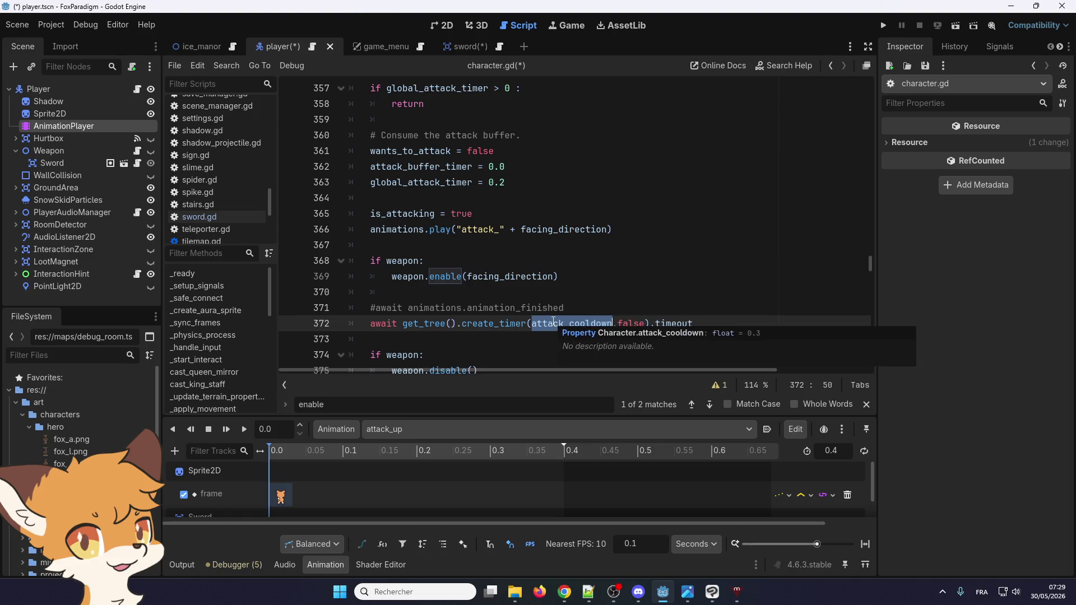
key(ctrl+f)
click(712, 408)
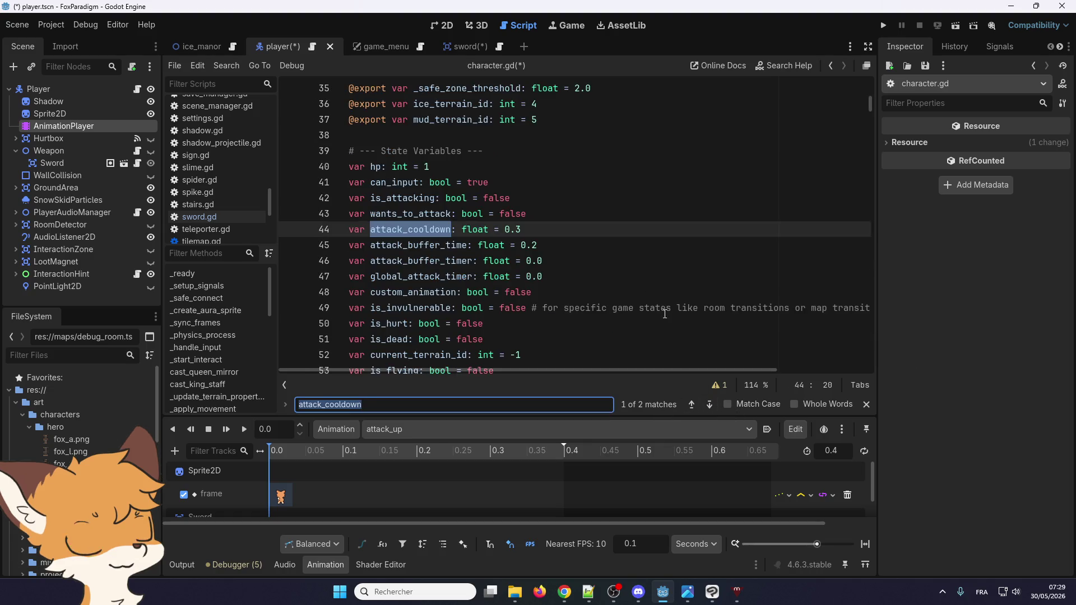
- Change attack_cooldown on line 44 from 0.3 to 0.4 and run the project
click(500, 230)
key(BackSpace)
text(4)
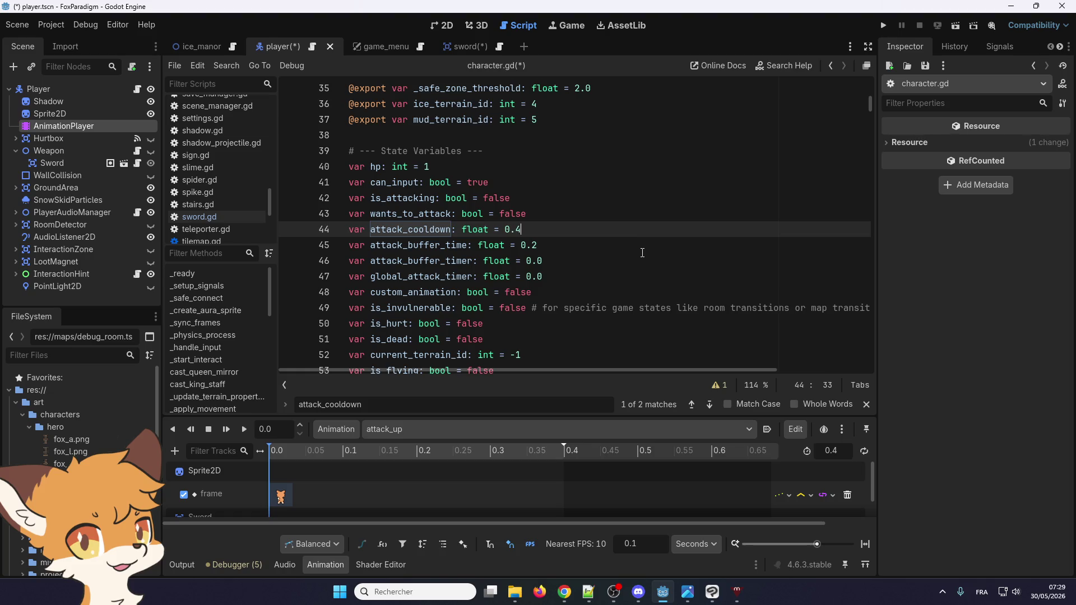
click(884, 26)
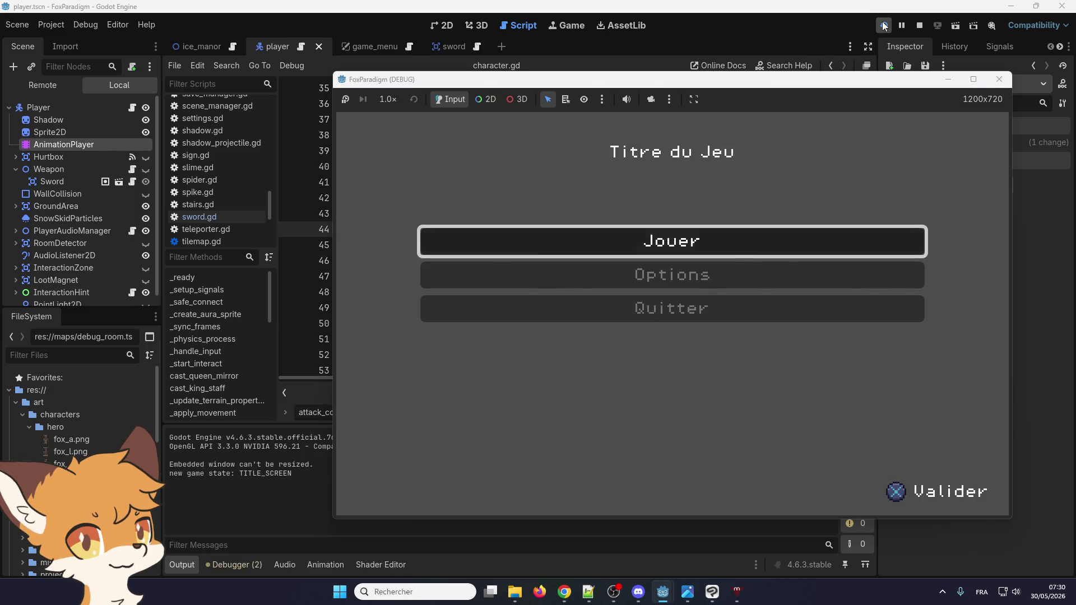
- Start the game, load into the ice_manor room to test a sword swing, then close it
key(Return)
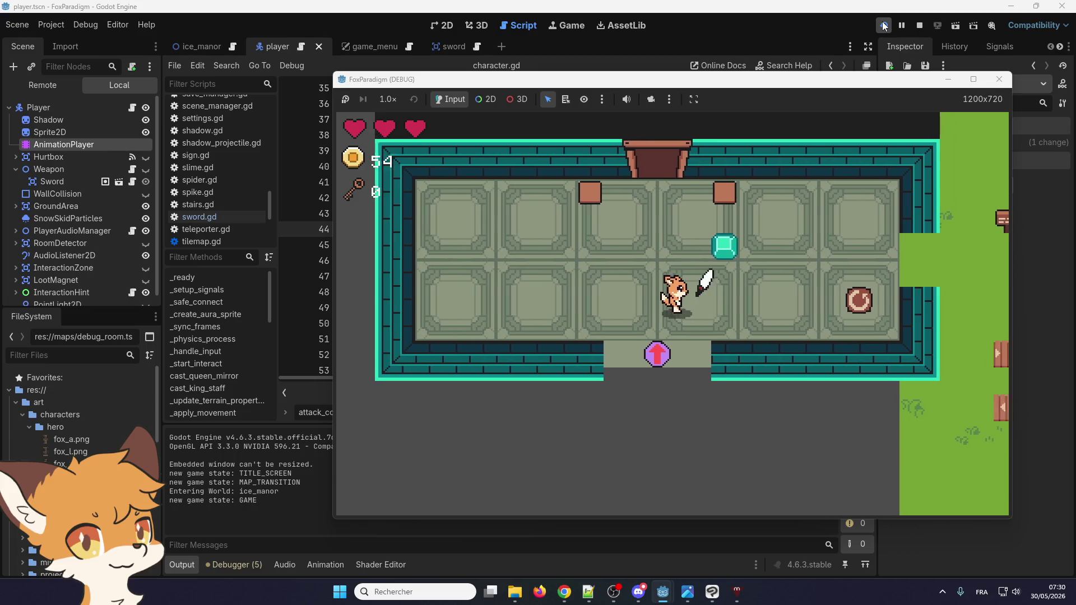
key(x)
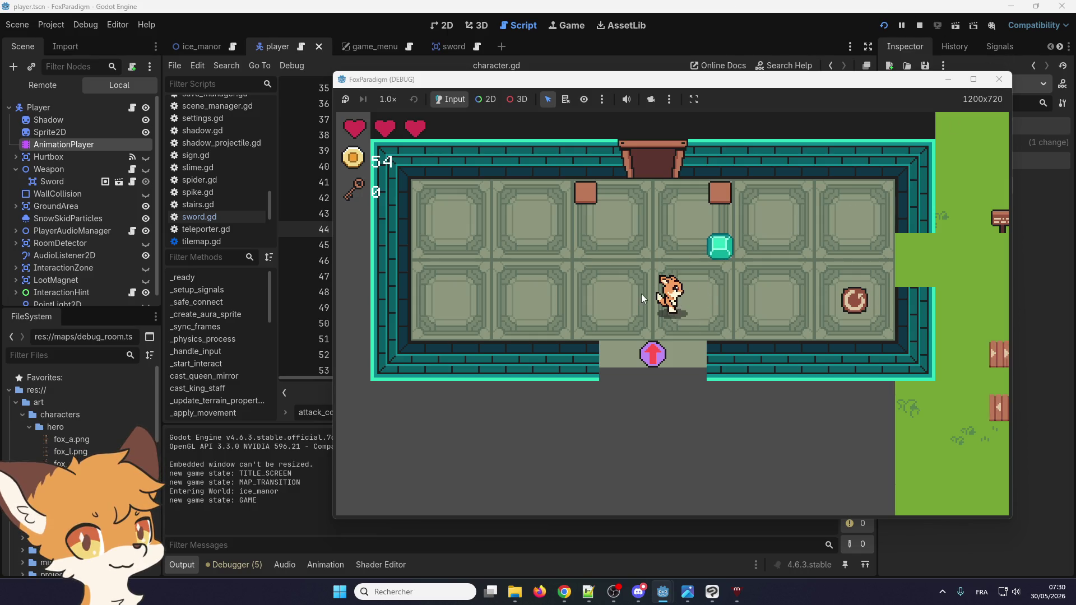
click(1006, 79)
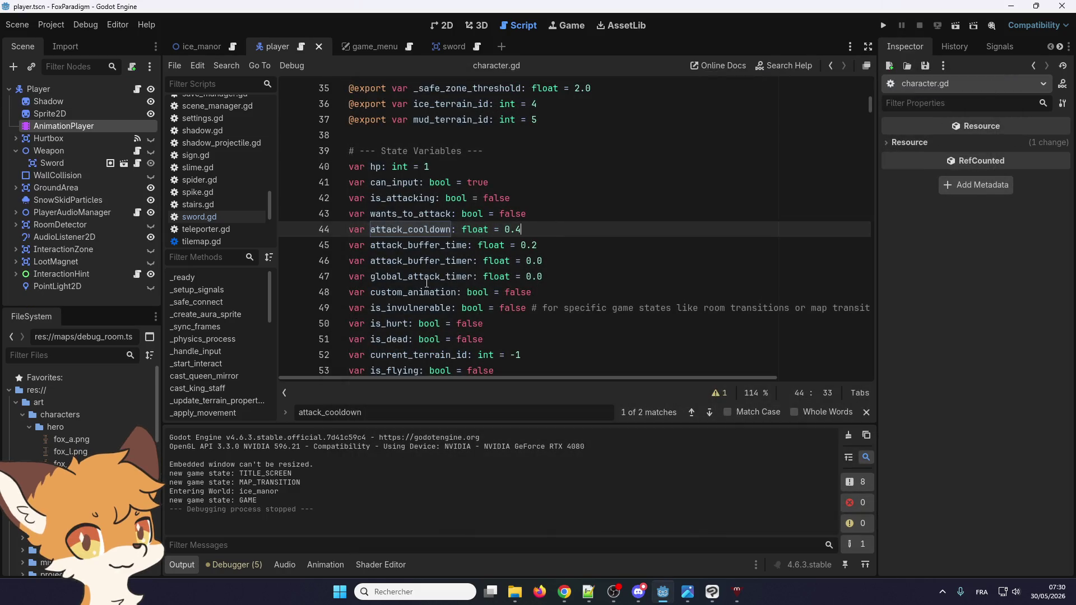
- Search attack_cooldown to its line 372 use, then search global_attack_timer from _start_attack
double_click(421, 230)
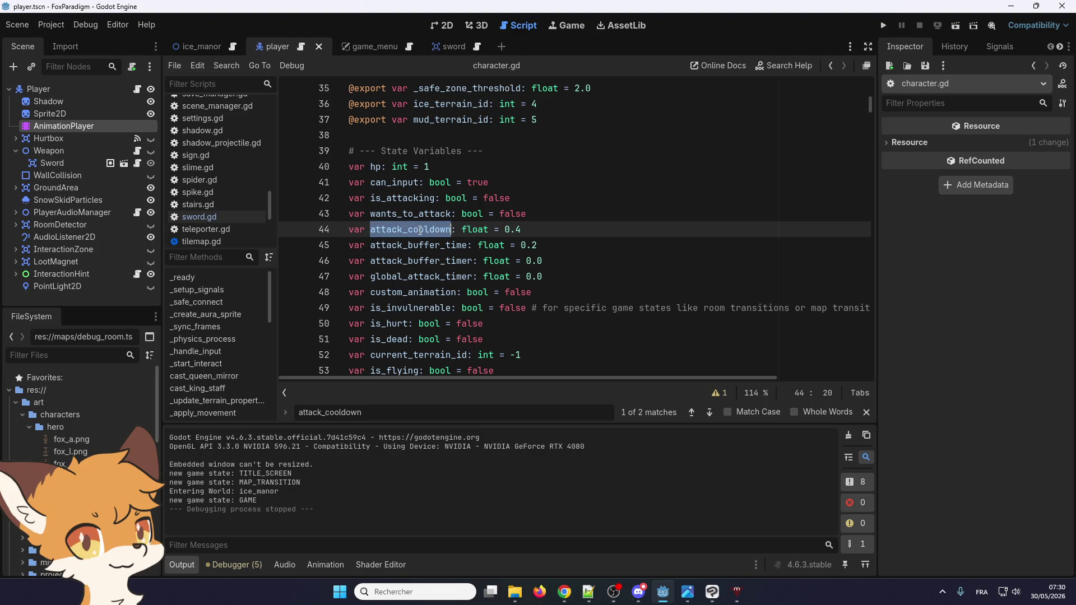
key(ctrl+f)
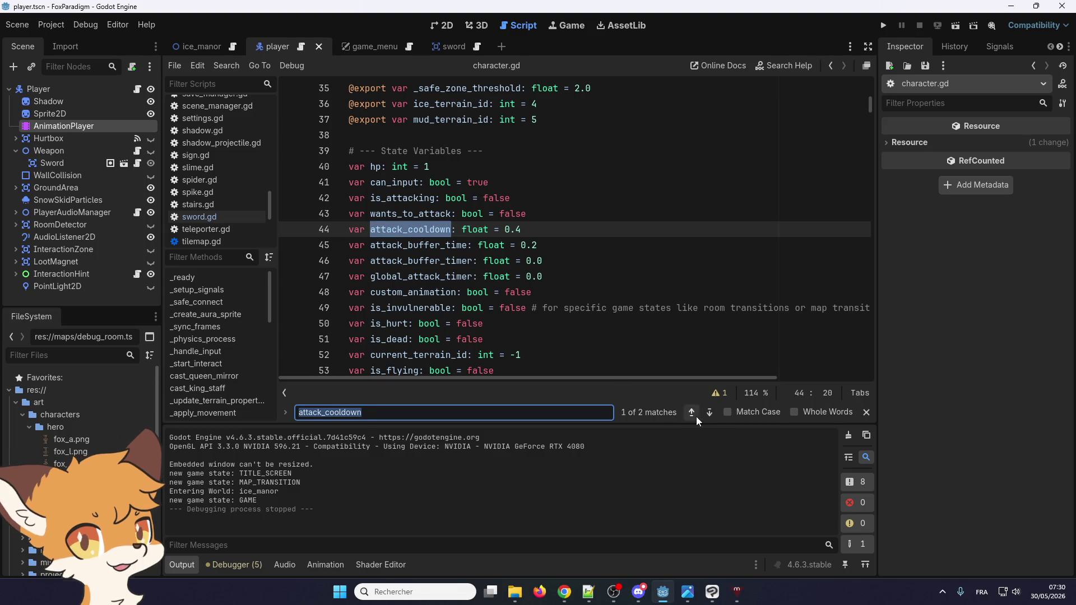
click(707, 416)
scroll(497, 255, up, 2)
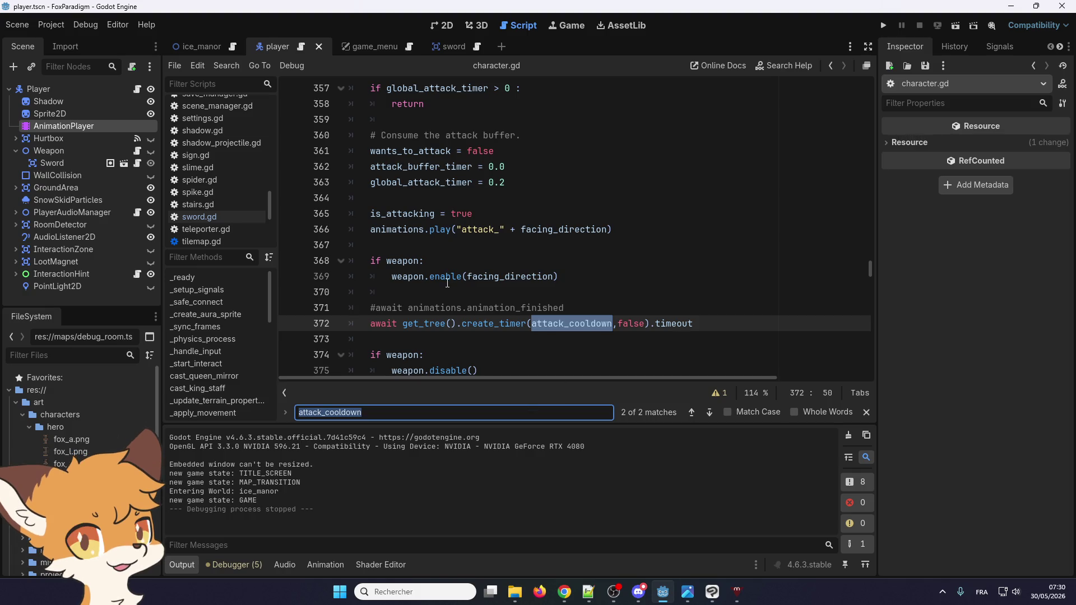
click(449, 245)
scroll(449, 247, up, 3)
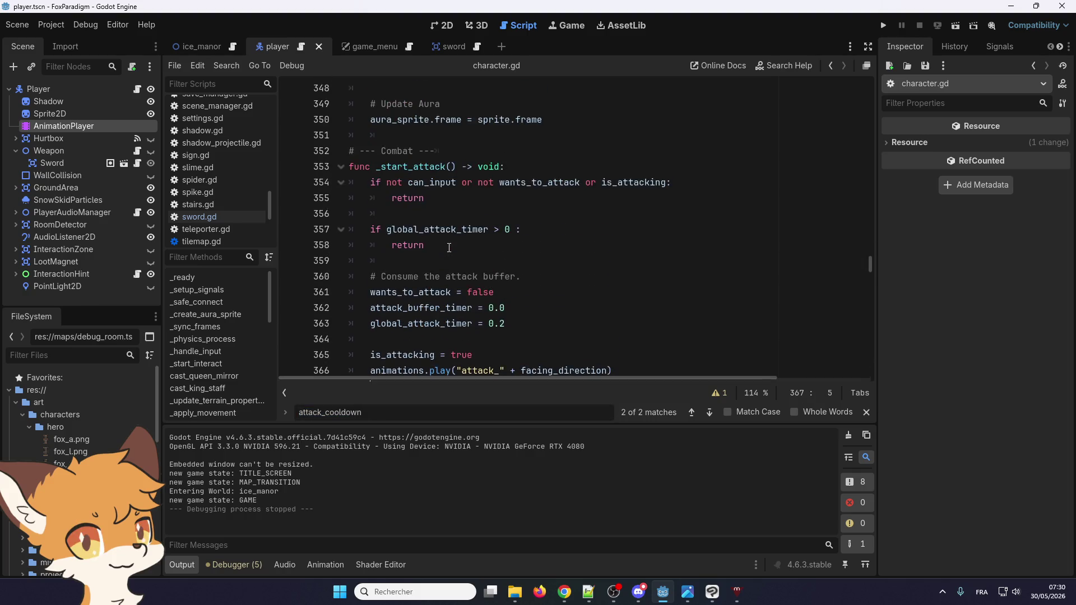
scroll(443, 258, down, 1)
double_click(432, 276)
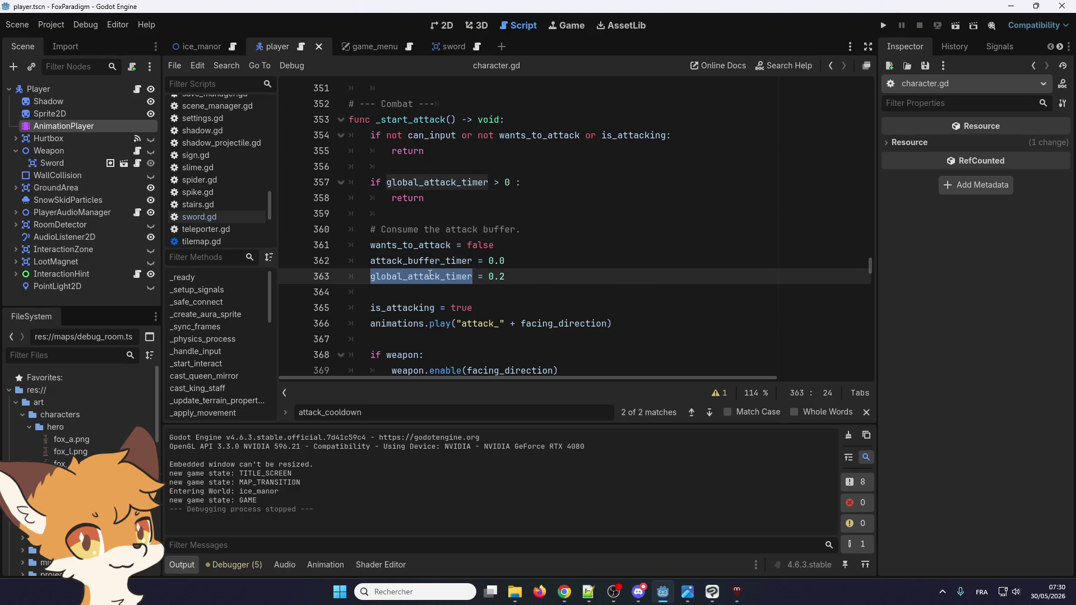
key(ctrl+f)
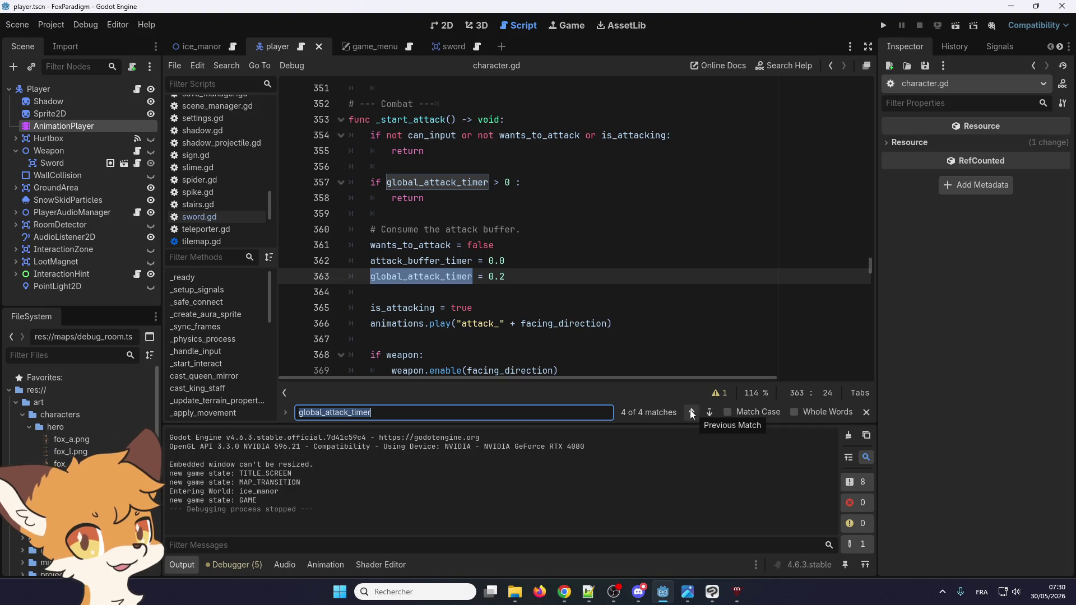
- Step back through the global_attack_timer matches at lines 357, 135 and 47, wrapping to line 363
click(691, 413)
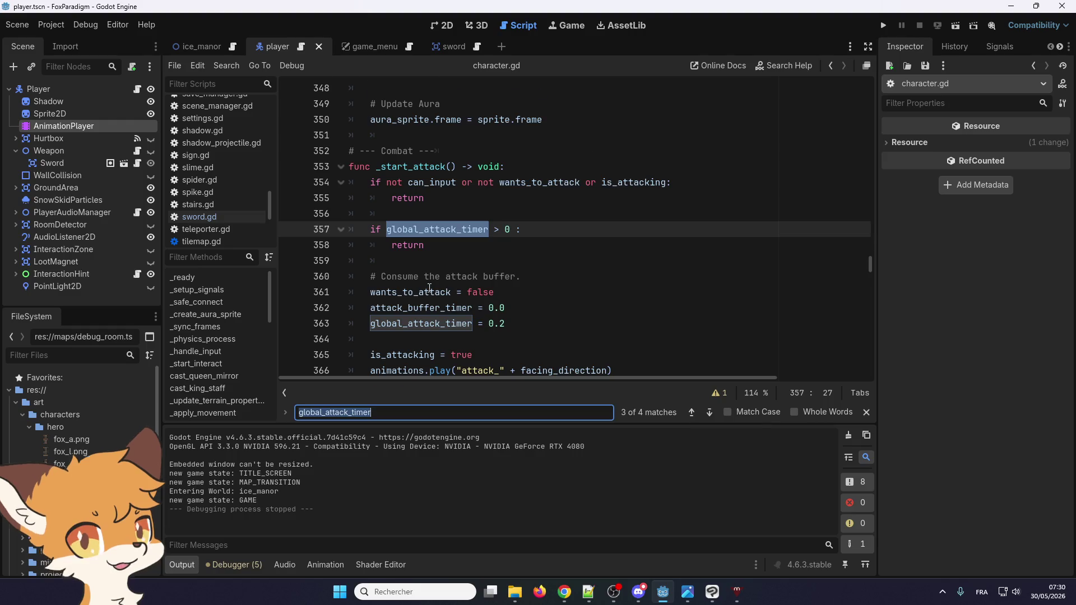
scroll(416, 201, down, 4)
scroll(425, 273, up, 1)
scroll(425, 273, down, 1)
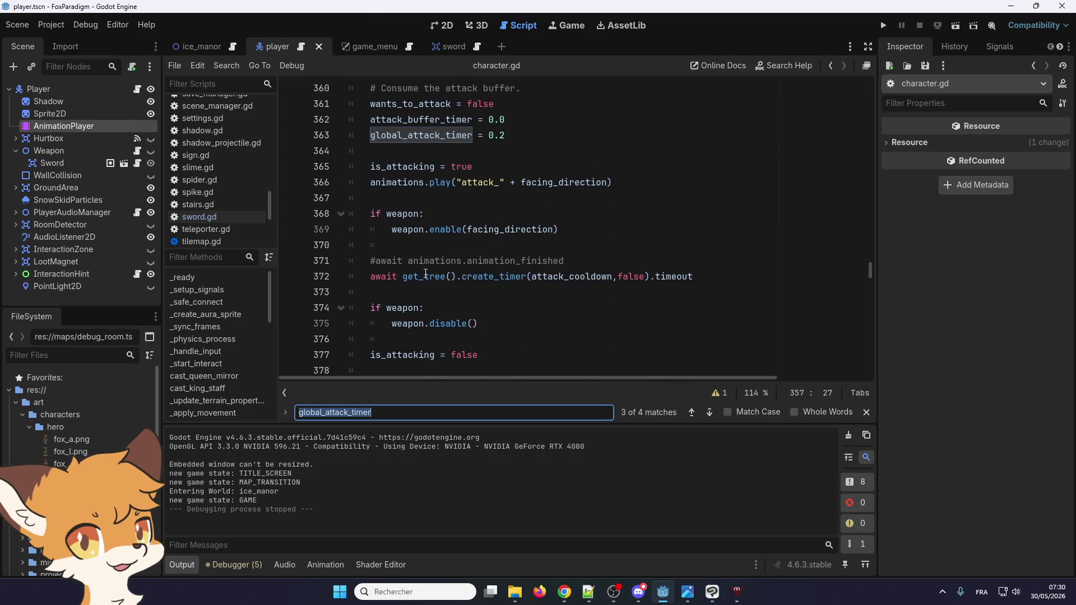
scroll(426, 273, up, 1)
scroll(425, 273, up, 1)
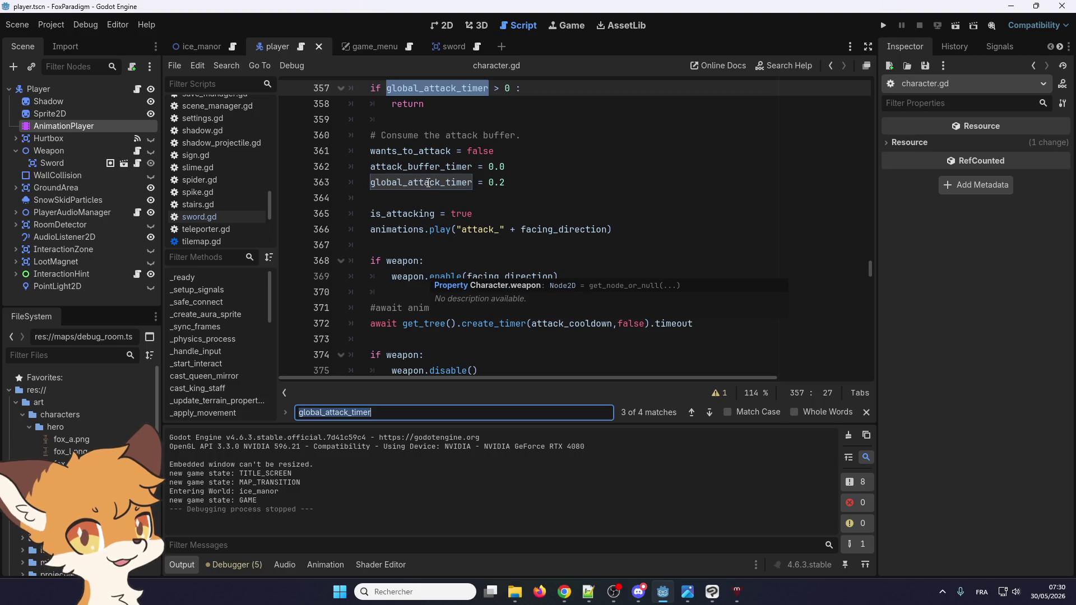
click(693, 412)
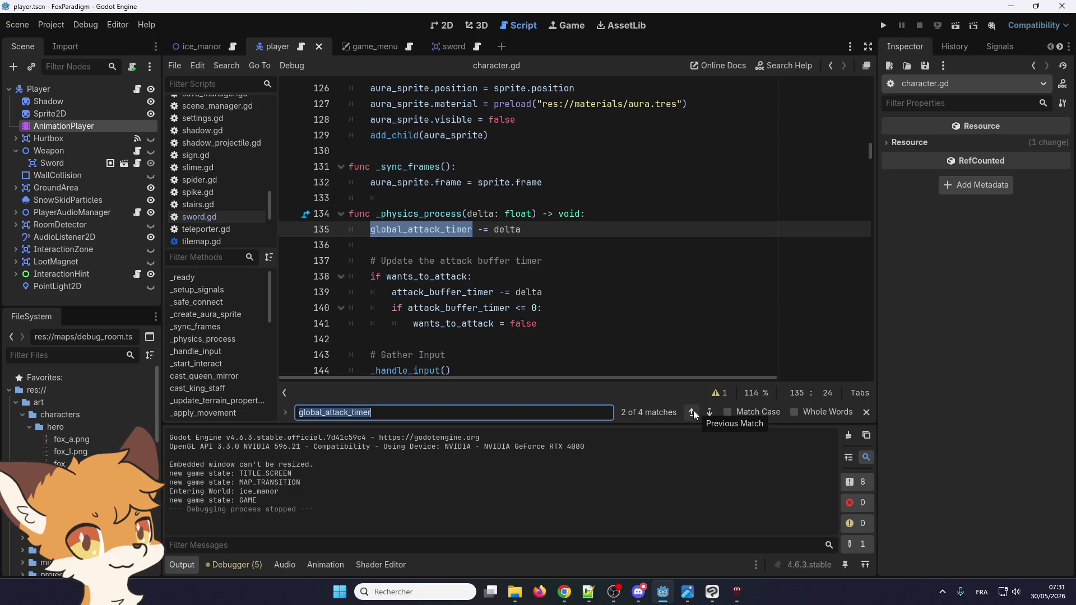
click(694, 410)
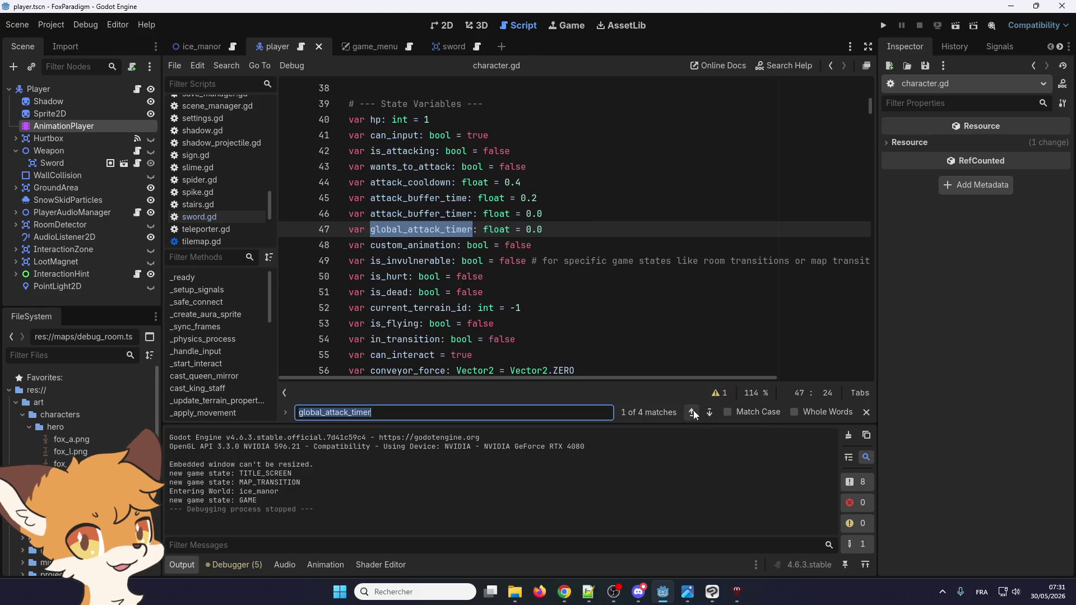
click(694, 410)
scroll(421, 284, down, 2)
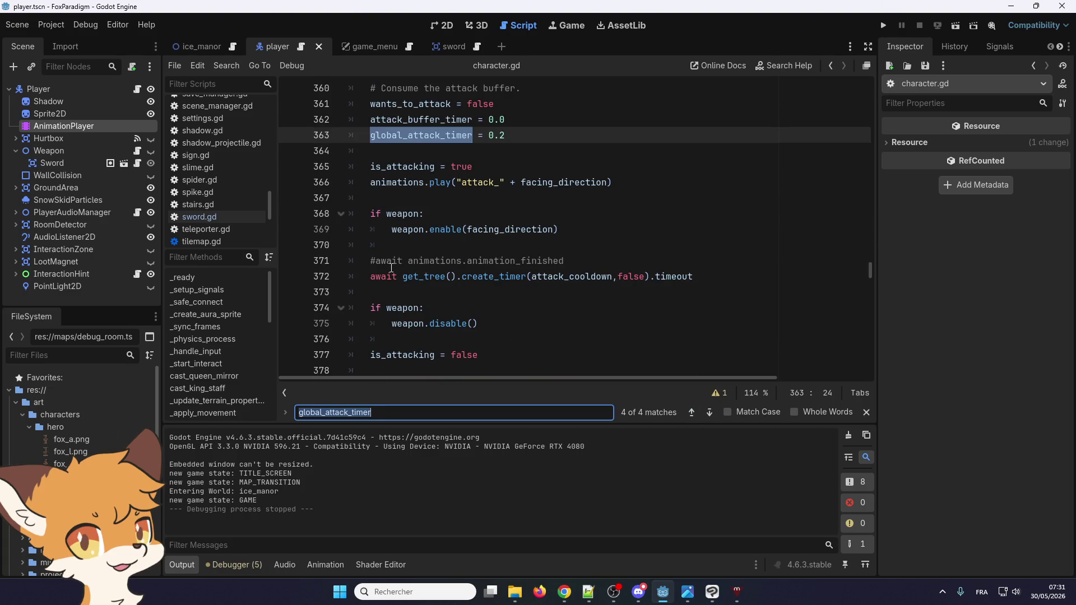
scroll(391, 268, down, 2)
scroll(391, 268, up, 1)
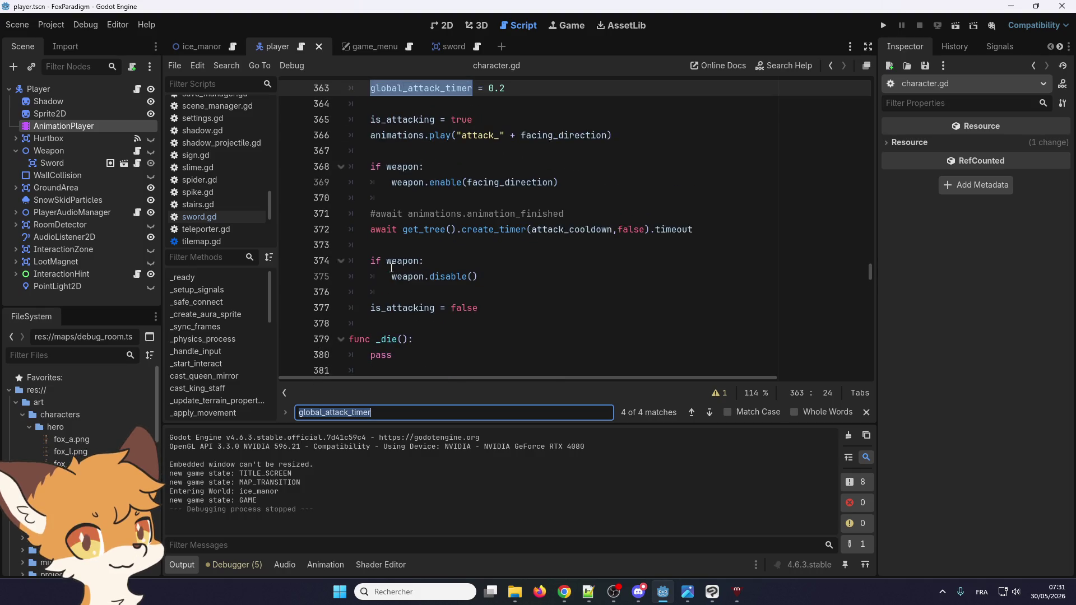
scroll(391, 268, up, 3)
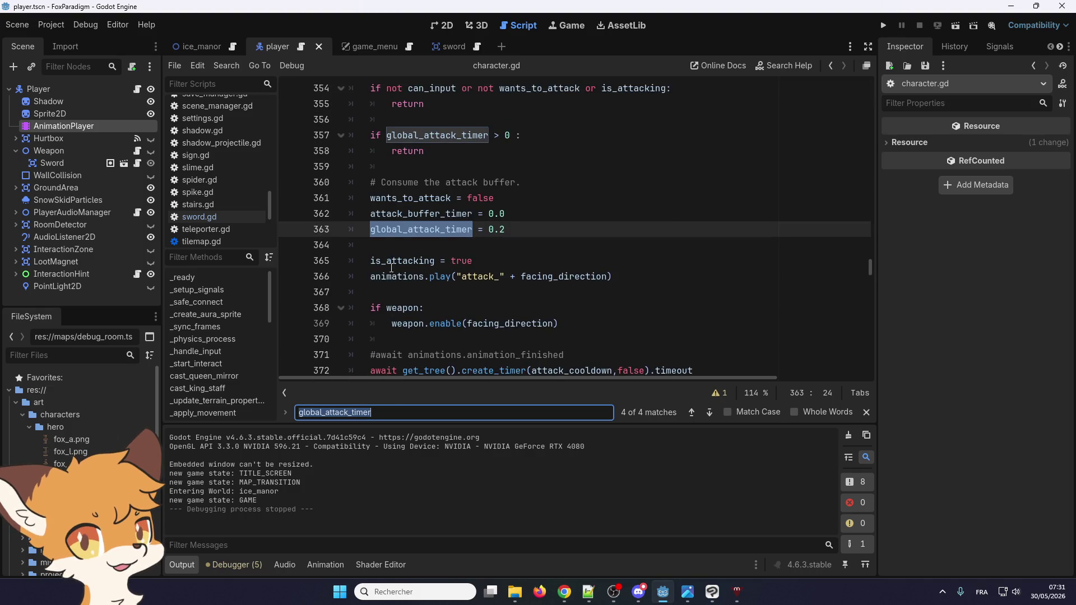
scroll(391, 268, up, 1)
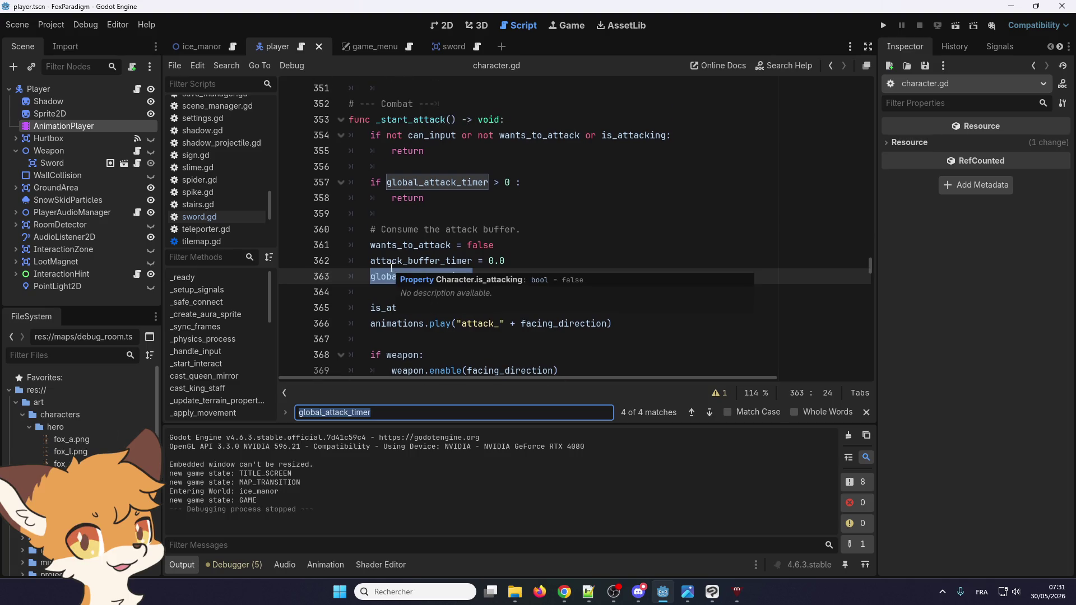
scroll(391, 268, down, 4)
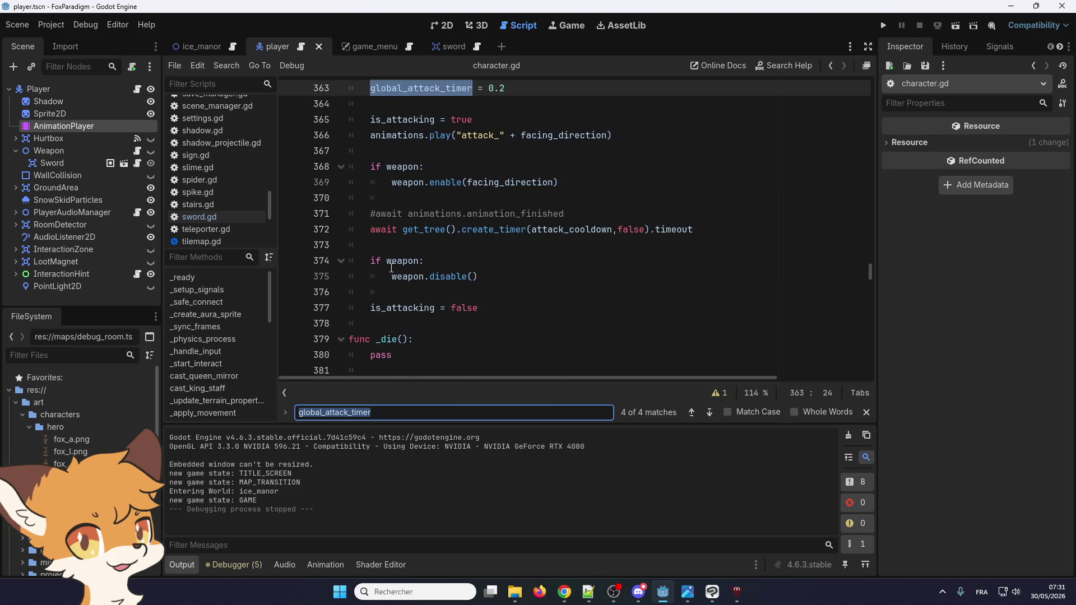
scroll(391, 268, up, 2)
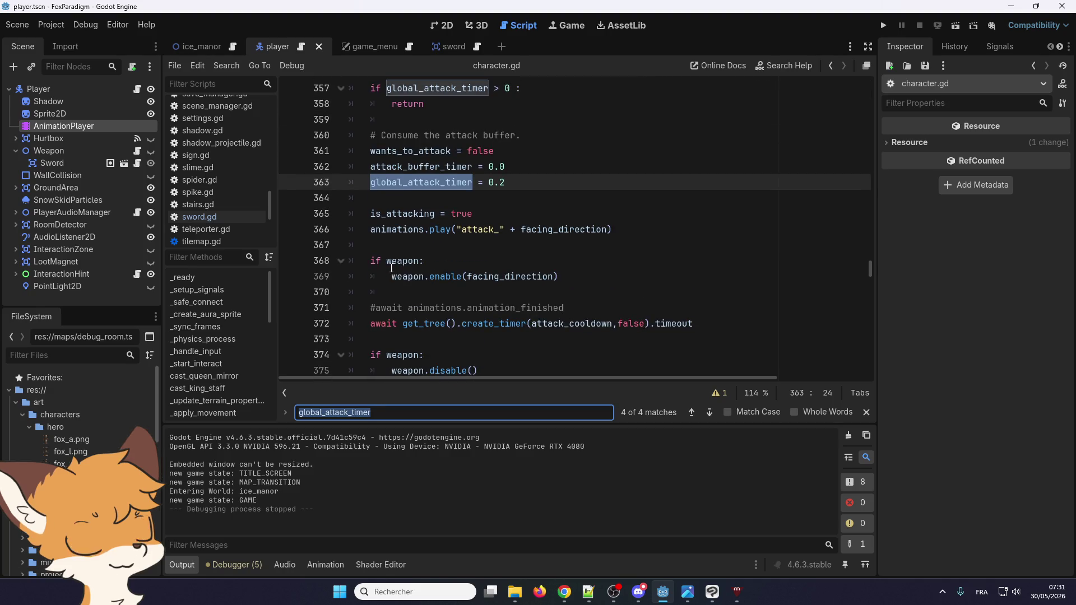
scroll(391, 268, down, 1)
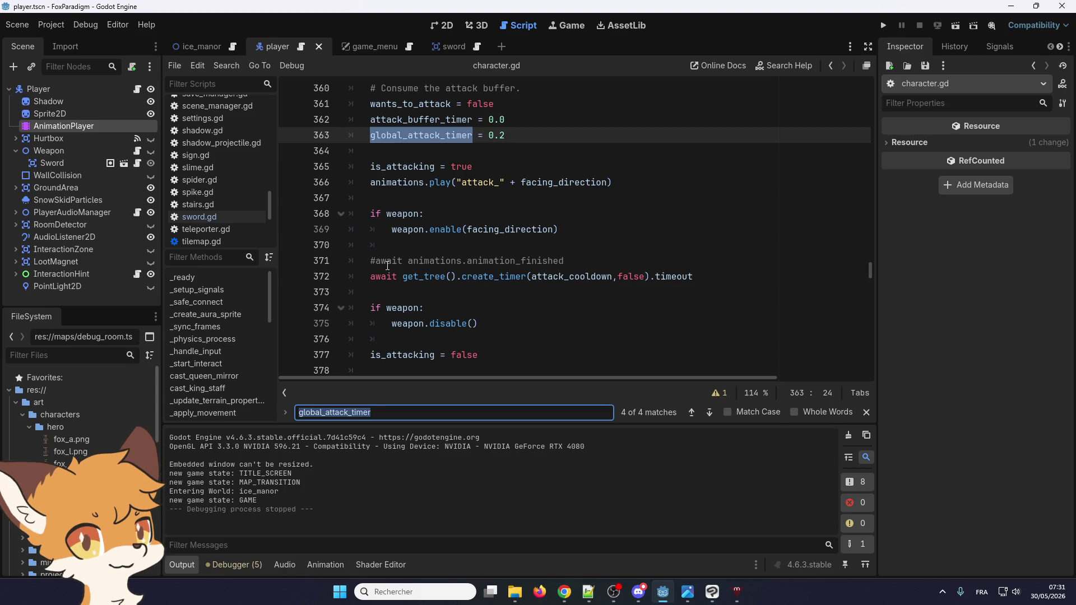
scroll(388, 266, up, 1)
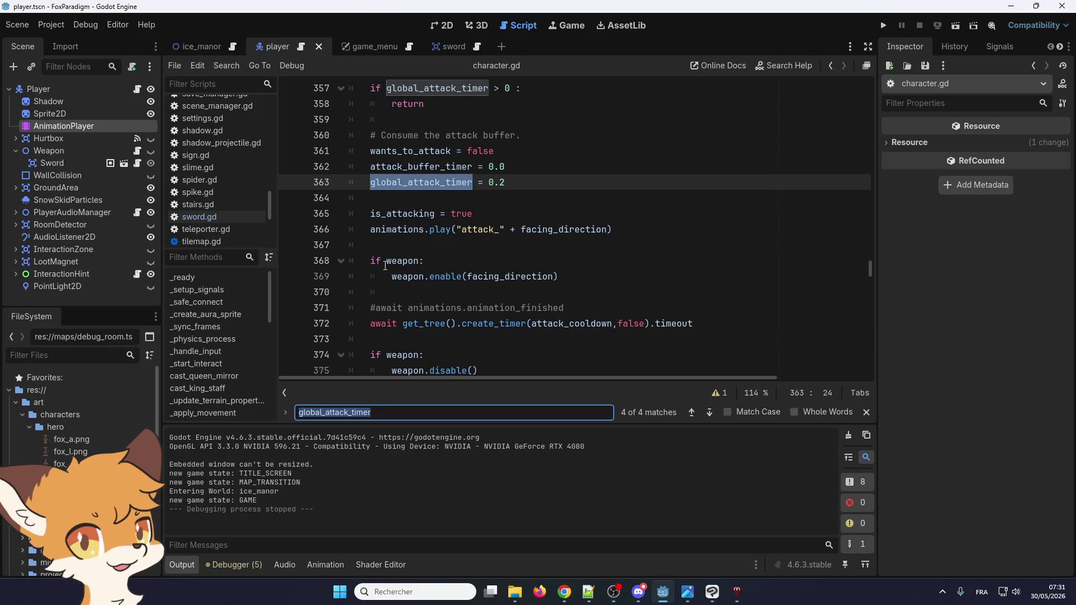
- Reselect global_attack_timer on line 363, search again, and return to its declaration on line 47
mouse_move(386, 267)
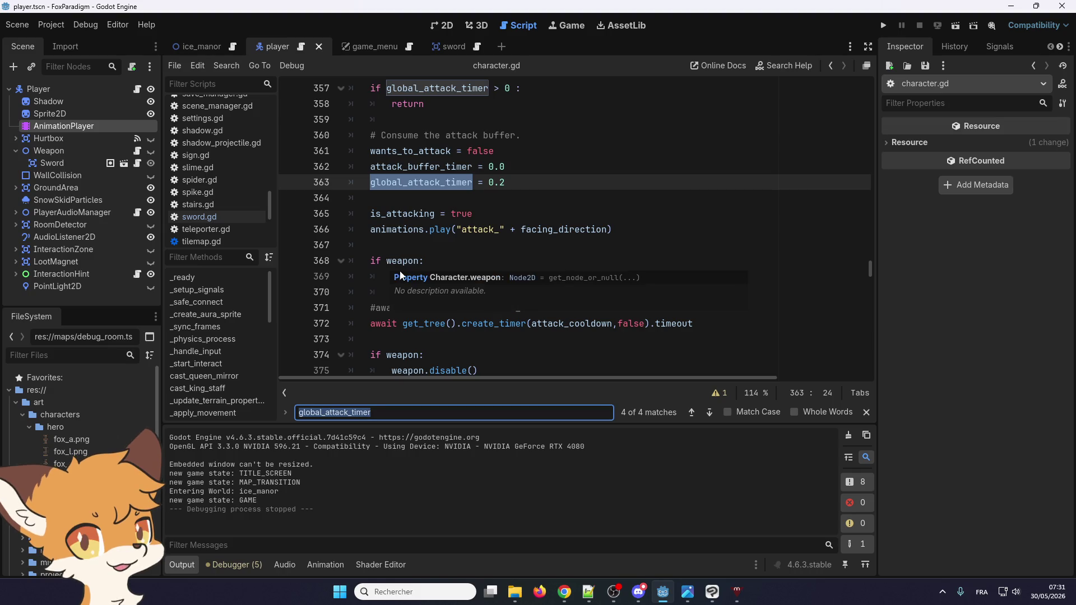
scroll(401, 258, up, 1)
mouse_move(404, 247)
scroll(404, 248, up, 1)
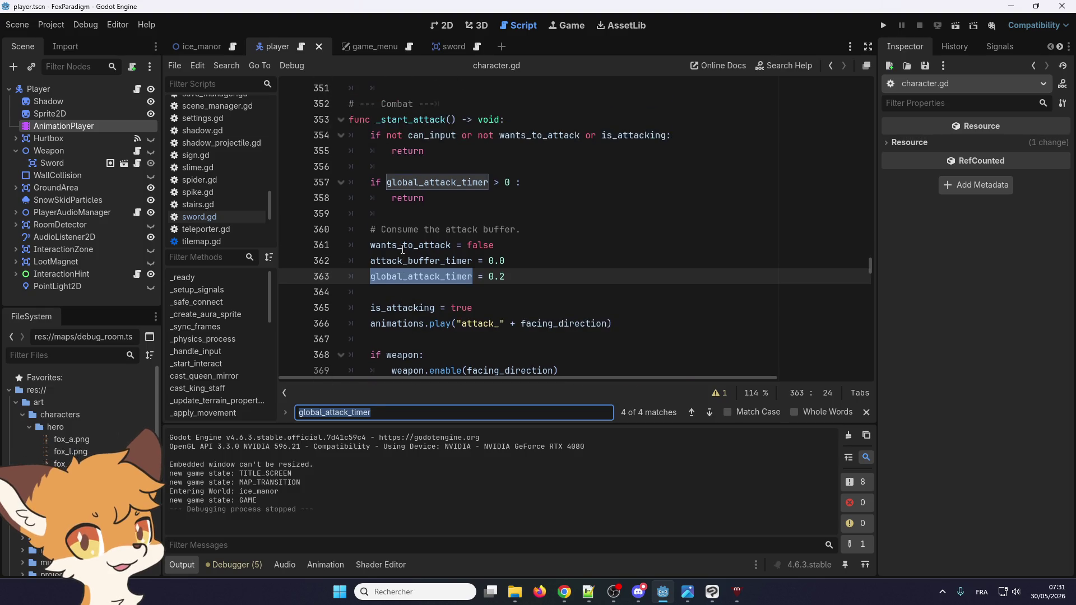
click(443, 245)
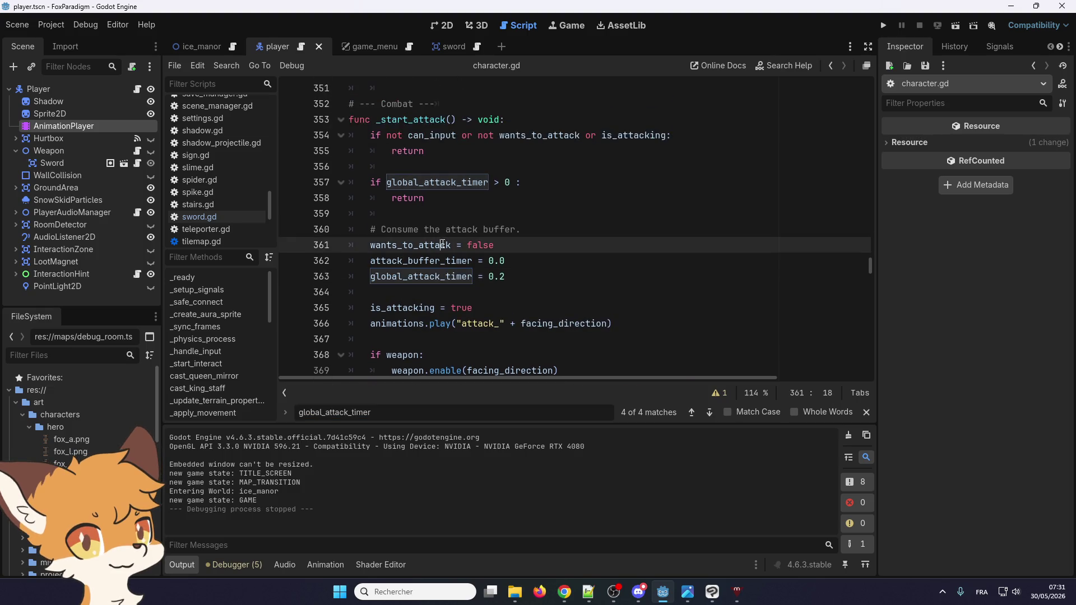
double_click(411, 277)
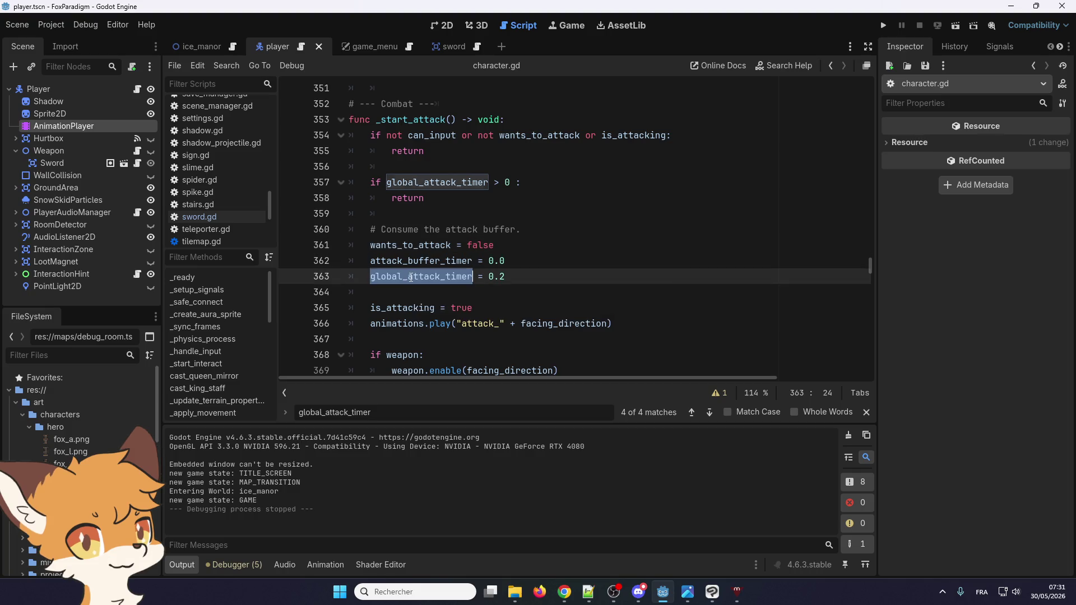
click(398, 245)
double_click(407, 277)
key(ctrl+f)
click(711, 413)
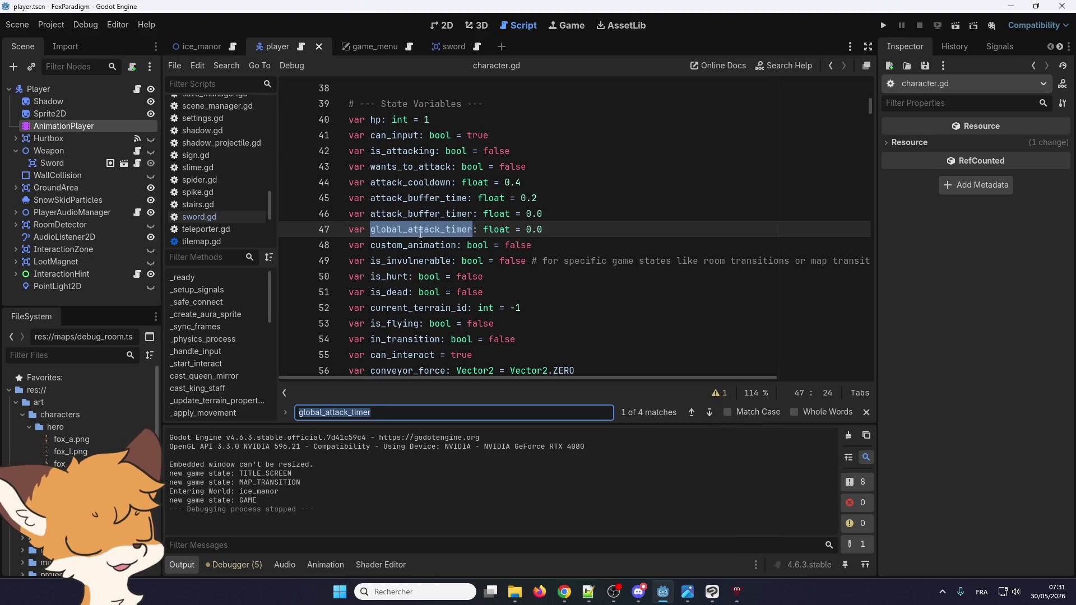
double_click(408, 199)
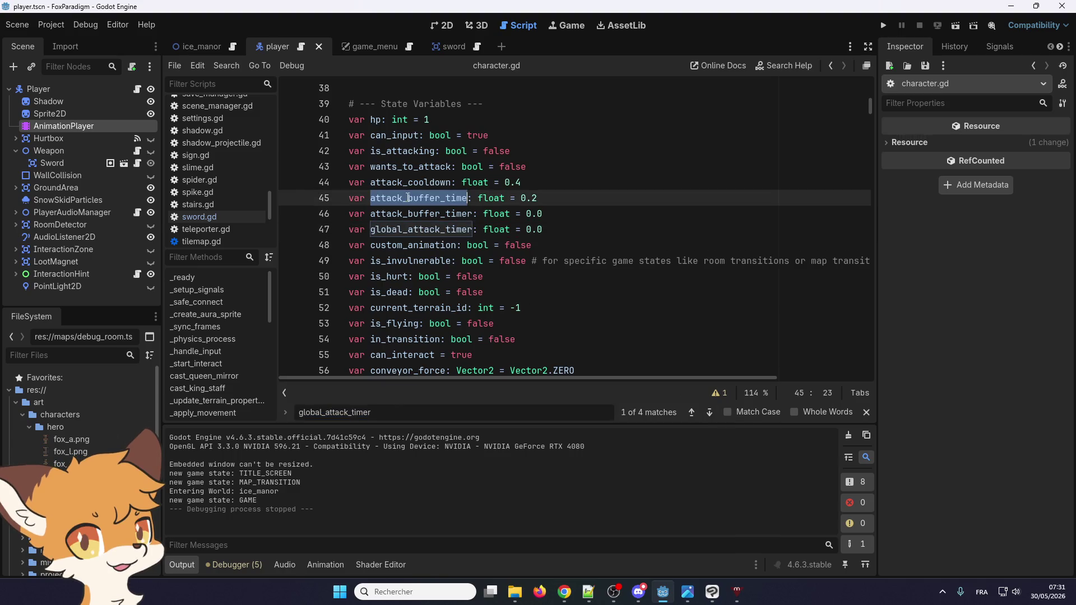
- Find attack_buffer_time and visit its uses on lines 139, 181 and 362, wrapping to line 45
key(ctrl+f)
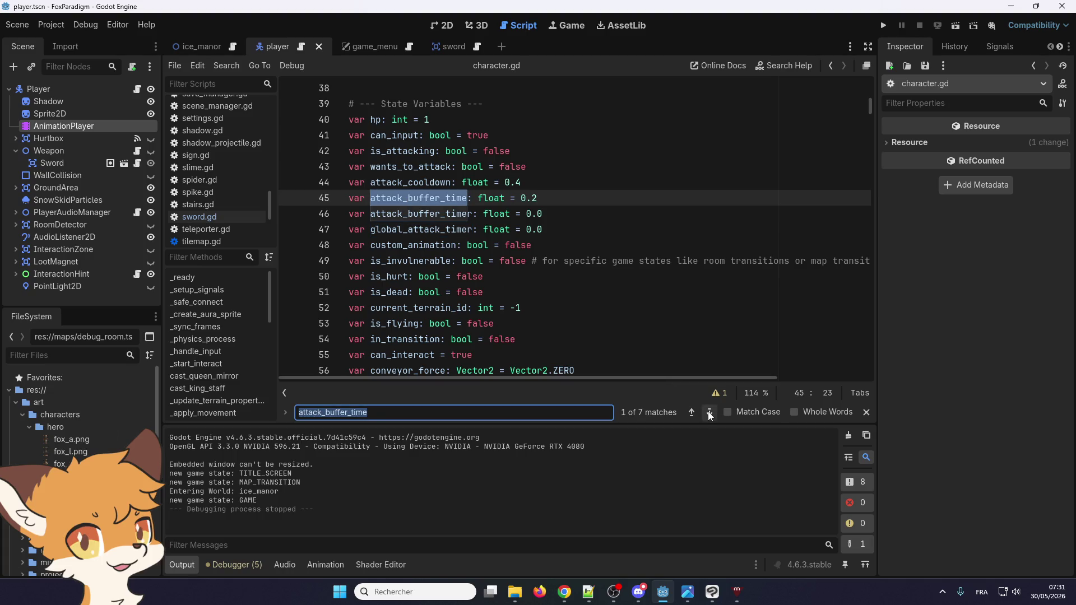
click(710, 413)
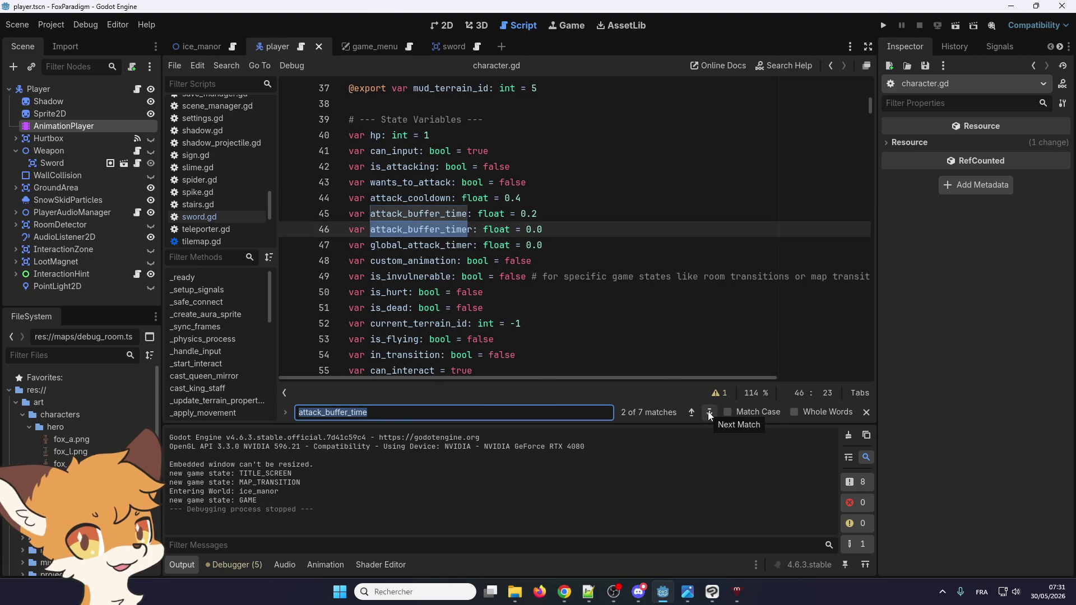
click(709, 412)
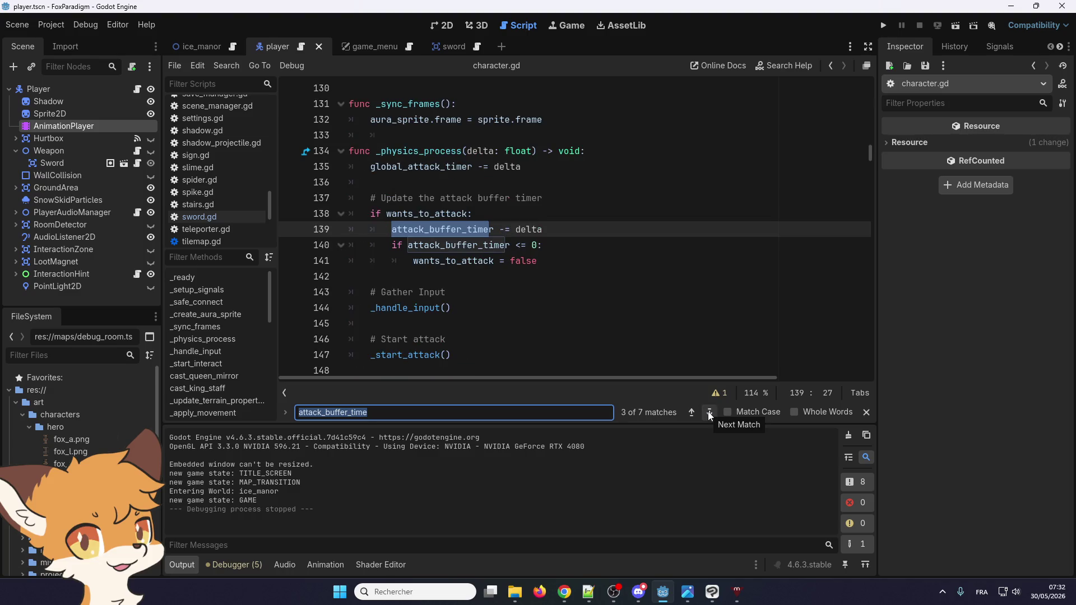
click(695, 411)
click(707, 413)
click(709, 413)
click(709, 413)
click(708, 413)
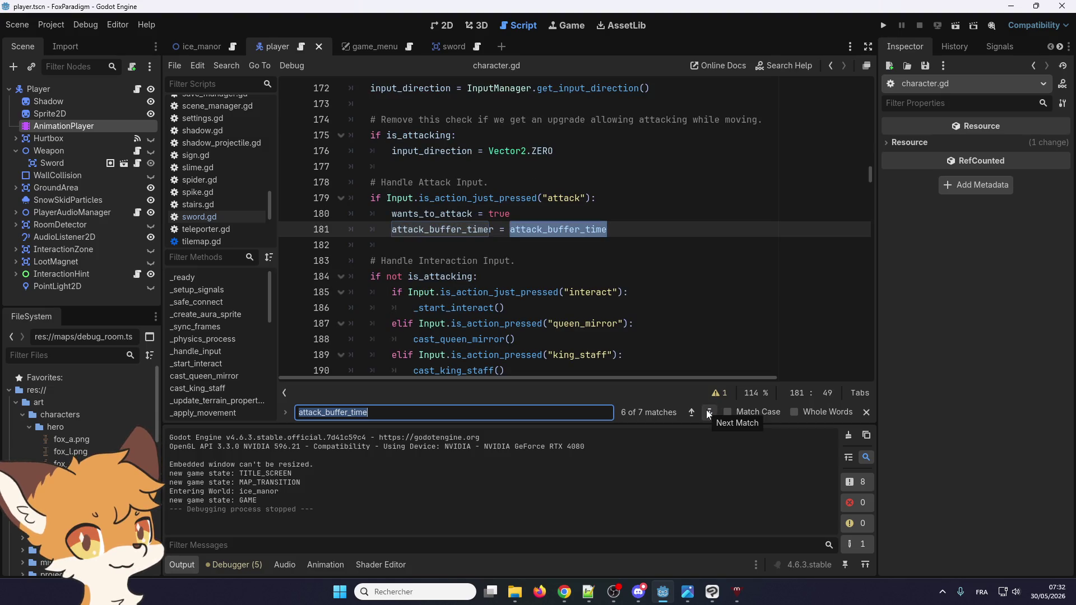
click(708, 414)
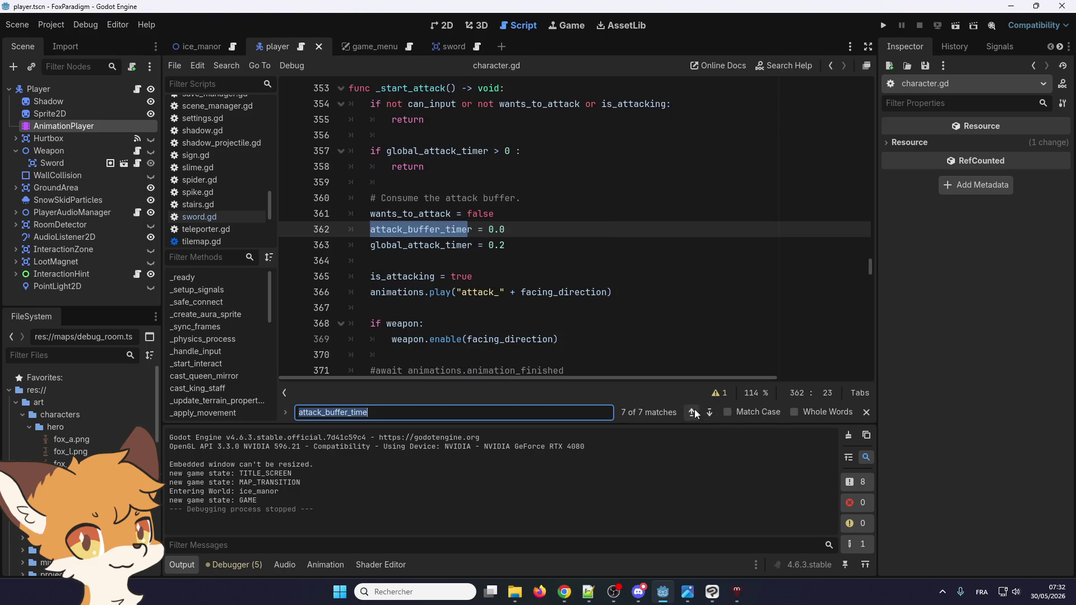
click(694, 413)
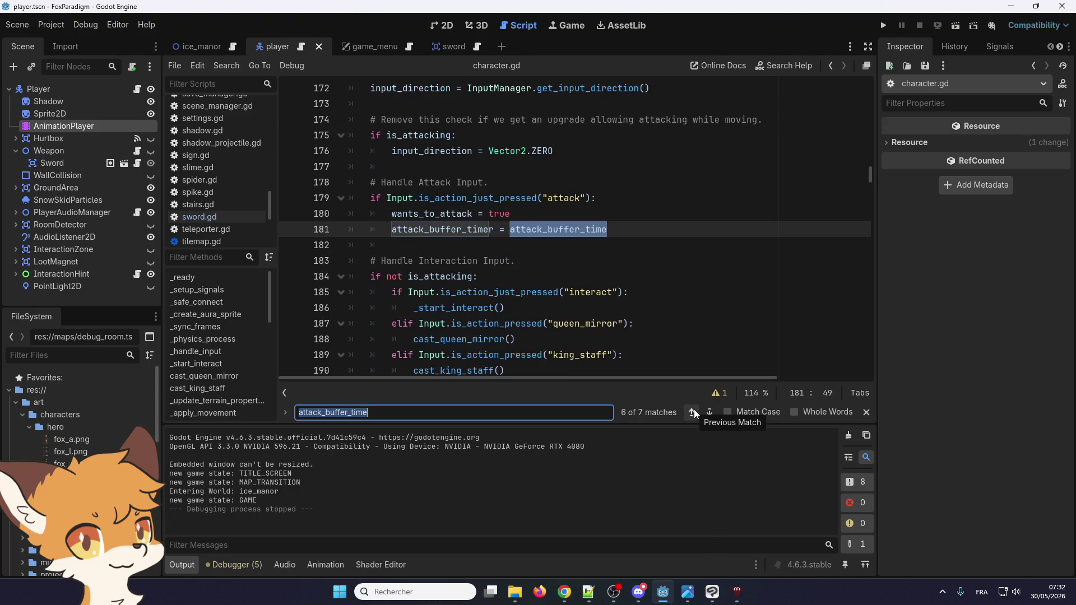
click(709, 413)
click(709, 414)
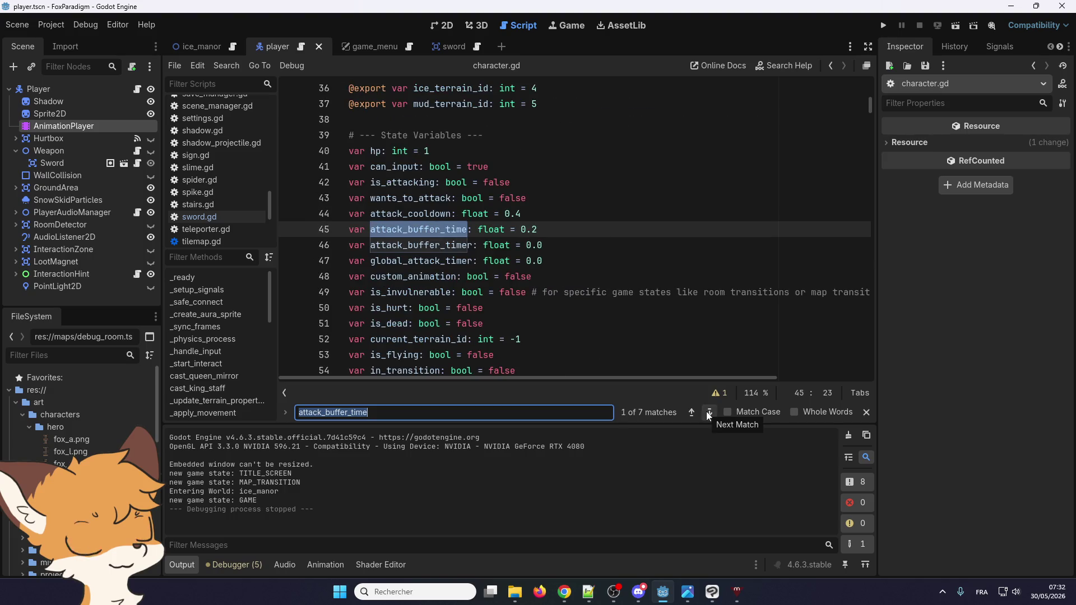
- Find global_attack_timer from line 47 and visit its uses on lines 135 and 357
double_click(420, 260)
key(ctrl+f)
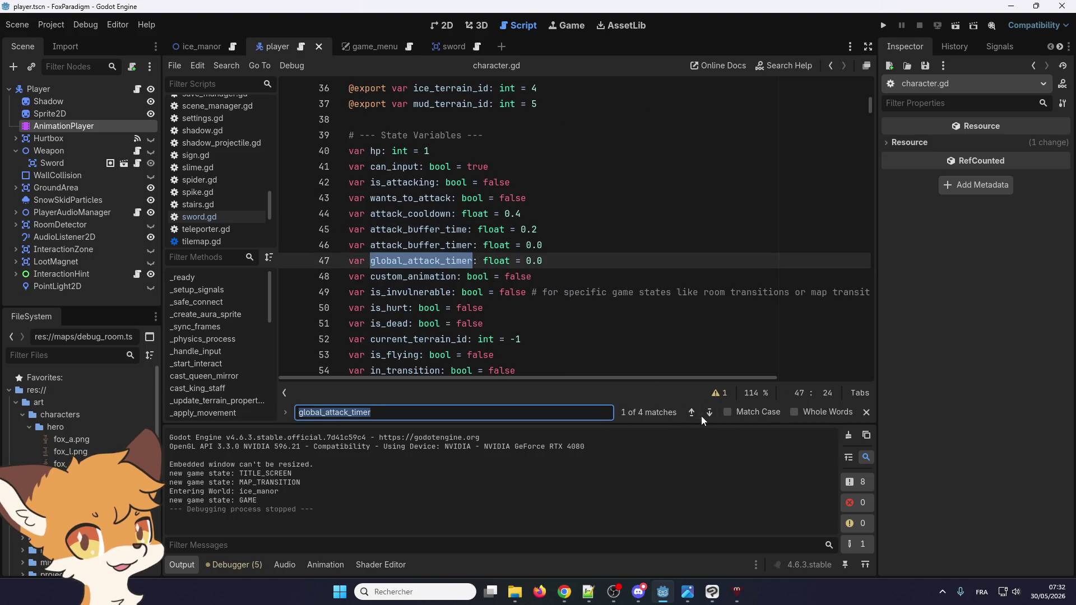
click(709, 413)
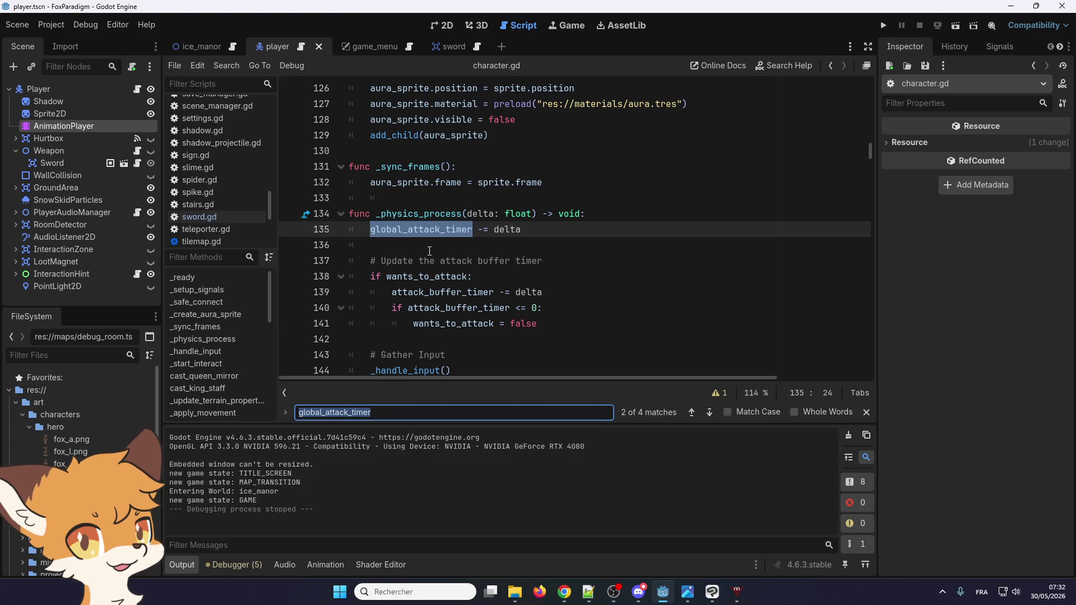
scroll(436, 261, down, 1)
mouse_move(427, 251)
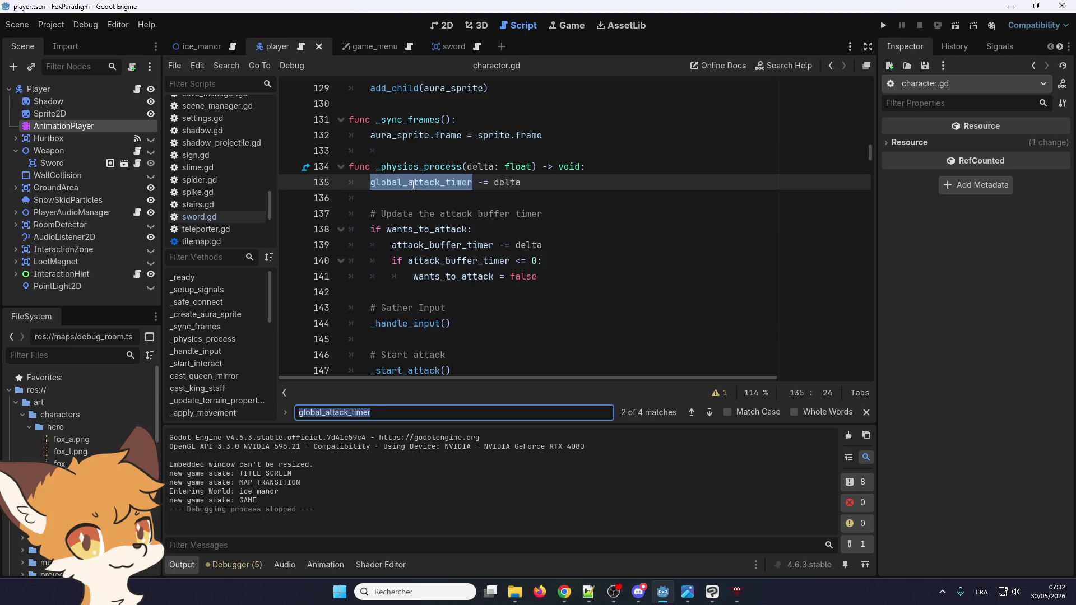
mouse_move(413, 185)
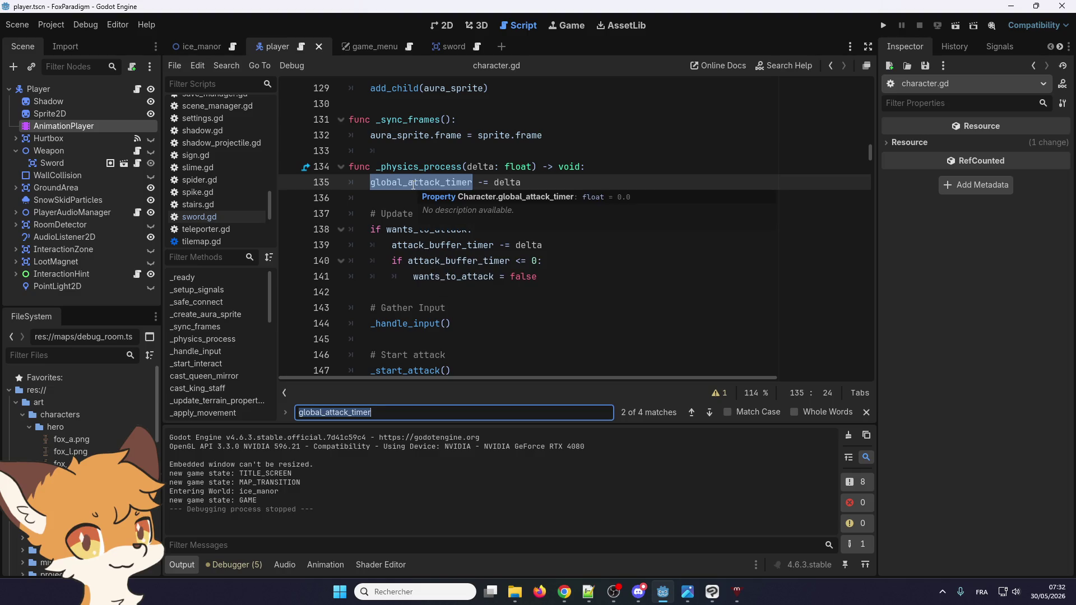
click(708, 414)
scroll(413, 213, down, 4)
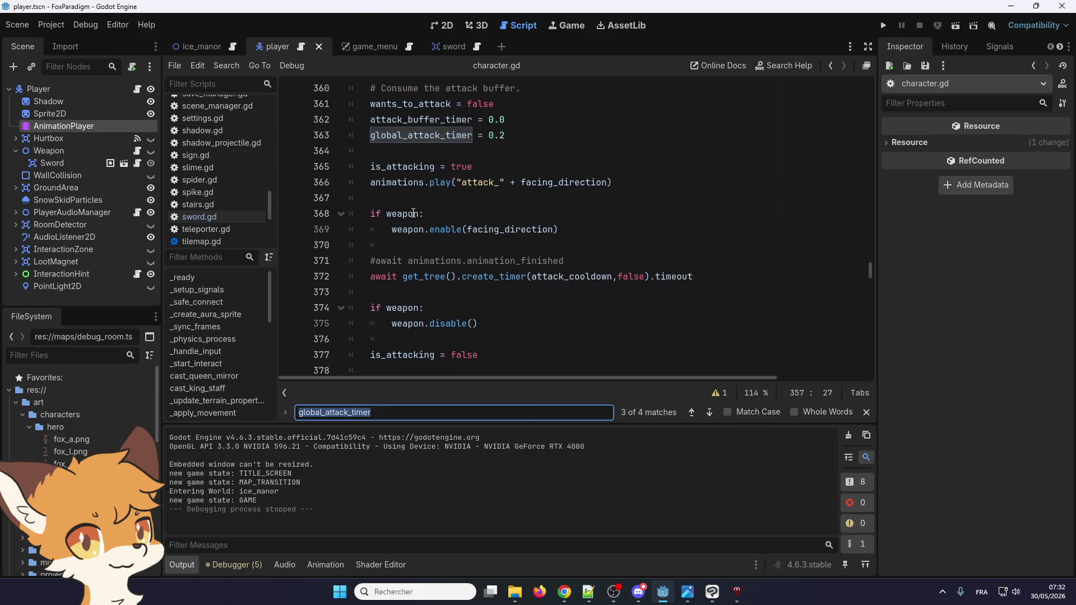
- Inspect attack_cooldown on line 372, then search for attack_buffer_timer from line 362
double_click(569, 276)
scroll(556, 282, up, 3)
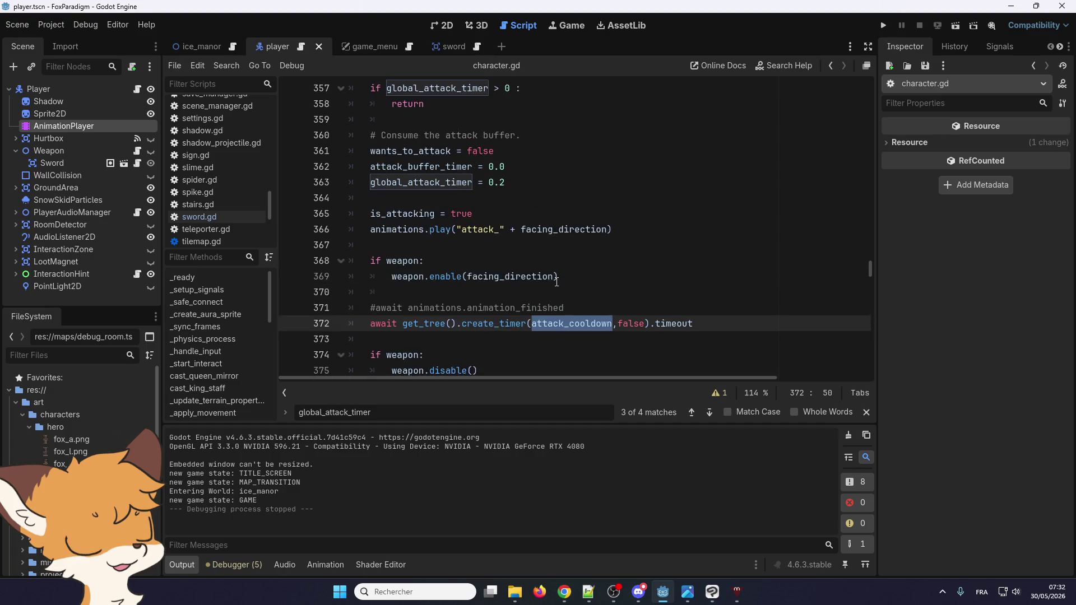
scroll(556, 282, up, 1)
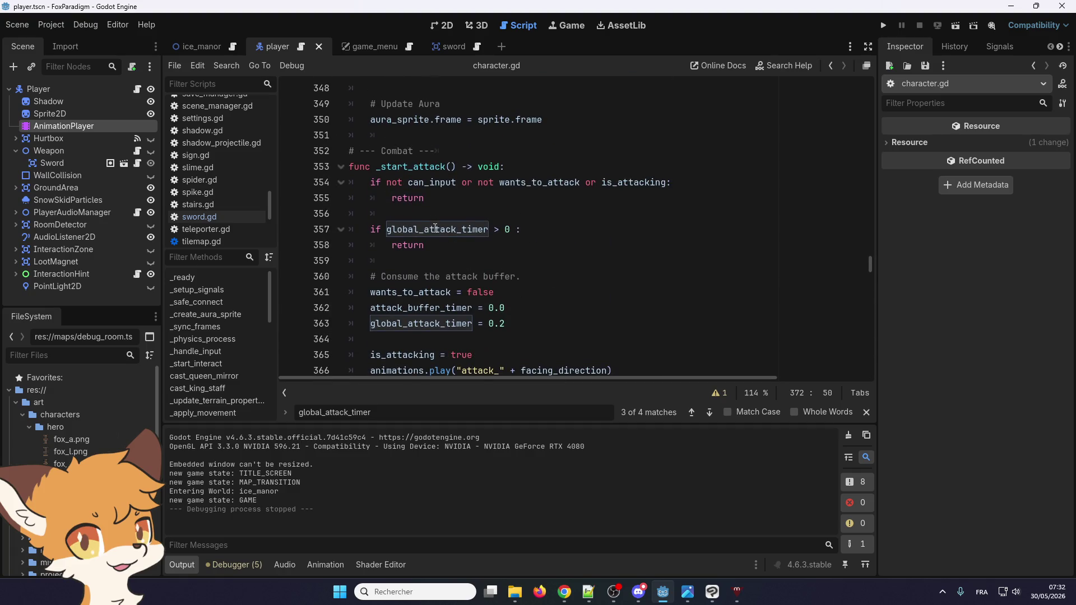
scroll(437, 233, down, 3)
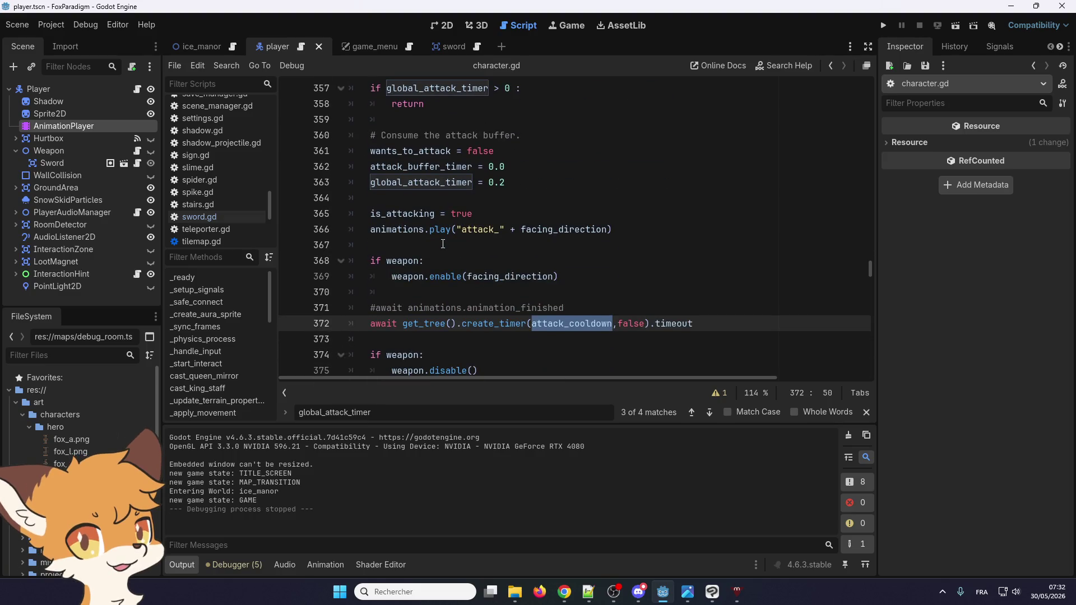
scroll(443, 244, up, 1)
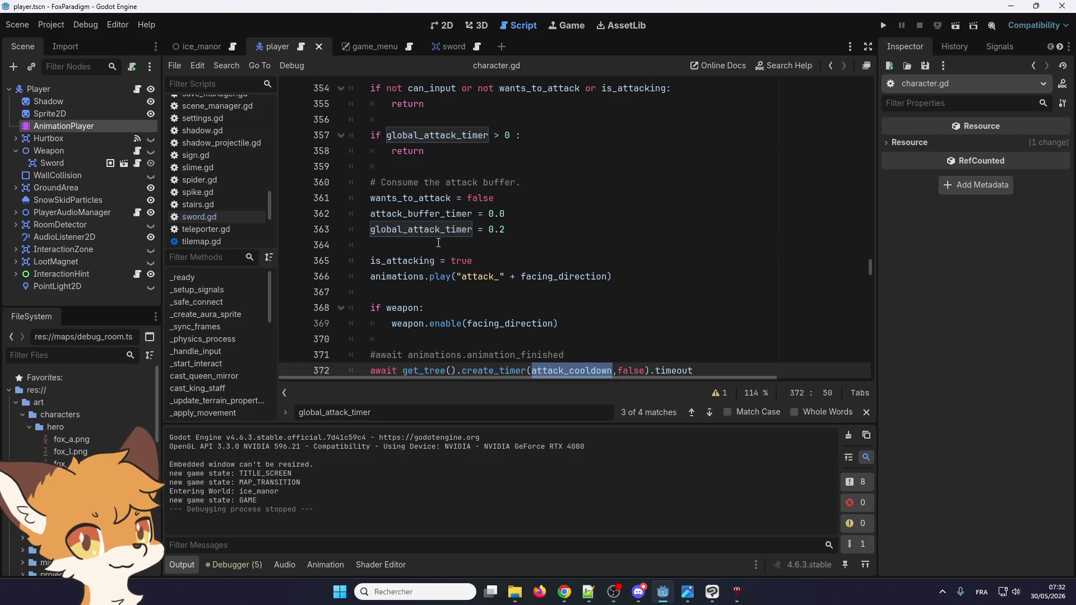
scroll(443, 244, down, 2)
scroll(438, 242, down, 1)
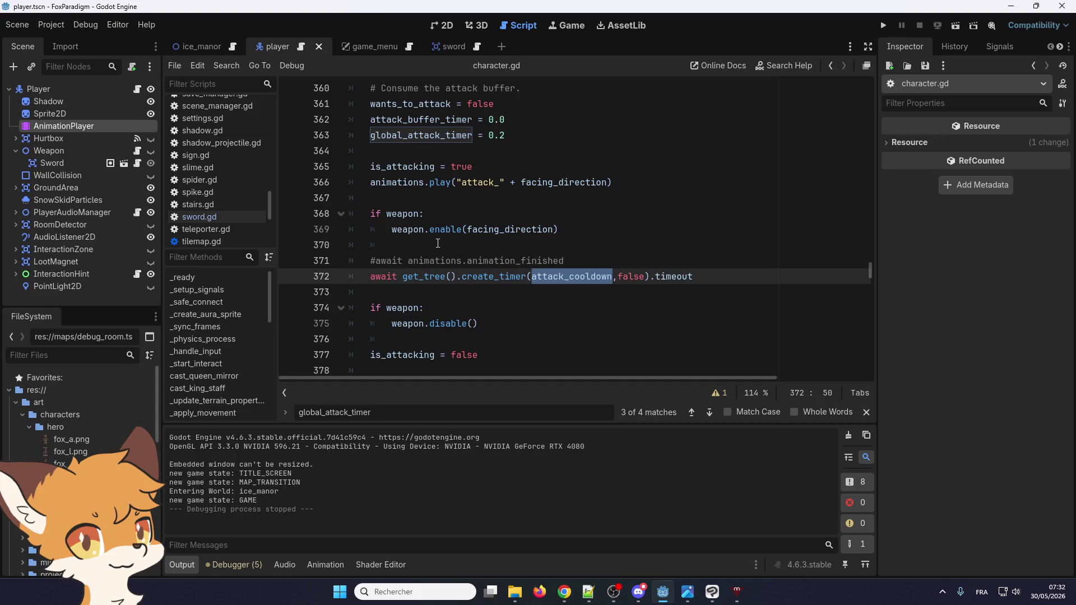
scroll(433, 246, up, 2)
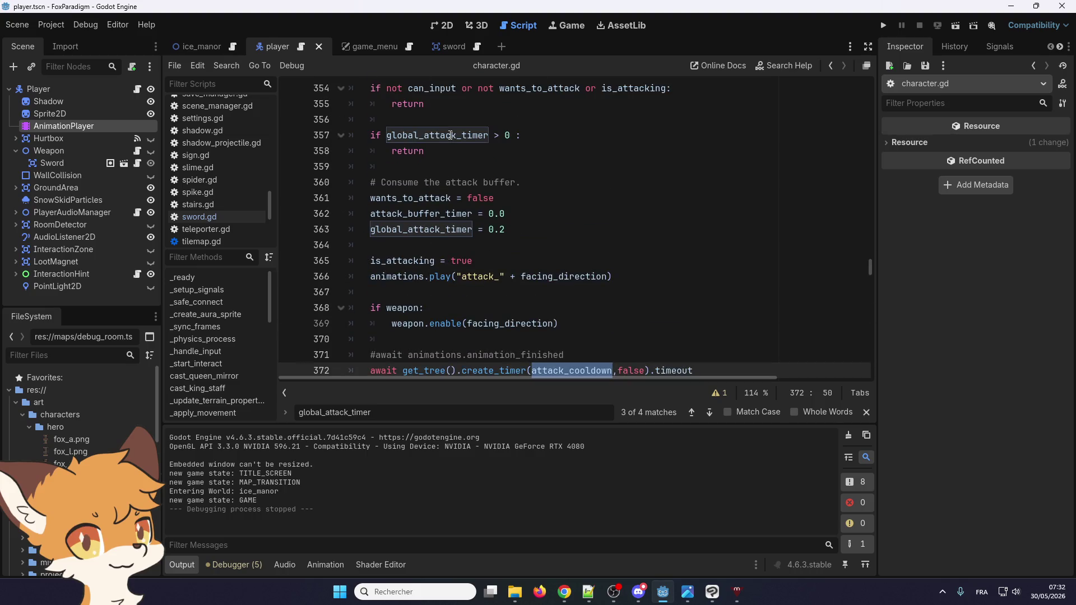
double_click(420, 213)
key(ctrl+f)
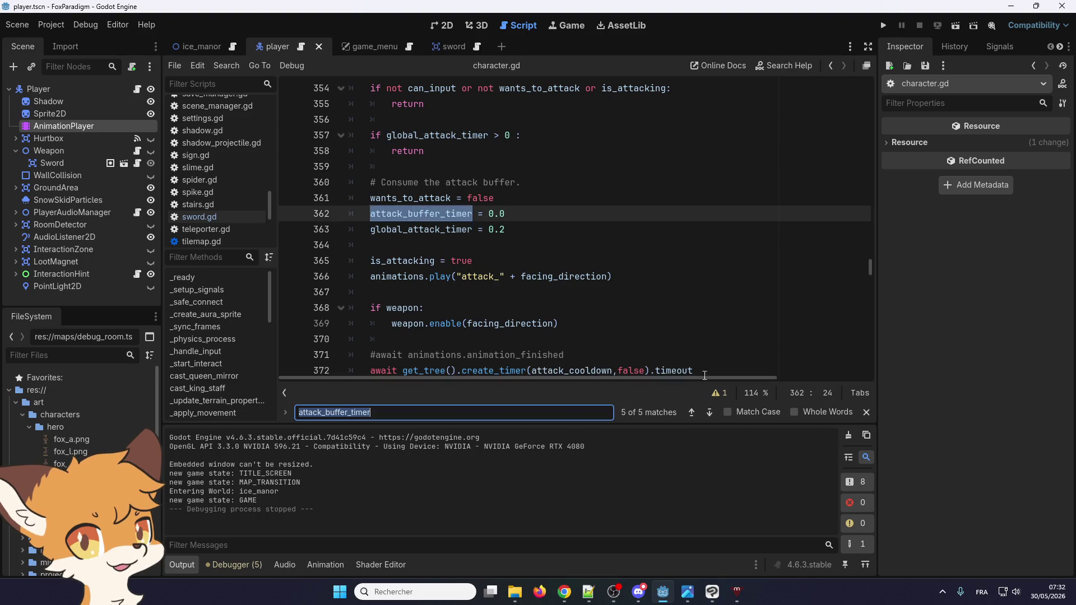
click(709, 412)
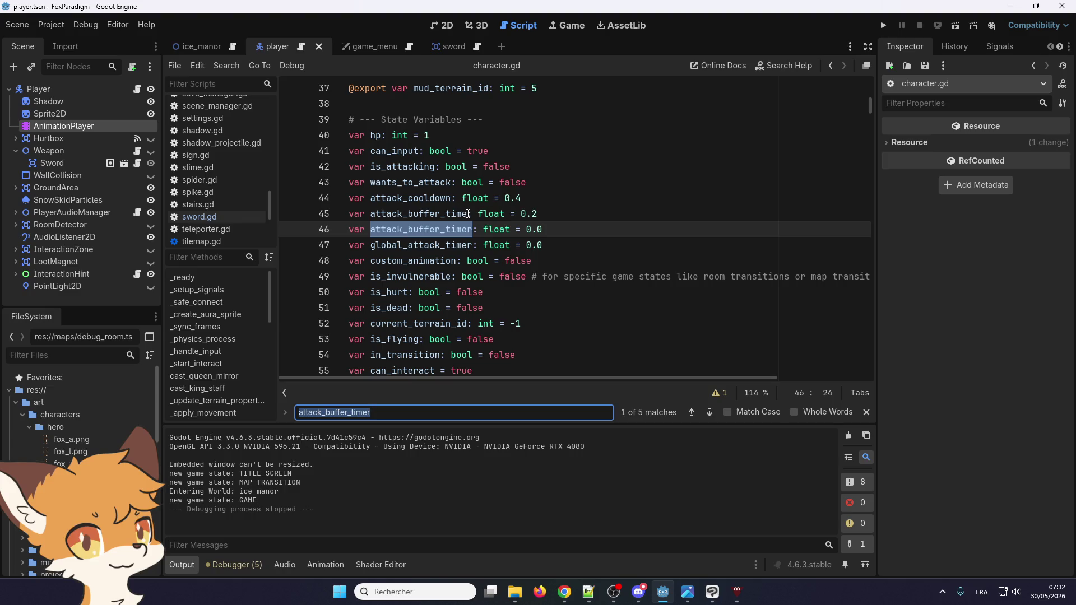
click(708, 413)
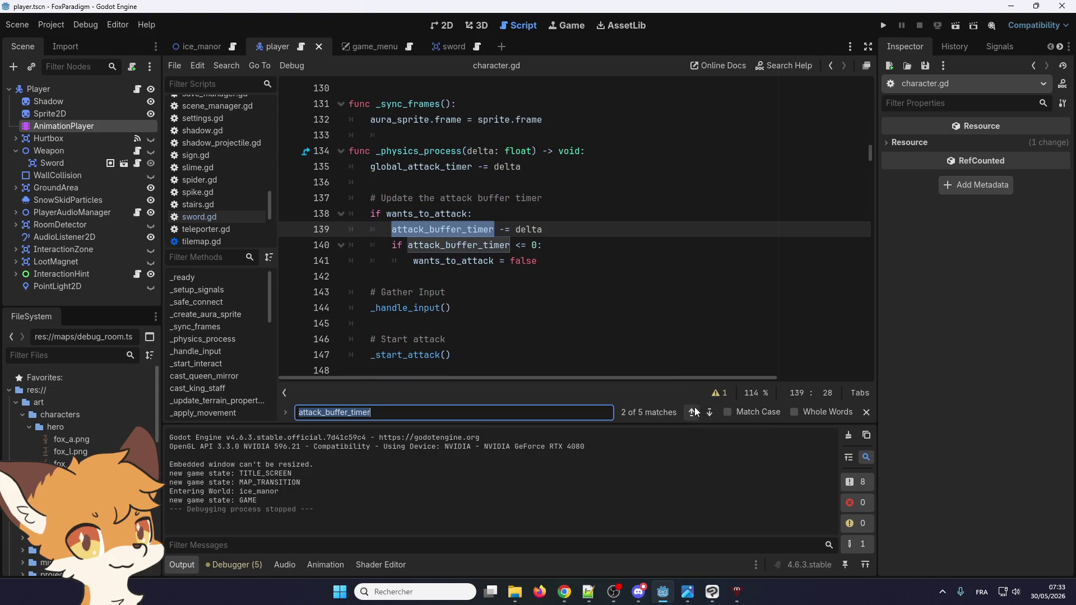
click(693, 412)
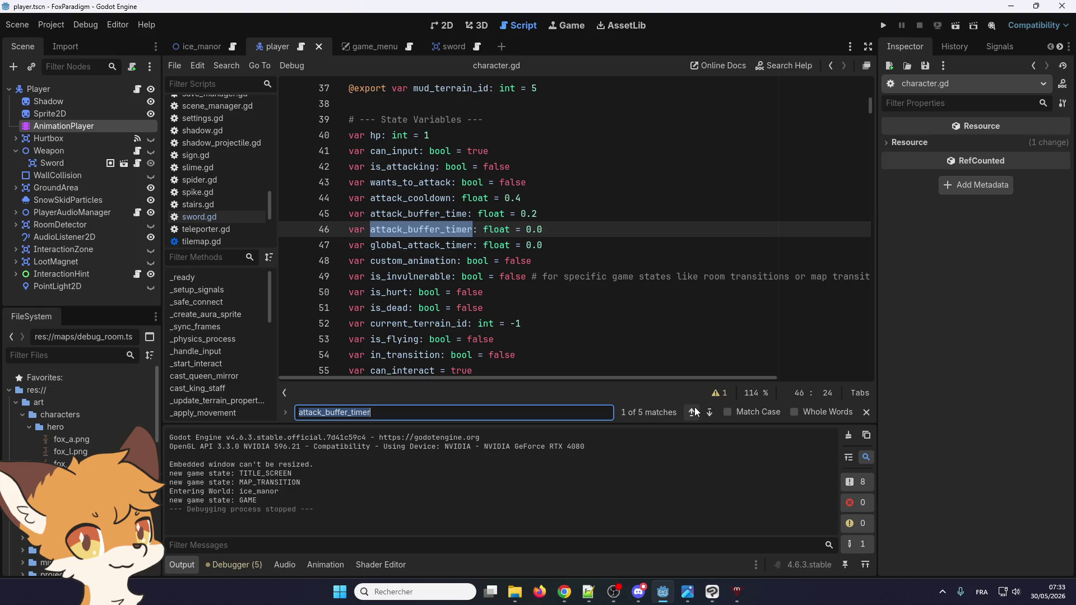
click(367, 212)
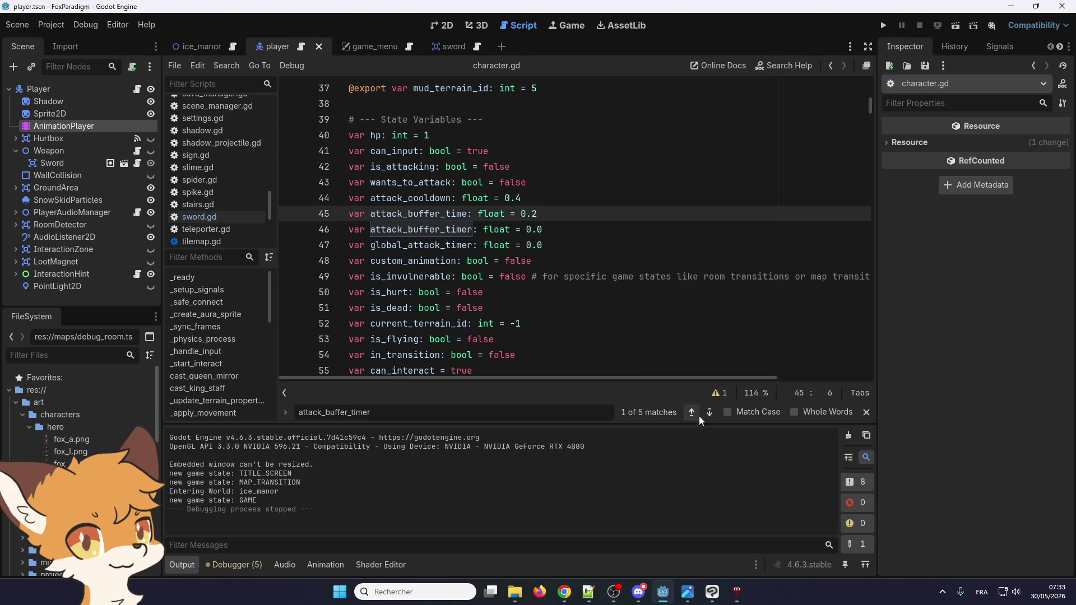
click(366, 213)
scroll(387, 230, up, 3)
scroll(402, 242, up, 3)
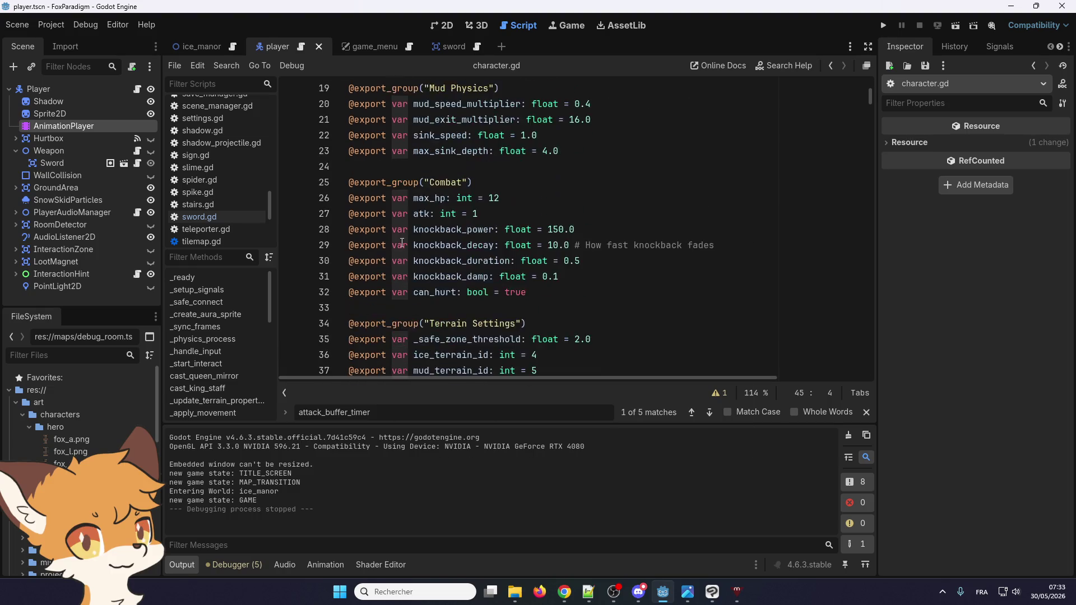
scroll(402, 242, up, 6)
scroll(415, 252, down, 14)
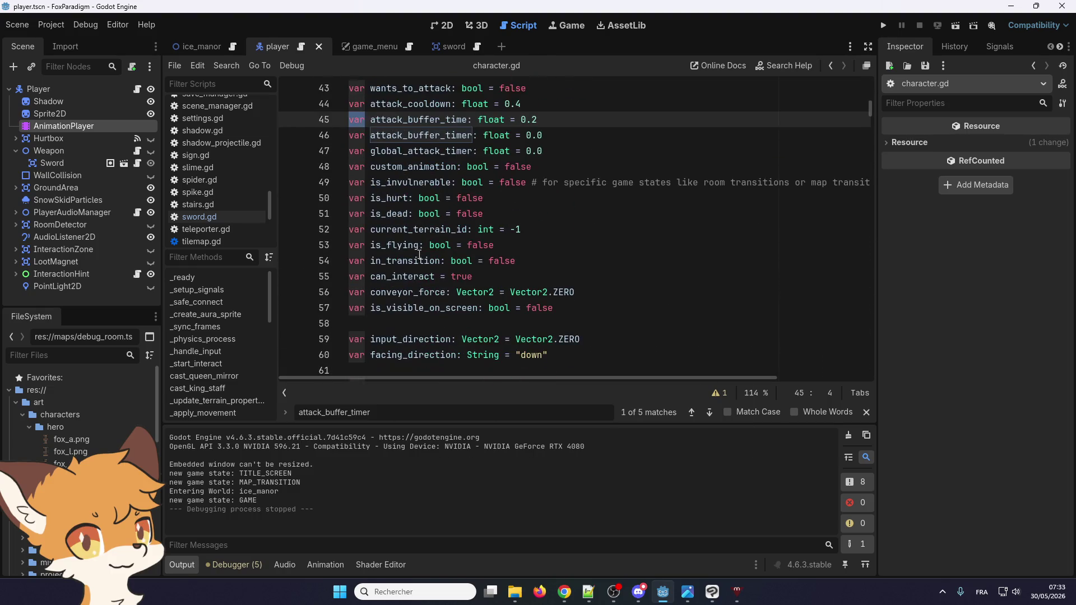
scroll(426, 263, down, 3)
scroll(449, 286, up, 8)
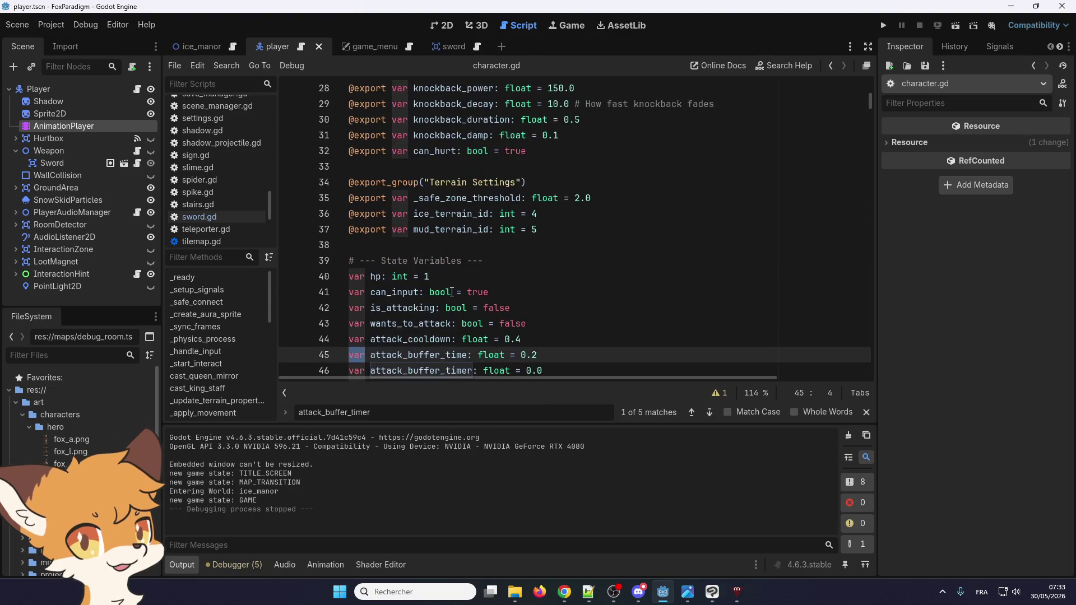
scroll(452, 292, down, 1)
click(461, 308)
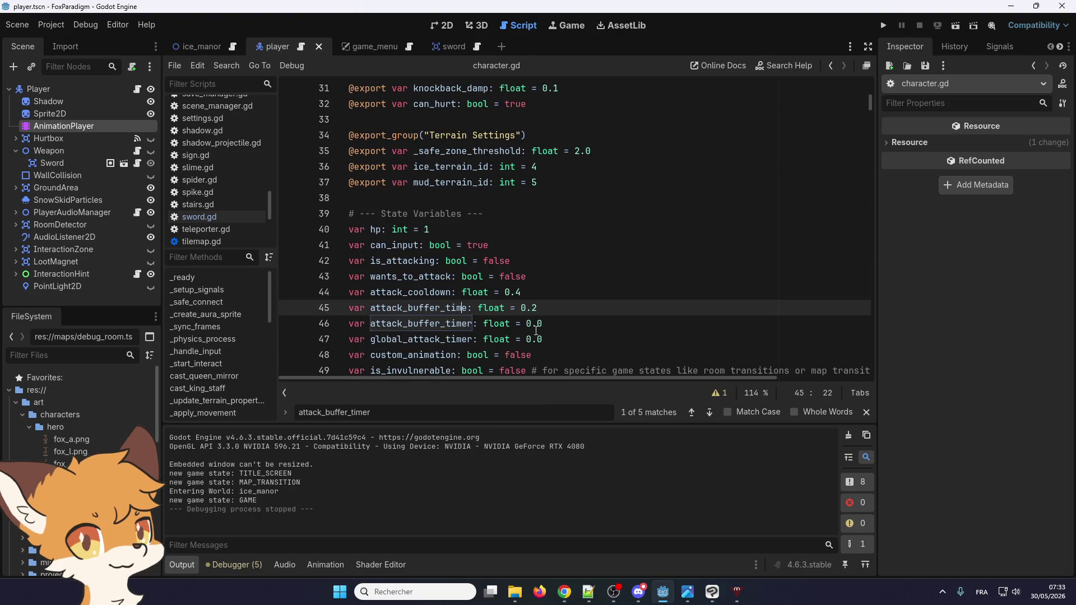
click(704, 419)
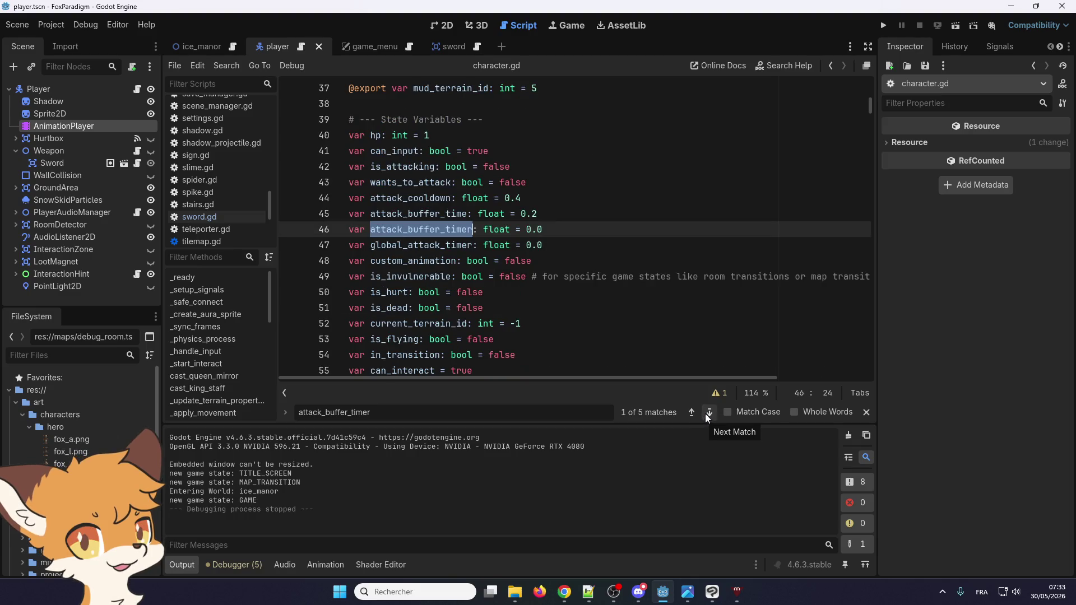
click(709, 413)
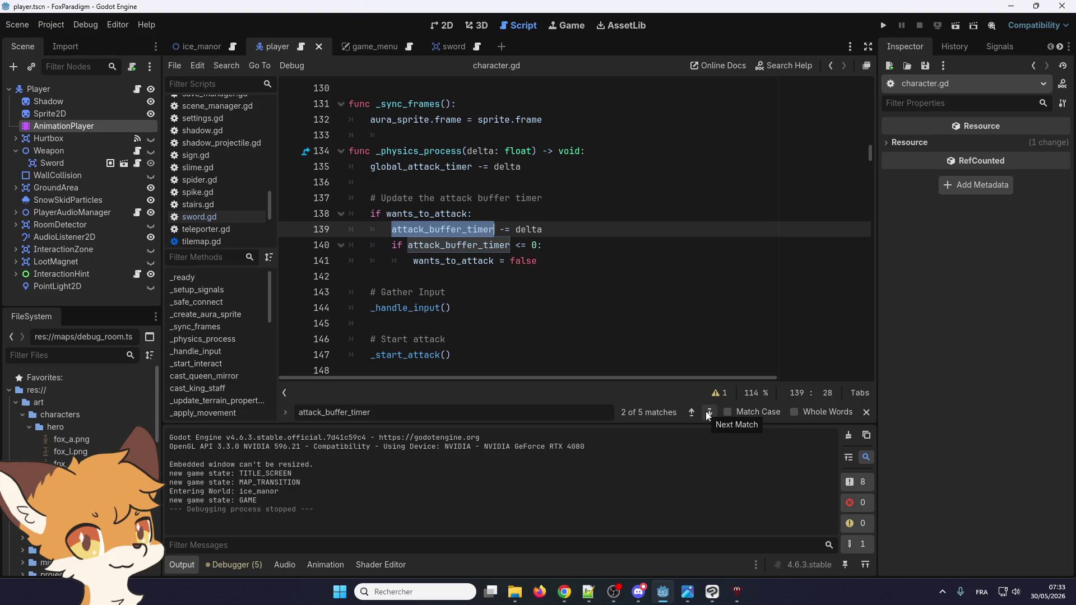
click(560, 261)
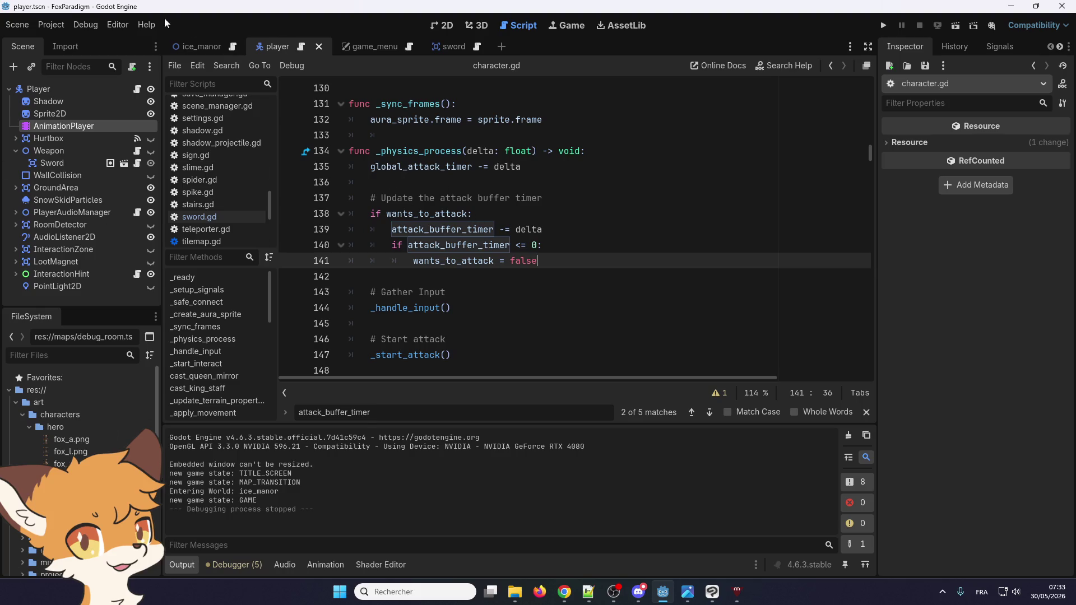
click(884, 26)
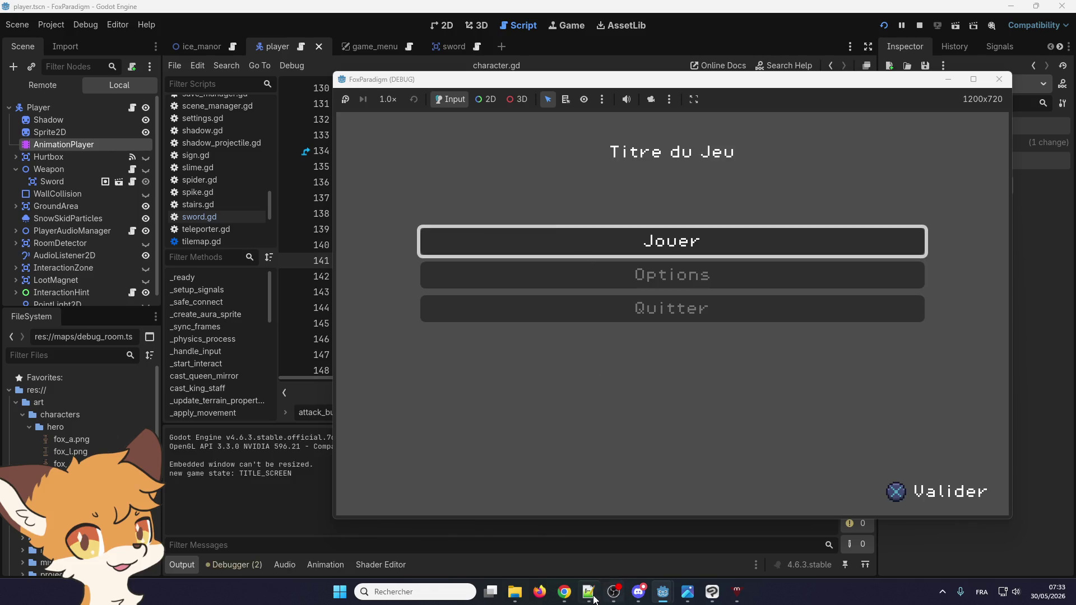
- Walk the fox from the title screen out of the ice_manor room, then stop the game
click(593, 596)
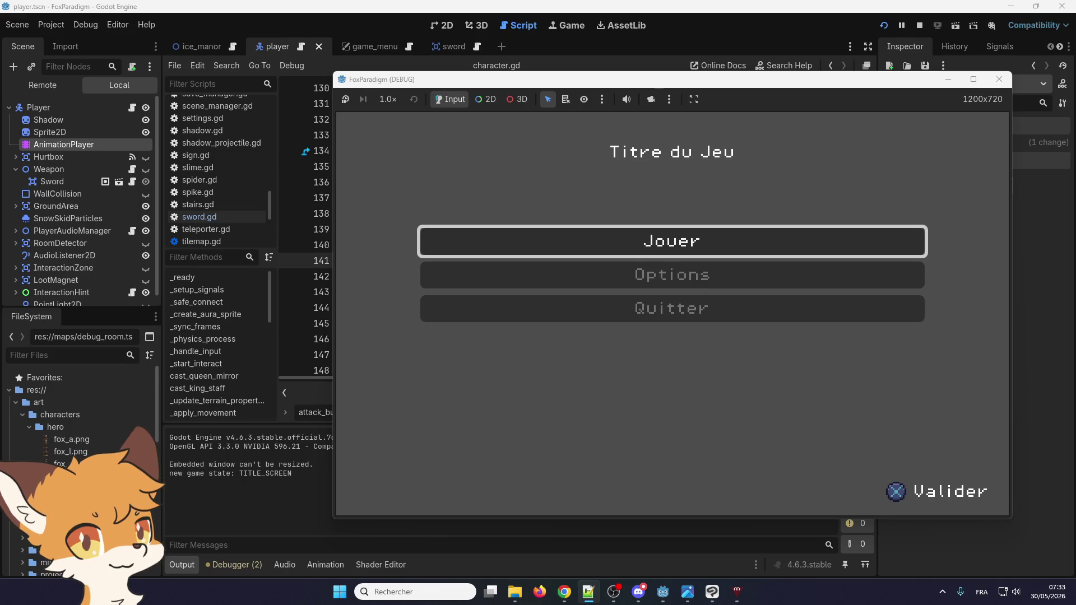
key(Return)
key(Return)
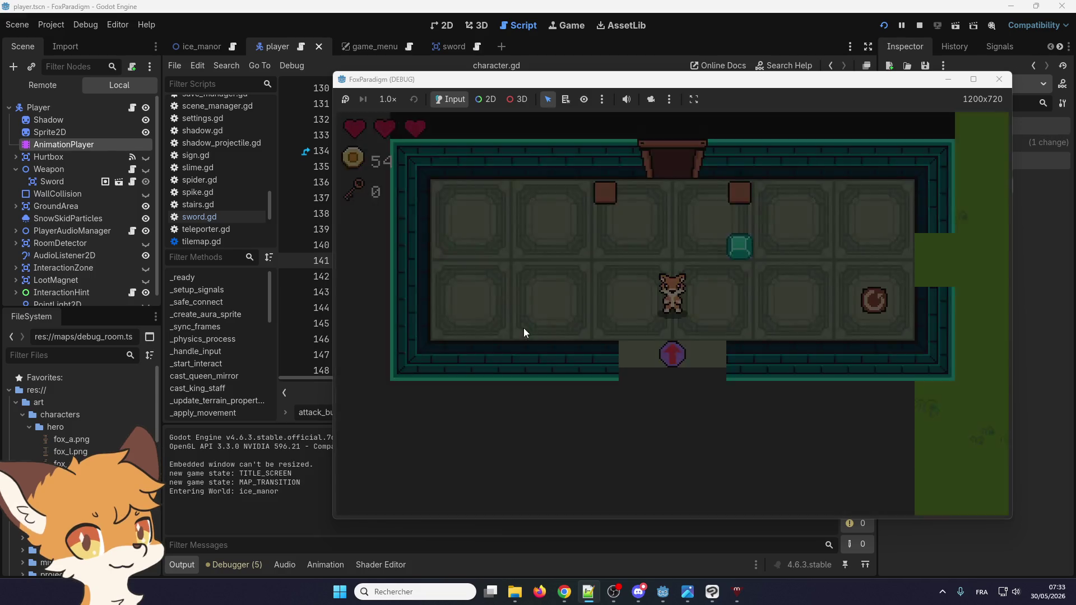
key(Right)
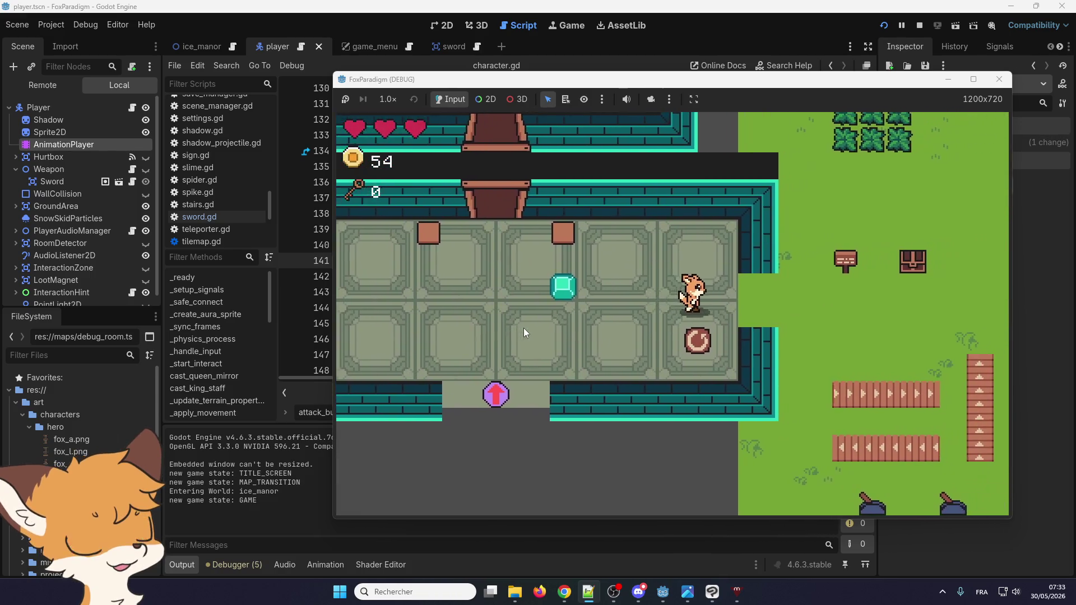
key(Up)
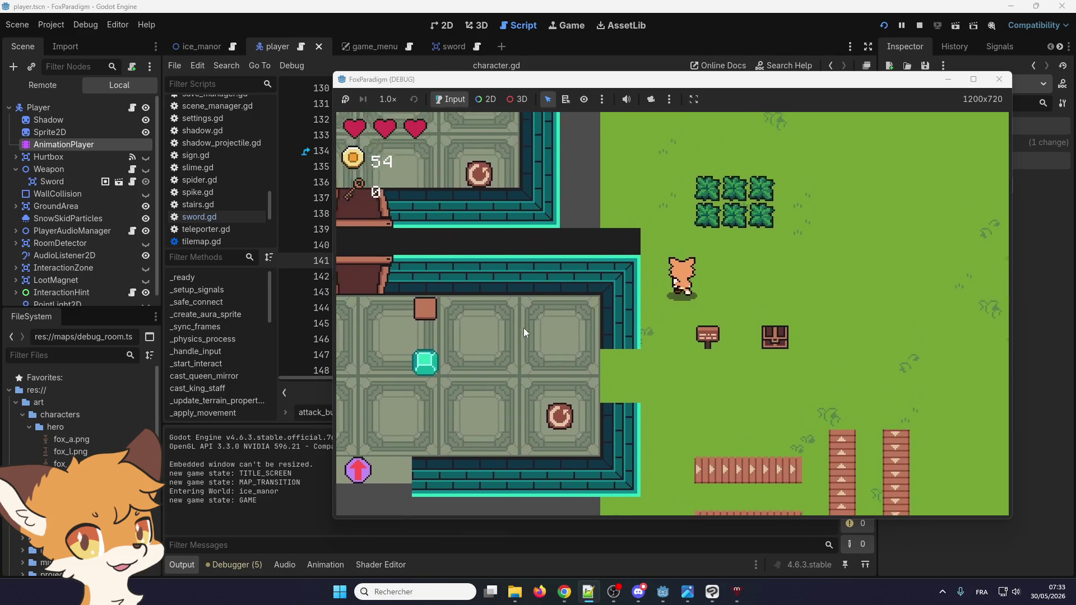
key(F8)
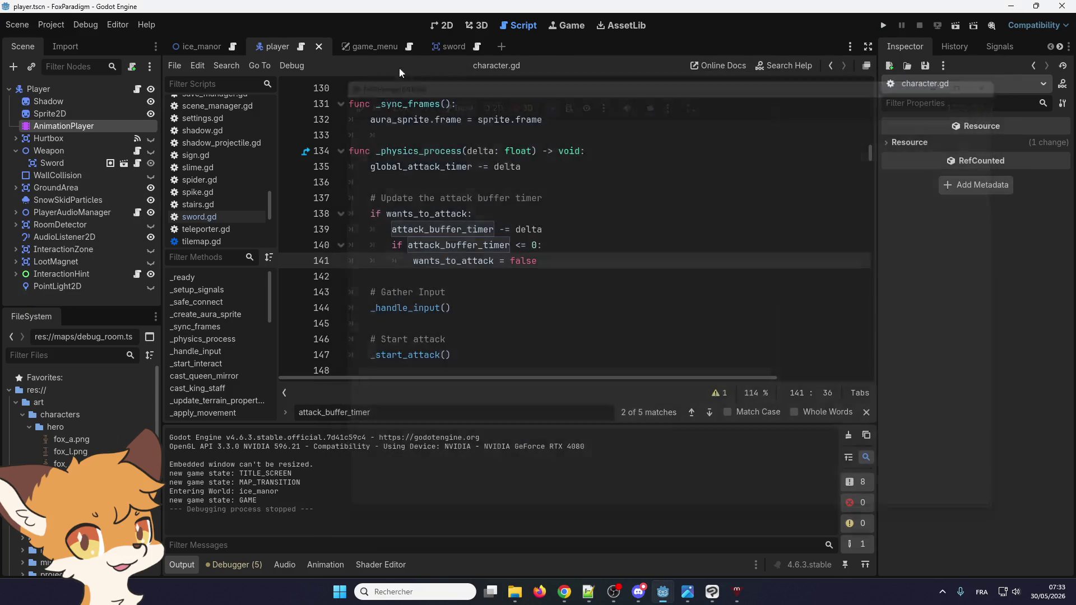
- Enable Debug > Visible Collision Shapes and relaunch the game
click(64, 23)
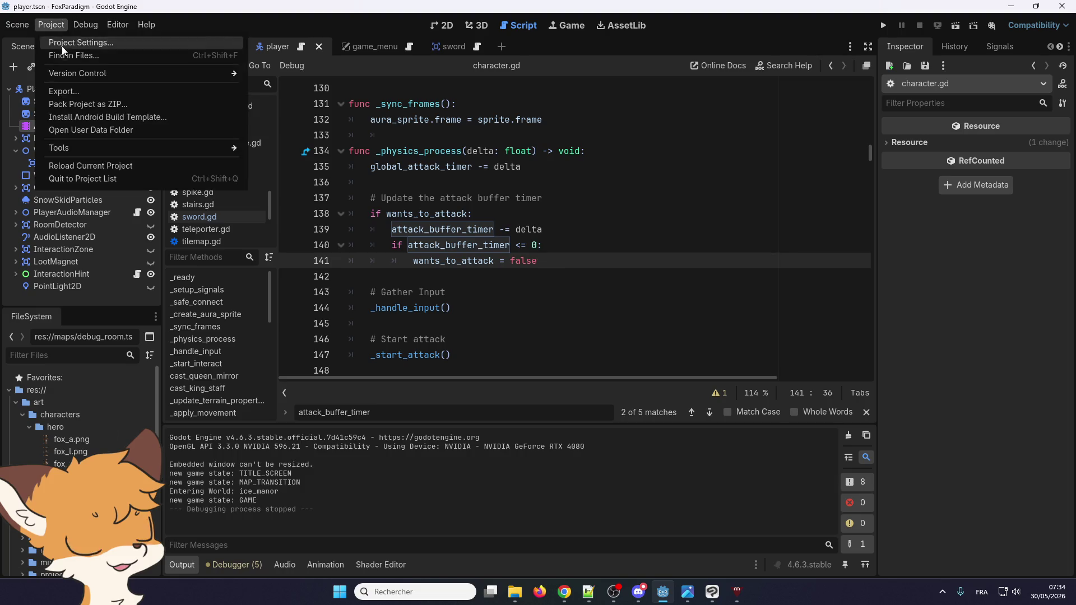
mouse_move(85, 24)
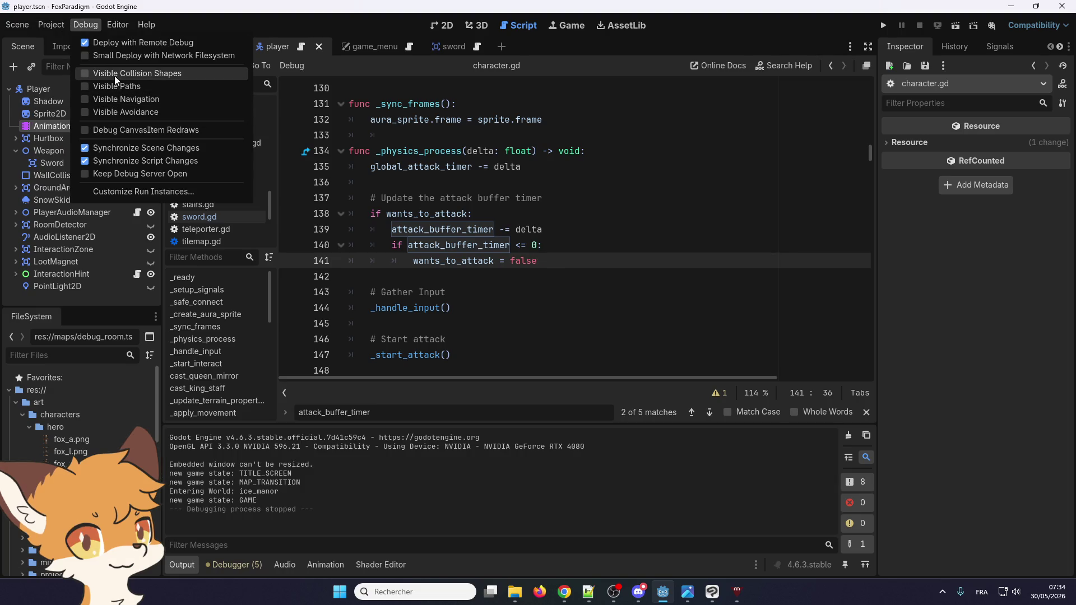
click(114, 76)
click(890, 27)
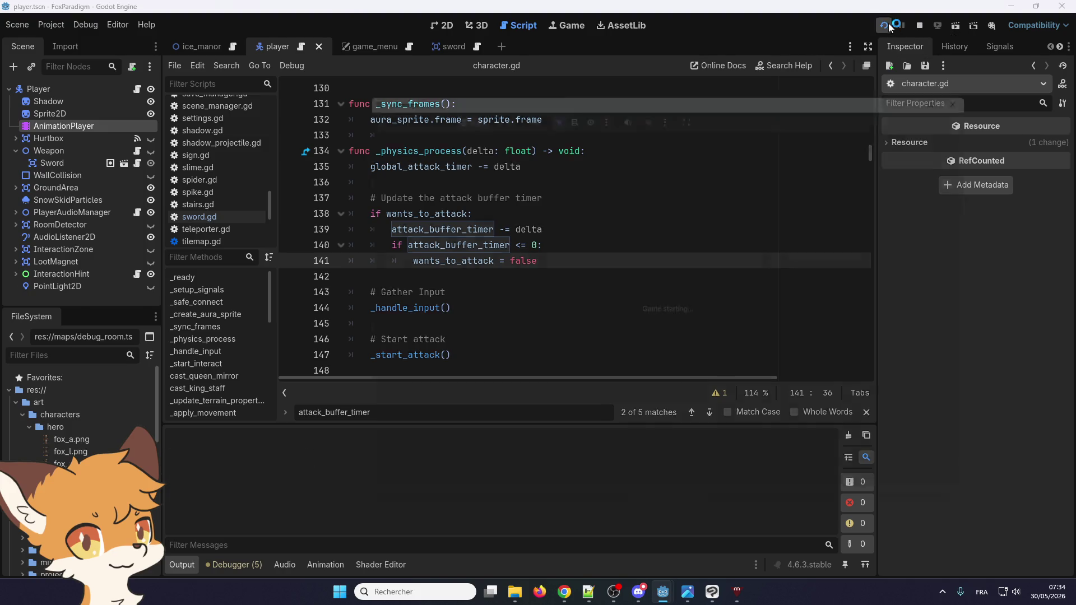
- Load the first save into Ice Manor, walk the fox left and swing the sword
key(Return)
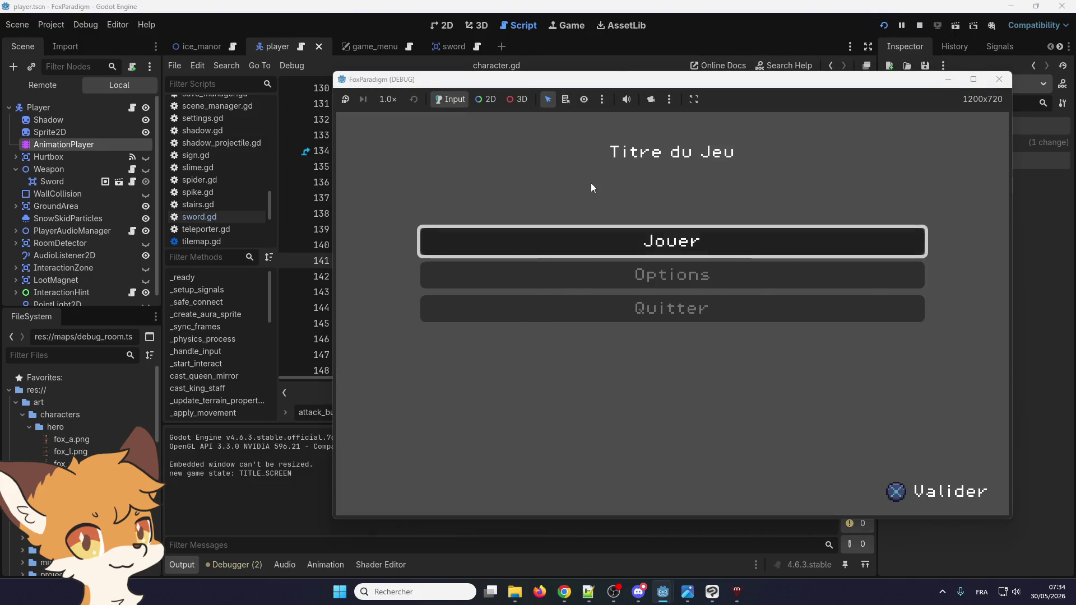
key(Return)
key(Left)
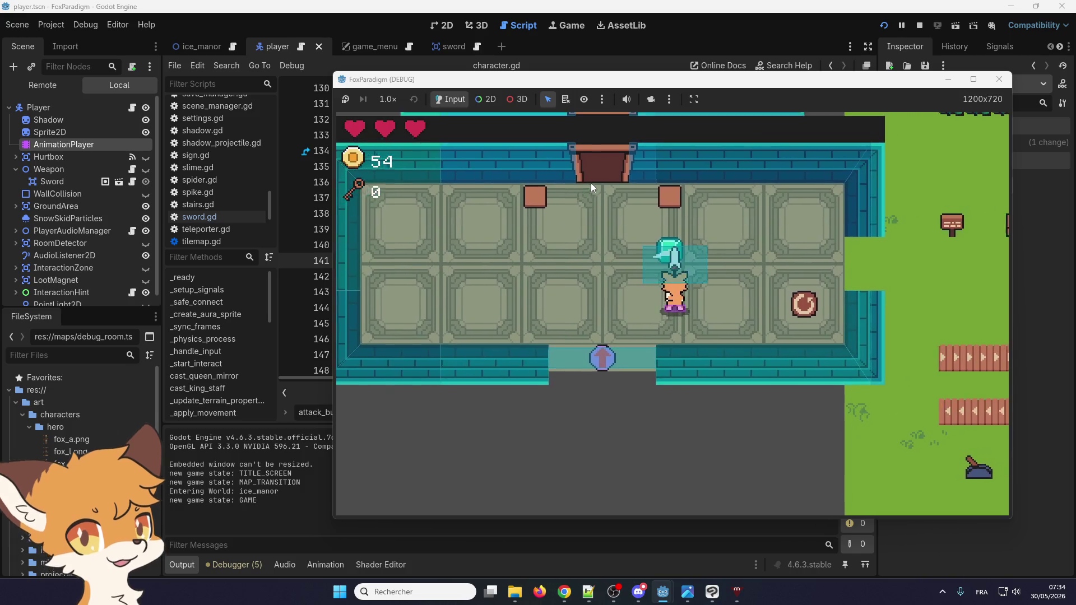
key(space)
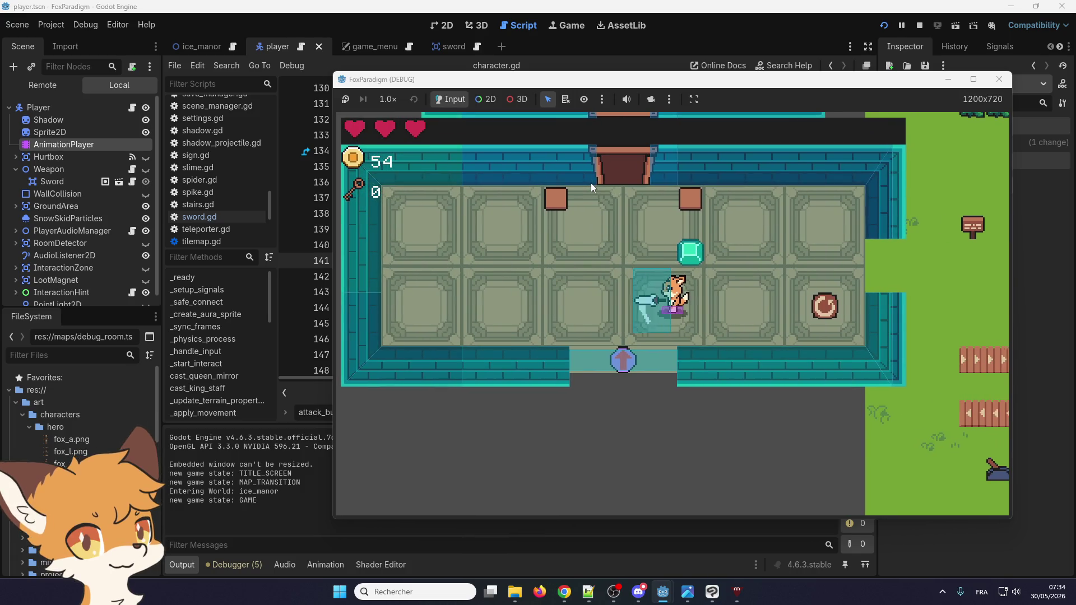
- Swing the sword repeatedly, including rapid back-to-back attacks
click(591, 183)
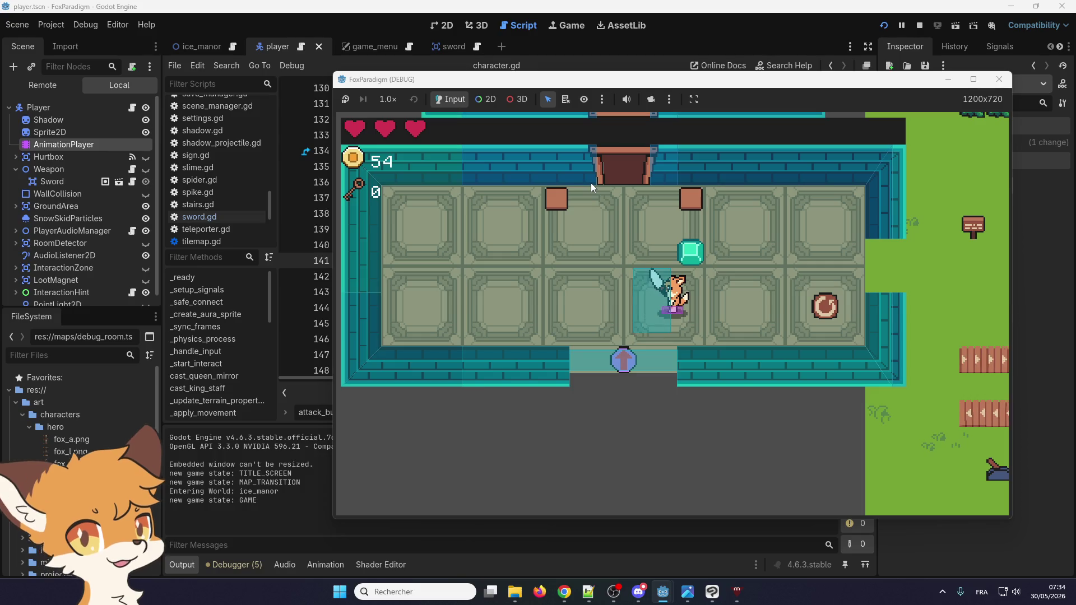
click(591, 183)
click(591, 183)
click(591, 183)
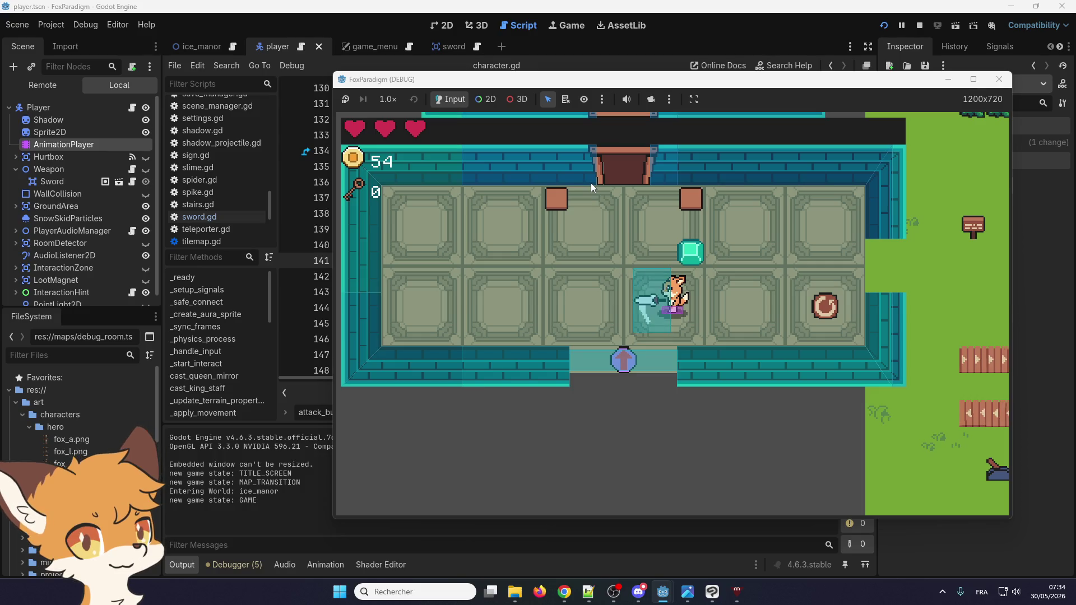
click(591, 183)
click(590, 183)
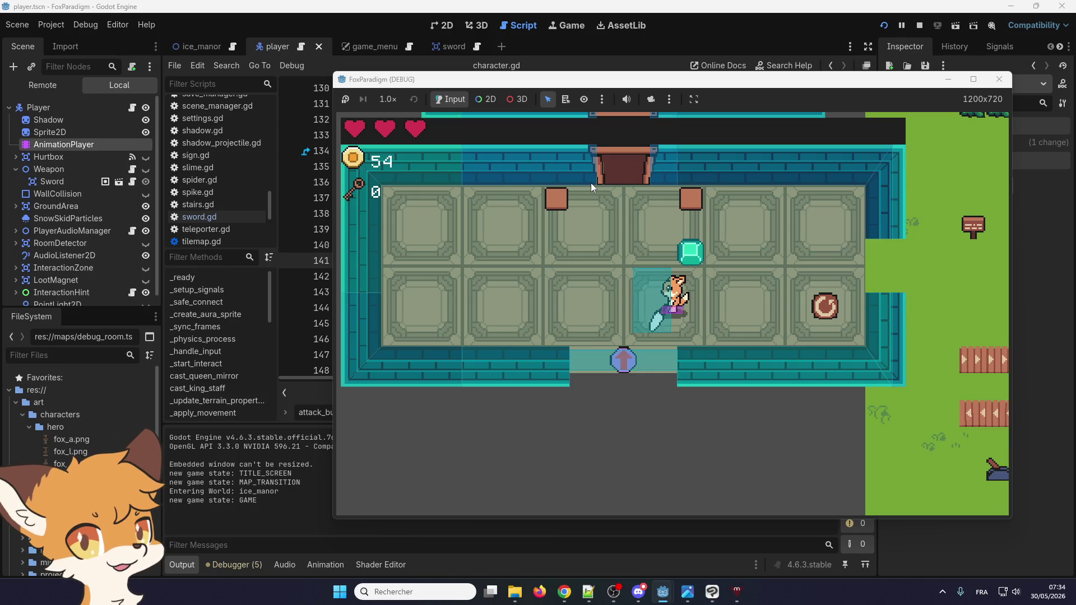
click(591, 182)
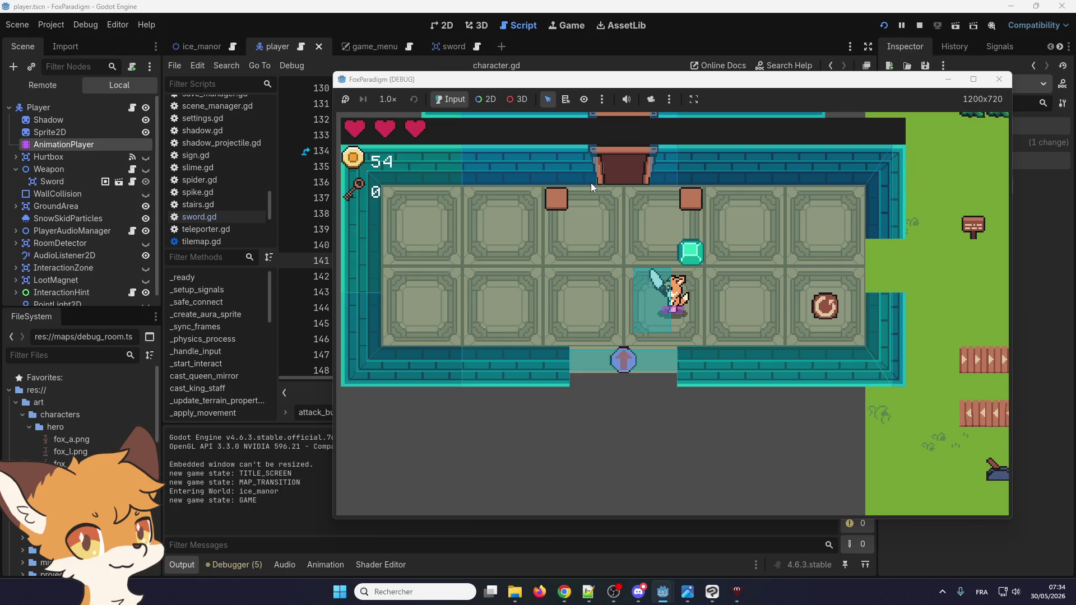
click(591, 183)
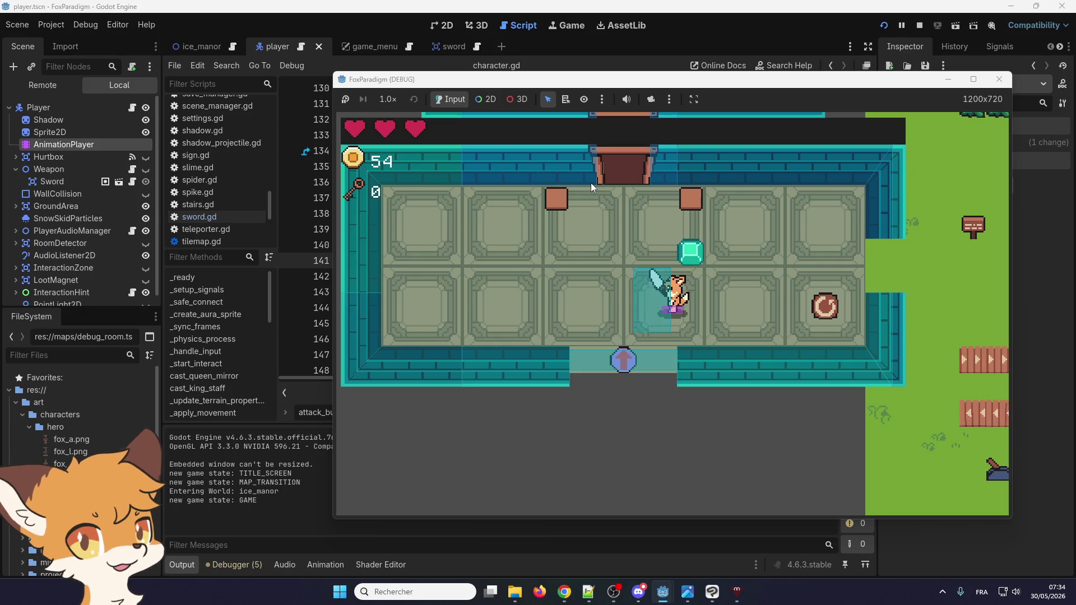
click(590, 182)
click(591, 182)
click(591, 182)
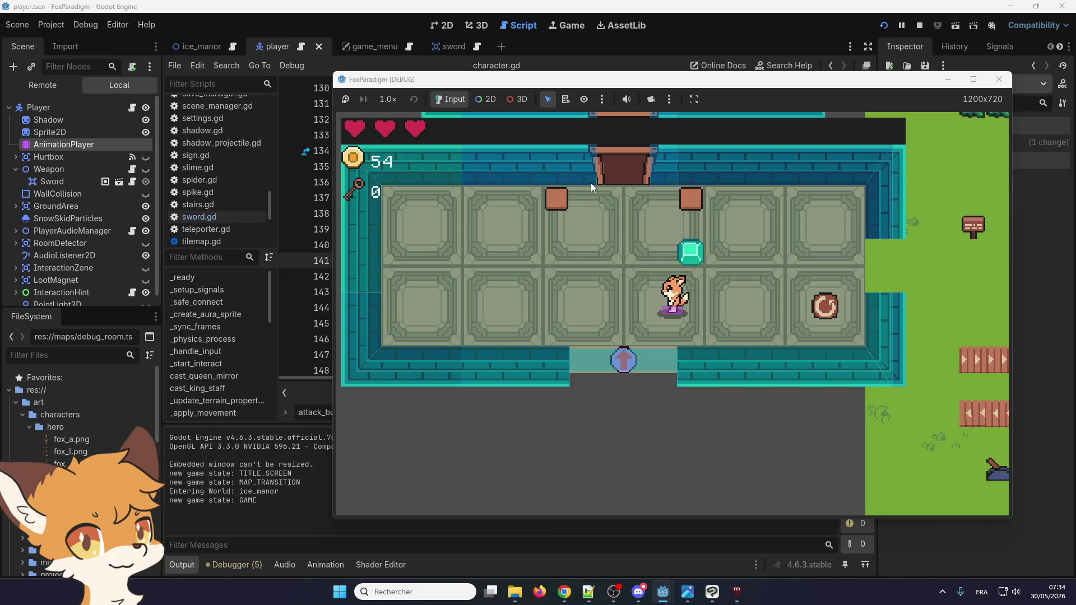
click(591, 182)
click(591, 182)
click(590, 183)
click(591, 182)
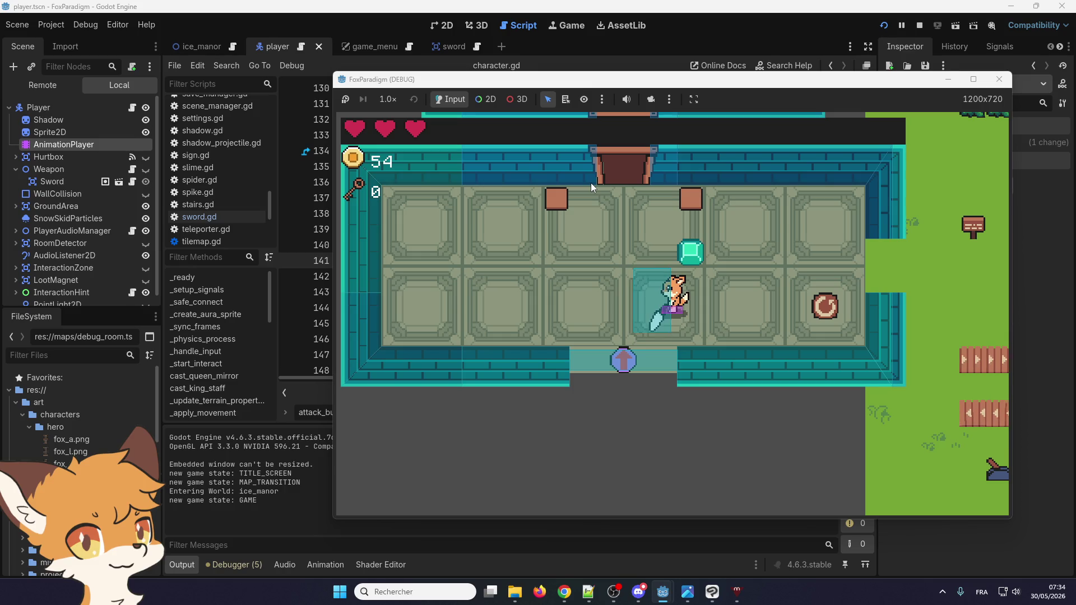
click(590, 183)
click(590, 183)
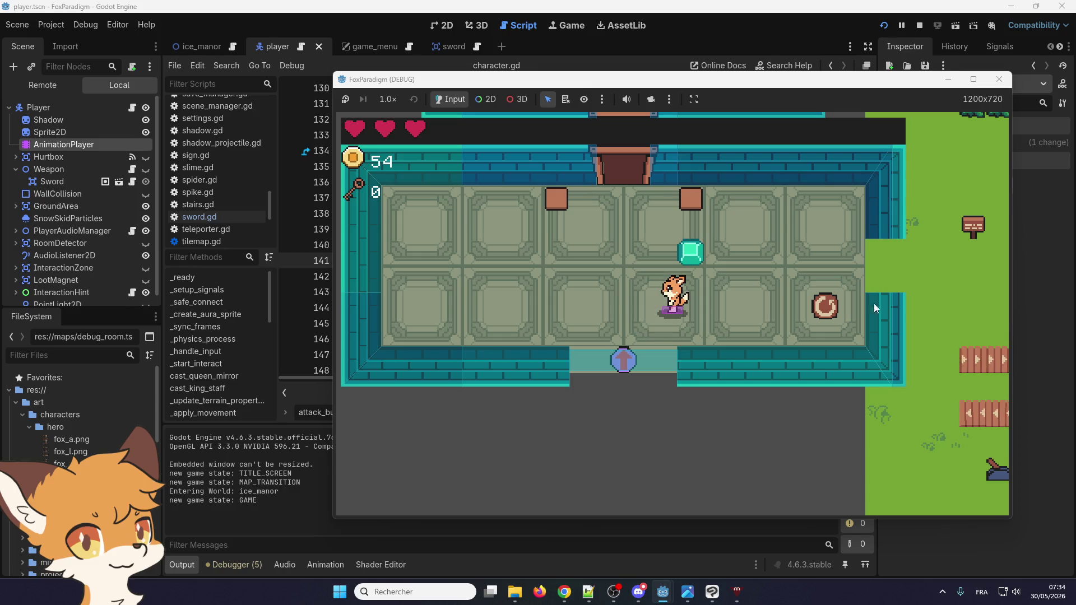
- Walk the fox around the room attacking in several directions, then close the game window
key(Left)
click(661, 372)
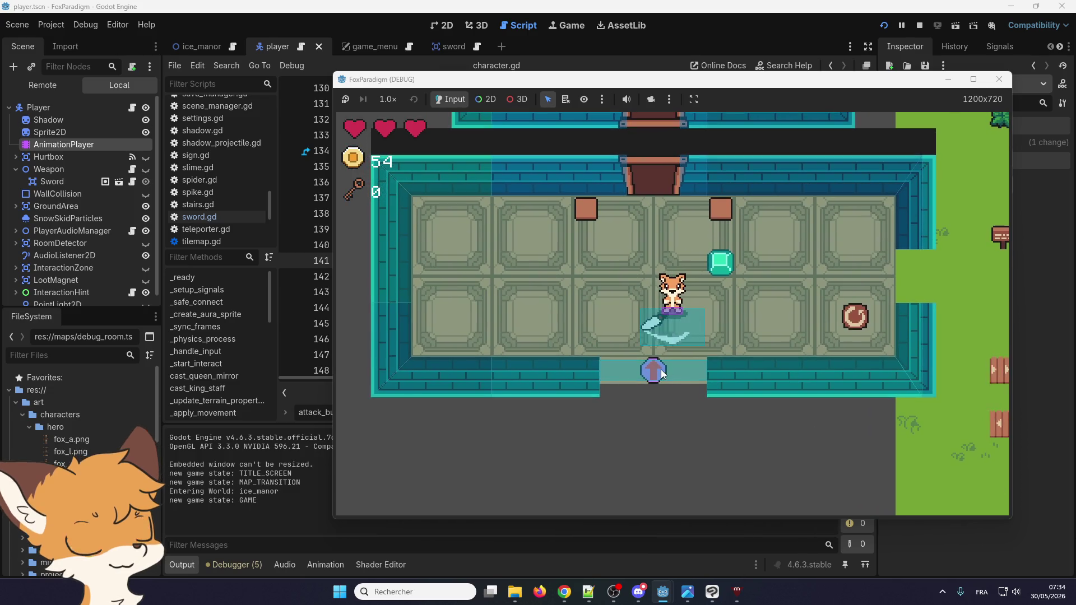
key(Right)
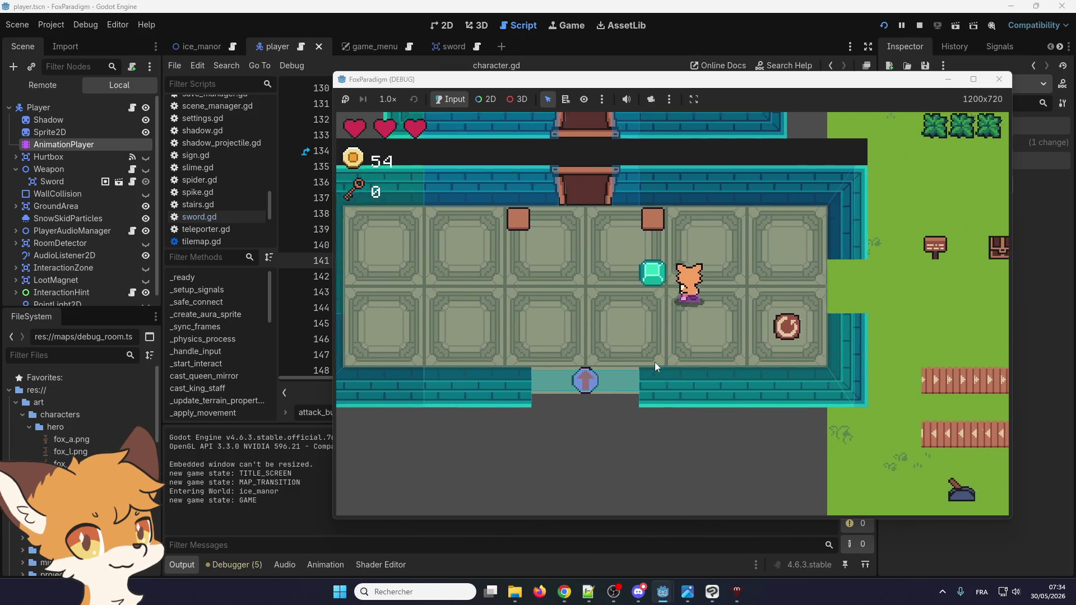
key(Up)
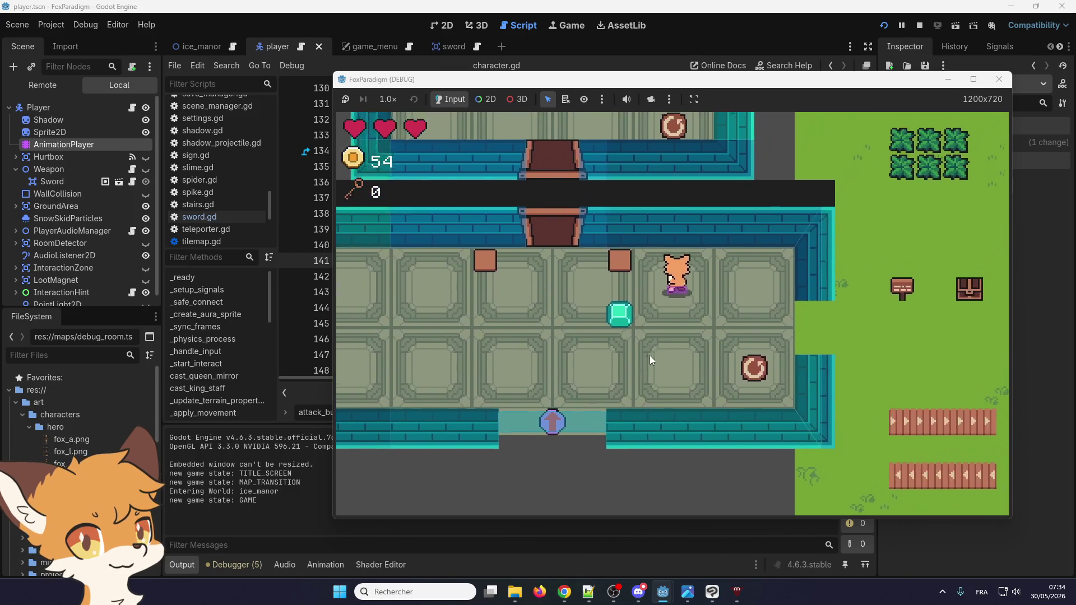
click(649, 351)
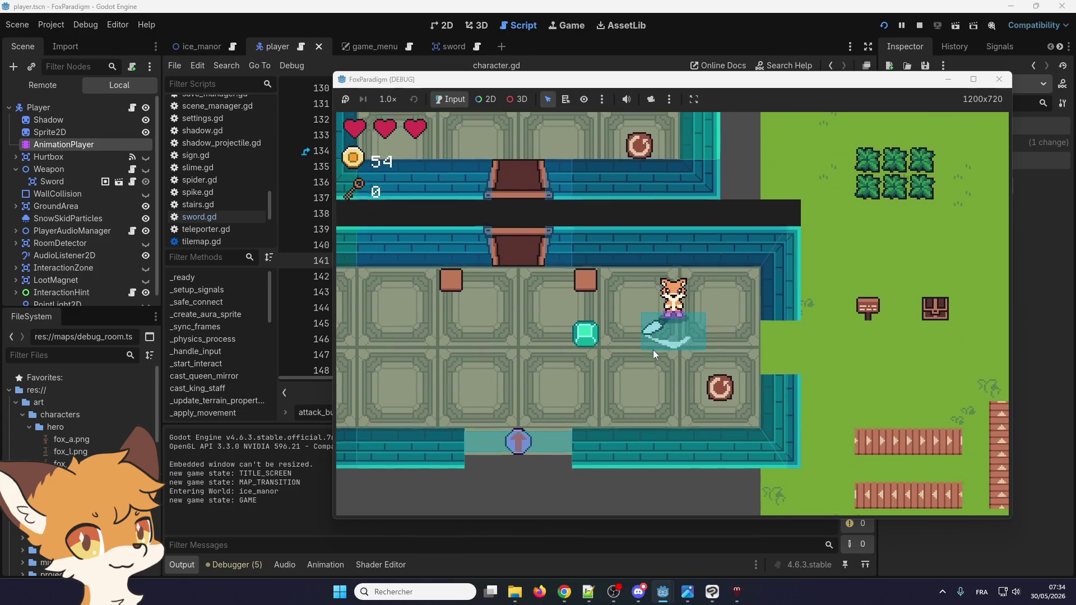
key(Down)
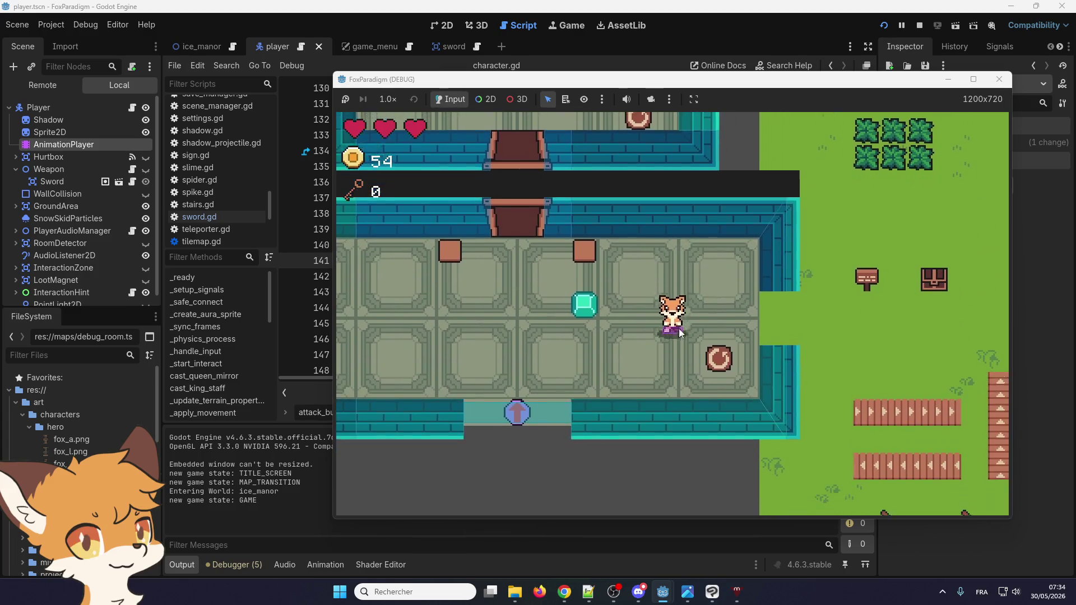
click(678, 328)
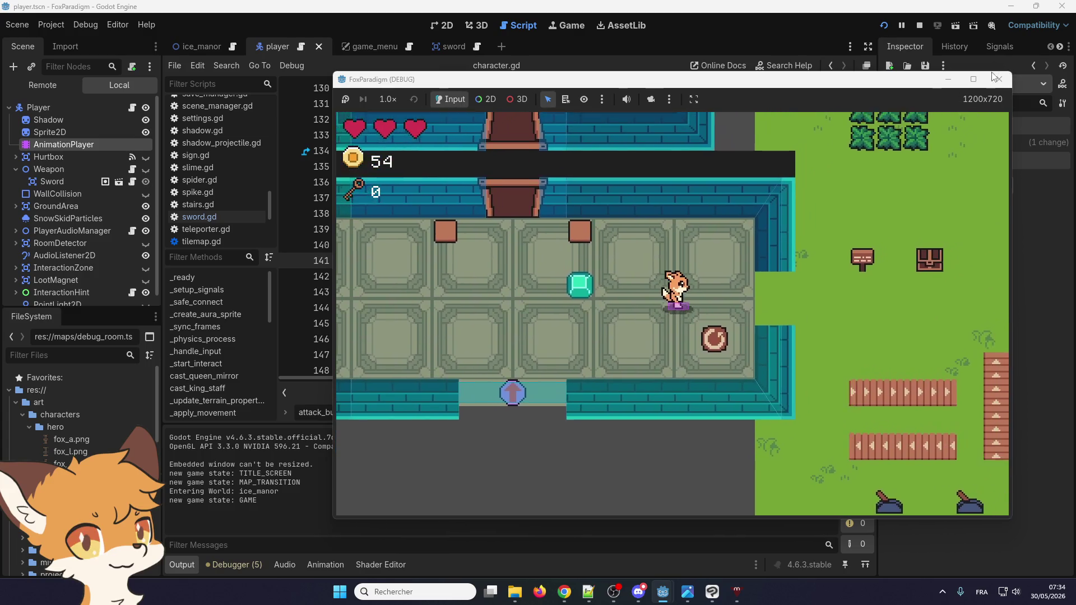
click(1000, 79)
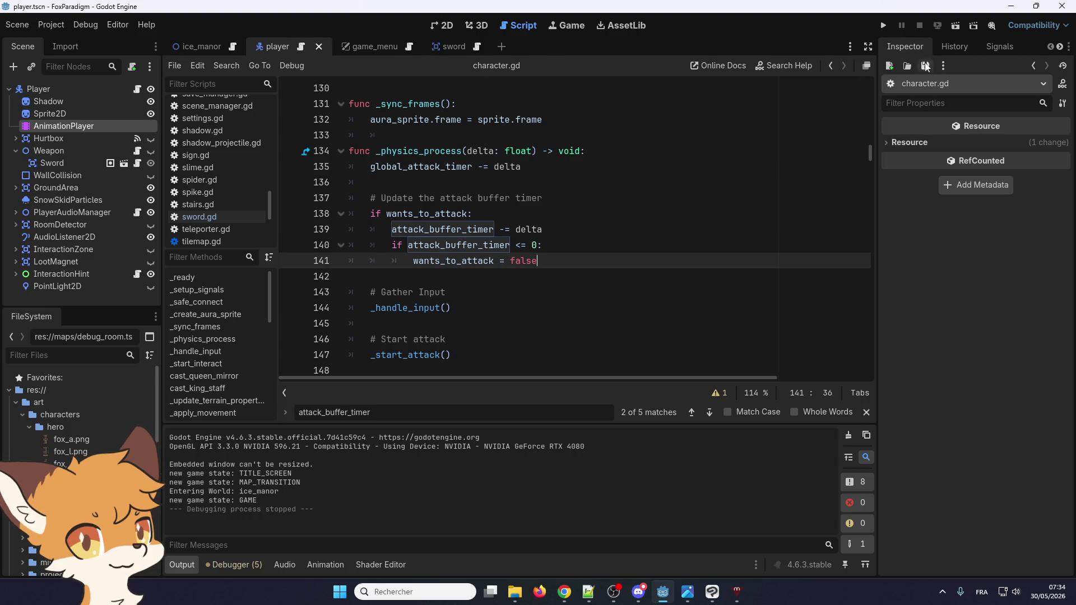
click(85, 25)
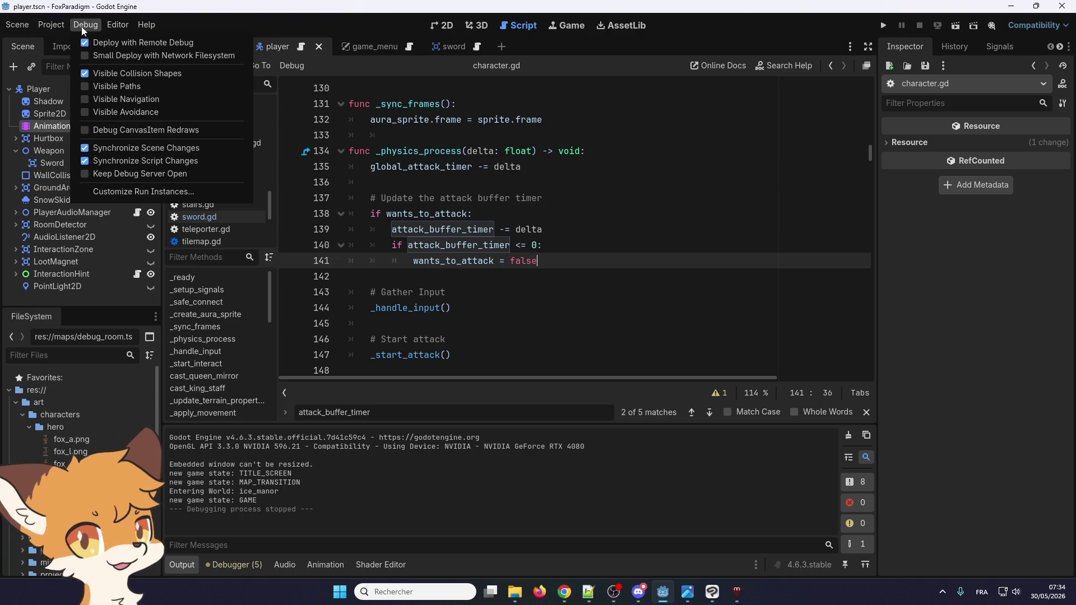
- Close the Debug menu, rerun the game and start from the title screen
mouse_move(56, 23)
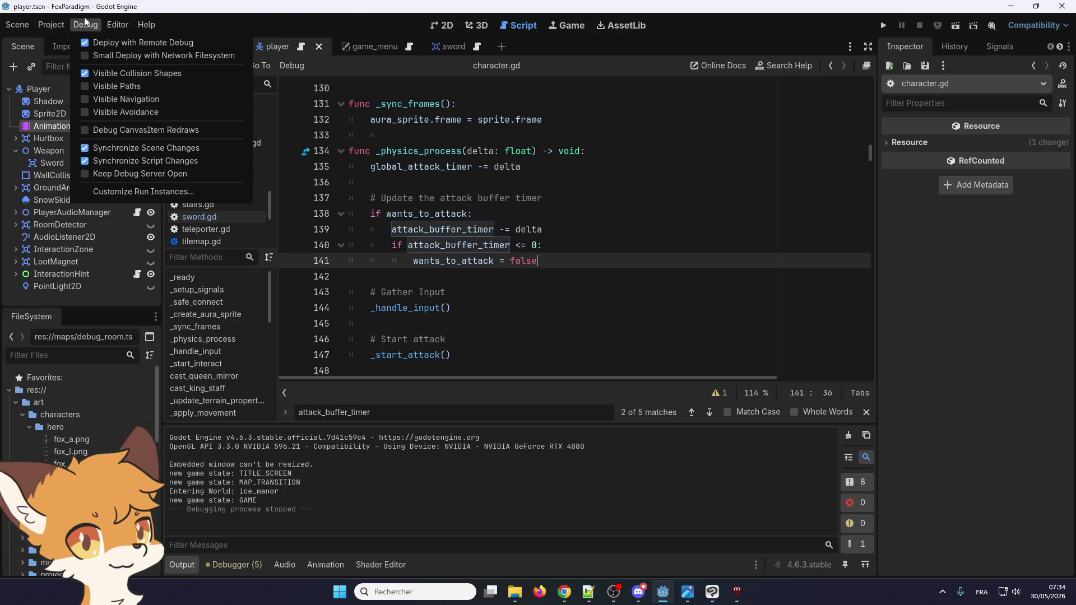
click(103, 73)
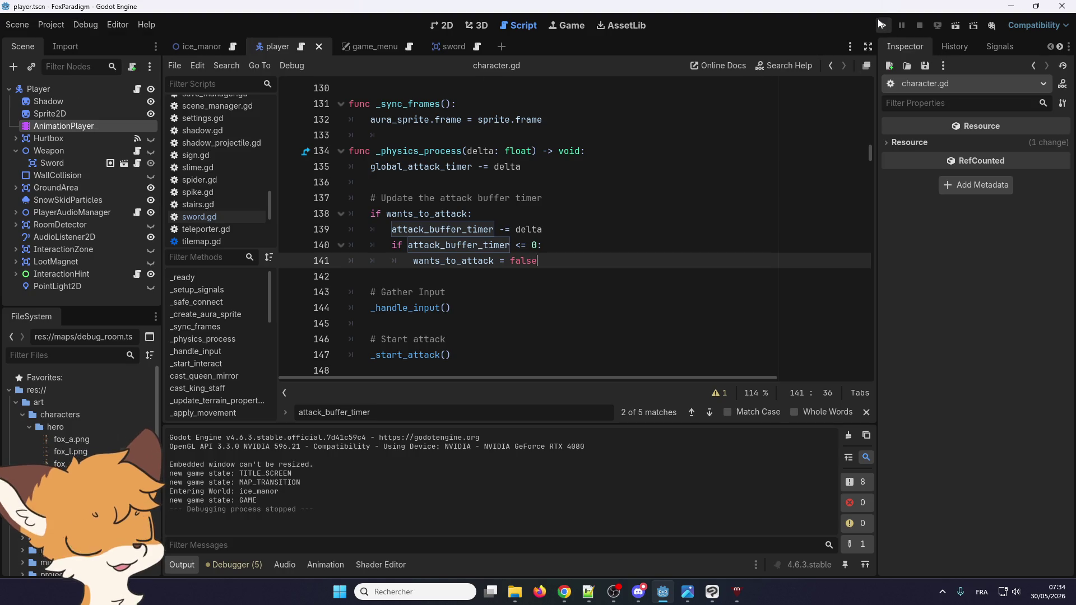
click(884, 25)
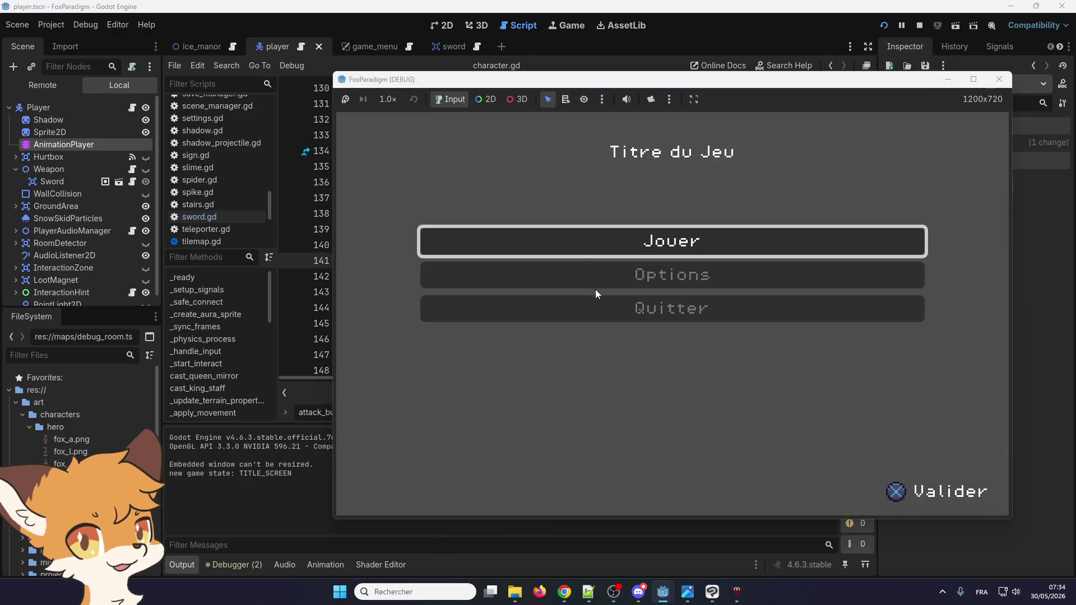
key(Return)
key(Return)
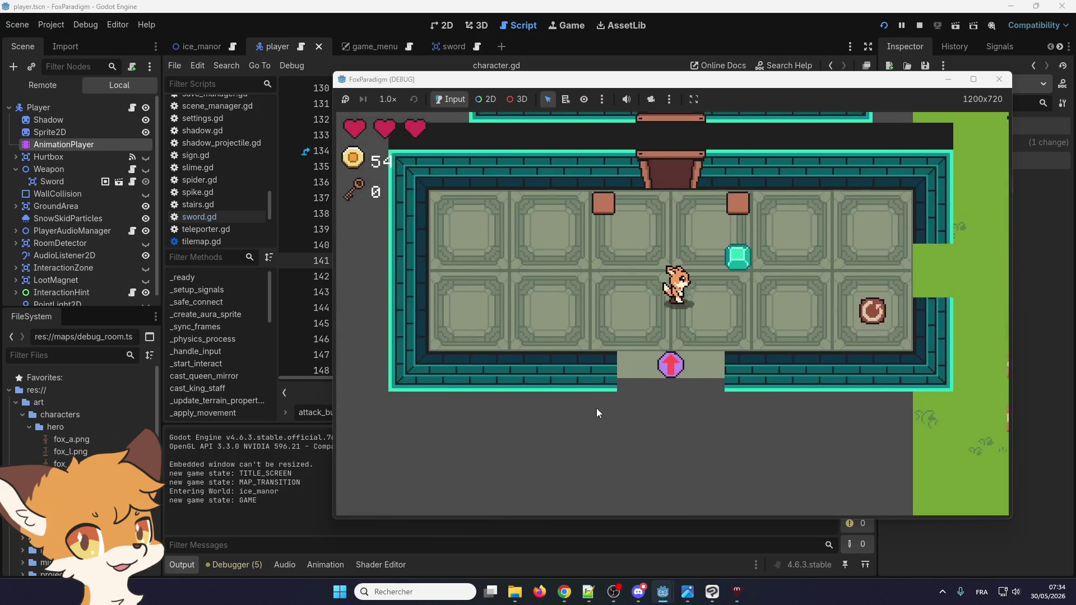
- Walk the fox out the room's right exit and cut the bushes with the sword
key(Right)
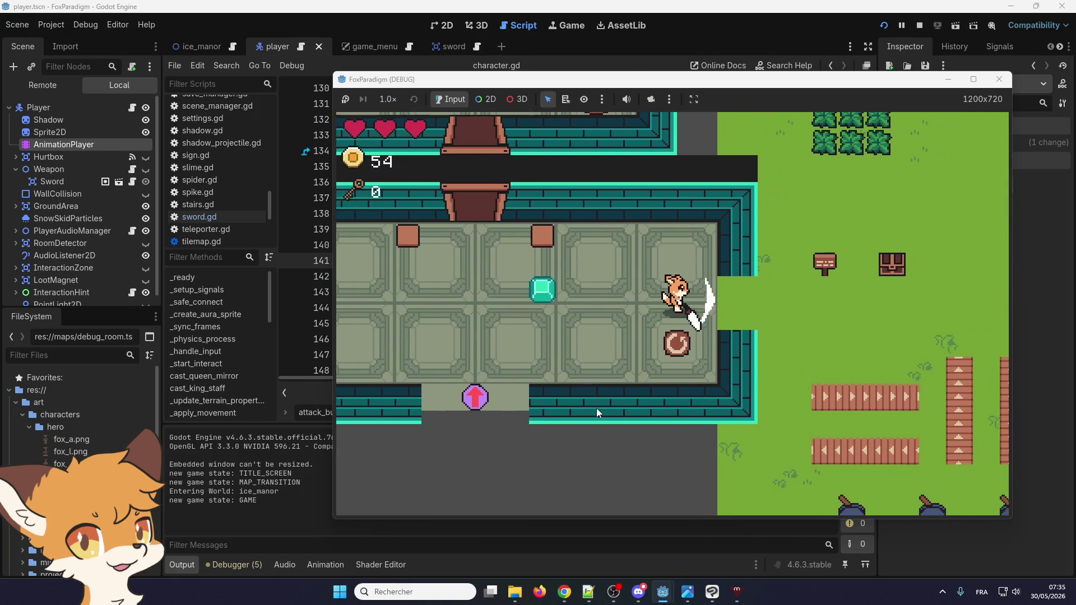
key(Up)
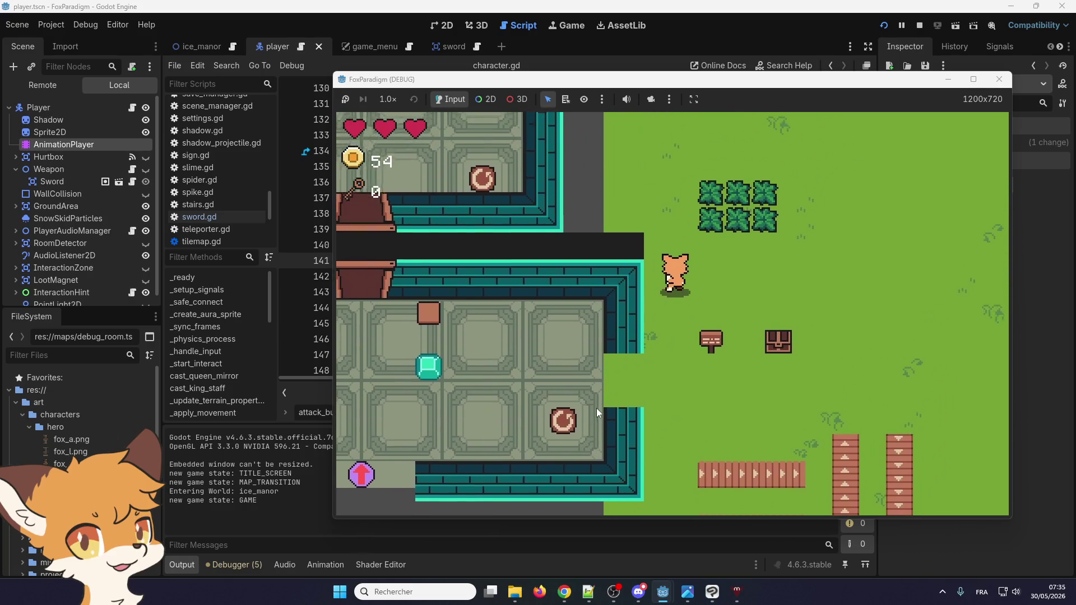
key(Right)
key(space)
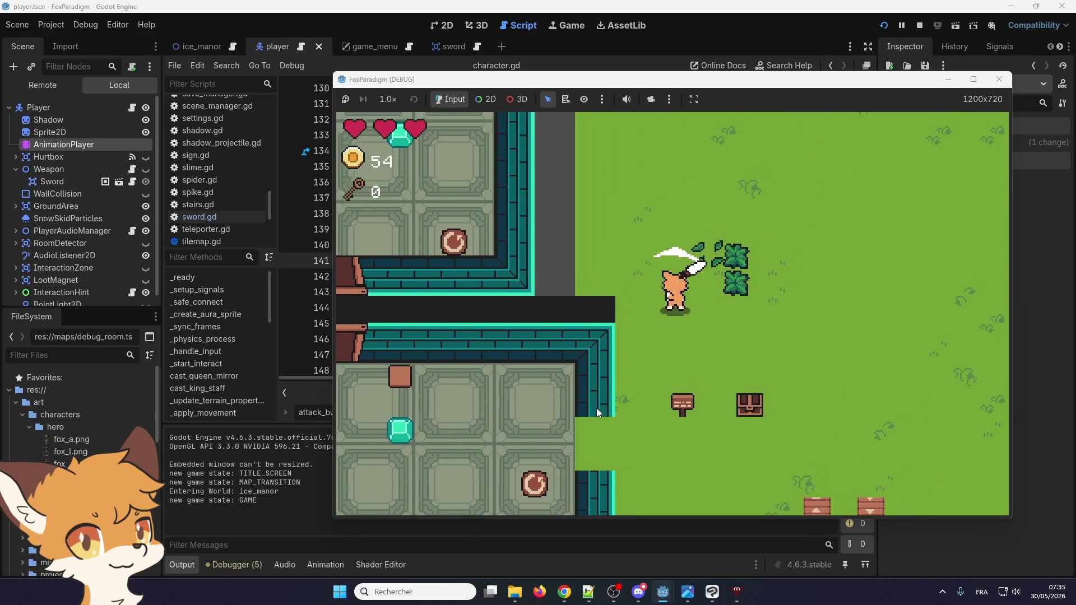
key(Up)
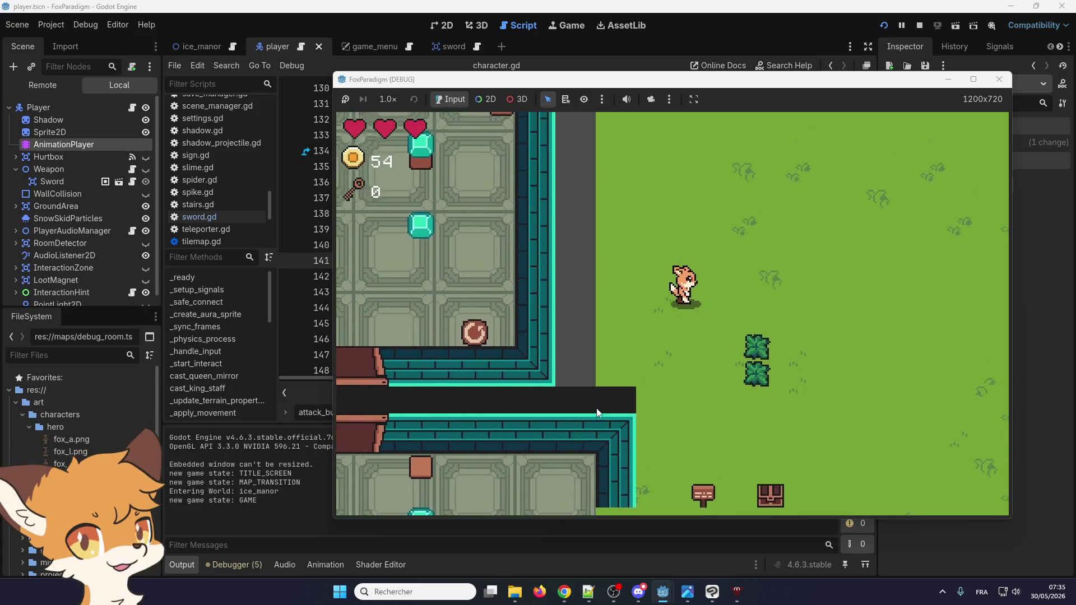
key(space)
key(Right)
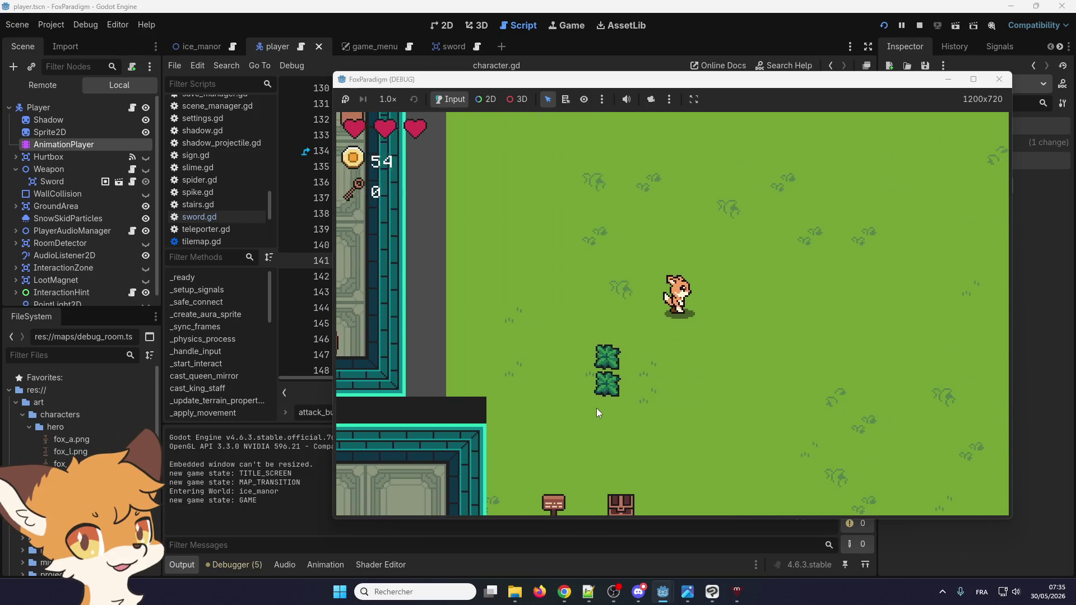
- Roam the grass attacking once more, then close the game window
key(Left)
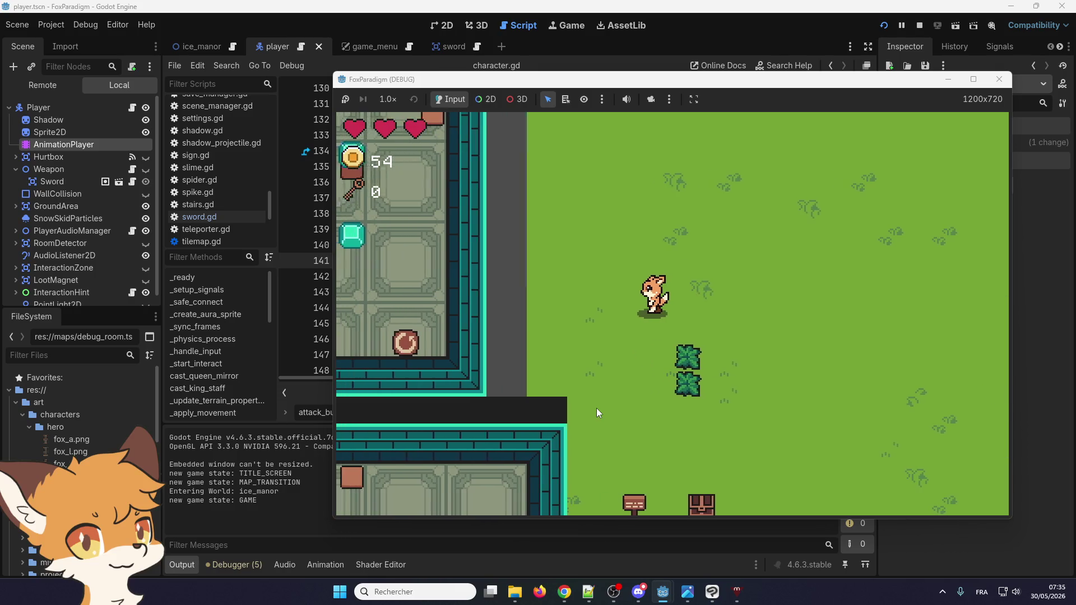
key(Down)
key(Left)
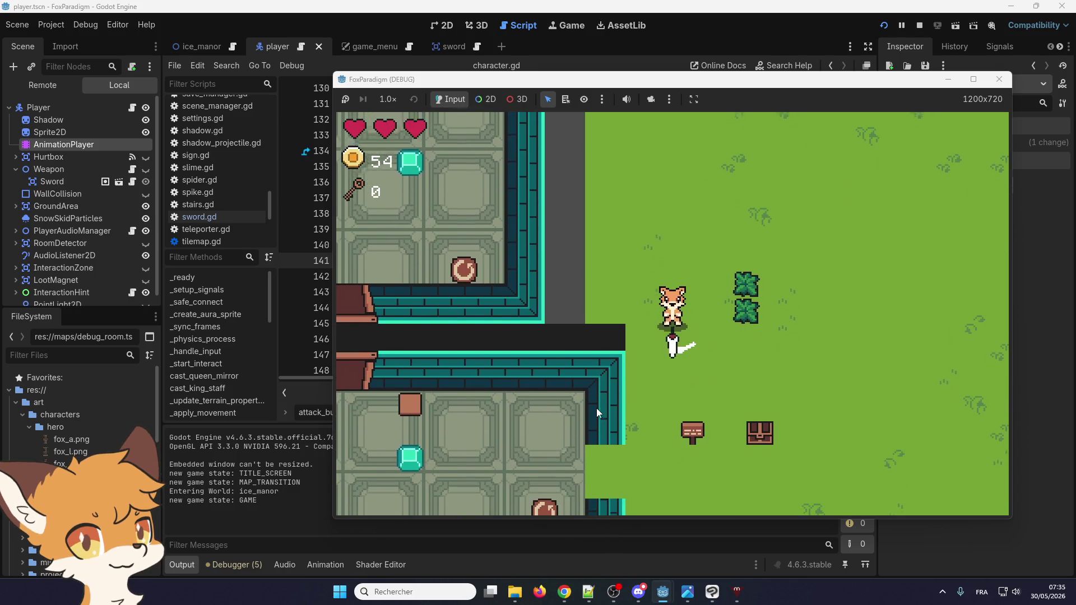
key(Down)
key(Right)
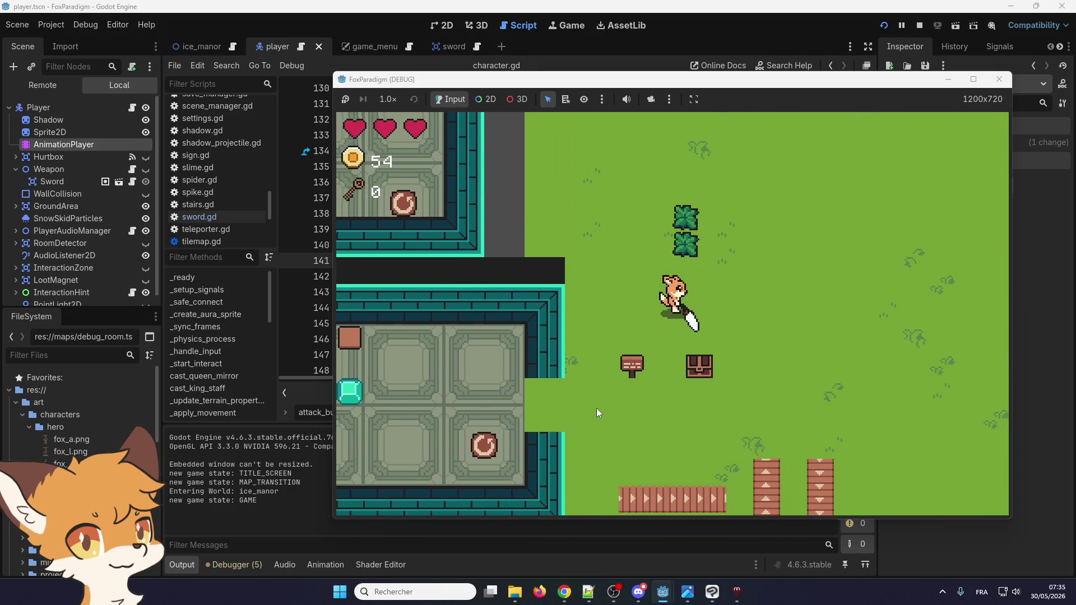
key(space)
key(Right)
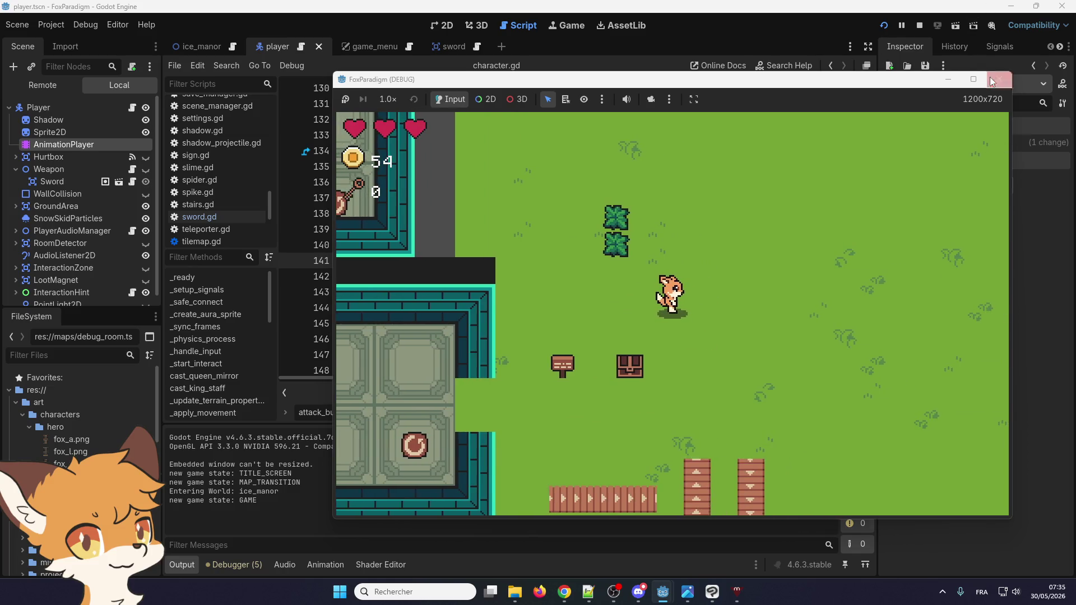
click(999, 79)
scroll(407, 312, up, 20)
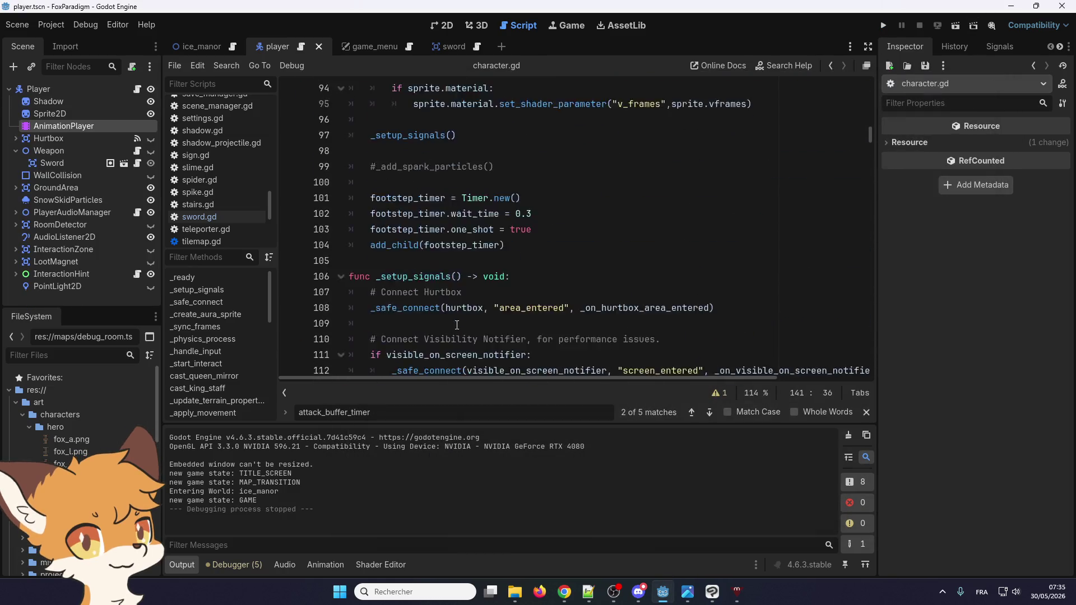
- Search for attack_cooldown and jump to its declaration on line 44
scroll(483, 333, up, 4)
click(504, 307)
key(ctrl+f)
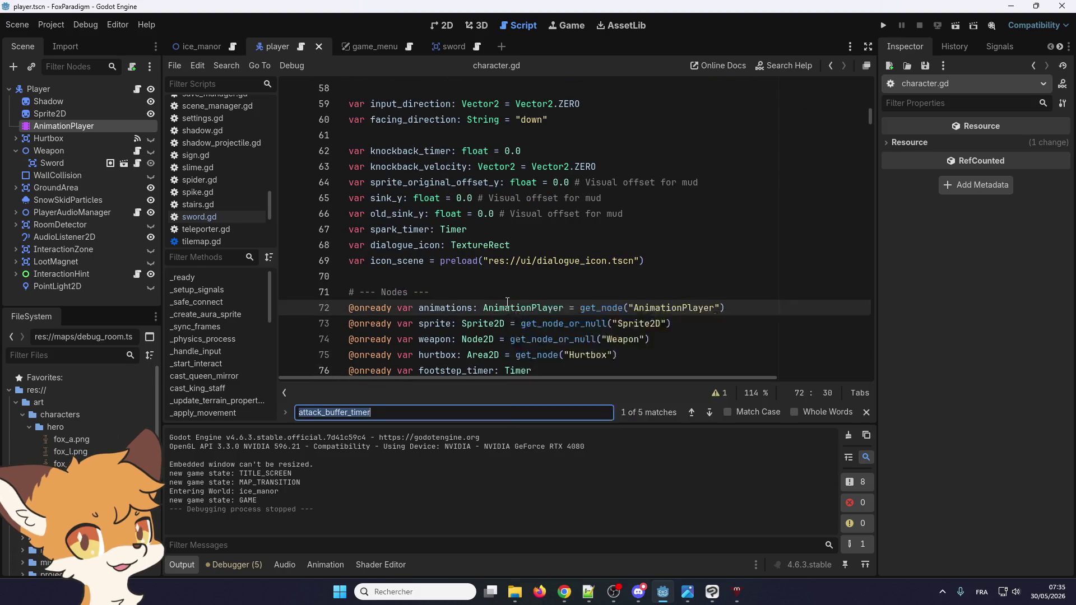
text(cool)
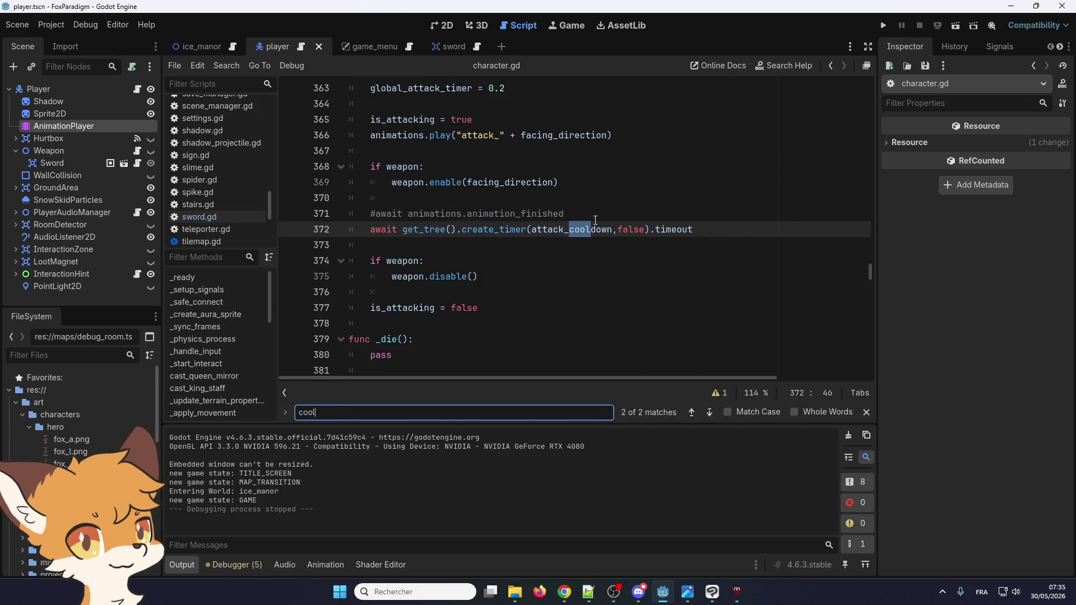
double_click(596, 222)
key(ctrl+f)
click(692, 413)
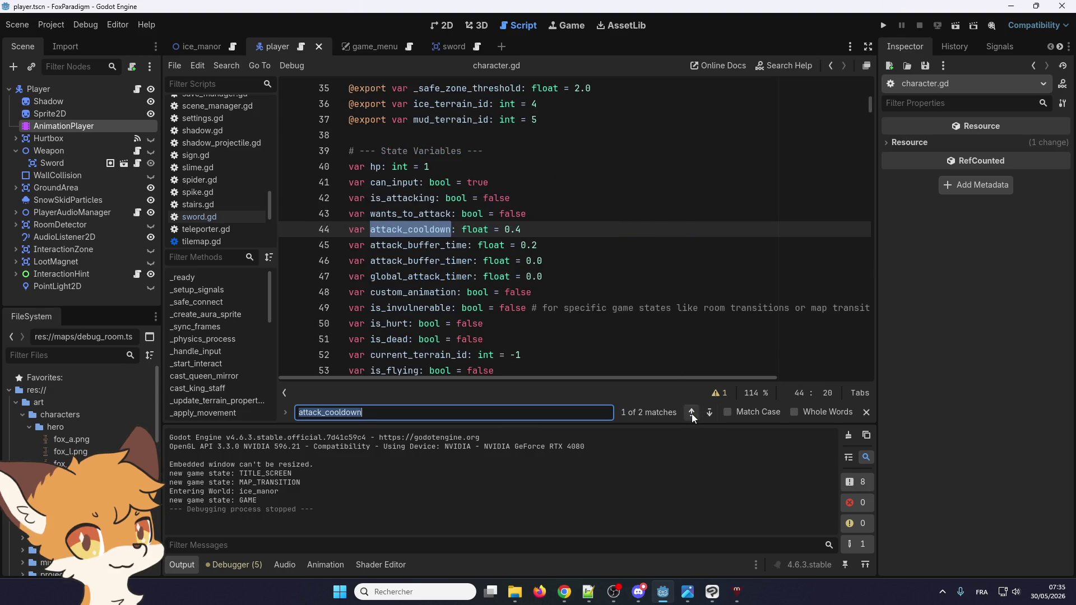
- Add the comment '# cooldown avant de pouvoir bouger' after 0.4, replaced by its English translation
click(557, 228)
text(#)
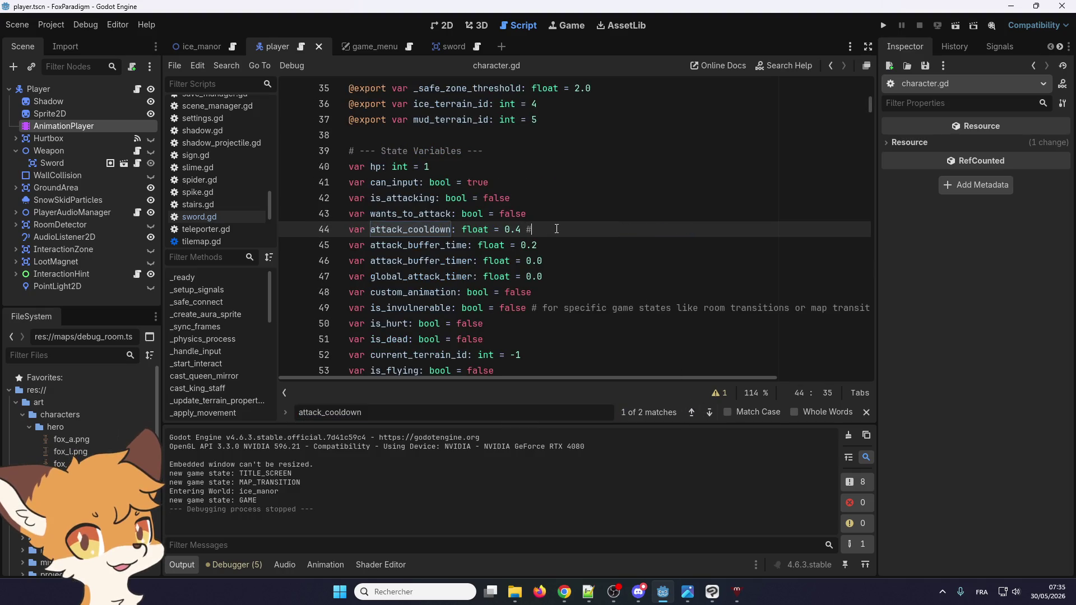
text( c)
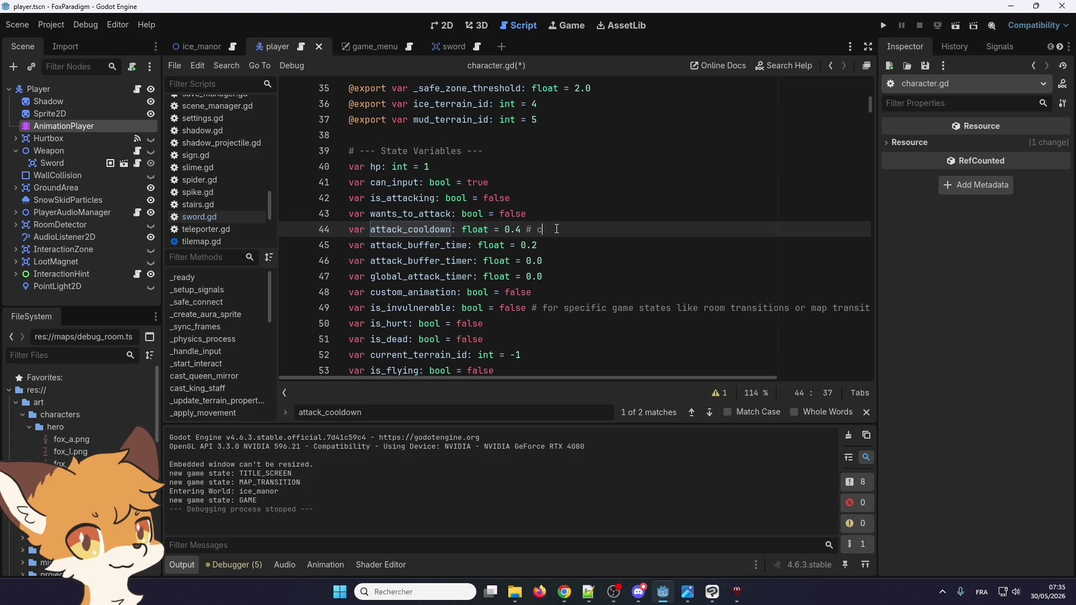
text(ooldown )
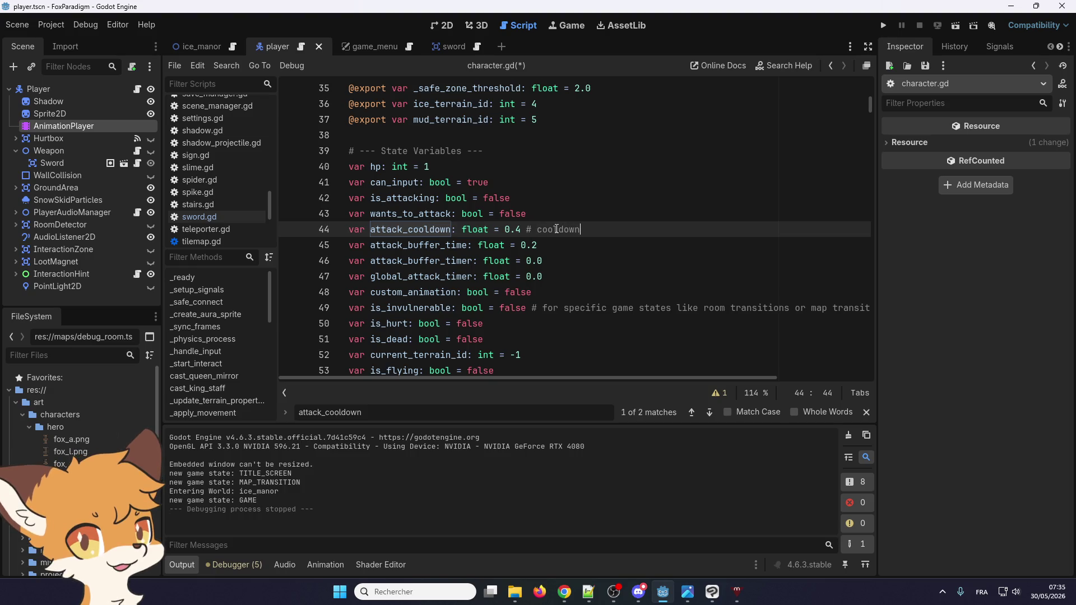
text(avant de )
text(pouvoir bouger)
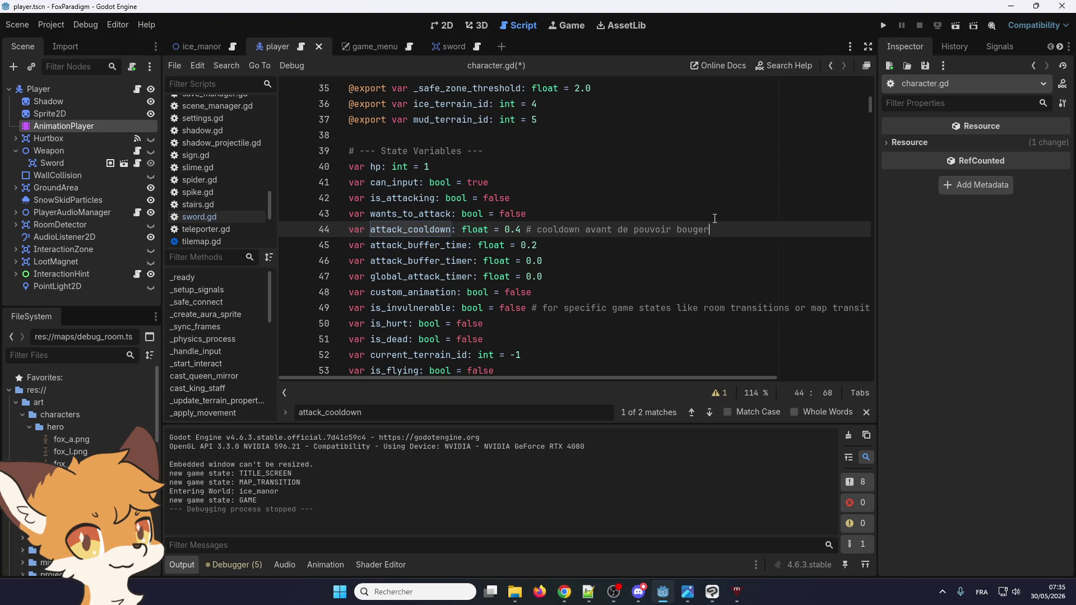
drag(710, 230, 534, 231)
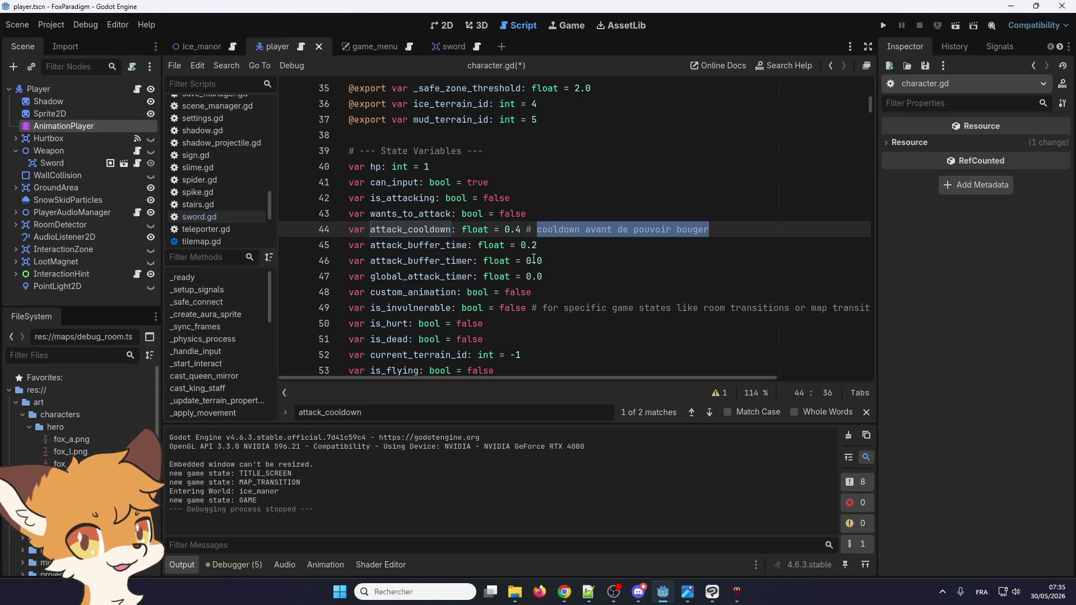
key(alt+Tab)
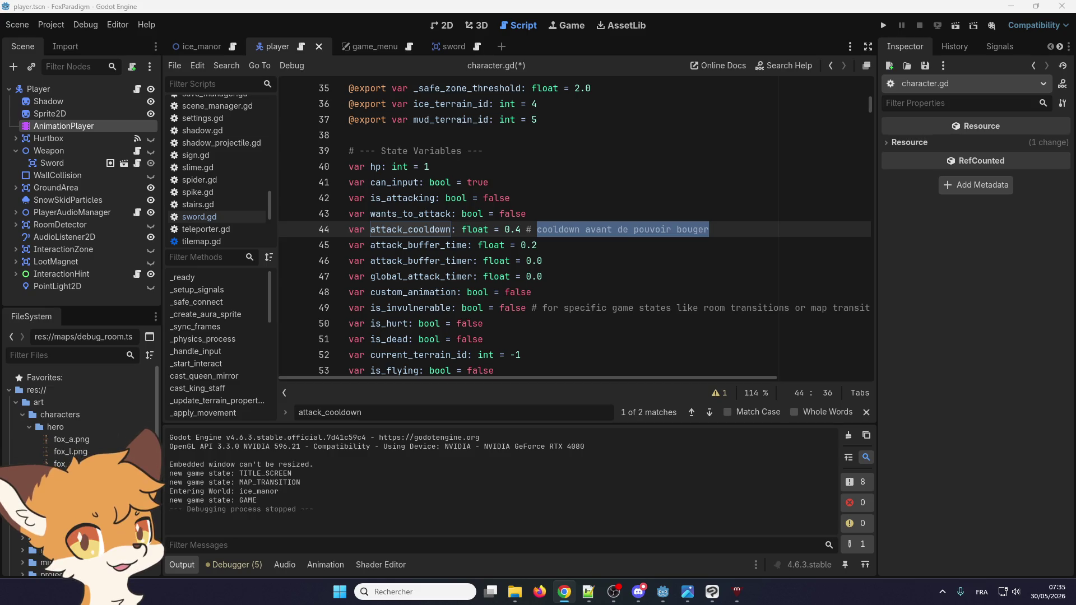
key(alt+Tab)
text(cooldown before being able to move)
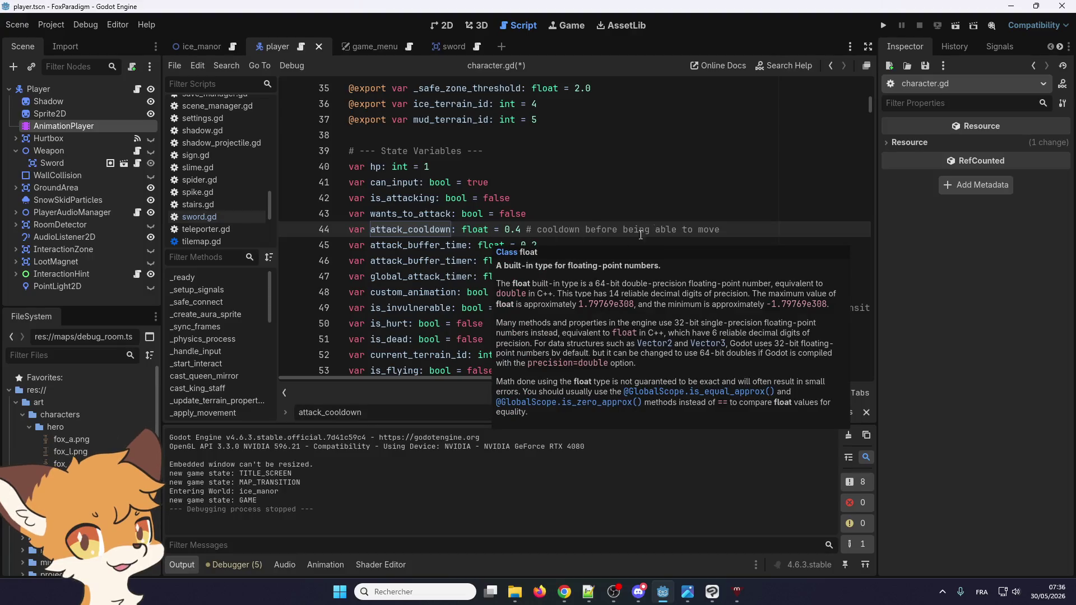
key(Up)
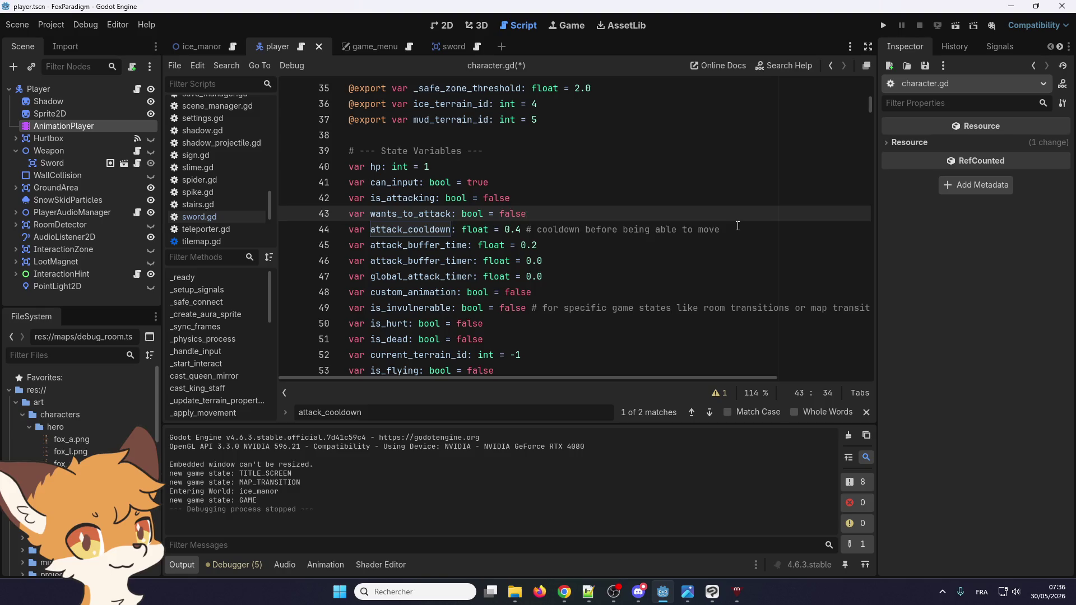
drag(738, 226, 528, 230)
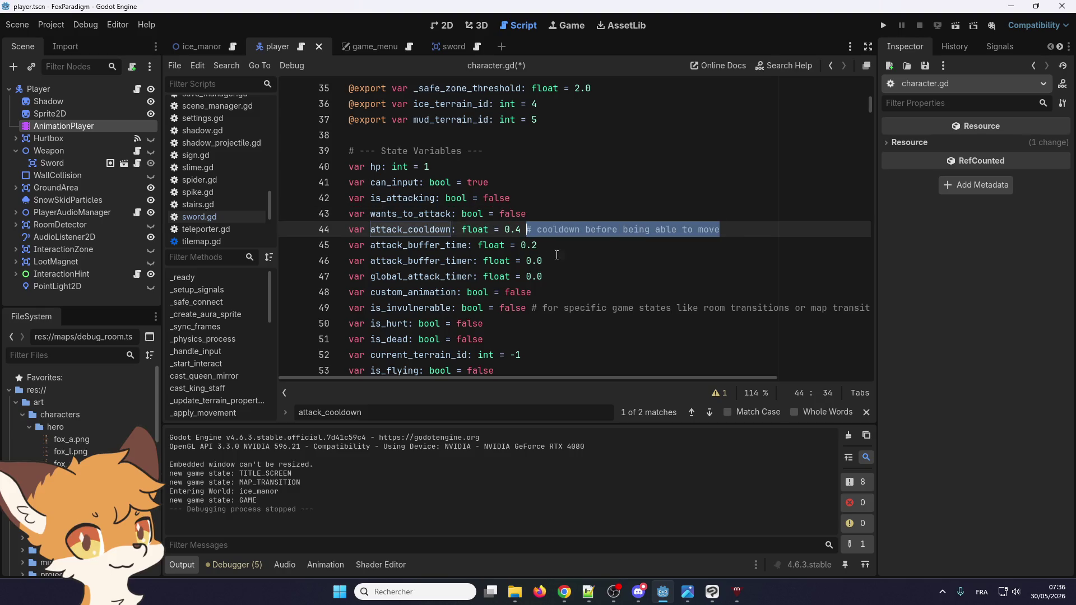
double_click(437, 275)
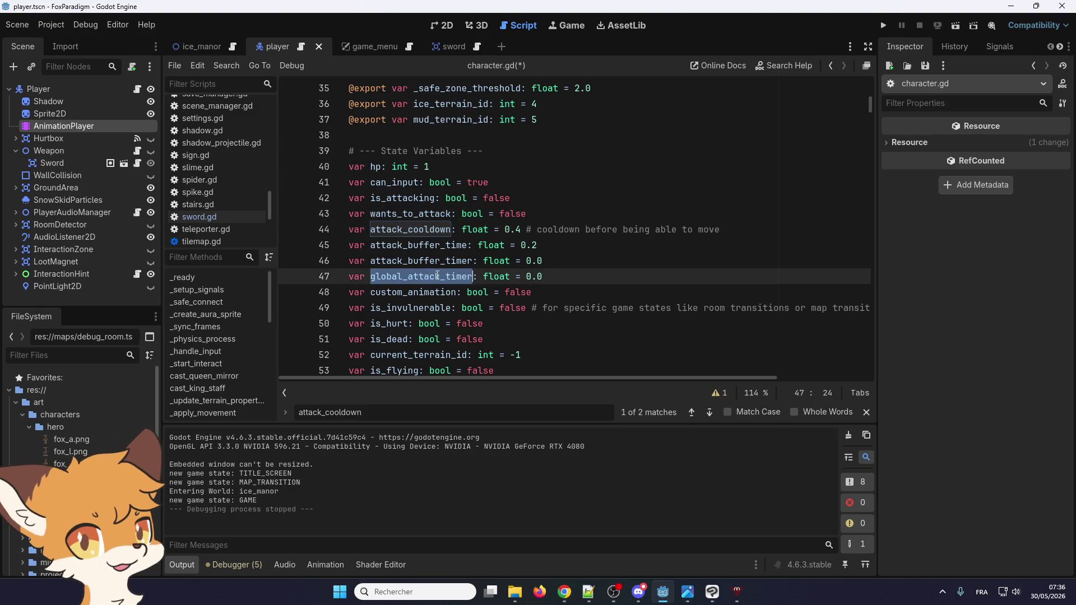
- Find global_attack_timer's use on line 363 and replace its 0.2 value with global_attack_time
key(ctrl+f)
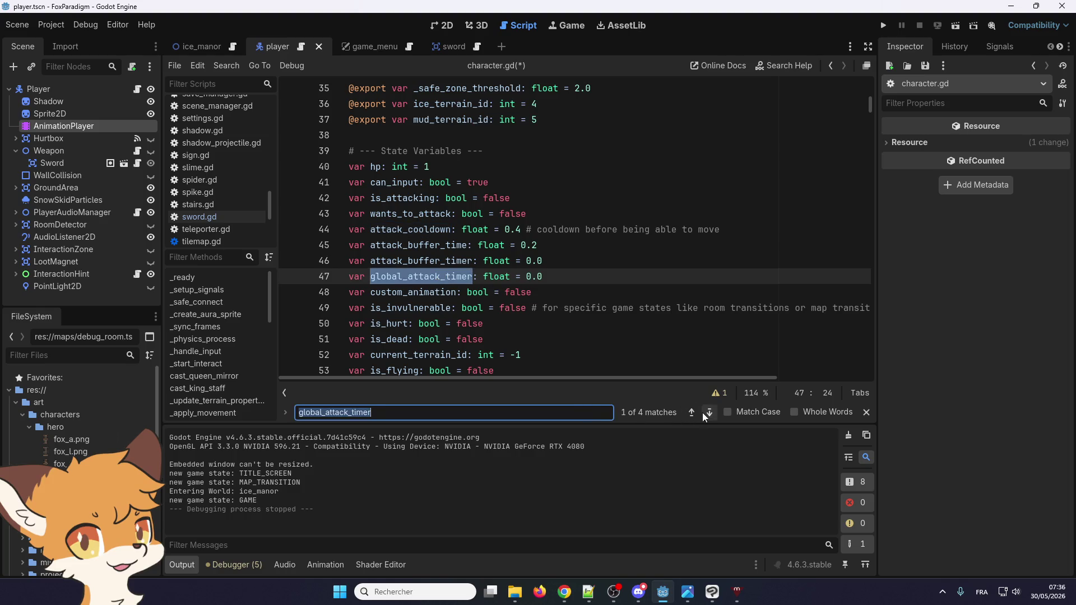
click(704, 413)
click(704, 413)
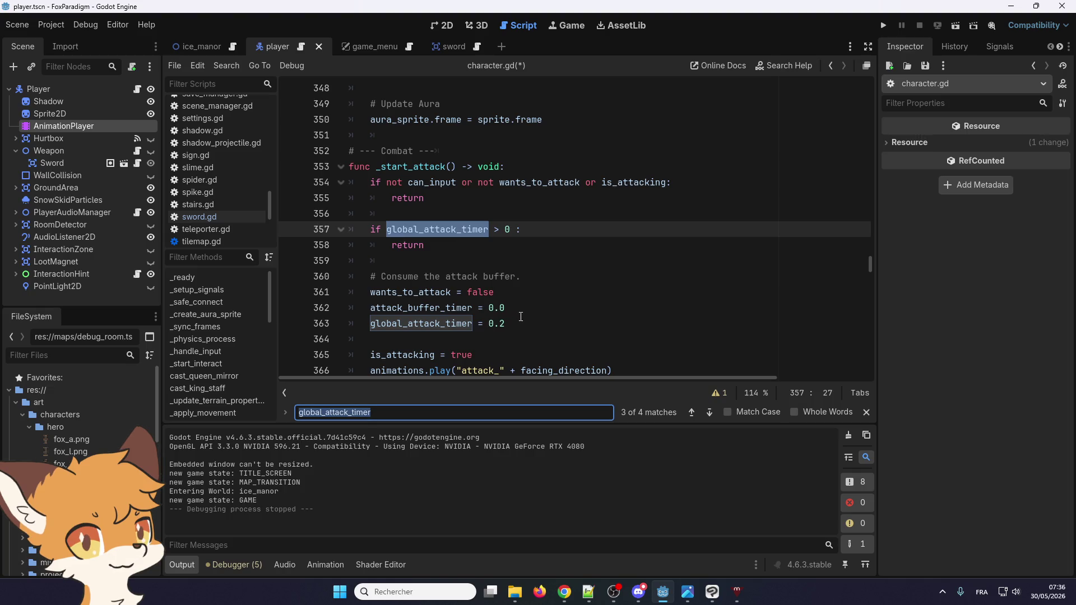
click(473, 324)
scroll(473, 308, down, 1)
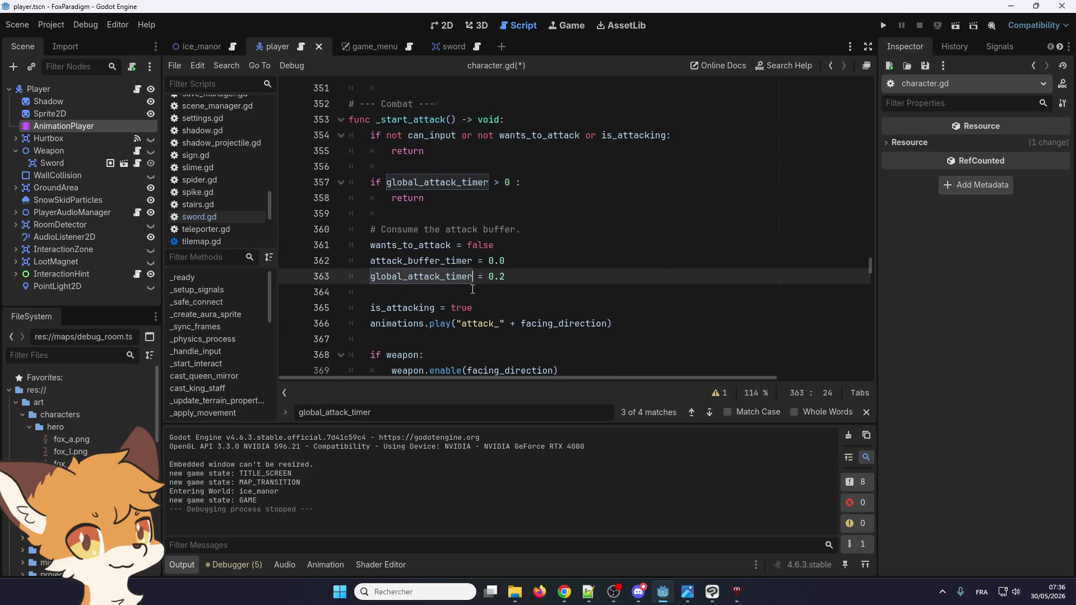
double_click(453, 276)
key(ctrl+c)
double_click(496, 276)
key(ctrl+v)
key(BackSpace)
double_click(558, 277)
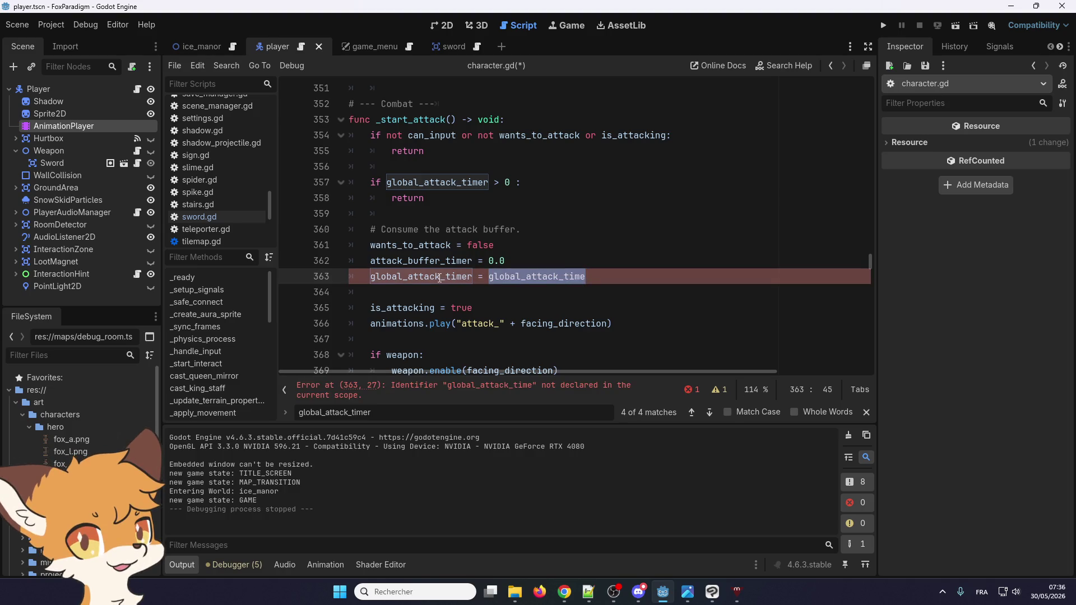
double_click(421, 277)
- Duplicate the line 47 declaration as global_attack_time and paste line 44's cooldown comment after it
key(ctrl+f)
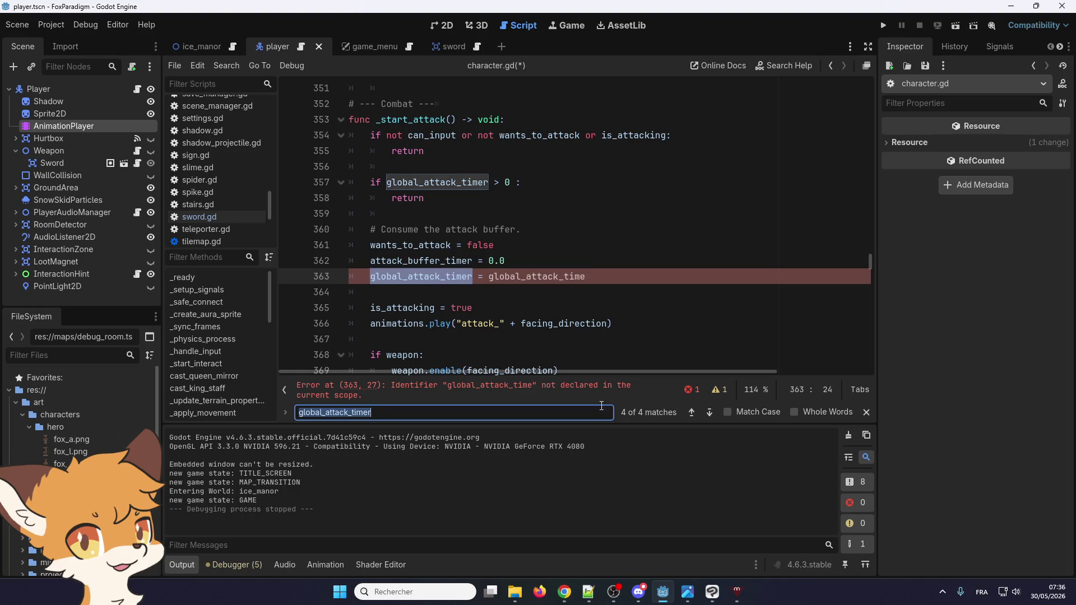
click(704, 412)
click(565, 218)
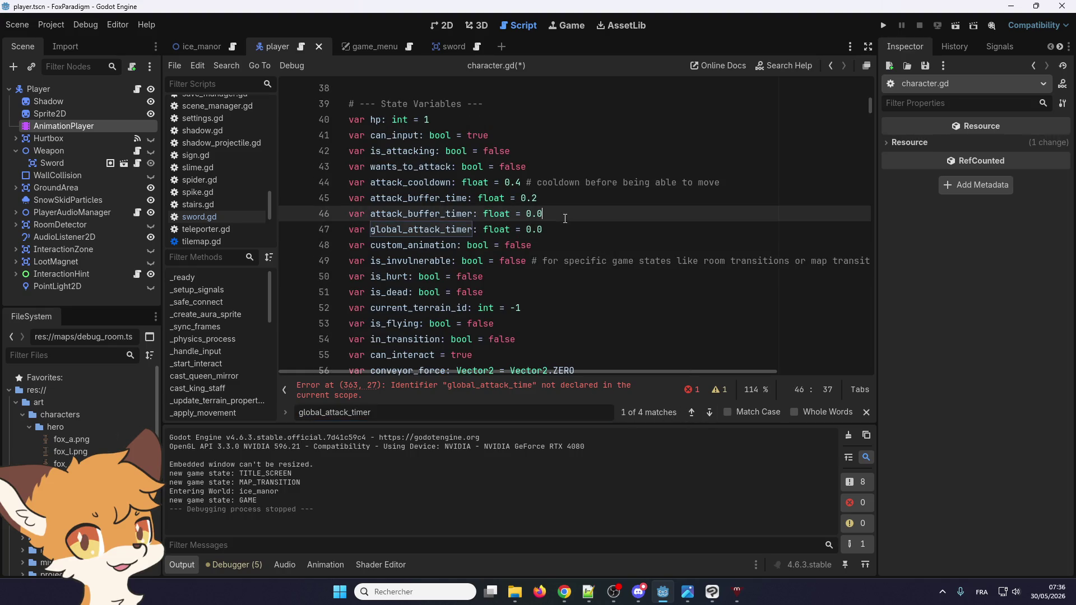
click(567, 228)
key(ctrl+shift+d)
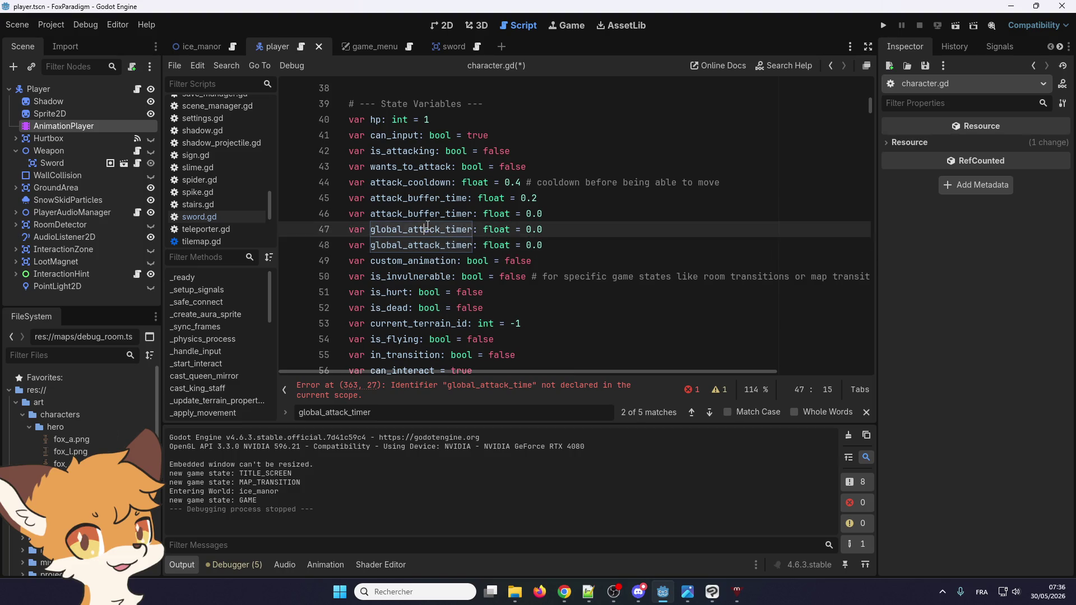
click(472, 229)
key(BackSpace)
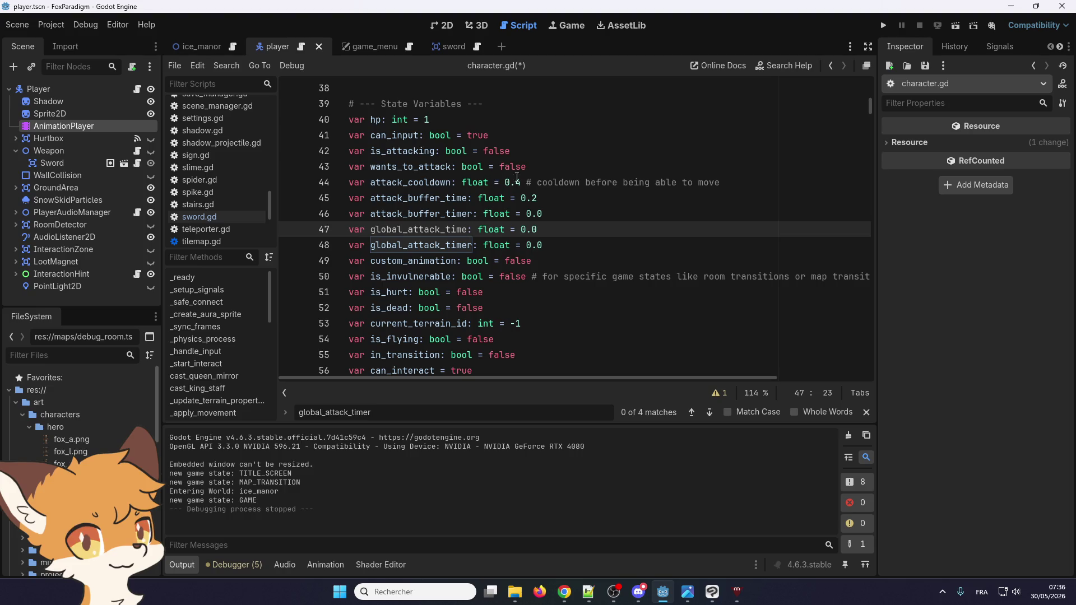
drag(525, 181, 734, 185)
key(ctrl+c)
click(587, 230)
key(ctrl+v)
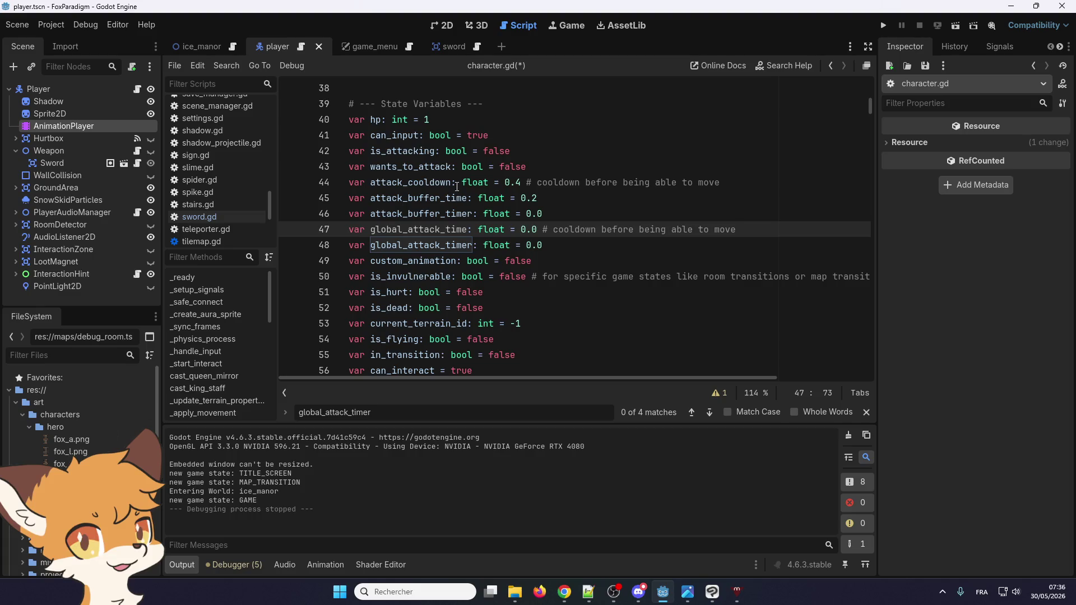
- Search for attack_buffer_time and jump to its use on line 182
drag(452, 182, 408, 183)
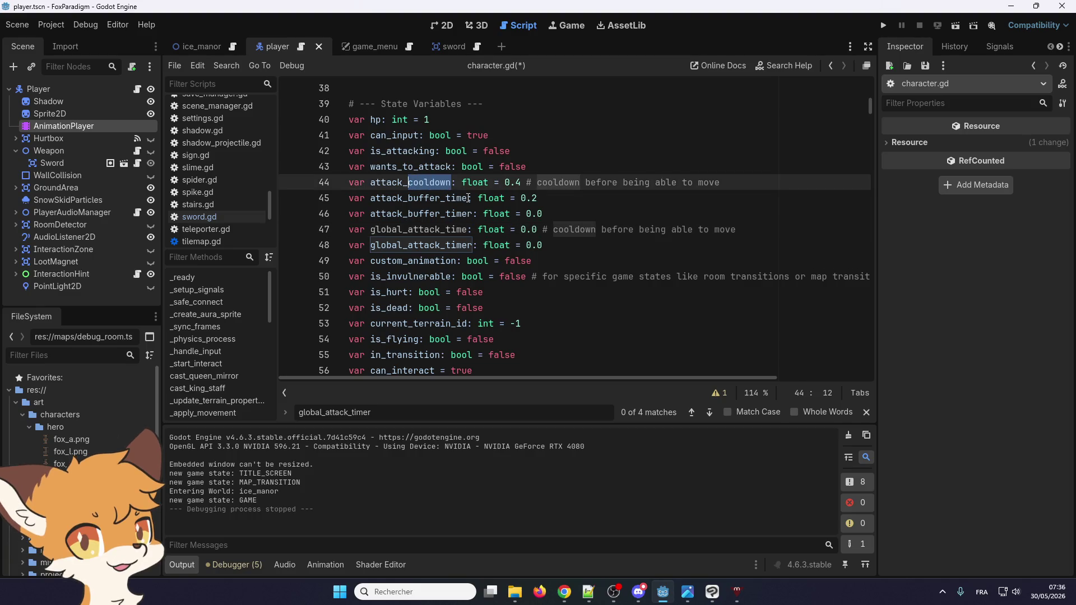
drag(468, 198, 447, 200)
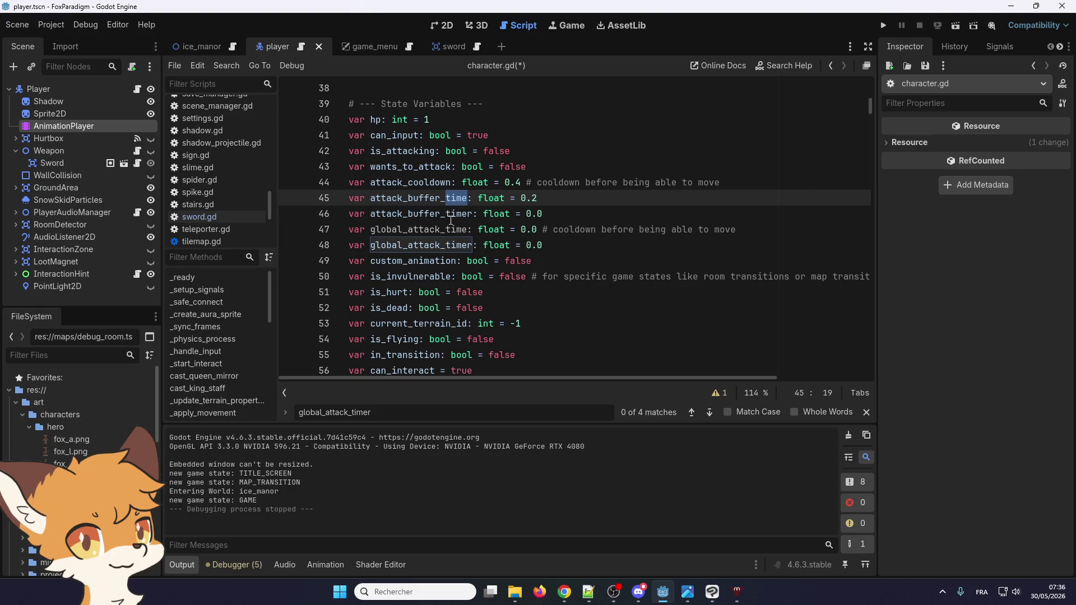
double_click(447, 200)
key(ctrl+f)
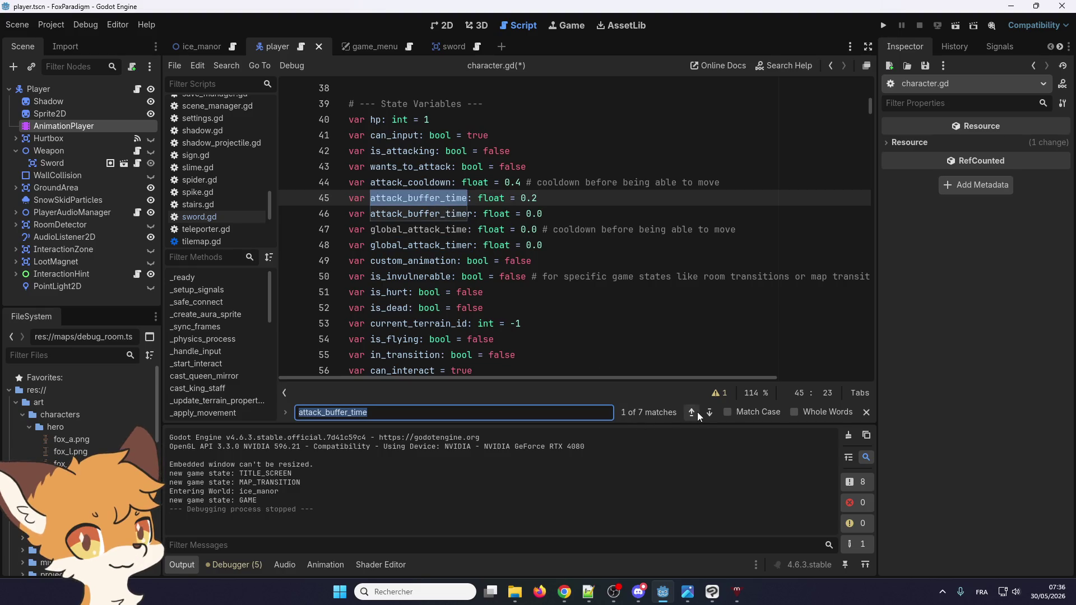
click(693, 413)
click(693, 413)
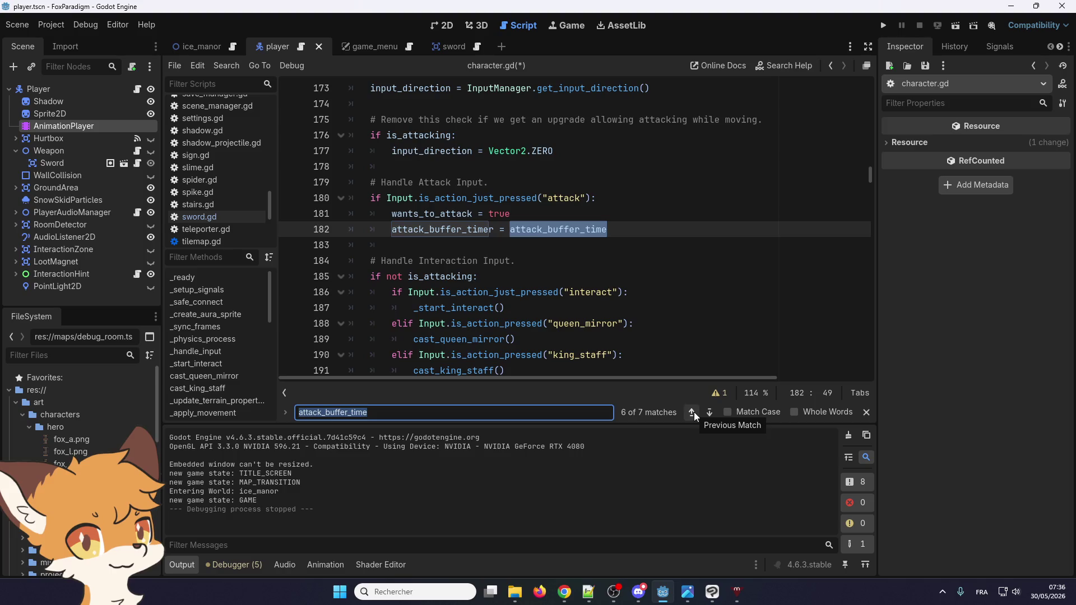
- Rename attack_buffer_time to attack_buffer_cooldown on line 182
text(cooldown)
key(ctrl+z)
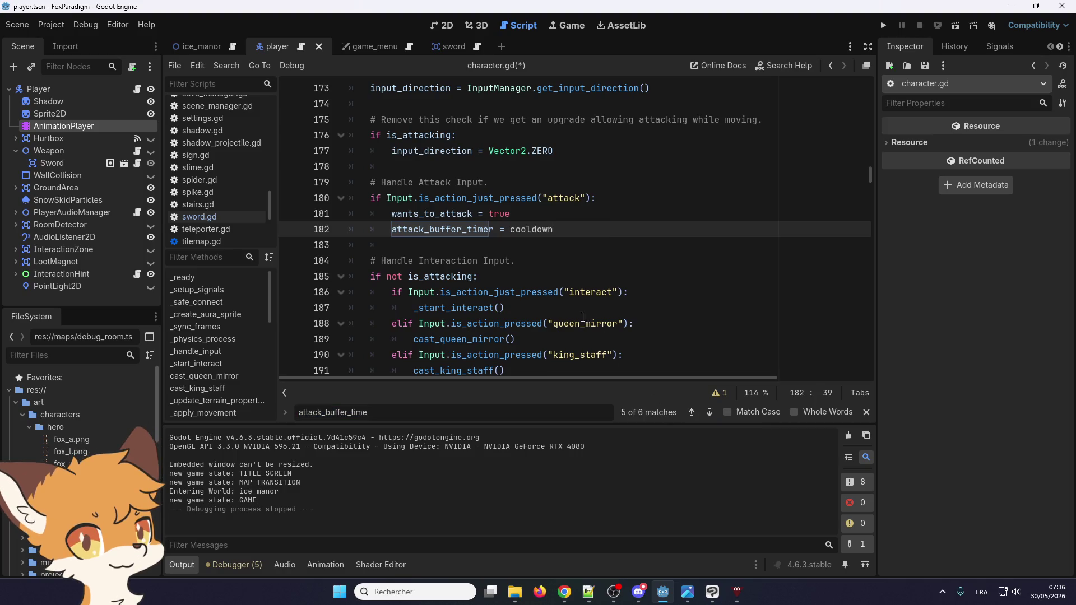
drag(607, 230, 586, 230)
text(cooldown)
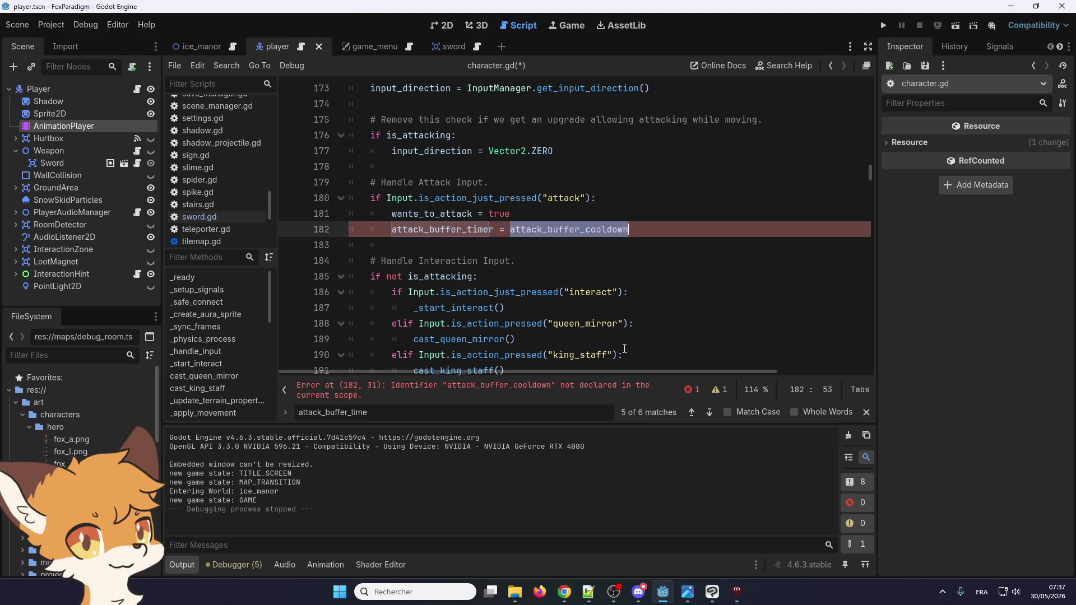
key(ctrl+f)
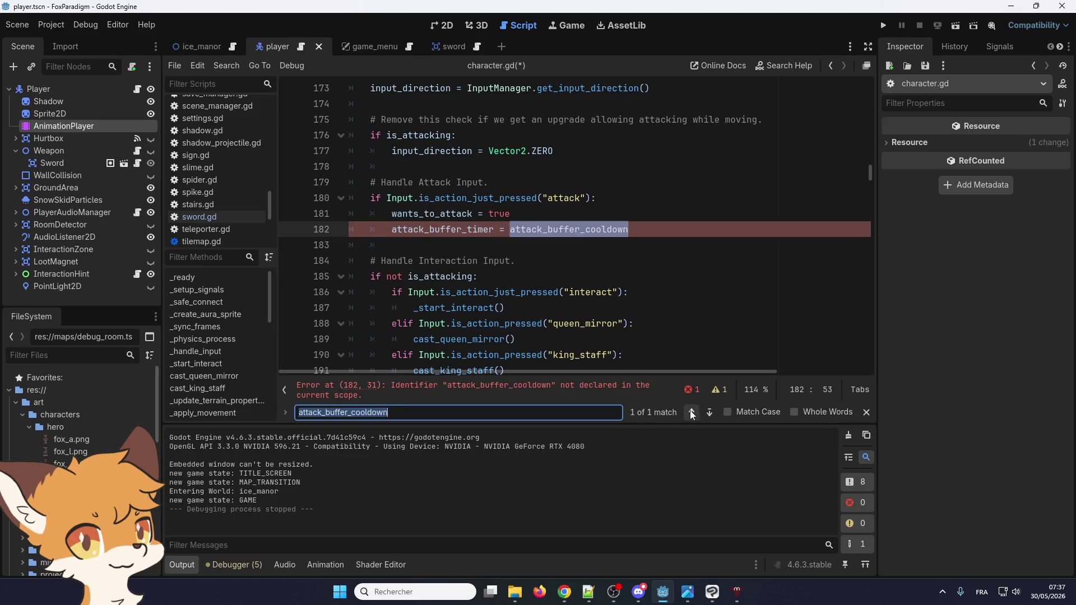
click(691, 412)
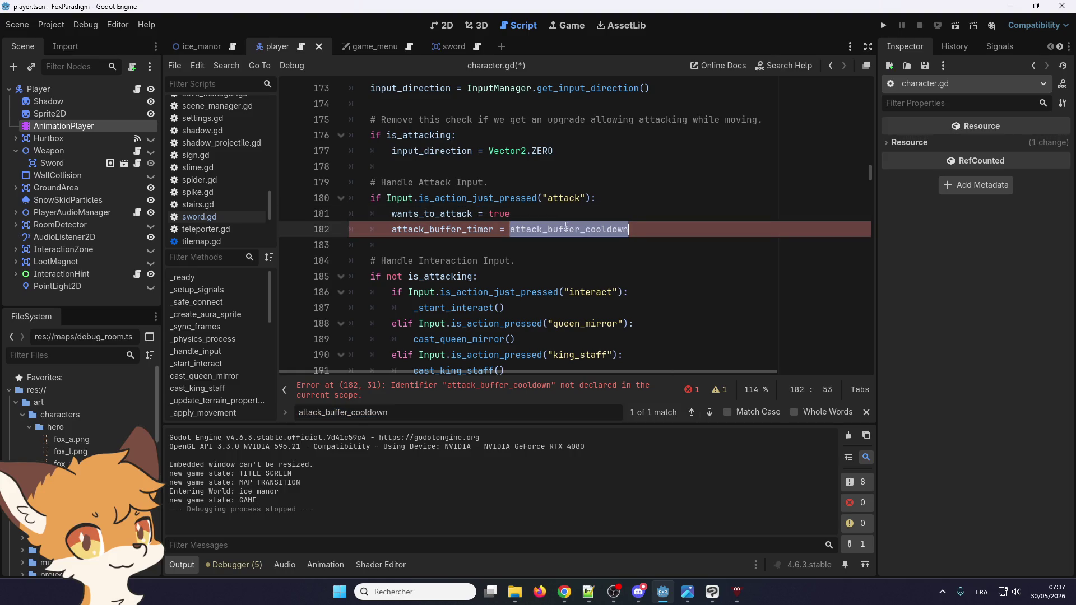
drag(567, 261, 566, 245)
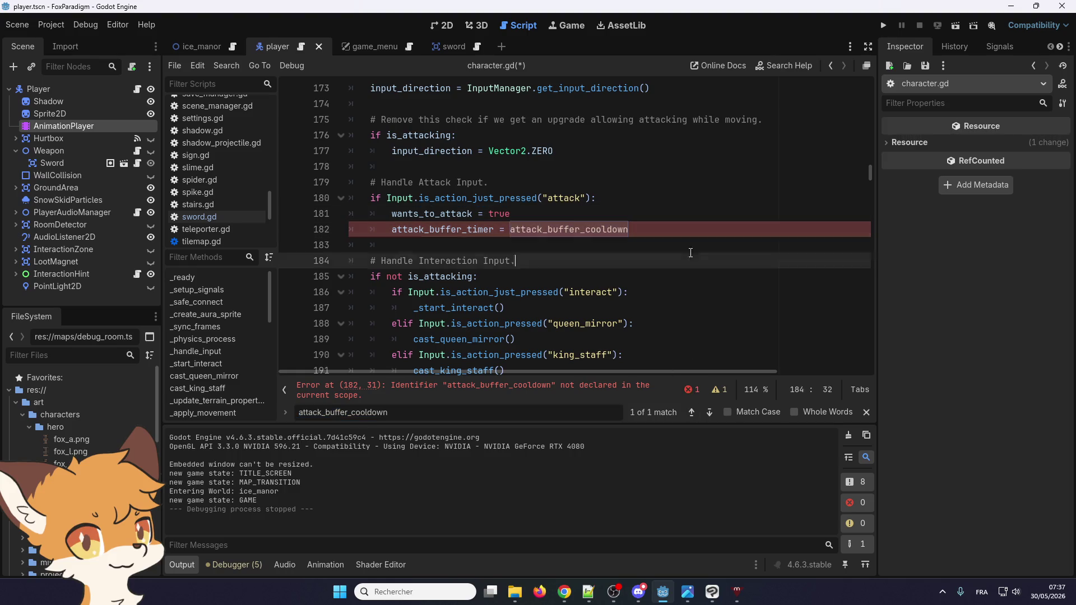
click(789, 172)
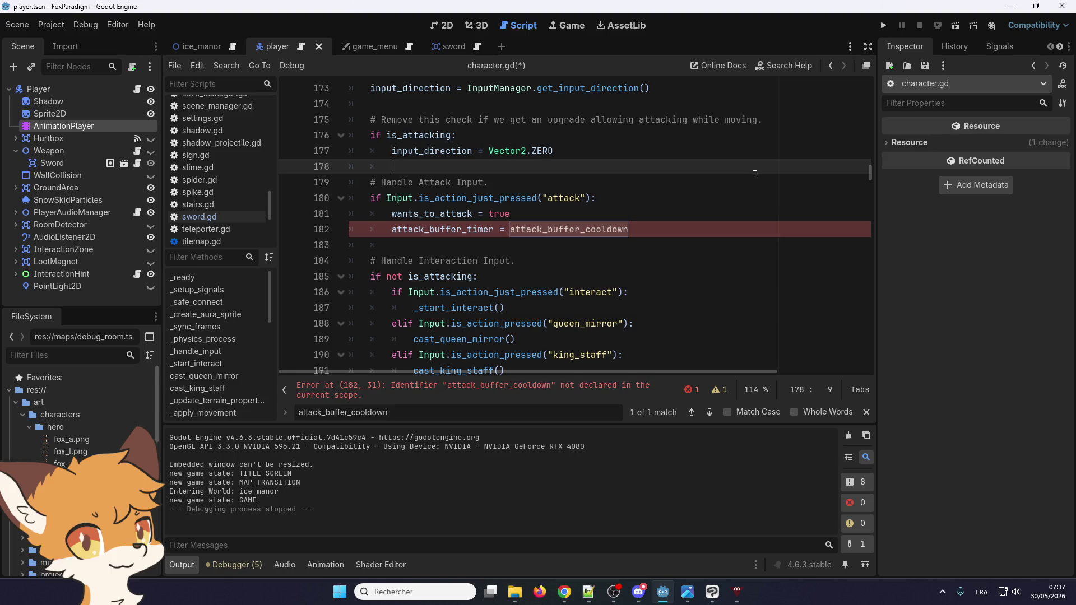
- Find the declaration and rename line 45's variable to attack_buffer_cooldown
double_click(448, 229)
key(ctrl+f)
click(692, 413)
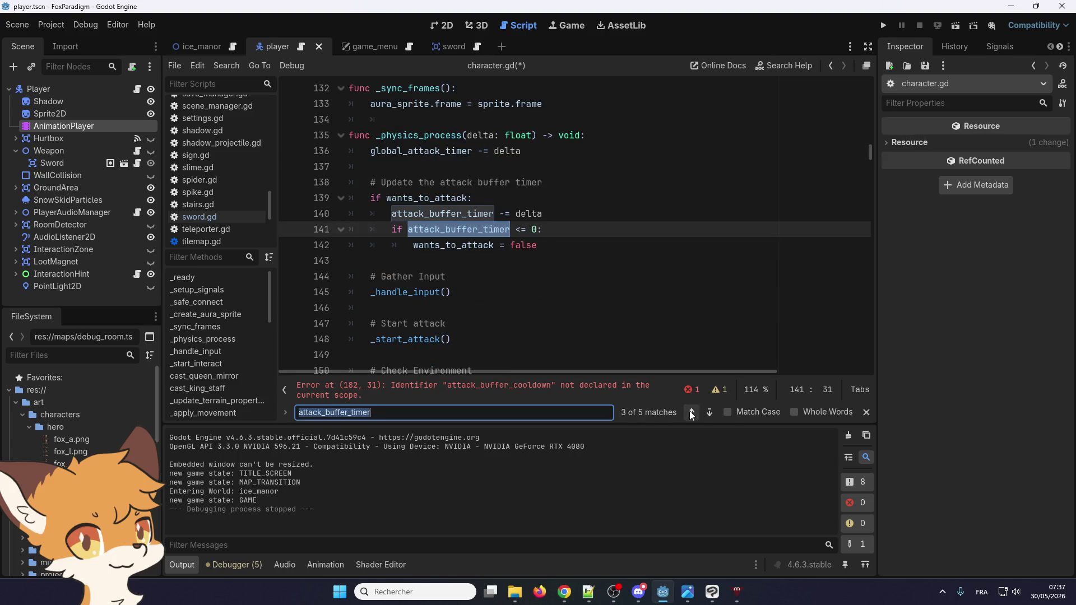
click(692, 412)
click(599, 259)
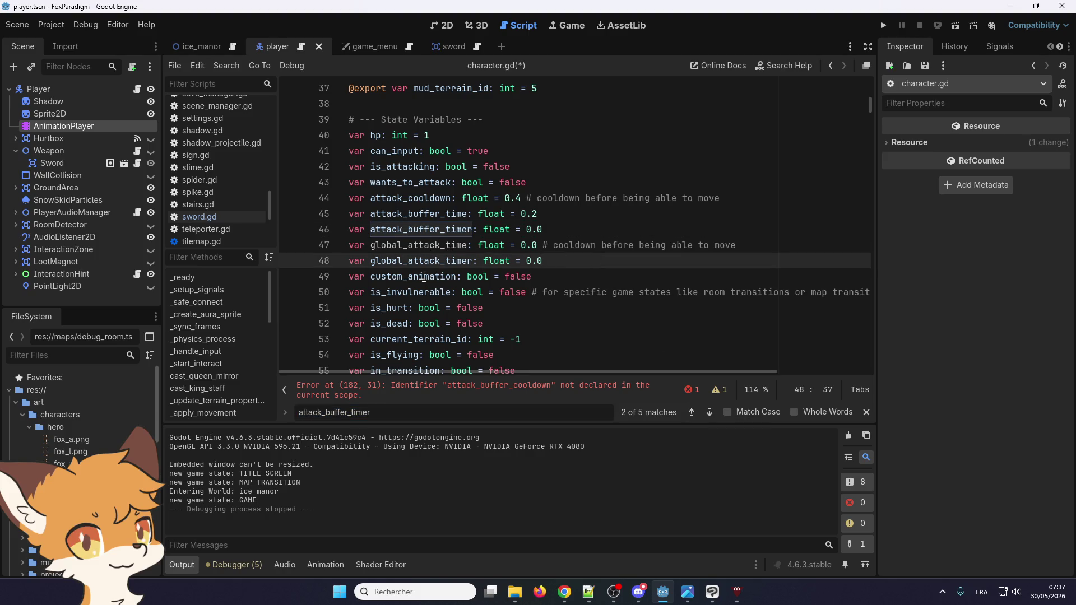
double_click(421, 213)
key(ctrl+v)
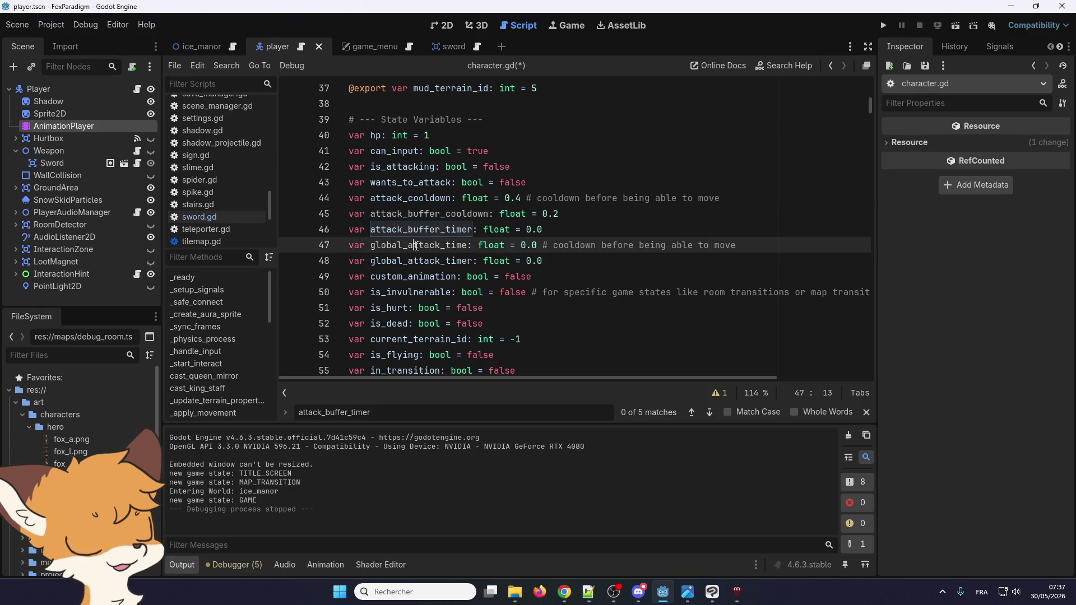
- Rename line 47's global_attack_time to global_attack_cooldow and save character.gd
double_click(452, 245)
drag(486, 213, 439, 215)
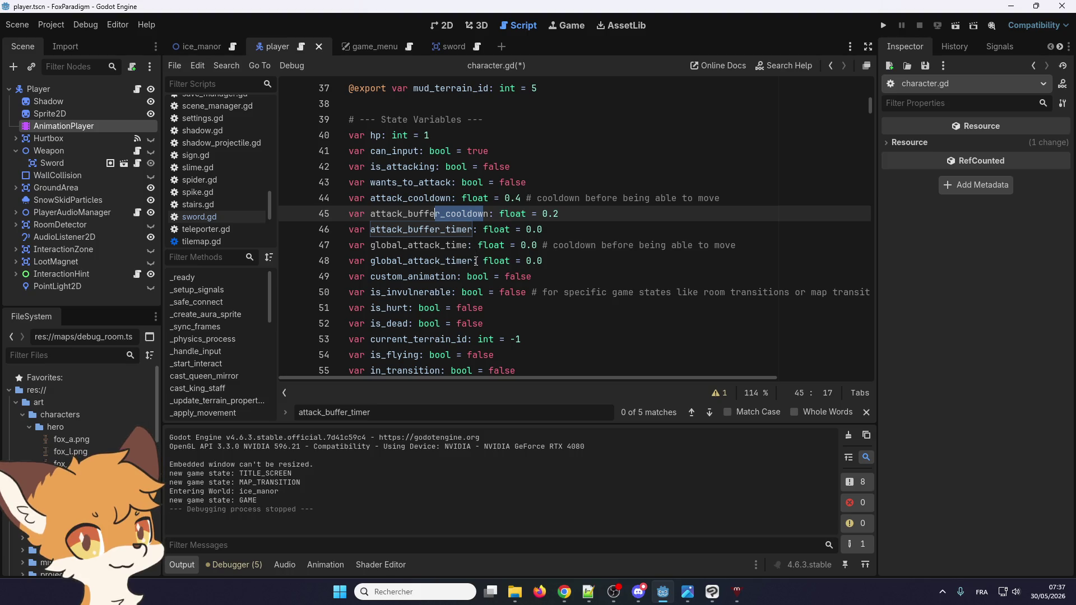
drag(473, 261, 446, 261)
key(ctrl+v)
key(Left)
key(Left)
key(Left)
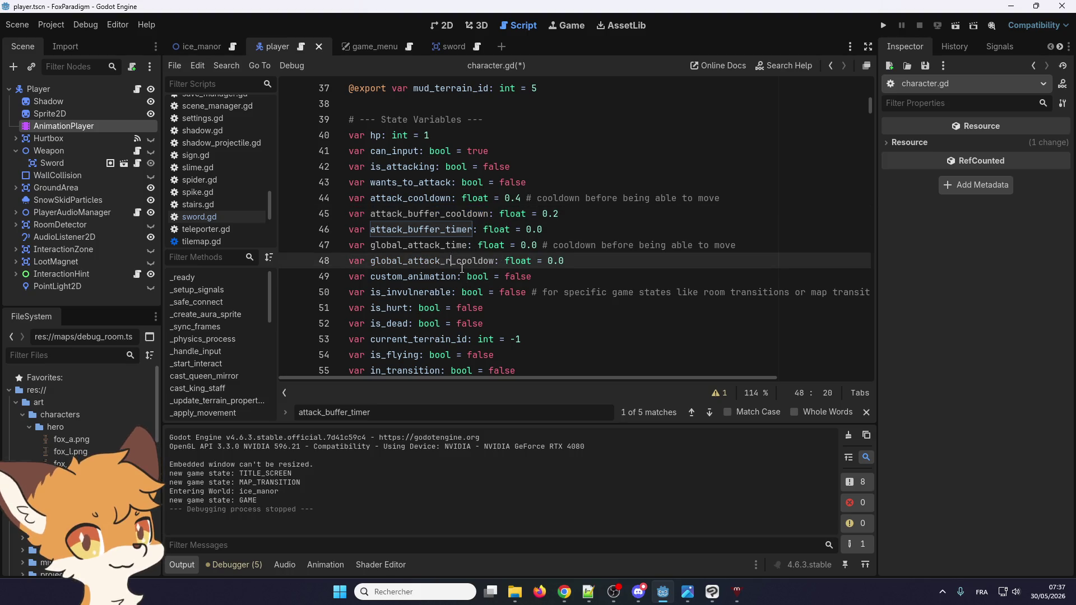
key(BackSpace)
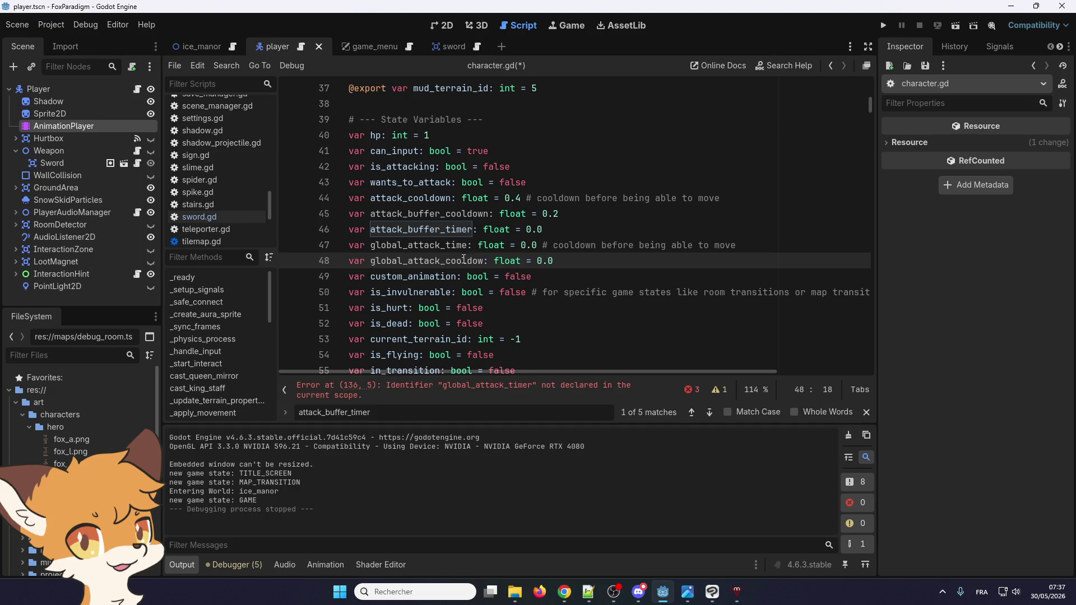
key(ctrl+z)
key(ctrl+z)
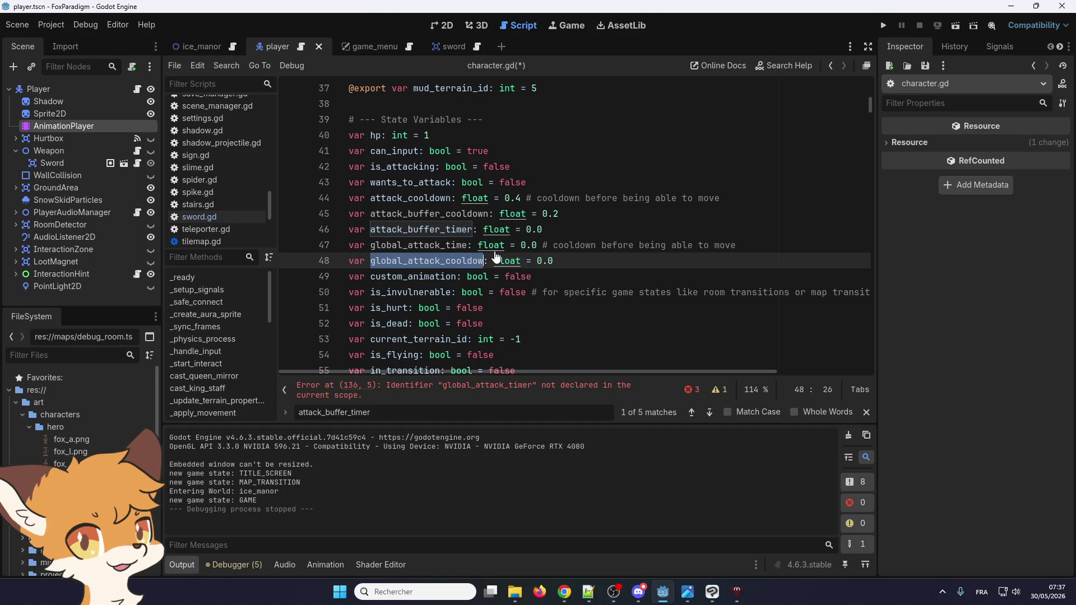
key(Up)
key(ctrl+shift+Right)
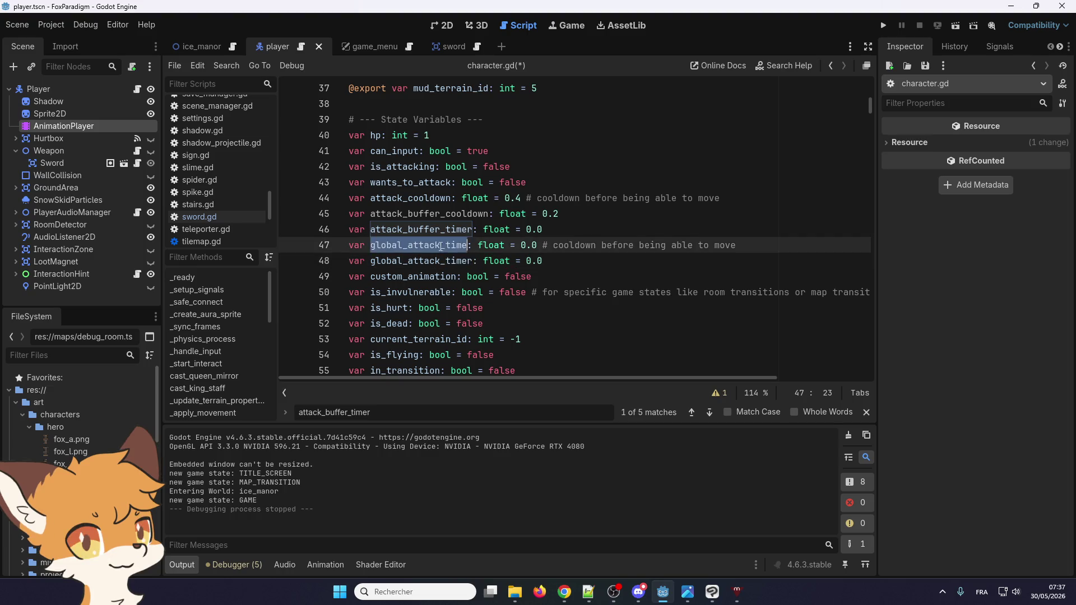
text(cooldow)
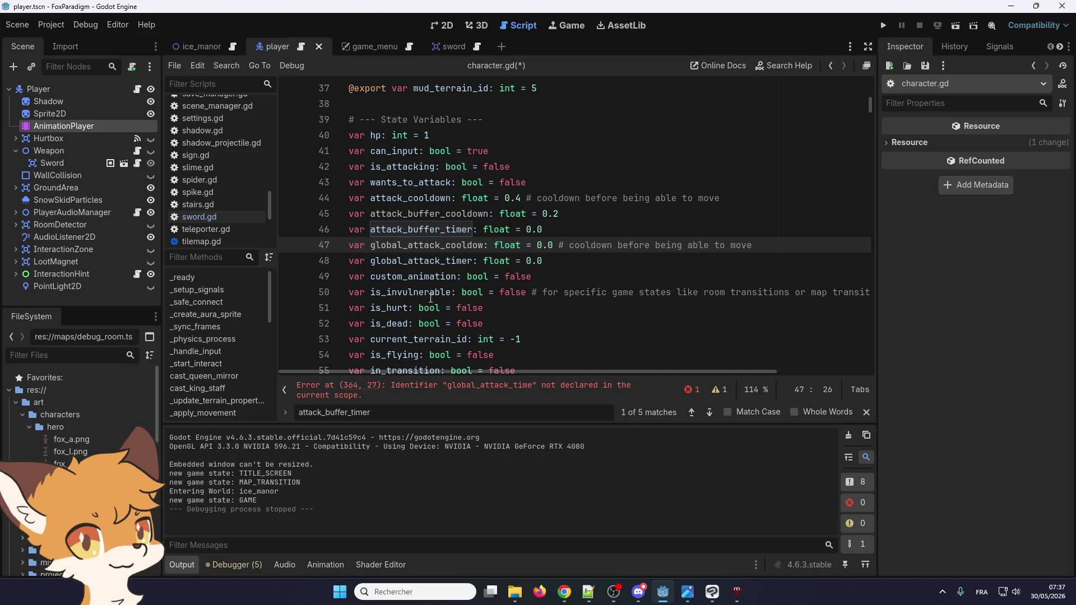
key(ctrl+s)
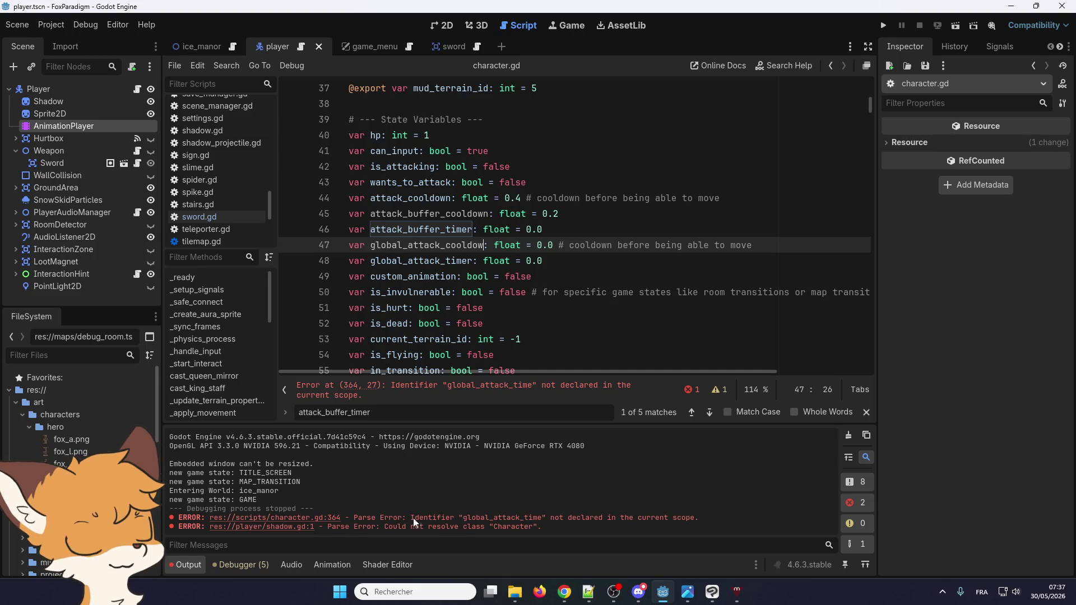
- Search all project files for global_attack_time and open the character.gd line 364 match
drag(542, 519, 464, 522)
key(ctrl+c)
click(507, 214)
key(ctrl+f)
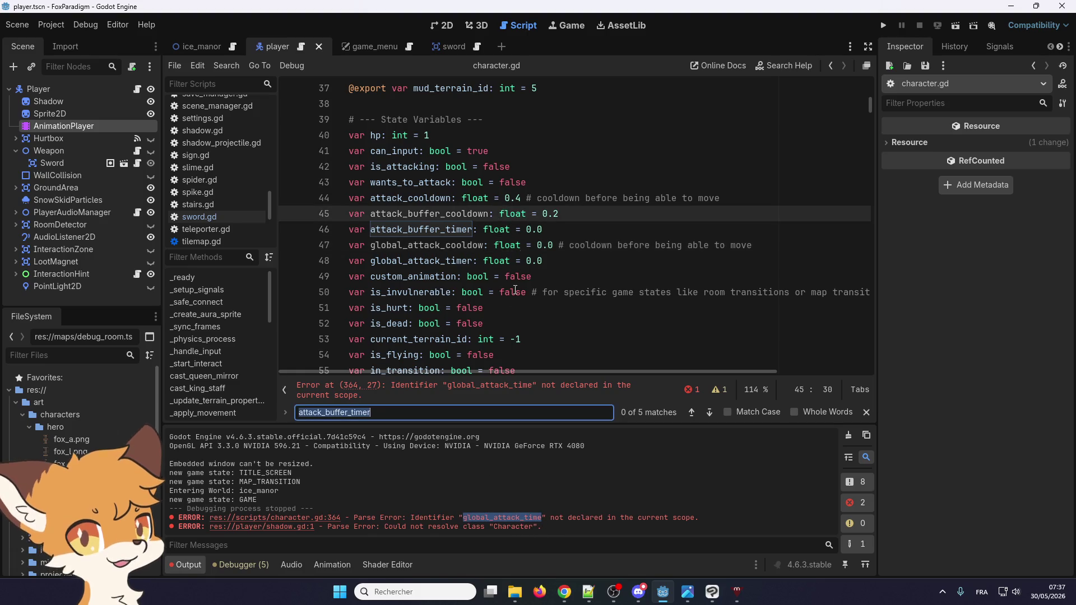
key(ctrl+shift+f)
key(ctrl+v)
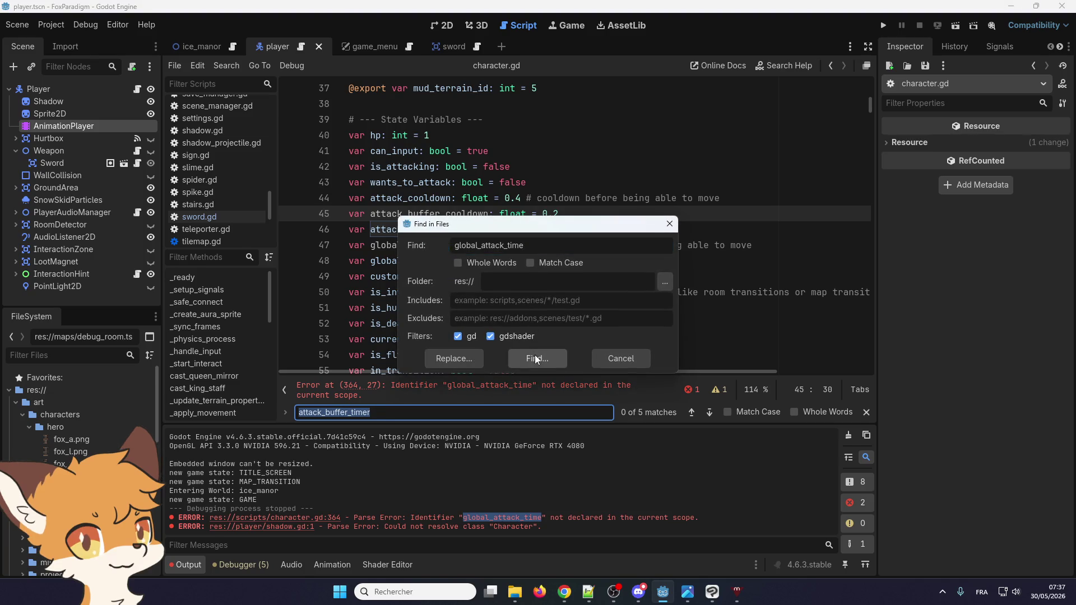
click(537, 359)
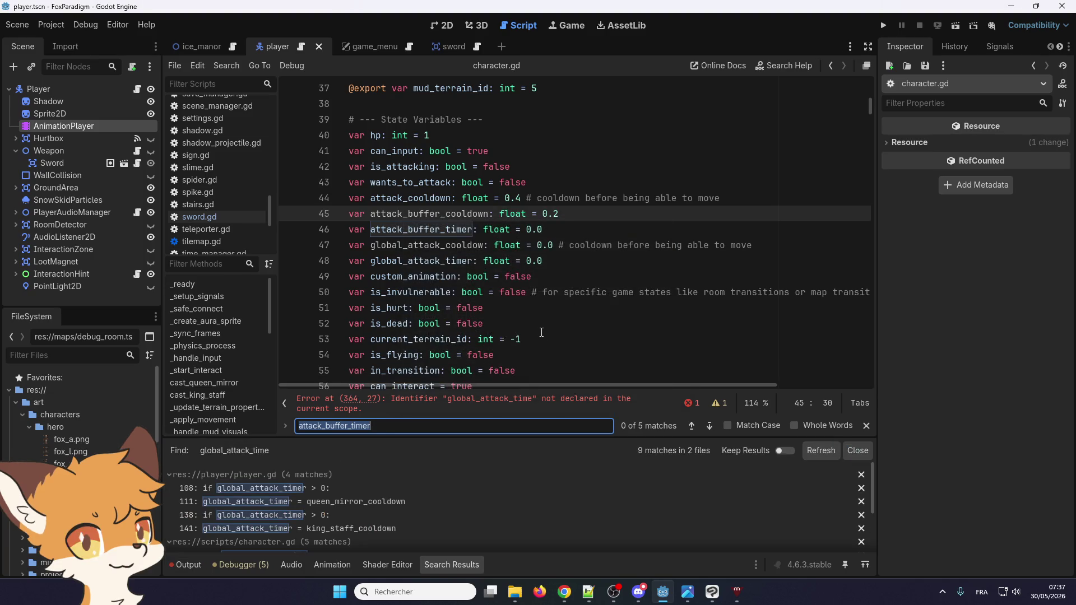
click(307, 489)
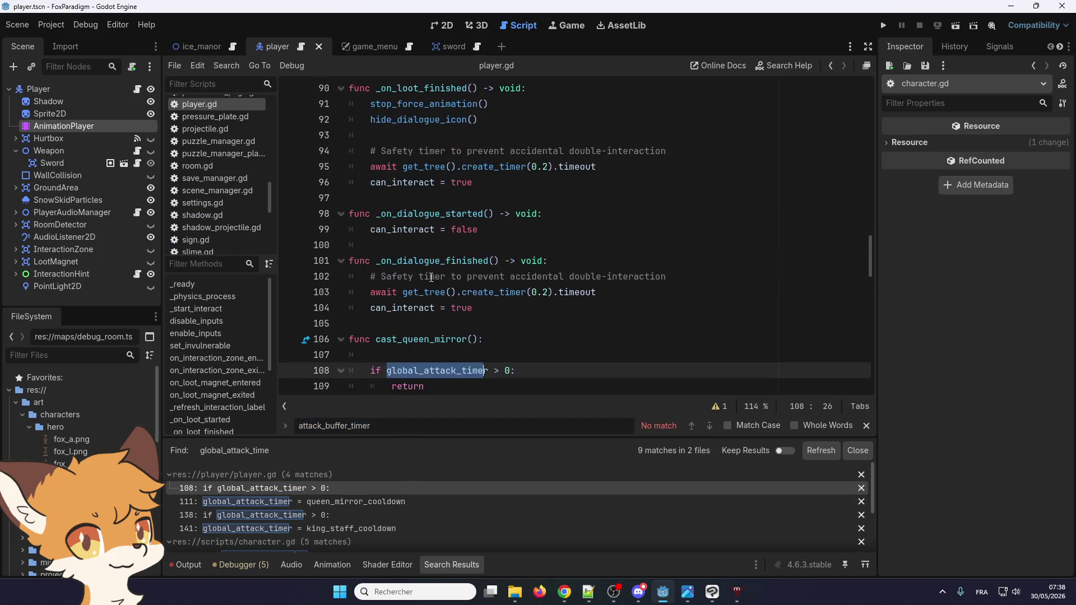
scroll(427, 280, down, 4)
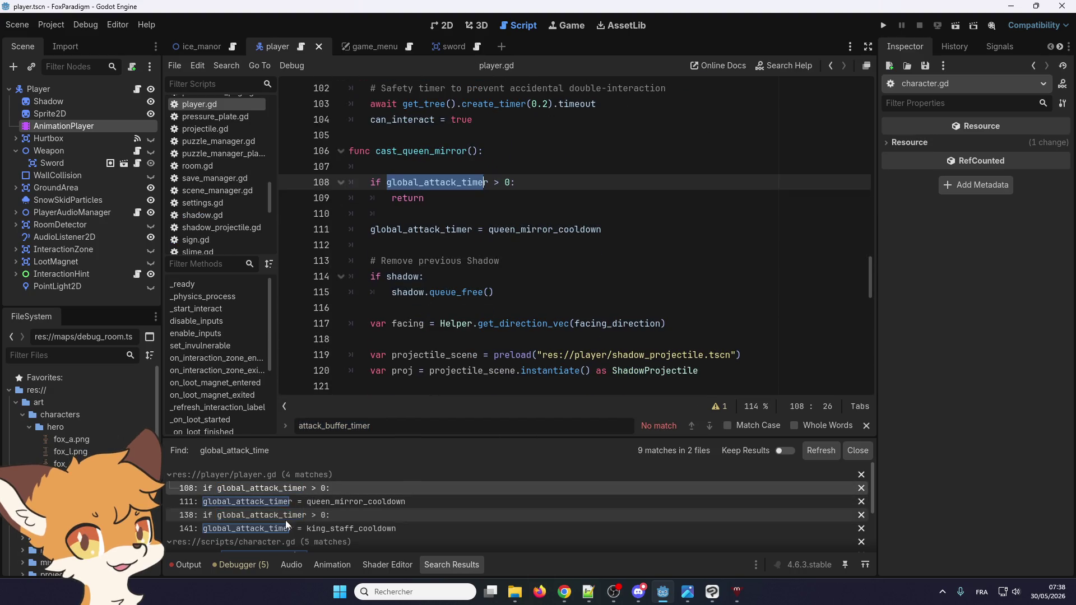
scroll(288, 527, down, 3)
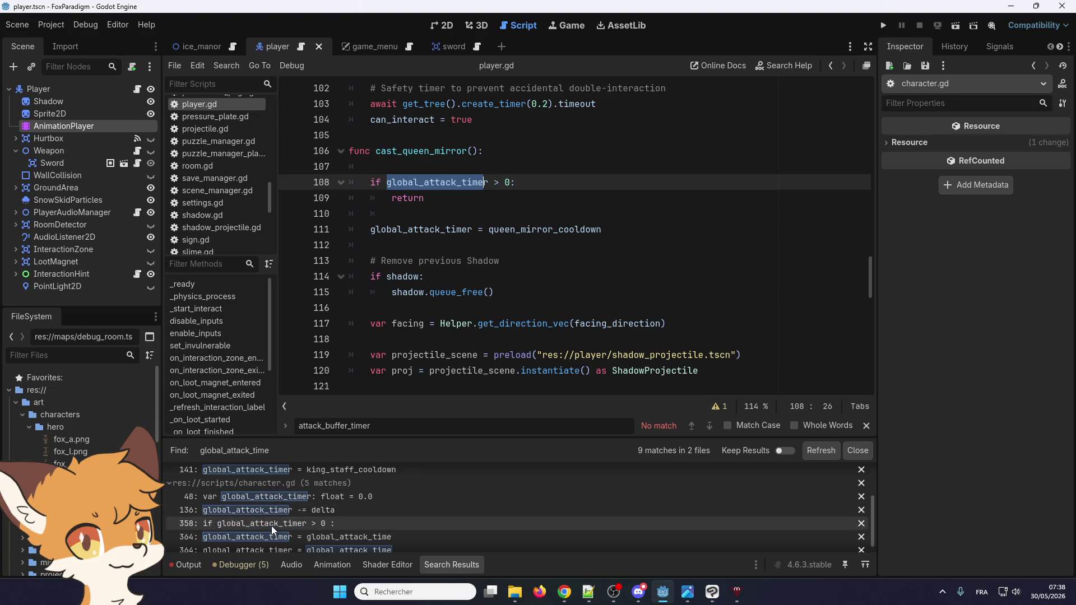
scroll(271, 538, down, 1)
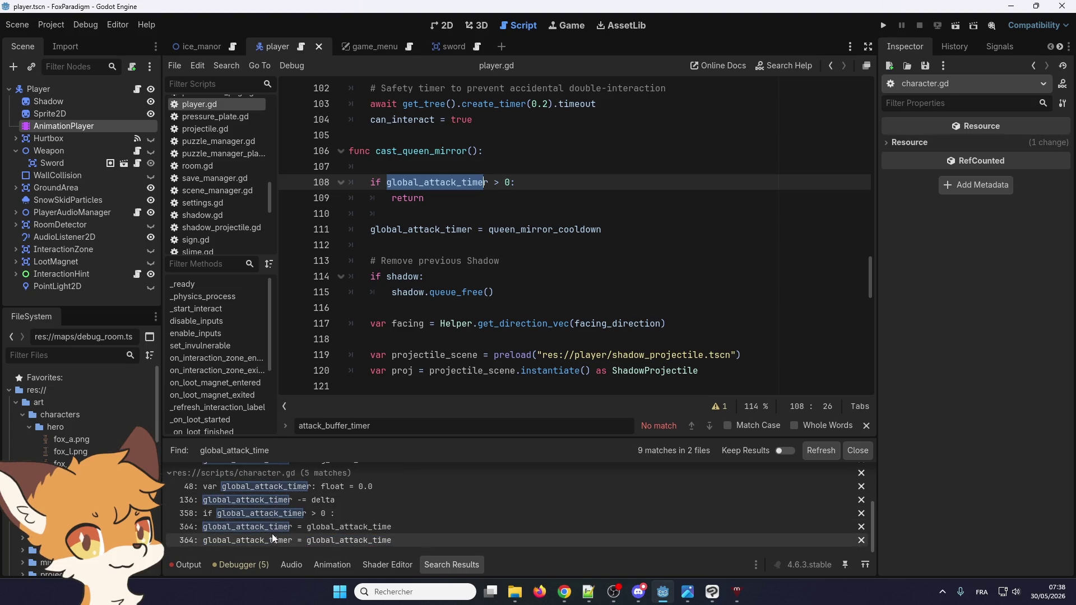
click(318, 529)
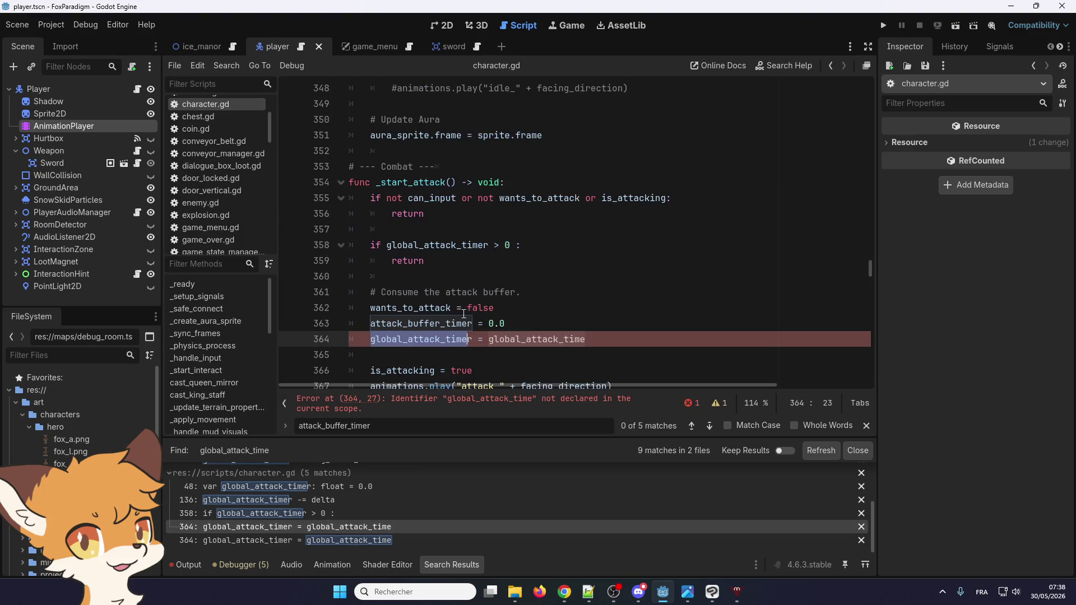
- Change line 364 to assign global_attack_cooldown and save the script
click(517, 342)
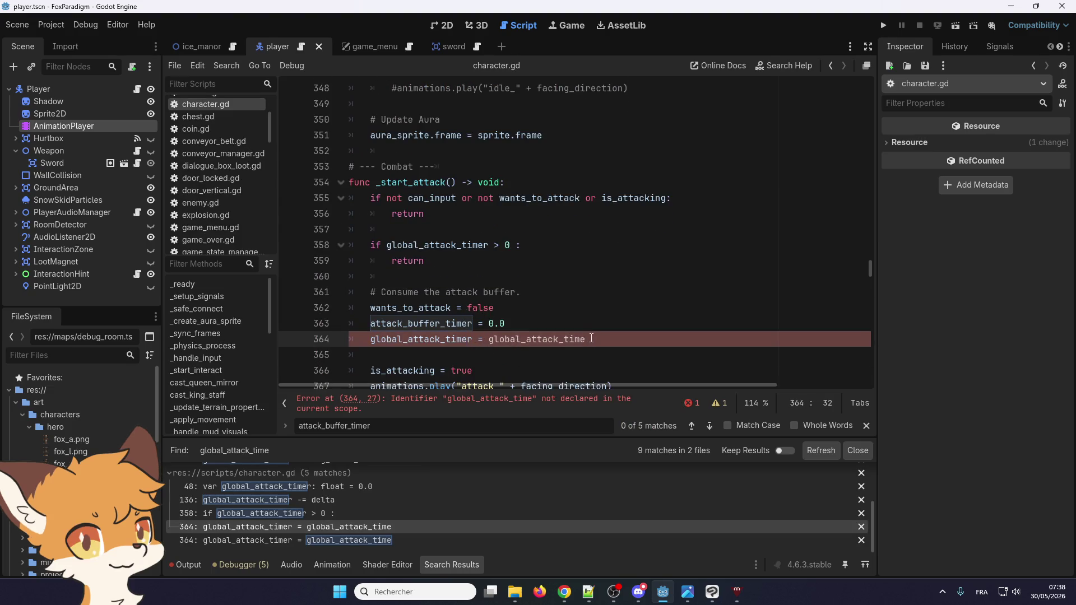
click(564, 340)
text(cooldown)
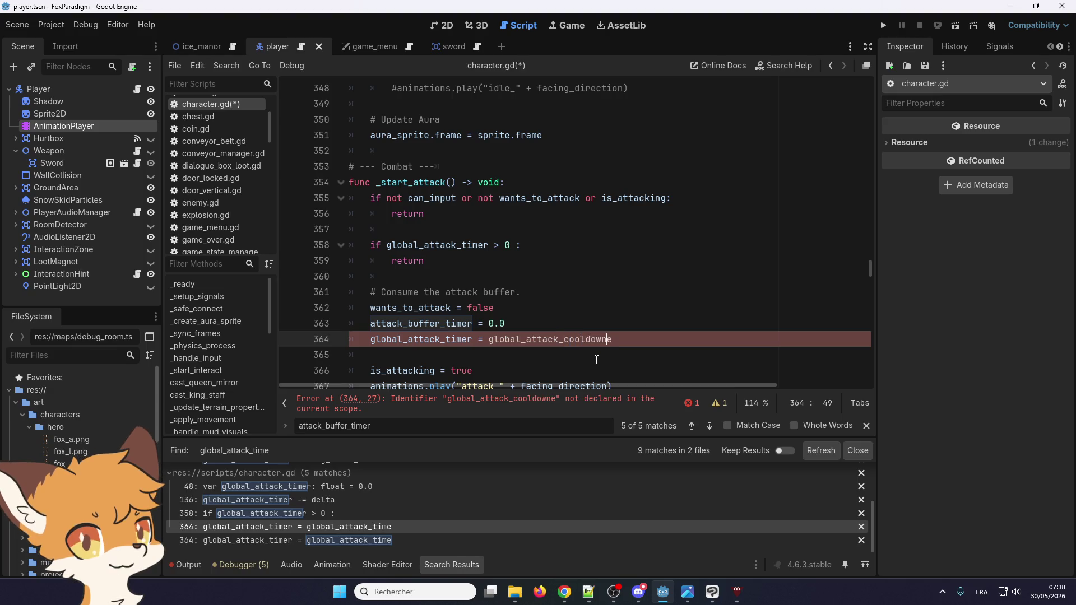
key(Delete)
key(ctrl+s)
- Briefly switch to other windows, then return to the character.gd script
scroll(476, 325, down, 5)
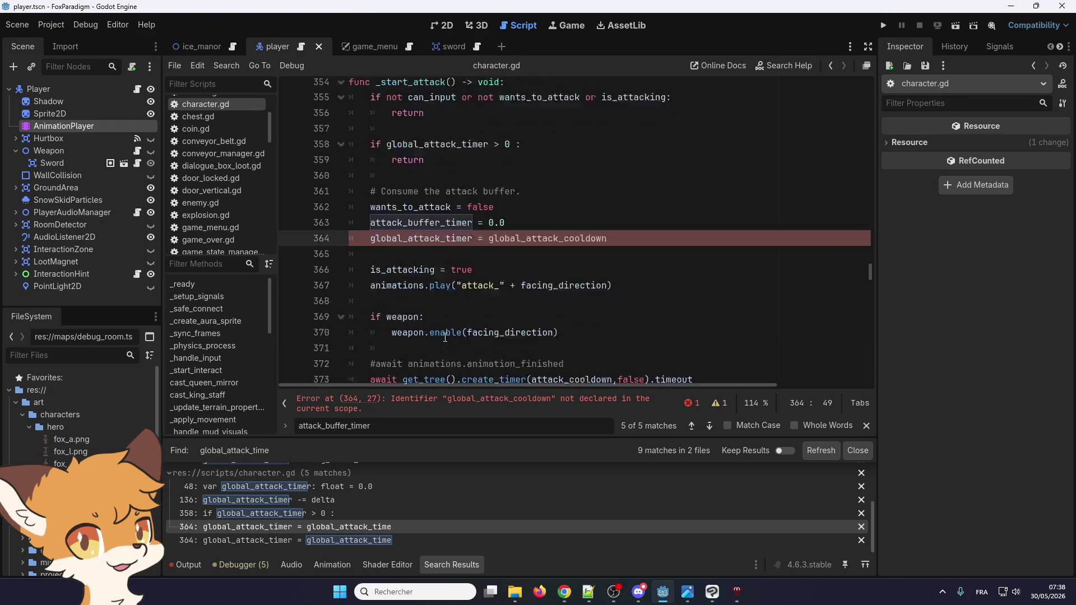
scroll(431, 351, up, 3)
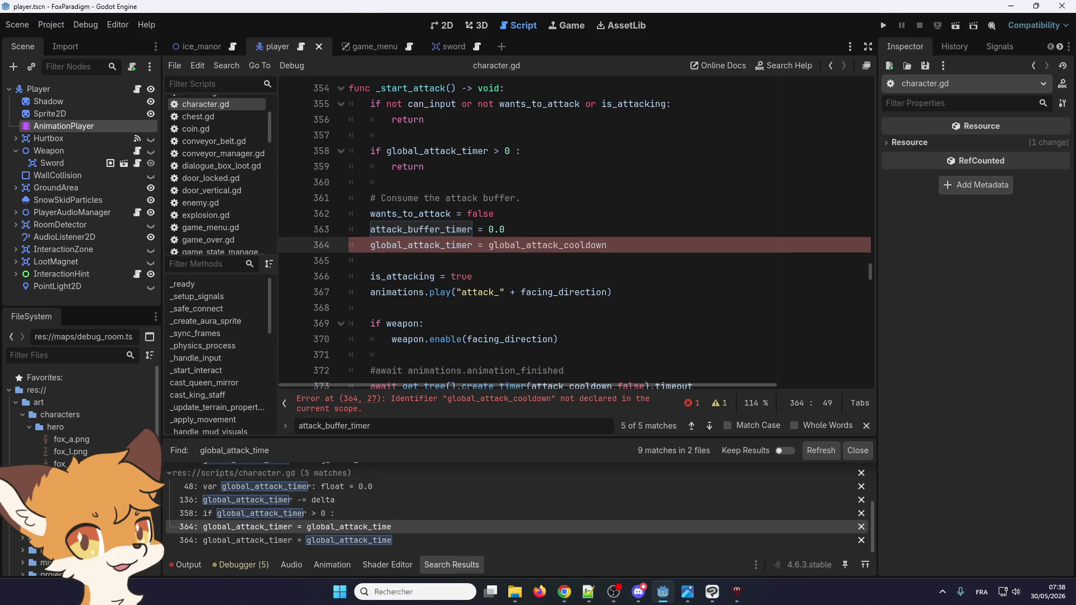
key(alt+Tab)
key(alt+Tab)
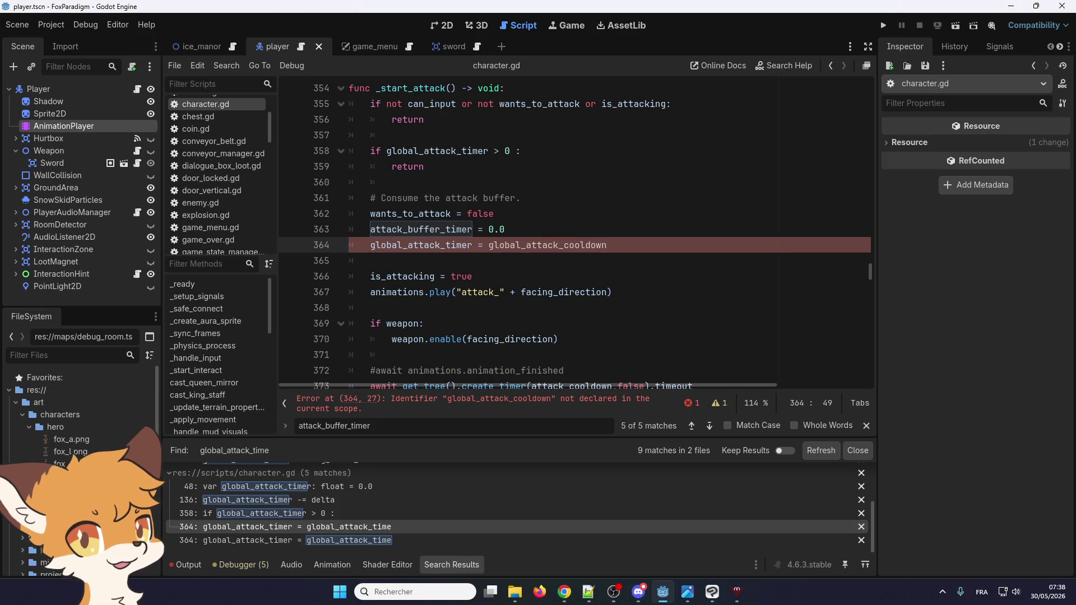
key(super+d)
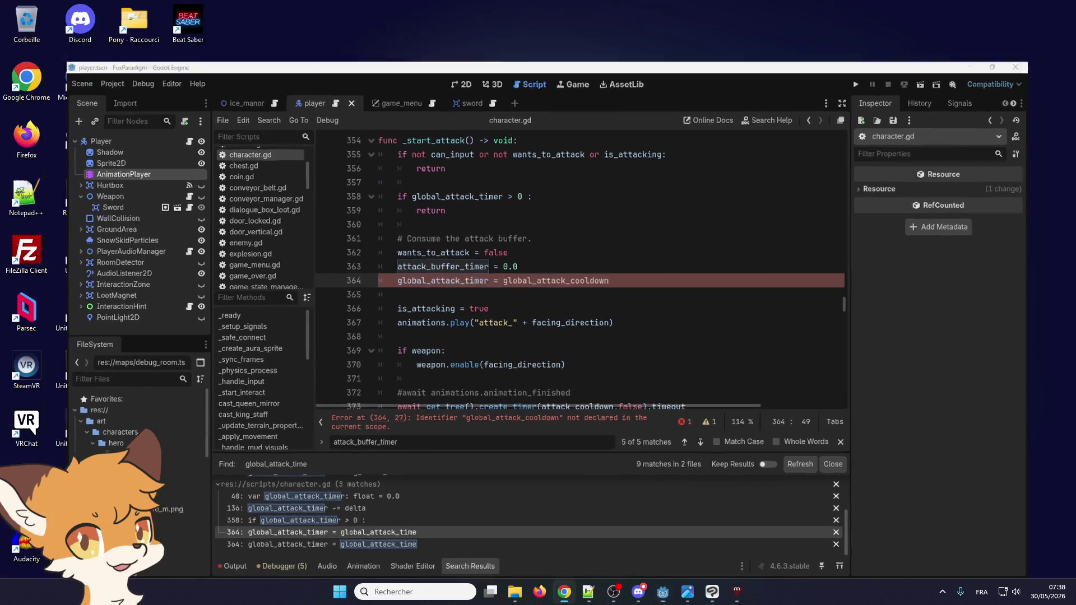
key(super+d)
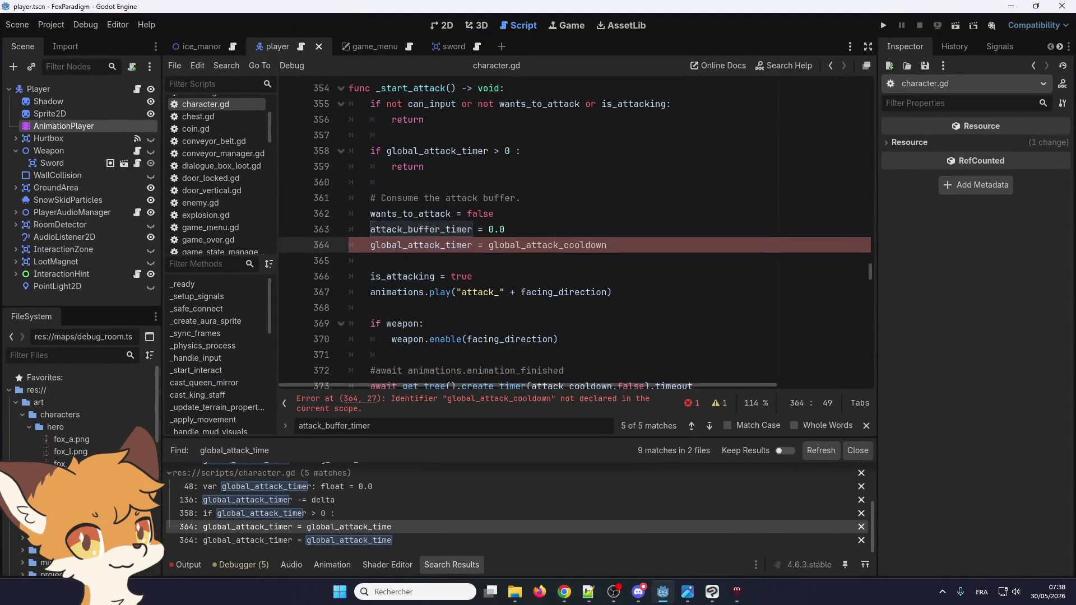
key(alt+Tab)
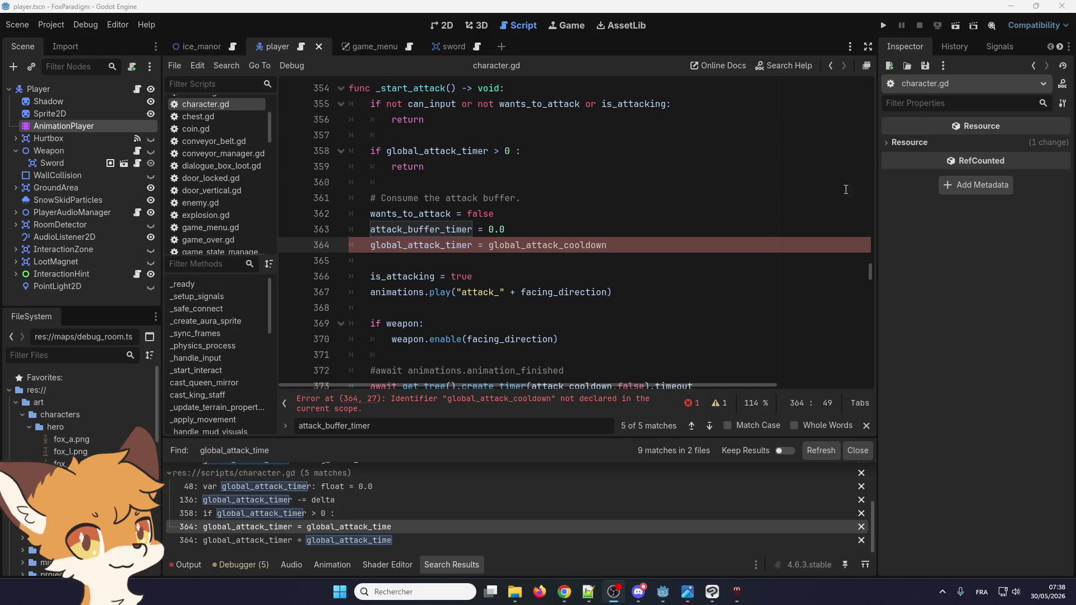
click(617, 308)
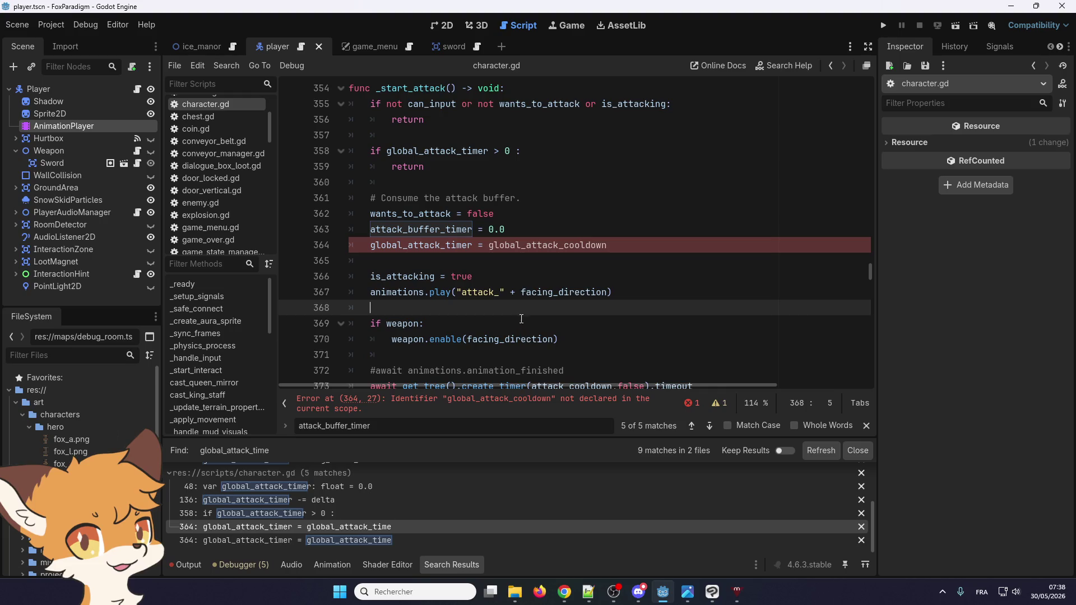
scroll(522, 285, down, 2)
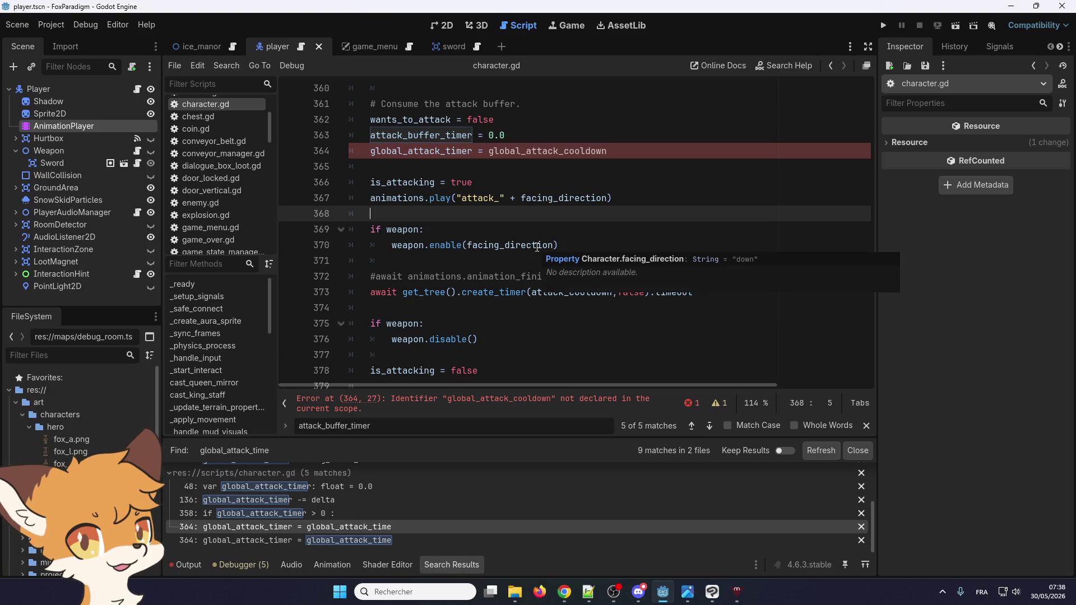
mouse_move(529, 254)
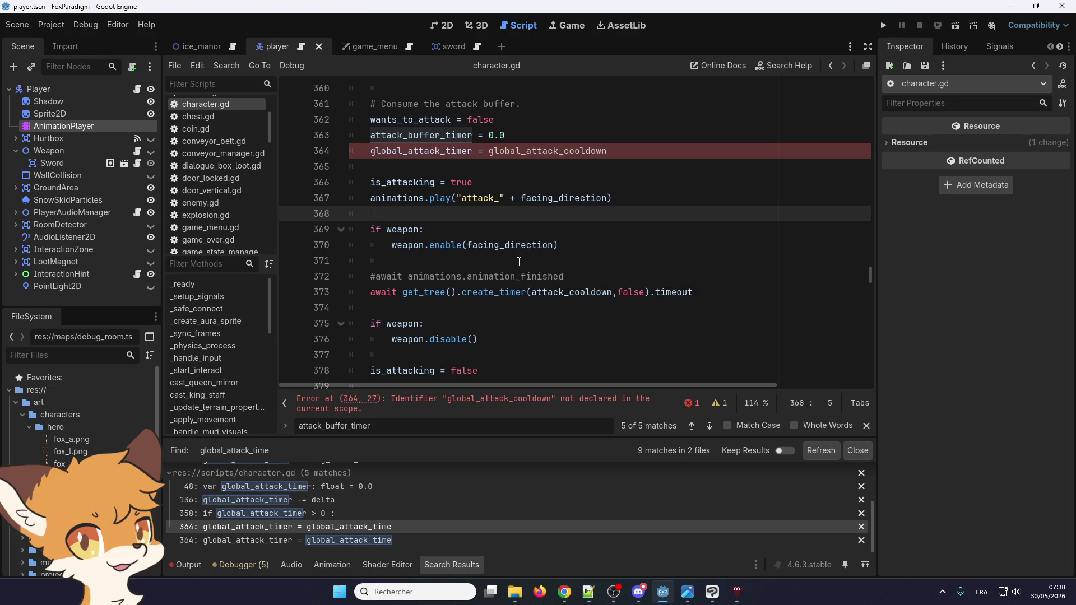
scroll(496, 278, up, 2)
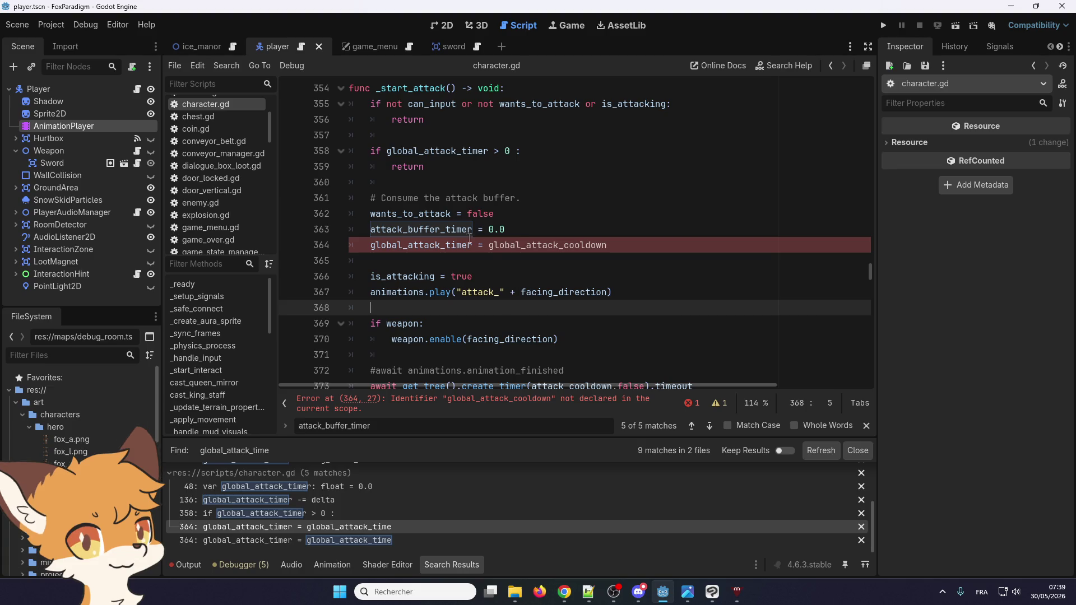
- Inspect the variables on line 364 and run the game with F5
double_click(432, 245)
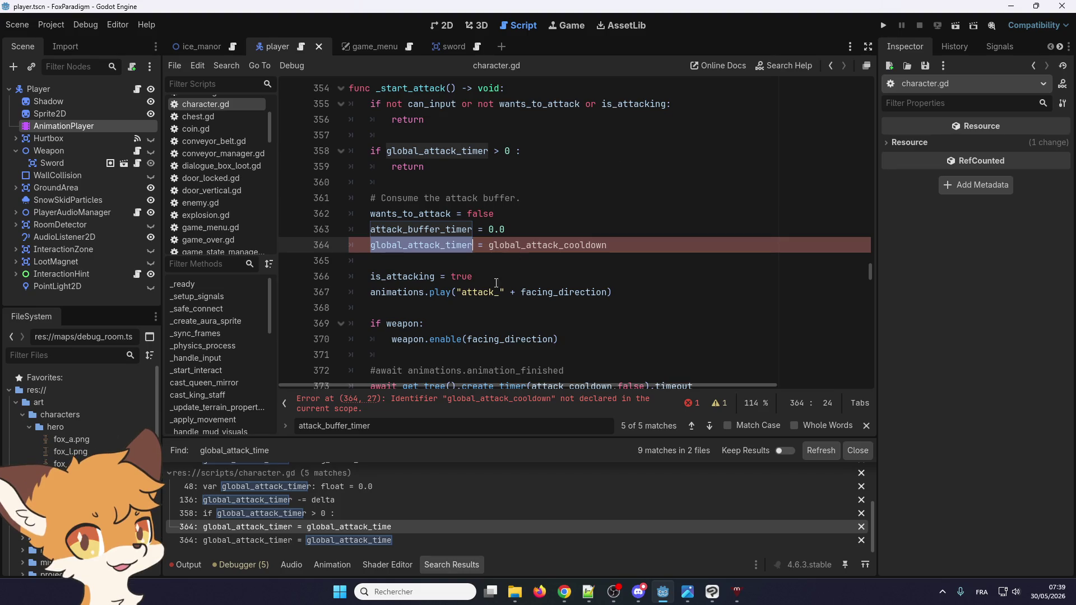
click(545, 242)
double_click(432, 247)
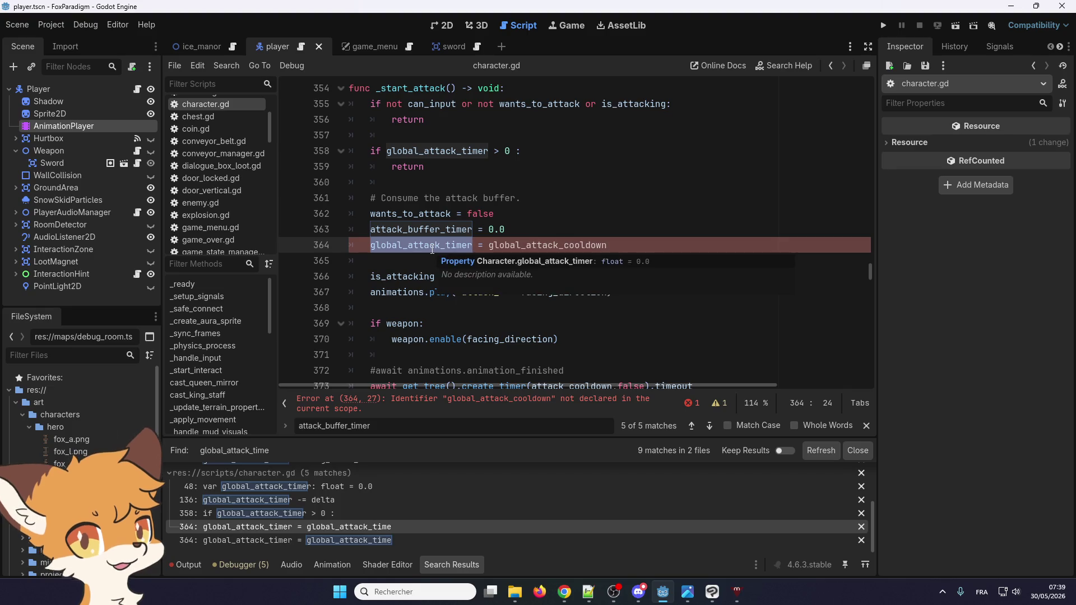
scroll(432, 250, up, 1)
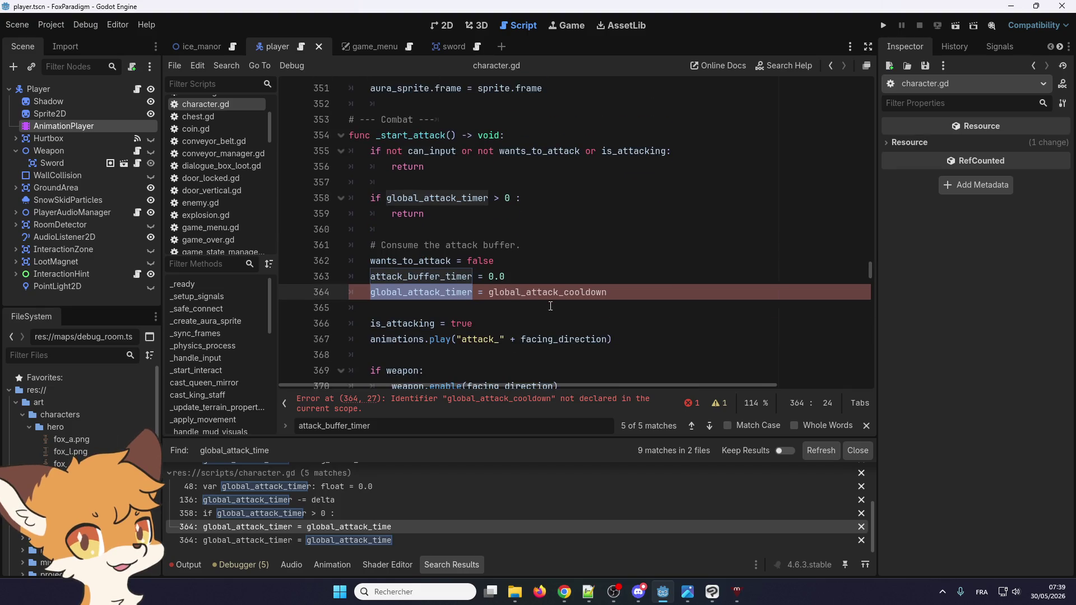
double_click(528, 292)
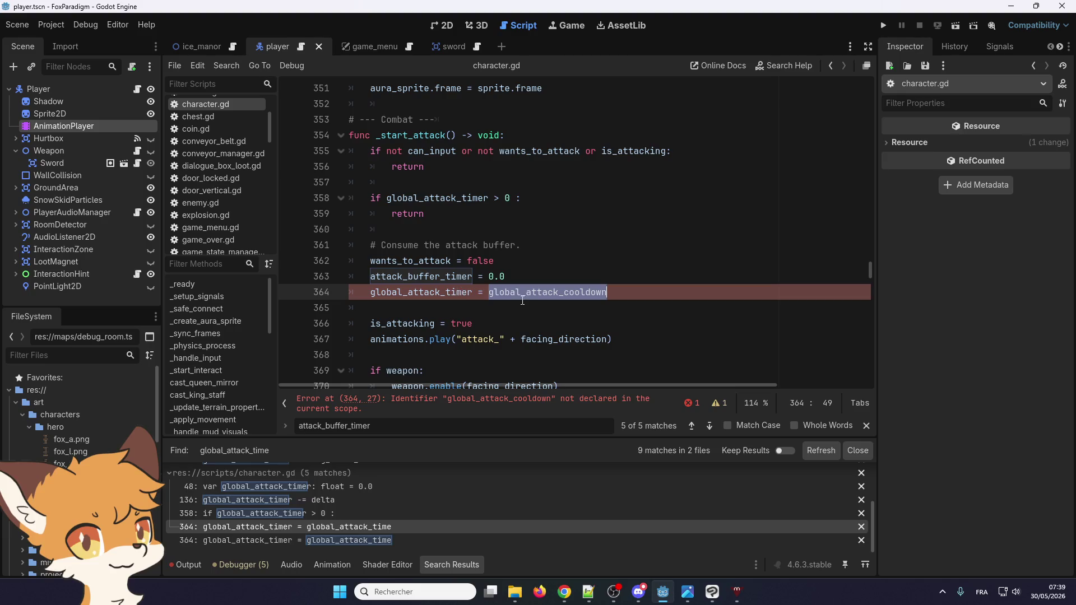
click(541, 298)
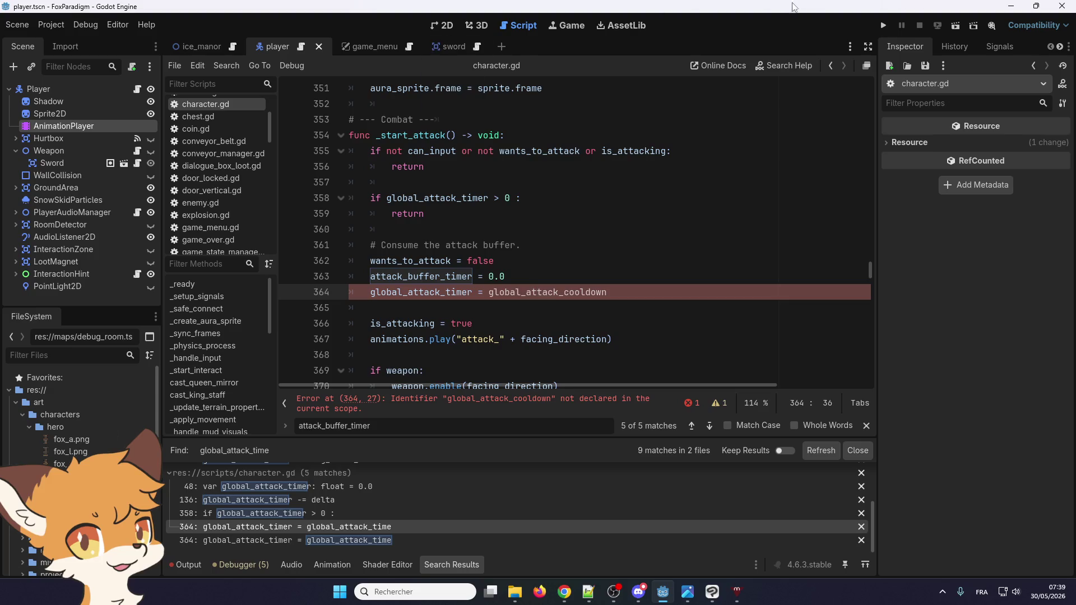
key(F5)
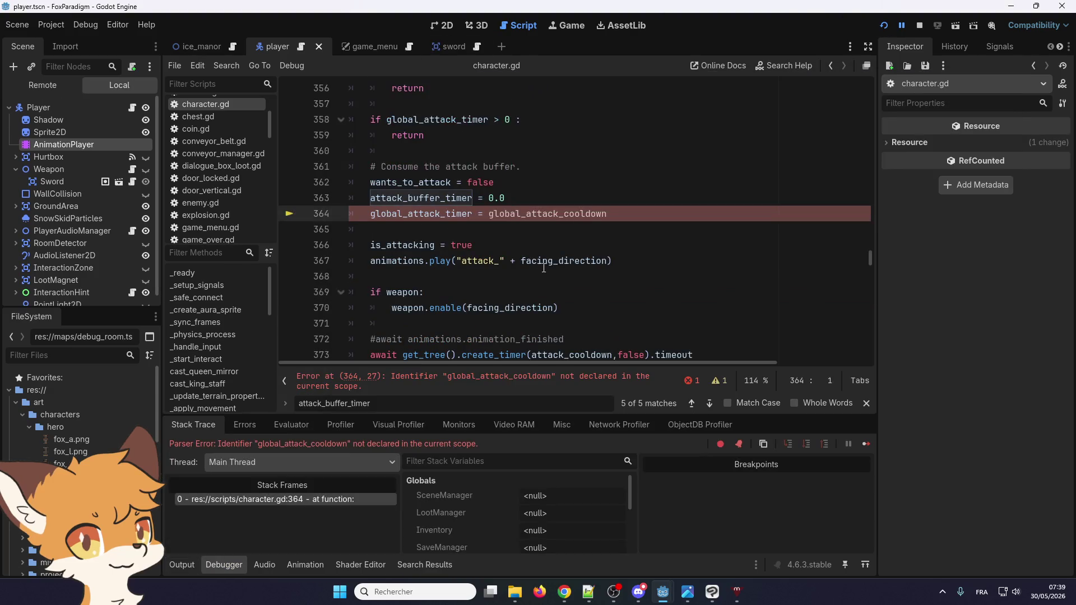
- Search the script for global_attack_cooldown, finding only the line 364 match
double_click(545, 214)
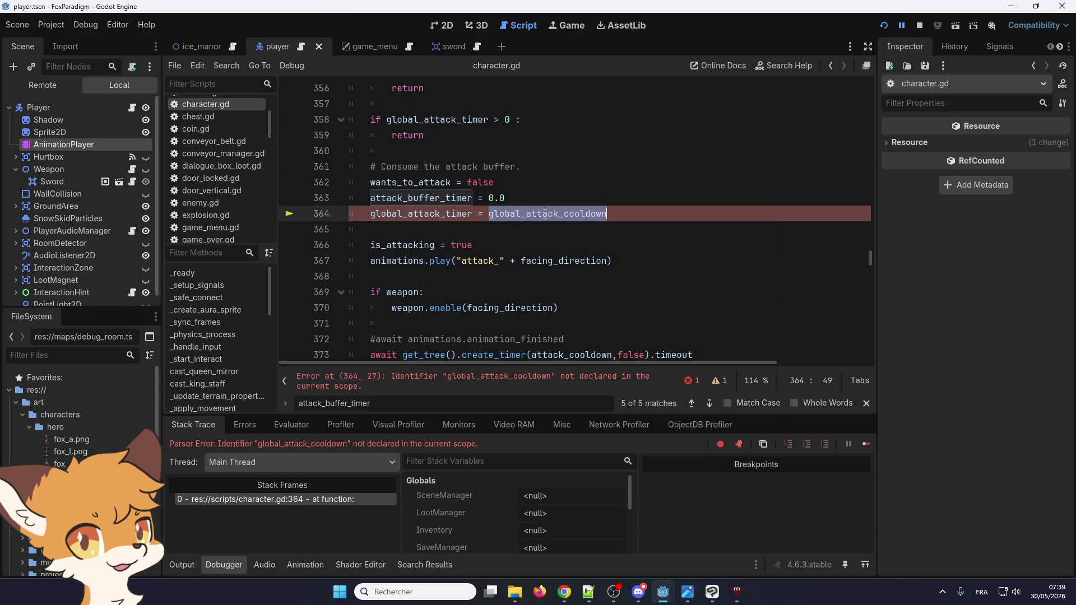
click(508, 237)
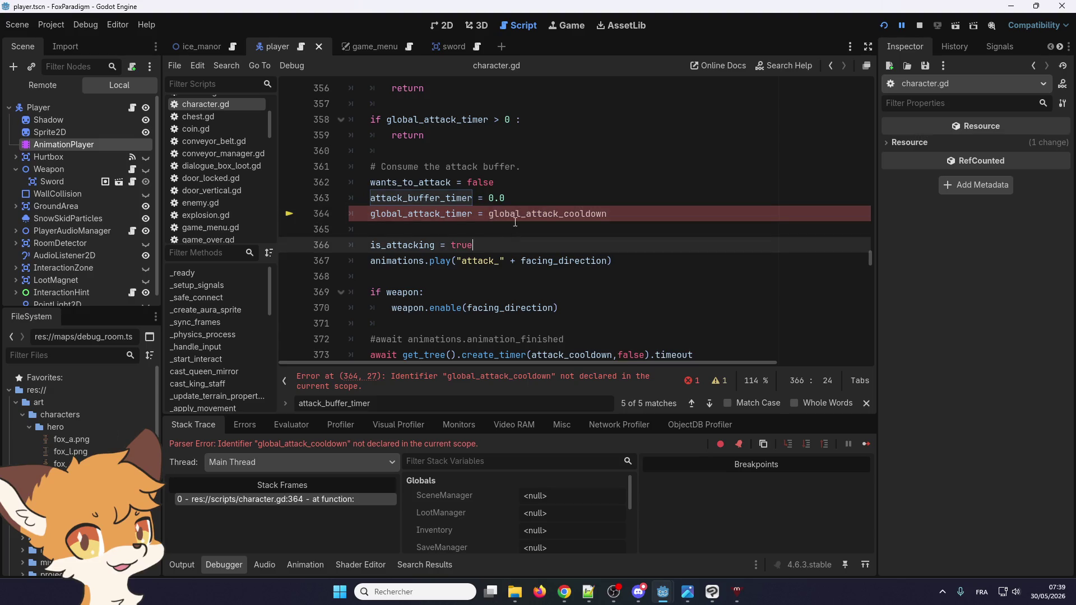
double_click(520, 214)
key(ctrl+f)
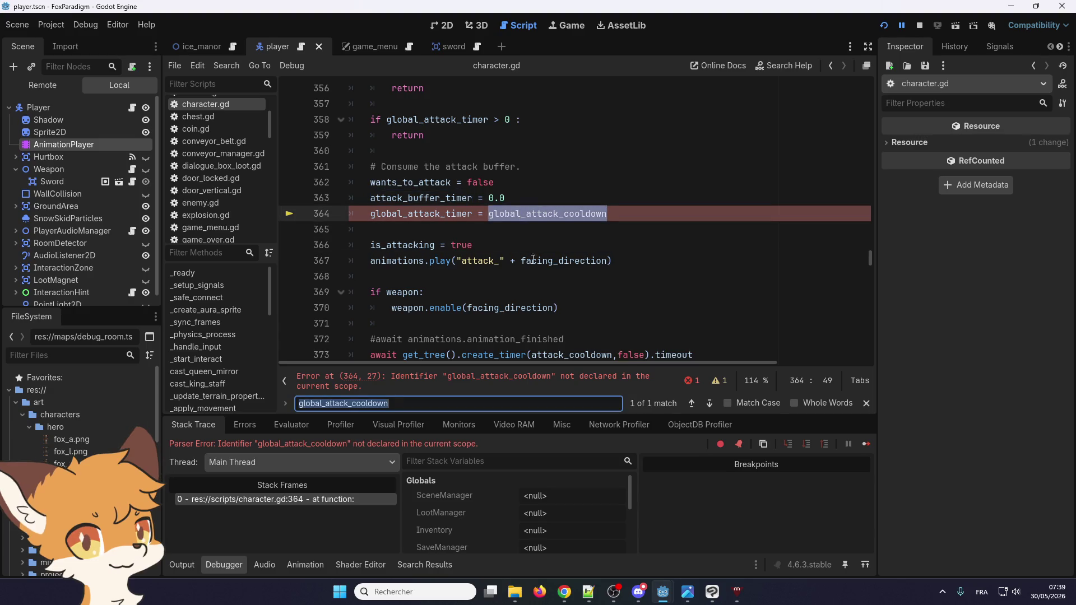
click(535, 213)
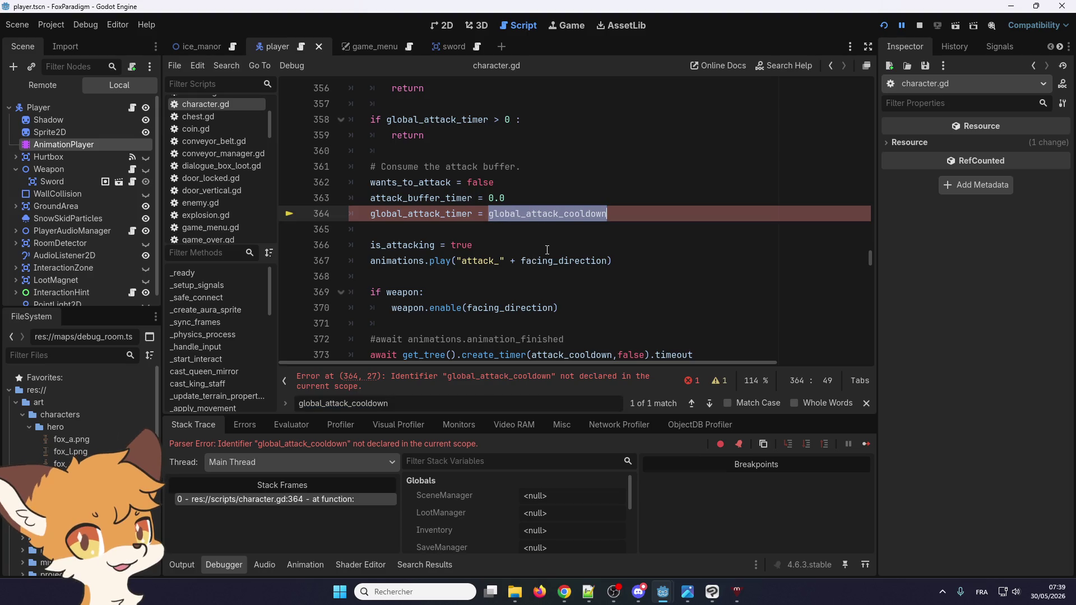
scroll(547, 250, up, 10)
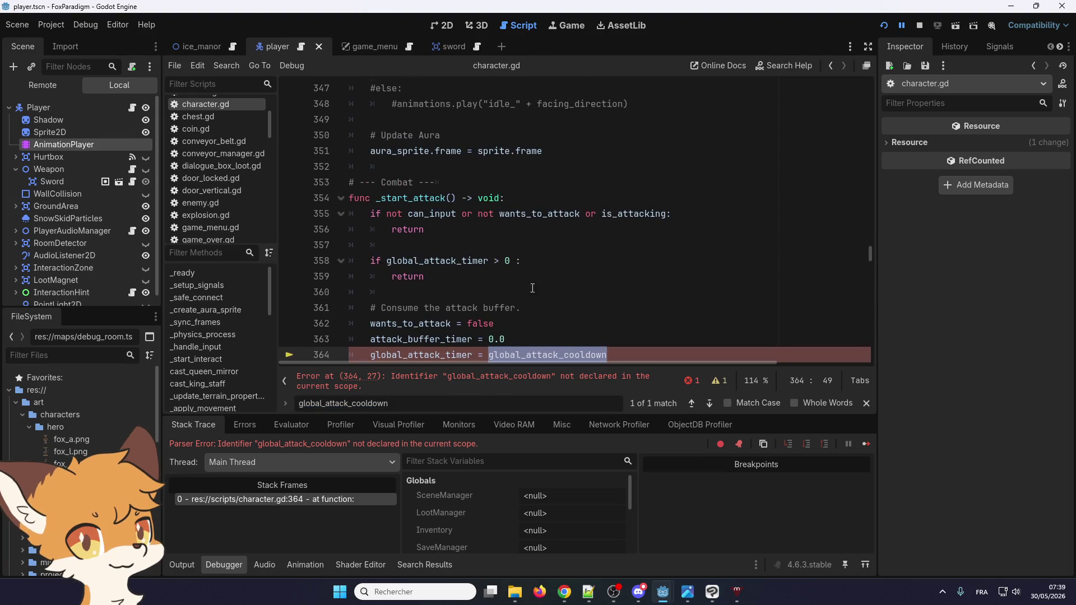
scroll(576, 303, up, 20)
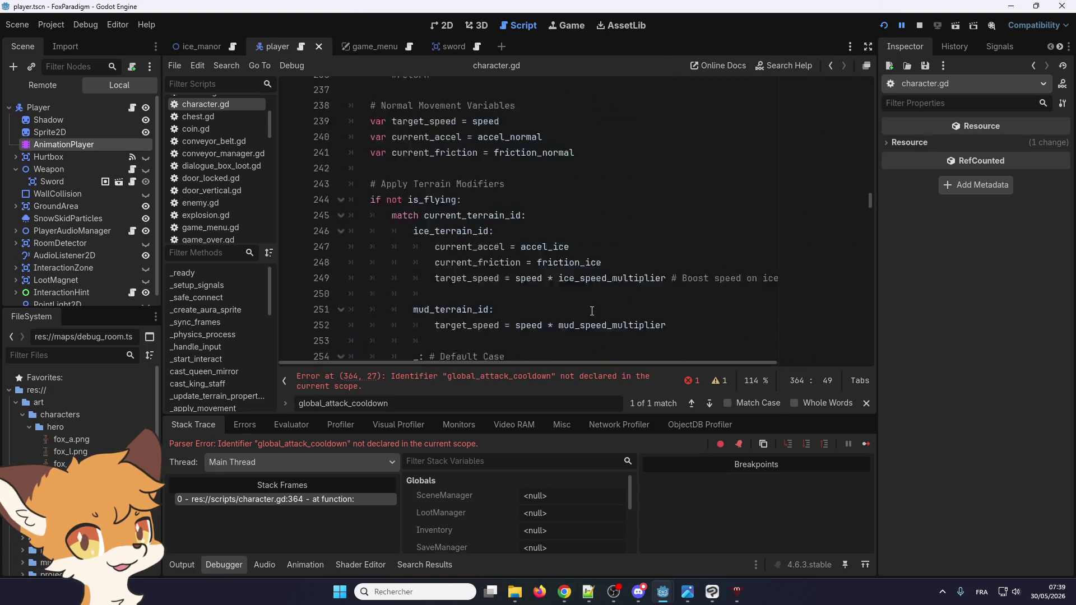
drag(871, 187, 889, 65)
scroll(683, 164, down, 3)
click(684, 160)
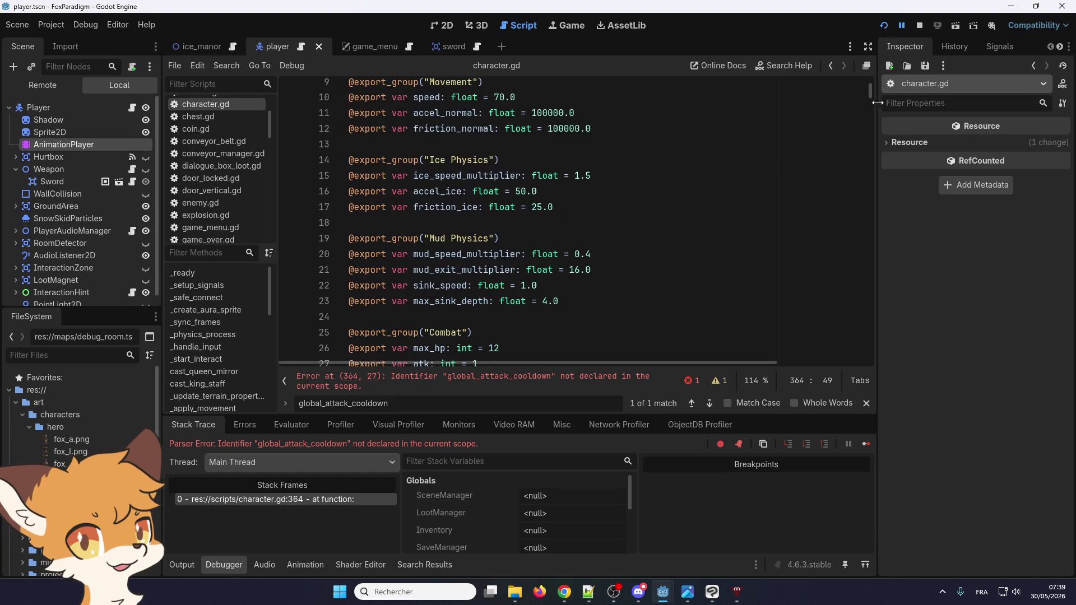
click(589, 403)
key(Return)
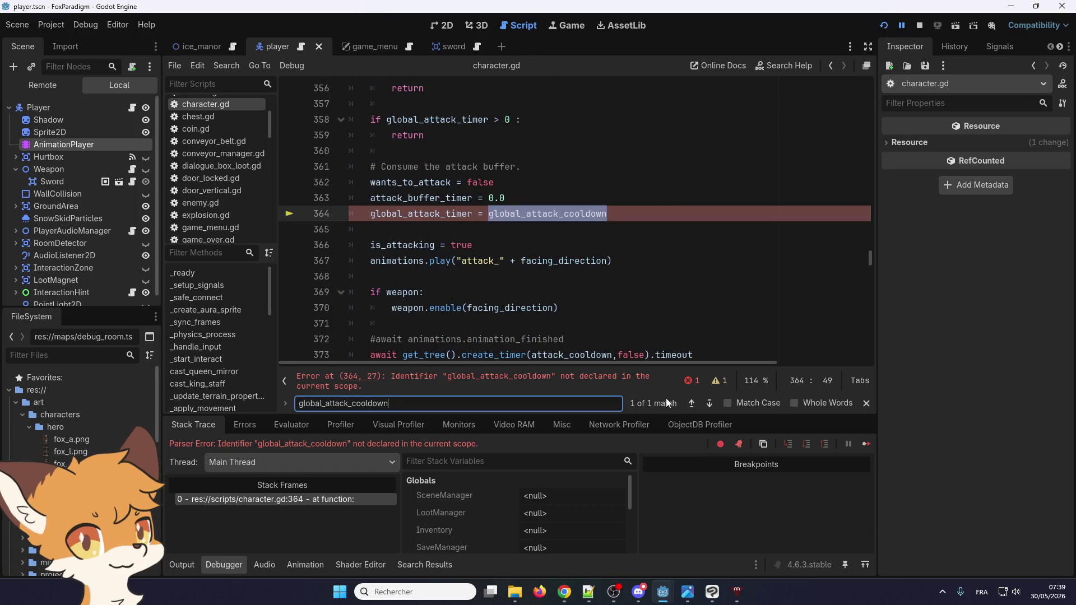
- Select global_attack_timer on line 364 and search the script for it
scroll(550, 293, up, 3)
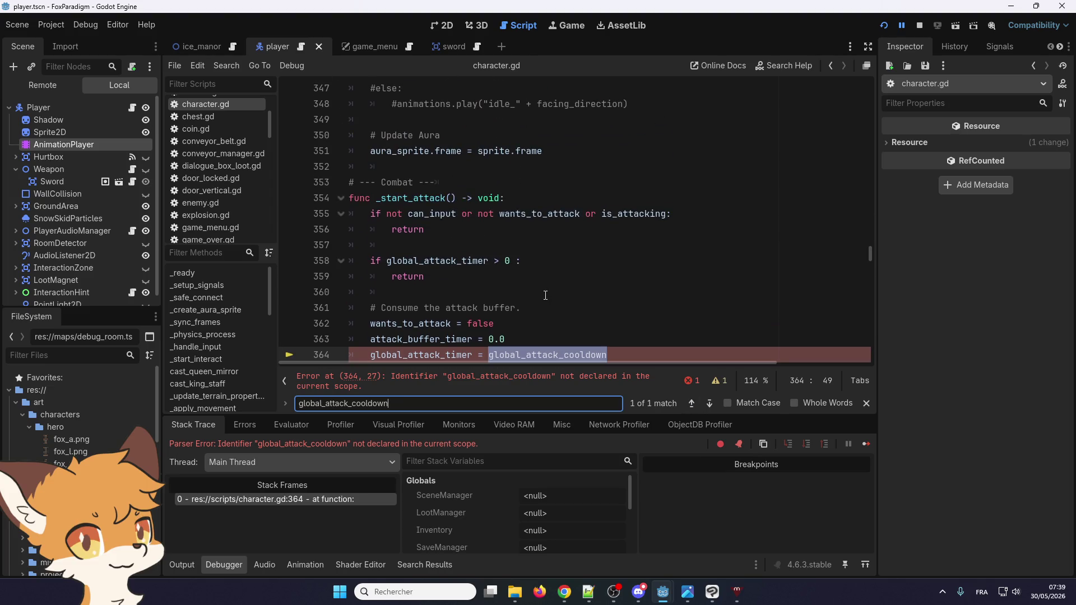
click(547, 356)
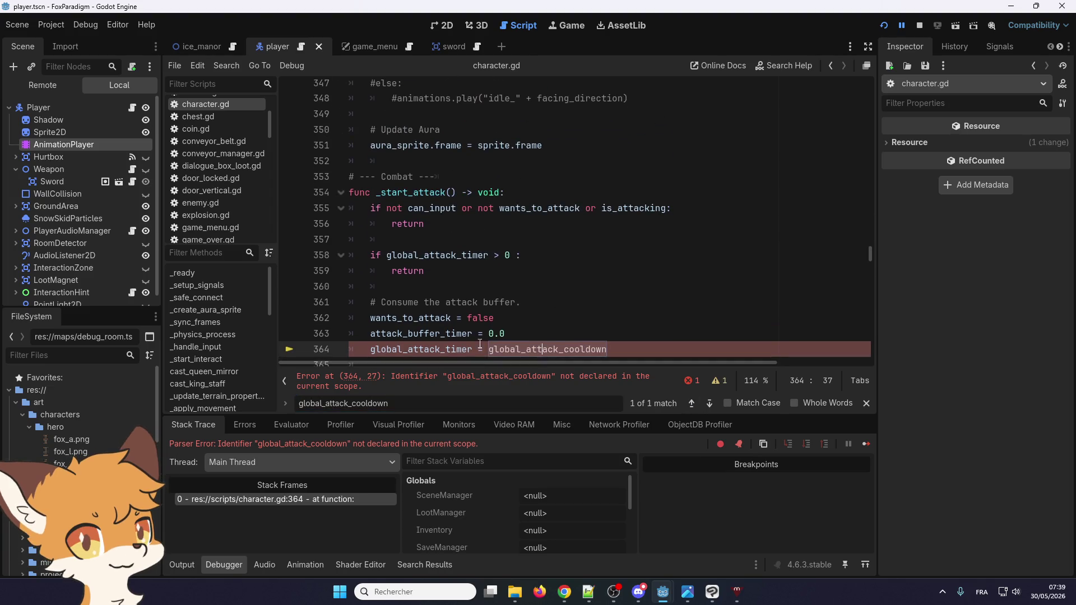
drag(472, 349, 370, 349)
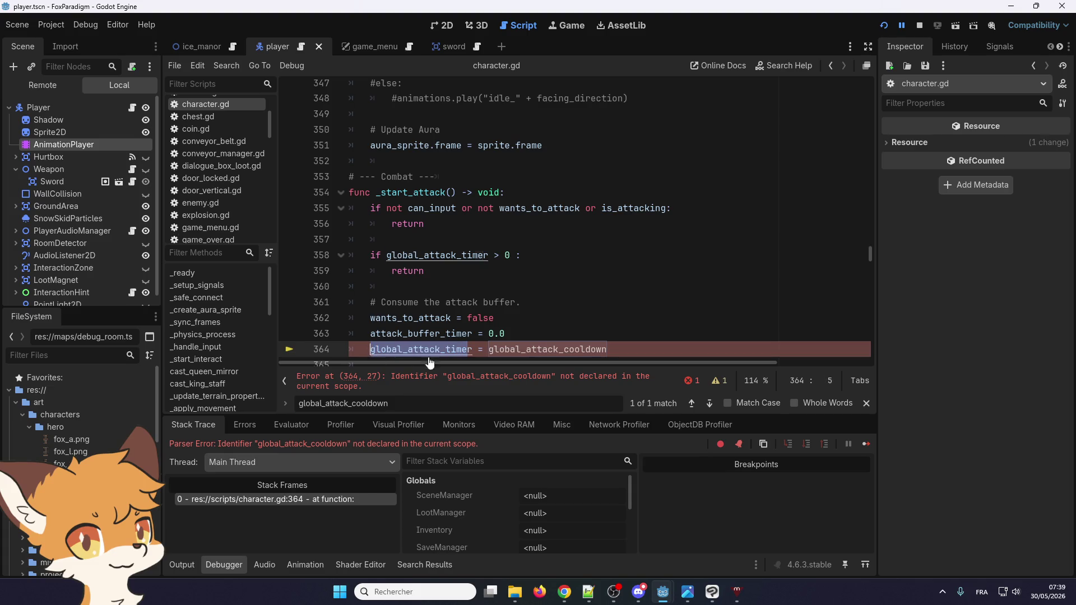
key(ctrl+f)
- Step back to the declarations and fix line 47's name to global_attack_cooldown, then save
click(691, 402)
click(690, 402)
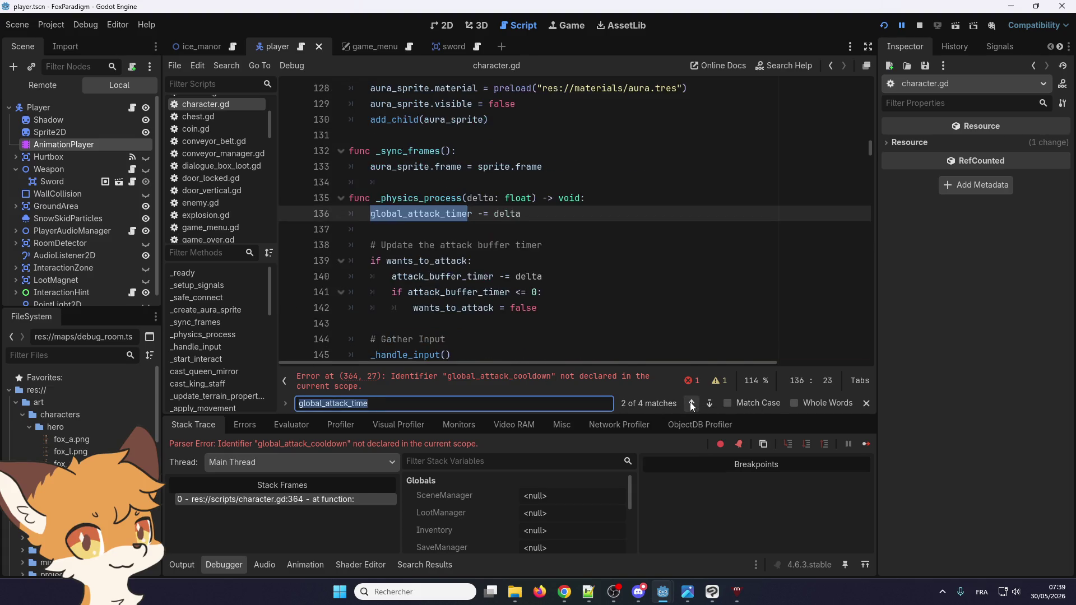
click(691, 402)
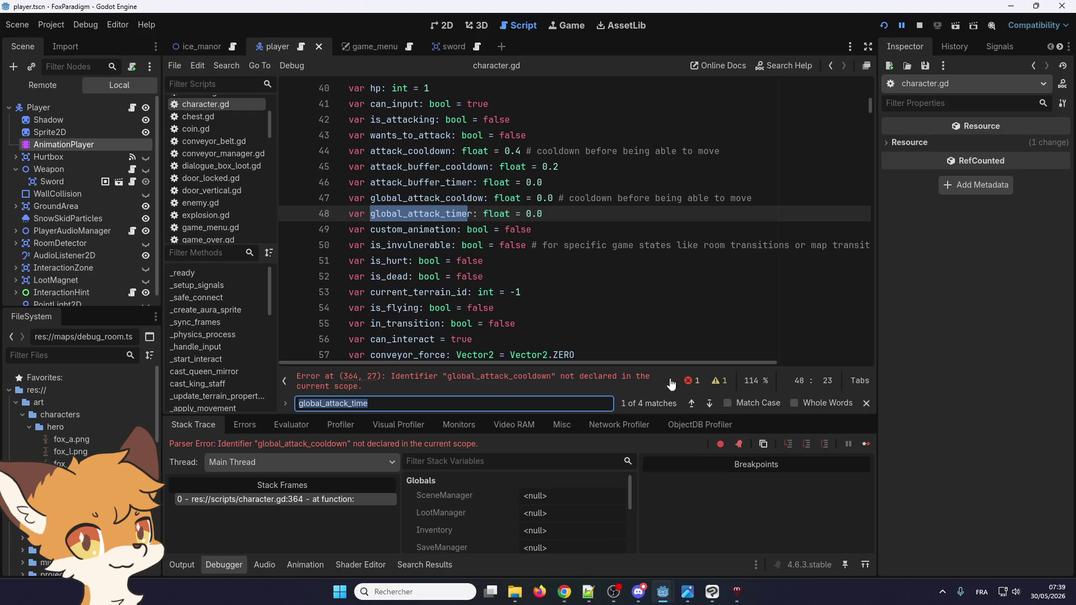
click(490, 215)
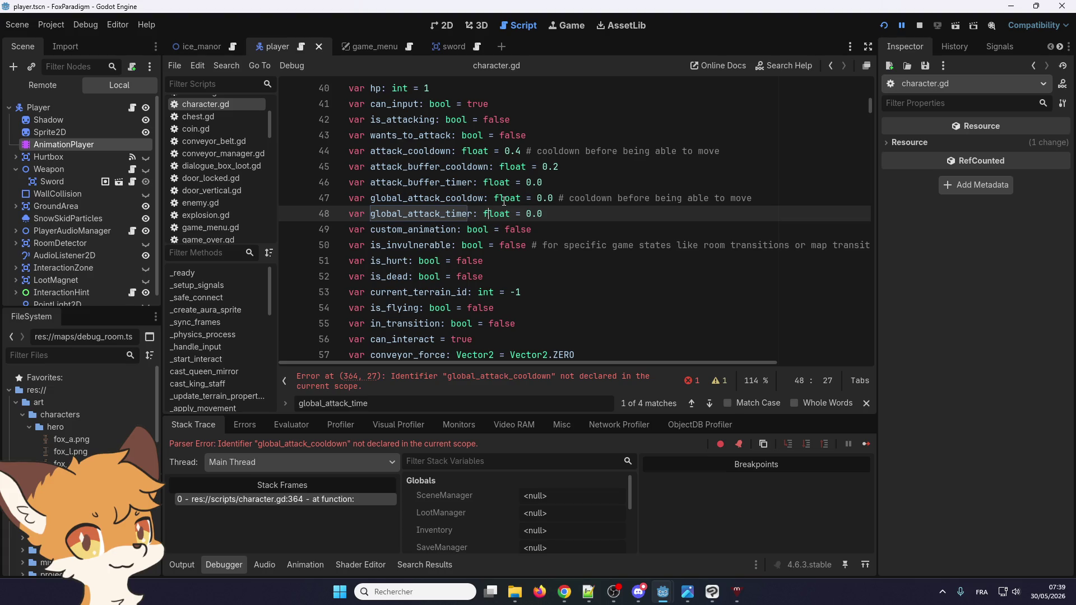
click(484, 198)
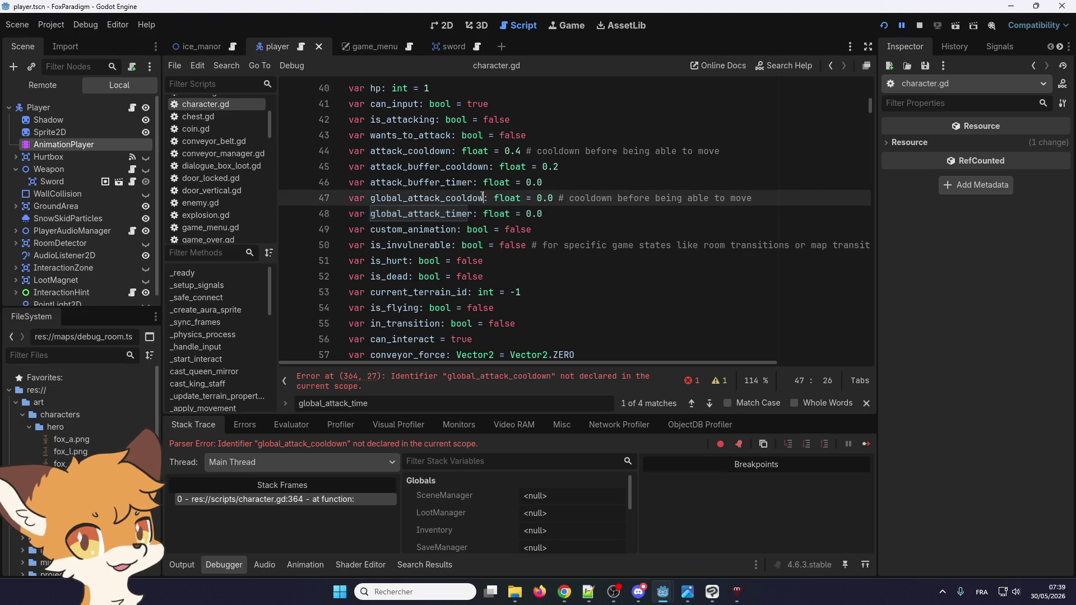
text(n)
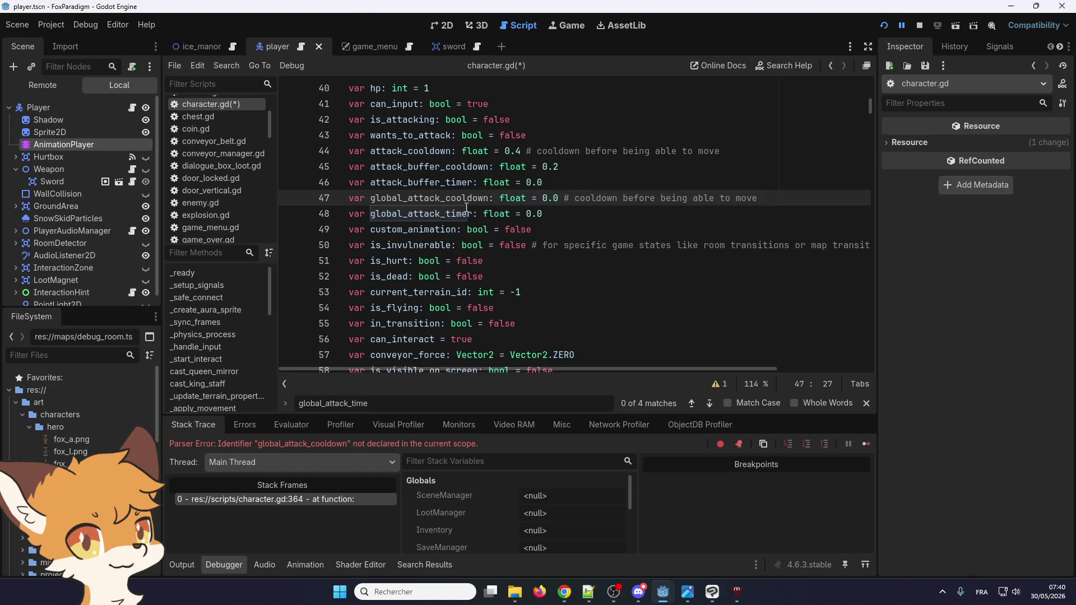
key(ctrl+s)
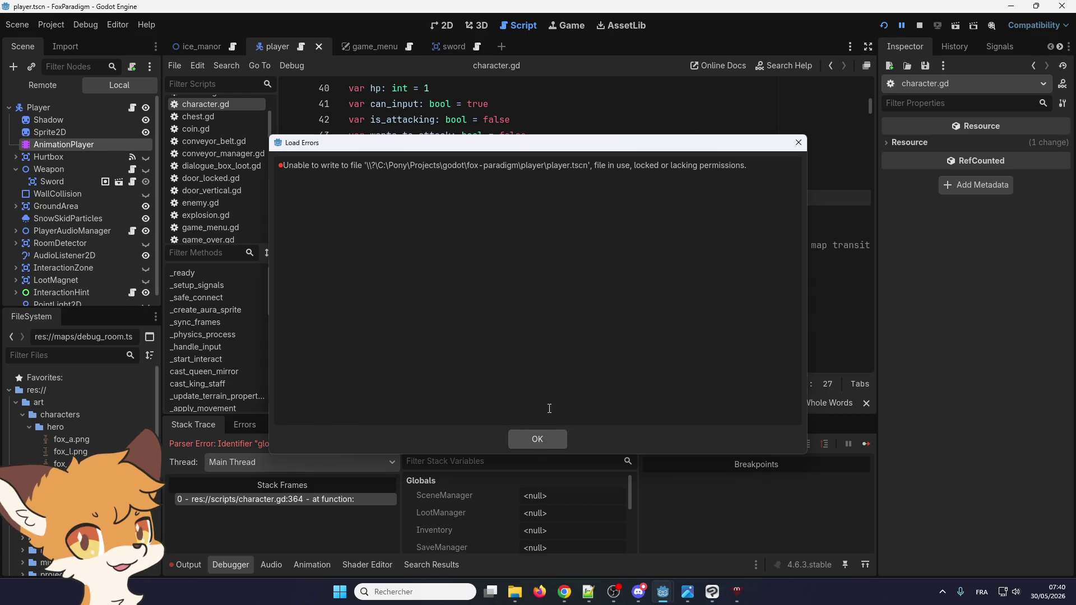
- Dismiss the write error, restart the game, walk the fox right and left, then close it
click(537, 439)
click(921, 25)
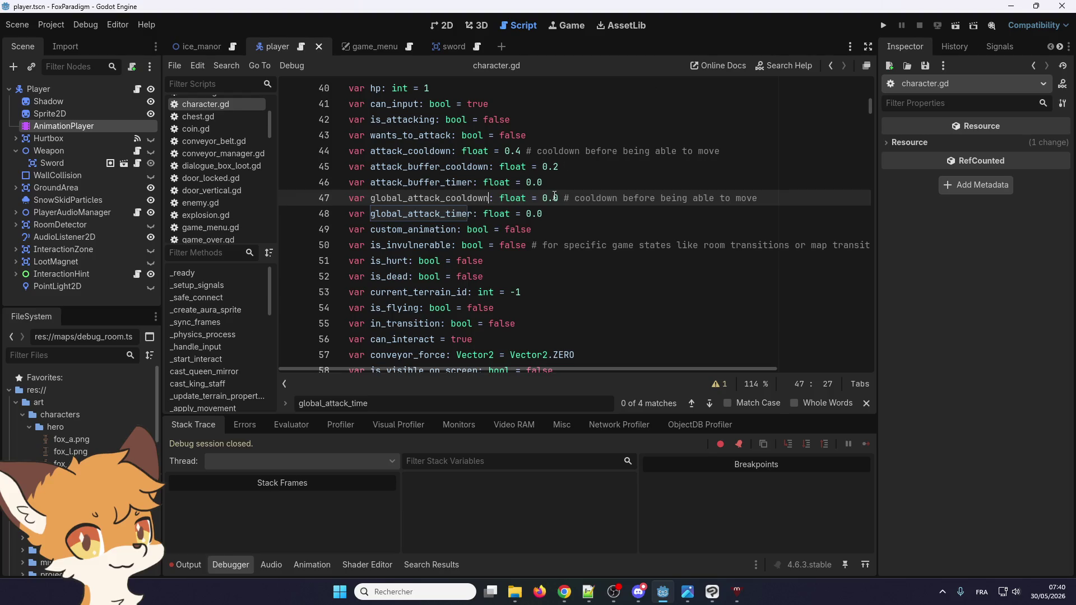
click(884, 25)
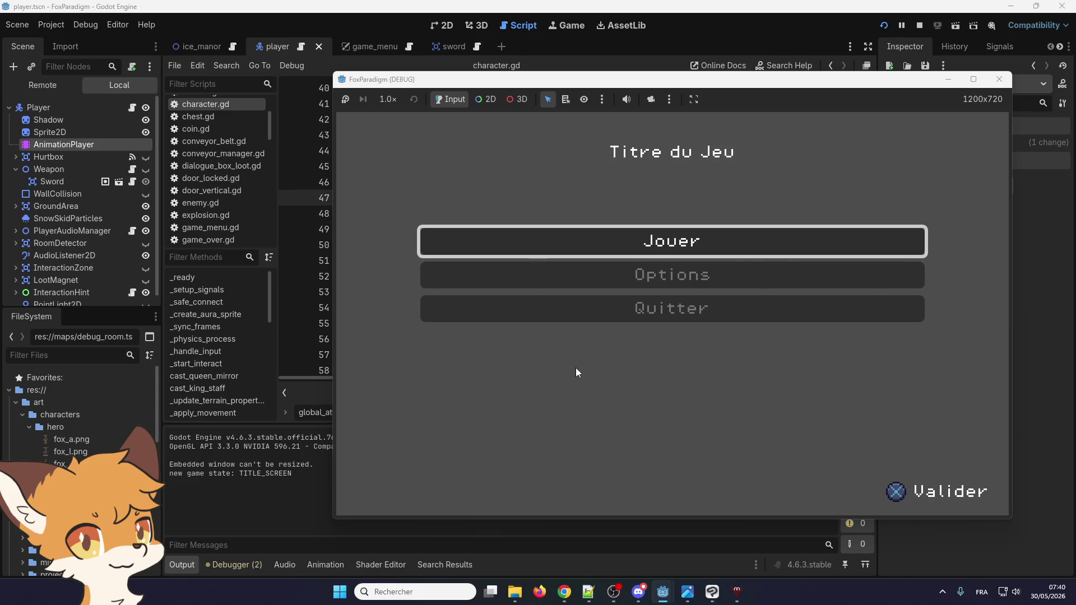
key(Return)
key(Return)
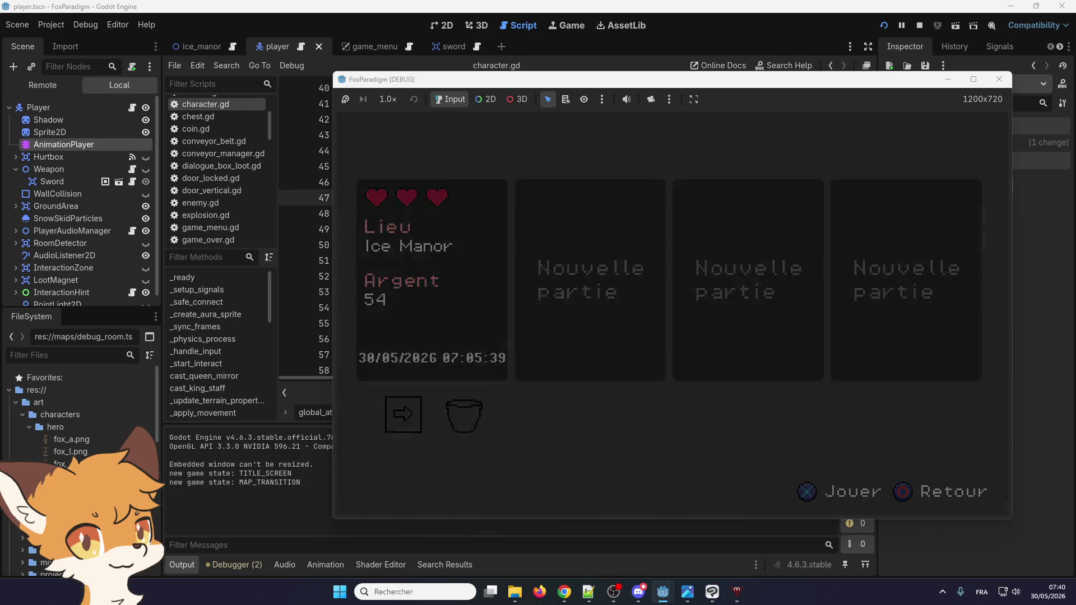
key(Right)
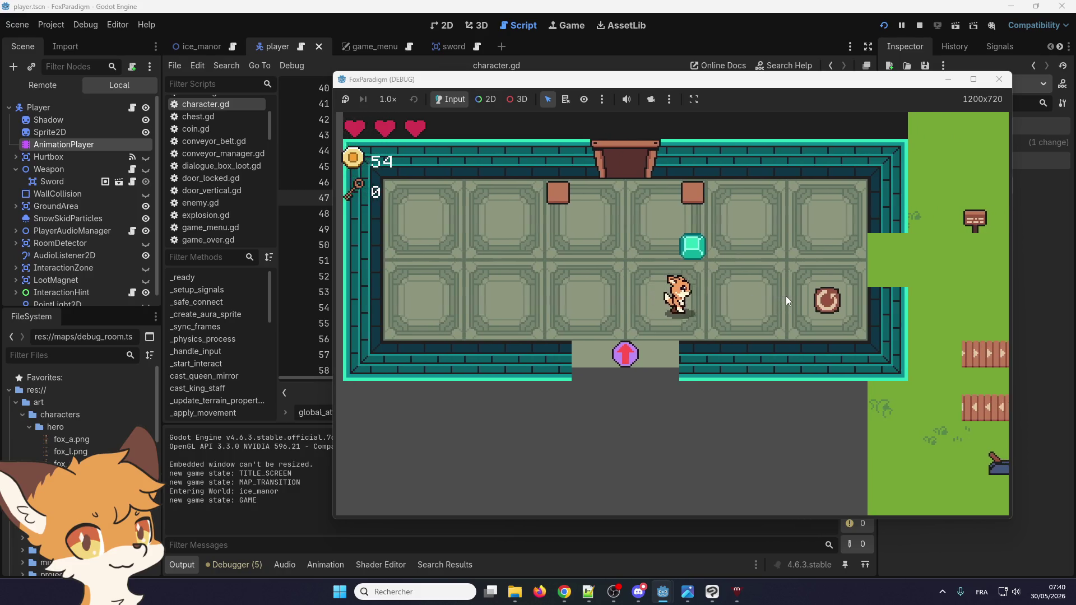
key(Left)
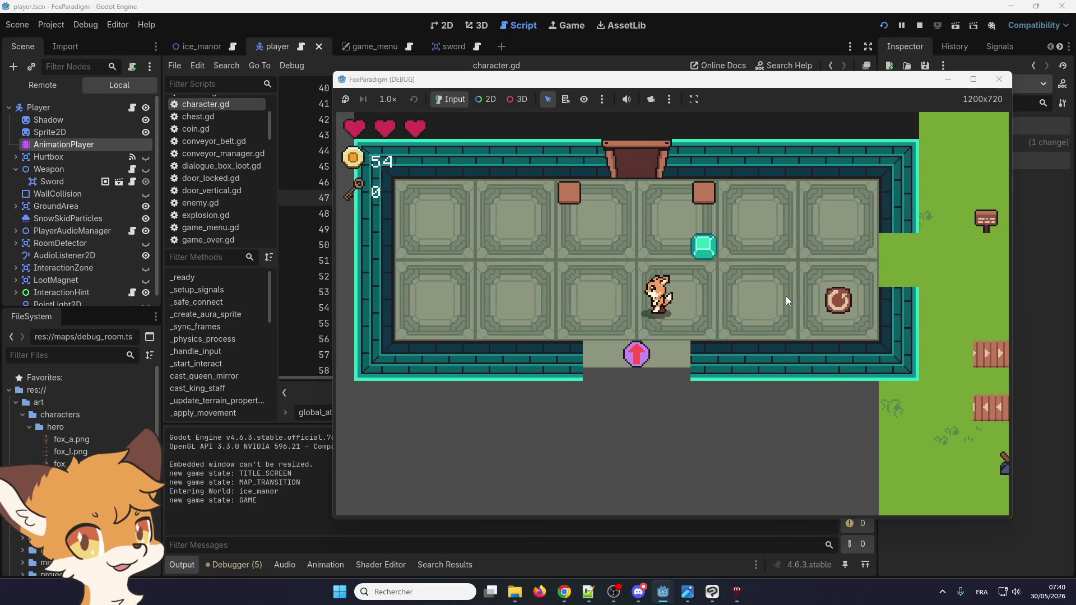
key(Right)
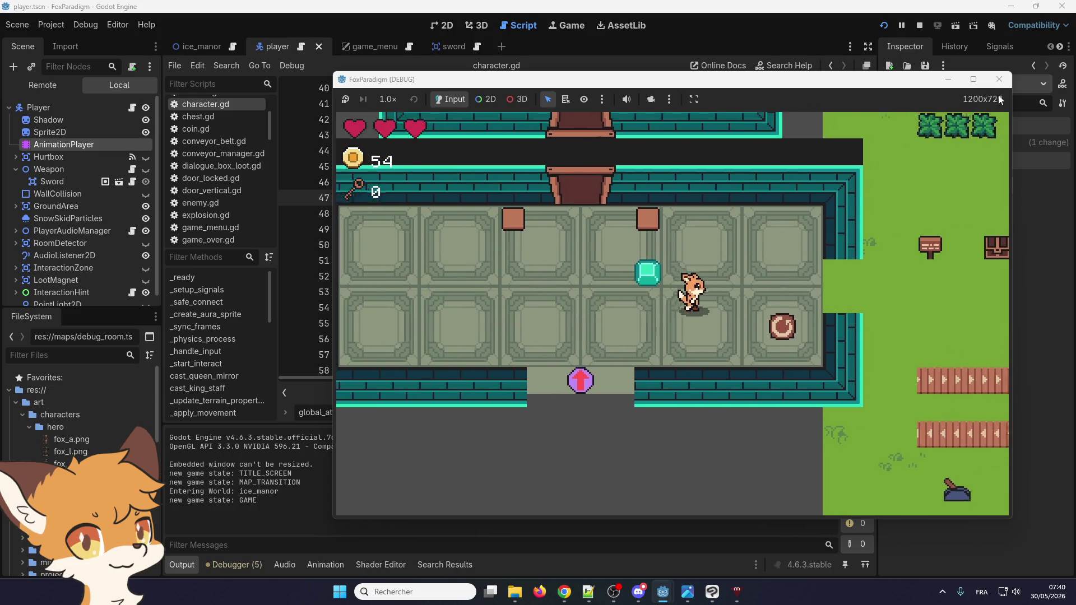
click(999, 79)
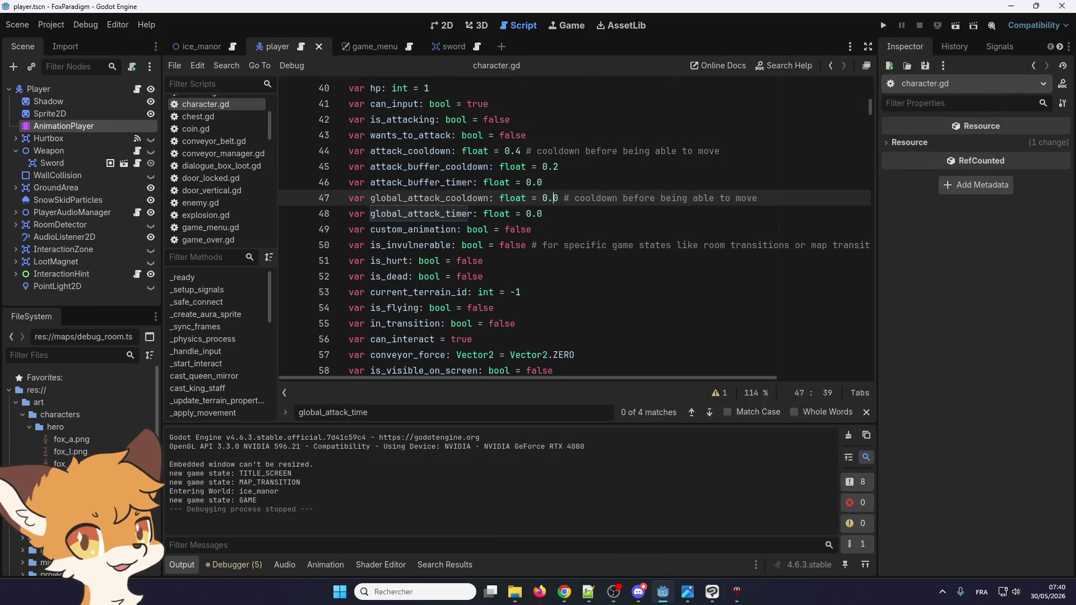
key(alt+Tab)
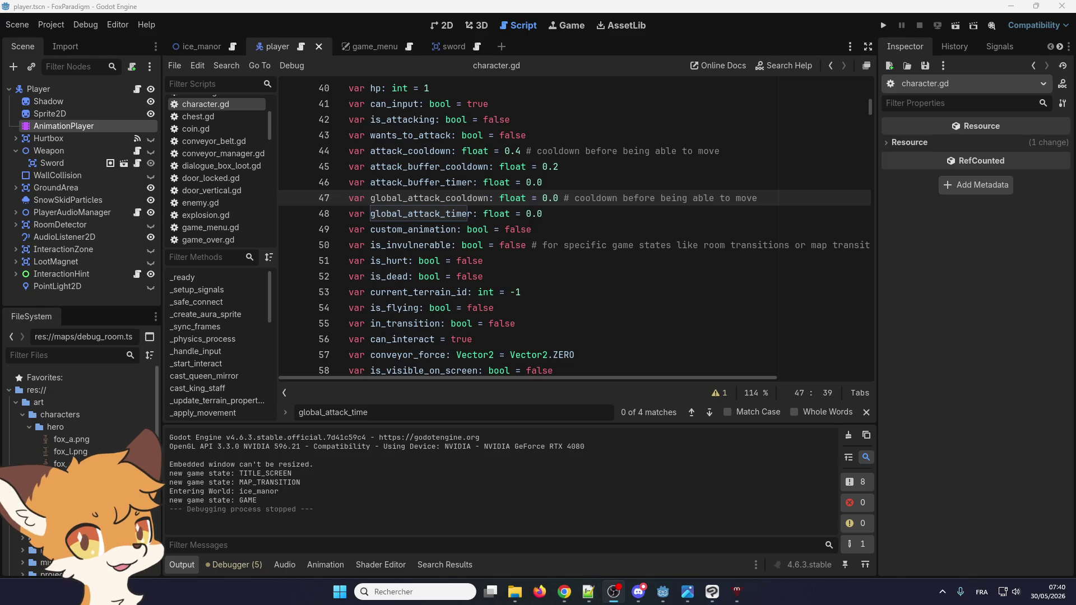
- Scroll to the top of the script and run the project again
scroll(501, 123, up, 7)
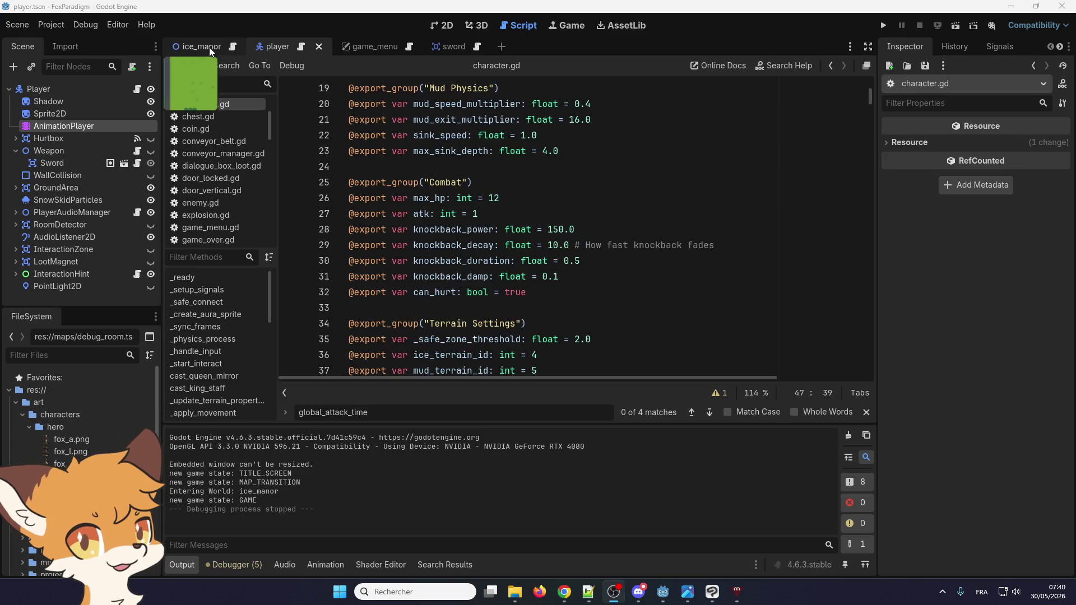
click(883, 26)
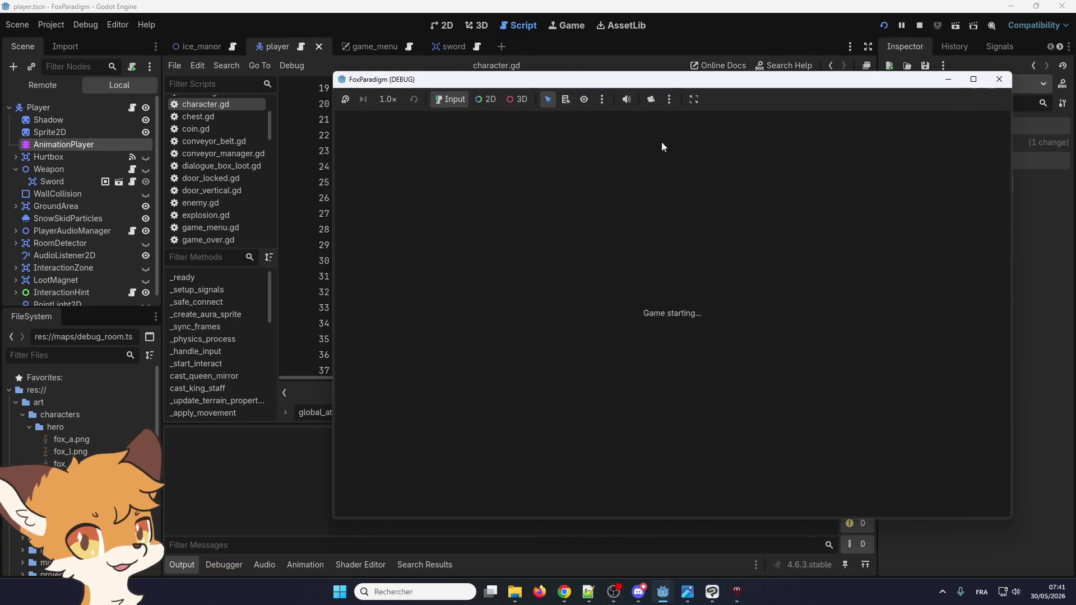
- Load the Ice Manor save, walk to the bushes, slash them twice with Space, then close the game
key(Return)
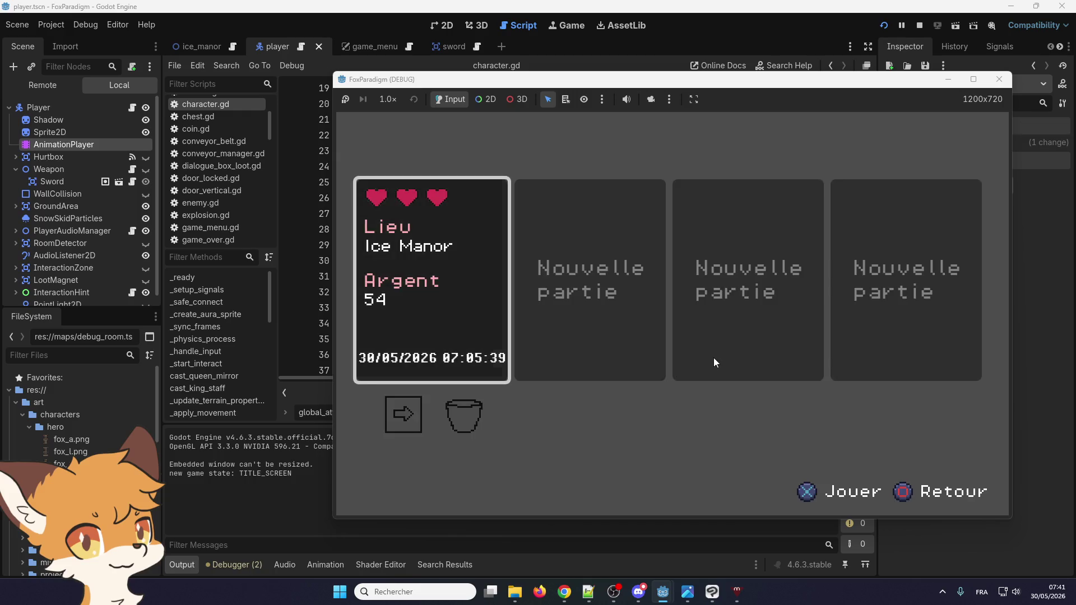
key(Return)
key(Right)
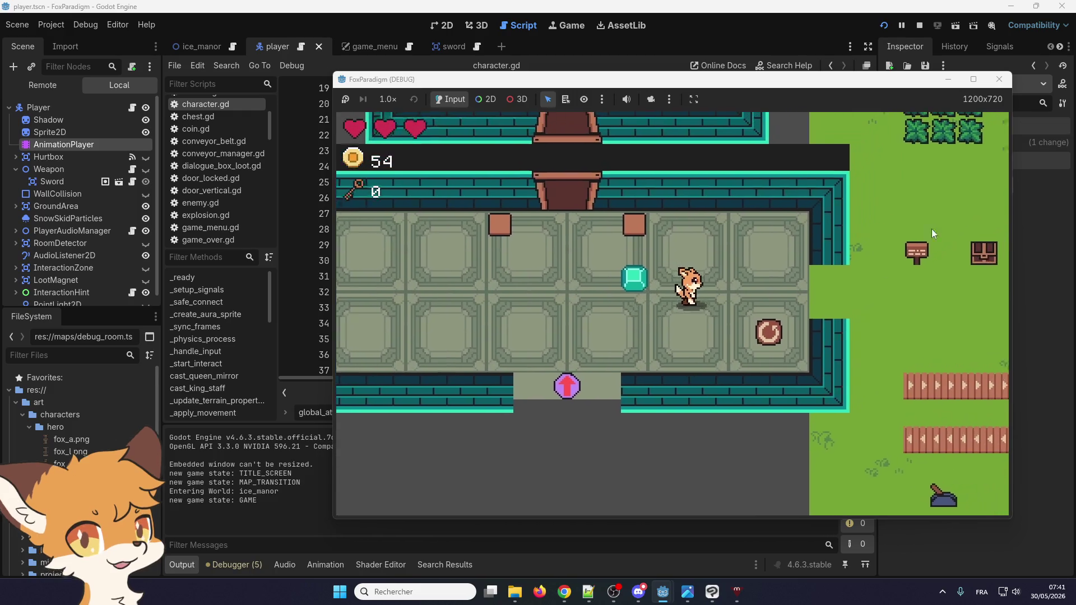
key(Right)
key(Up)
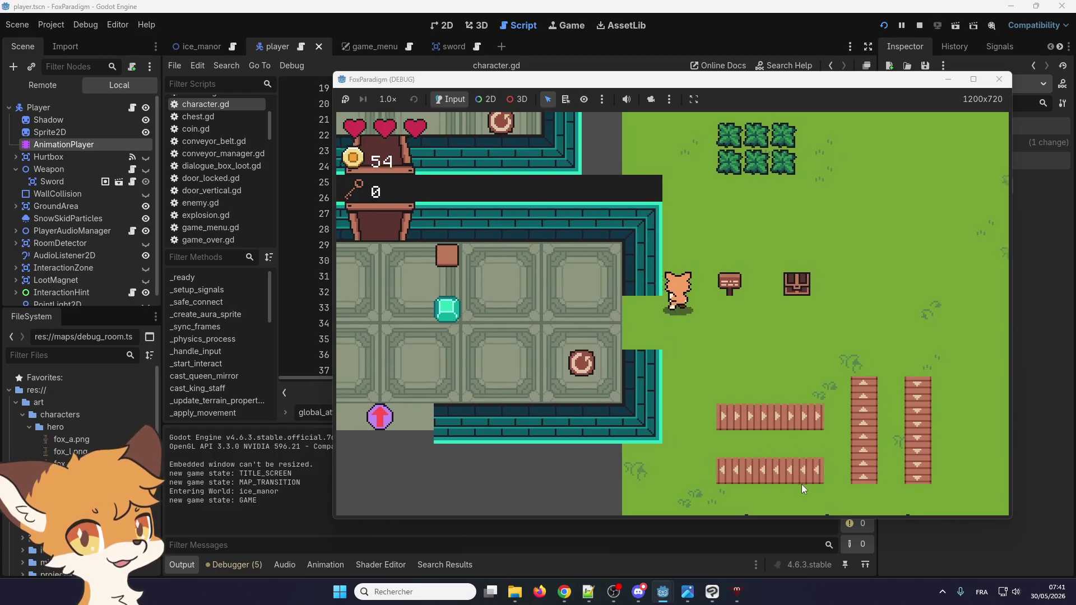
key(Up)
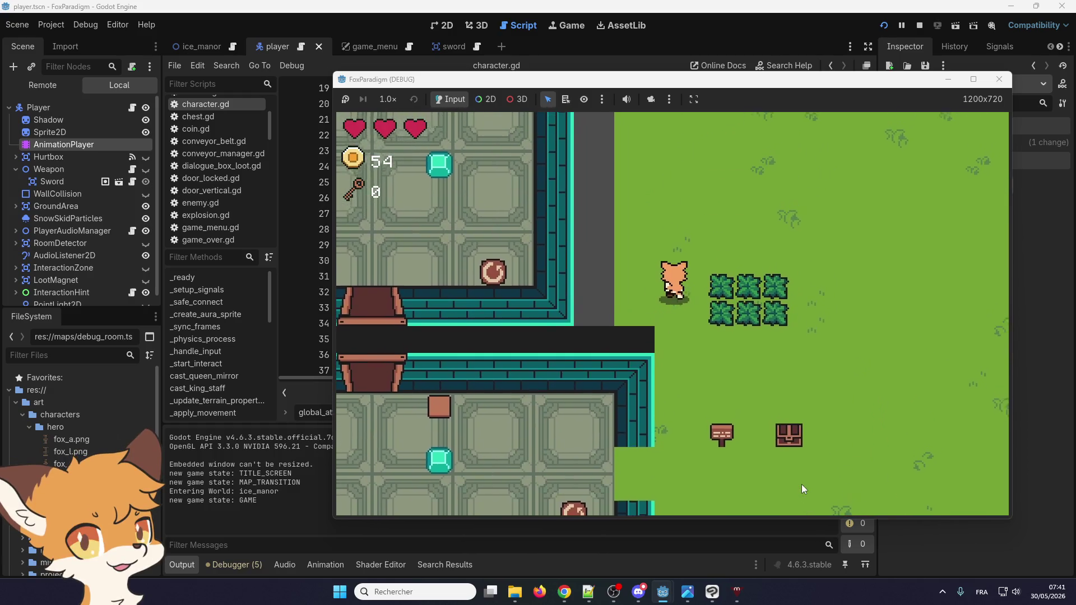
key(Right)
key(Right)
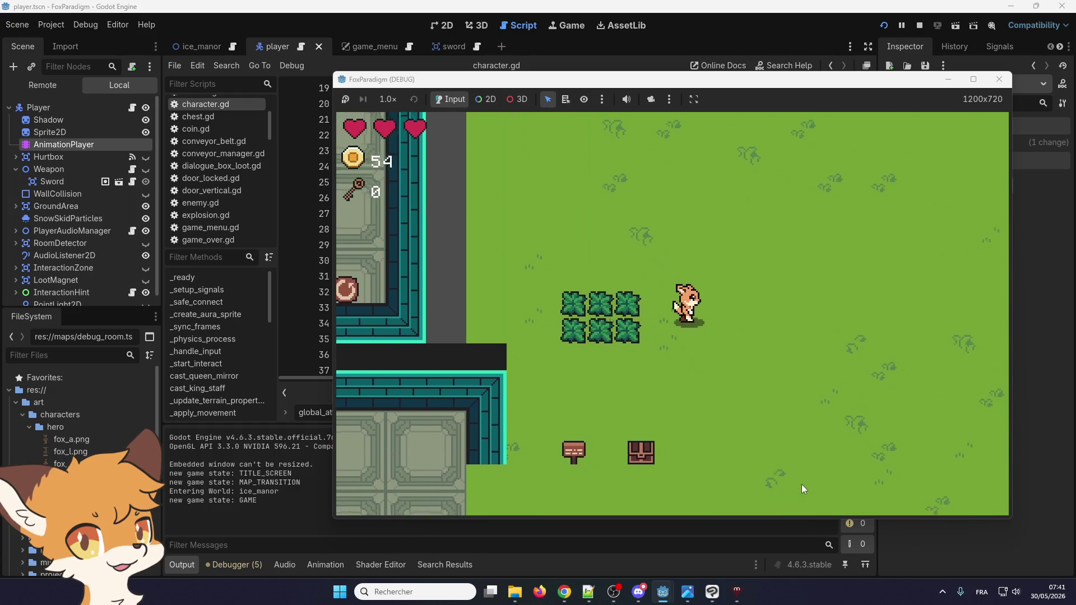
key(Left)
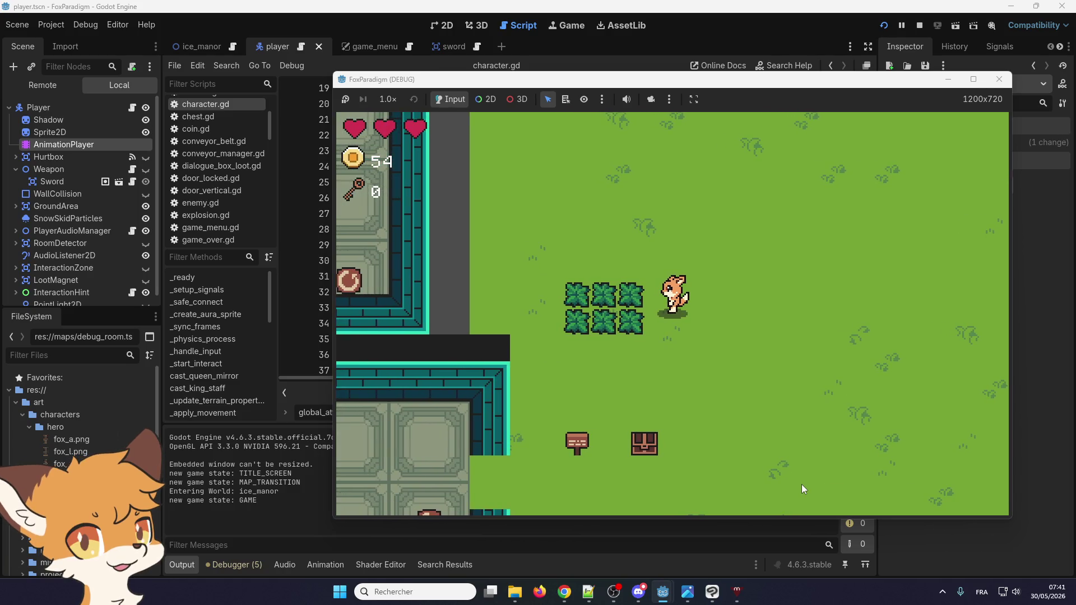
key(space)
key(Left)
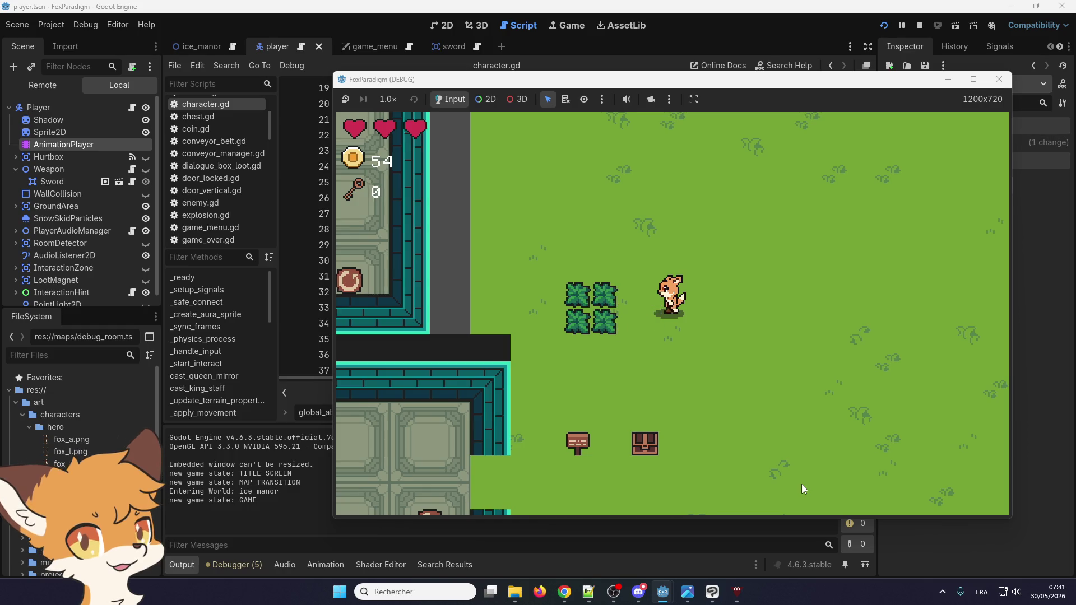
key(Up)
key(space)
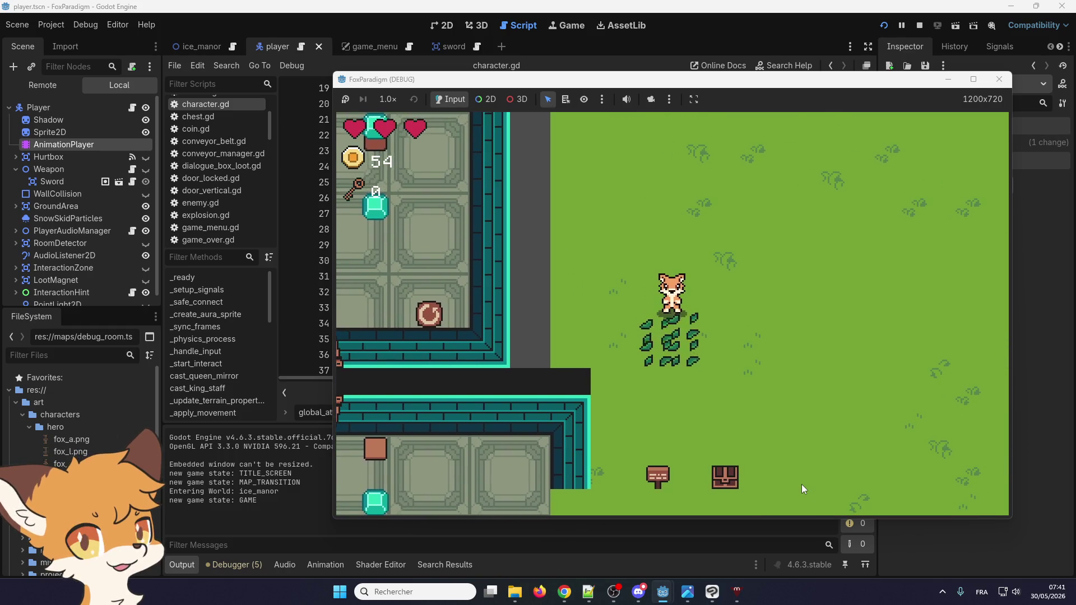
click(1000, 79)
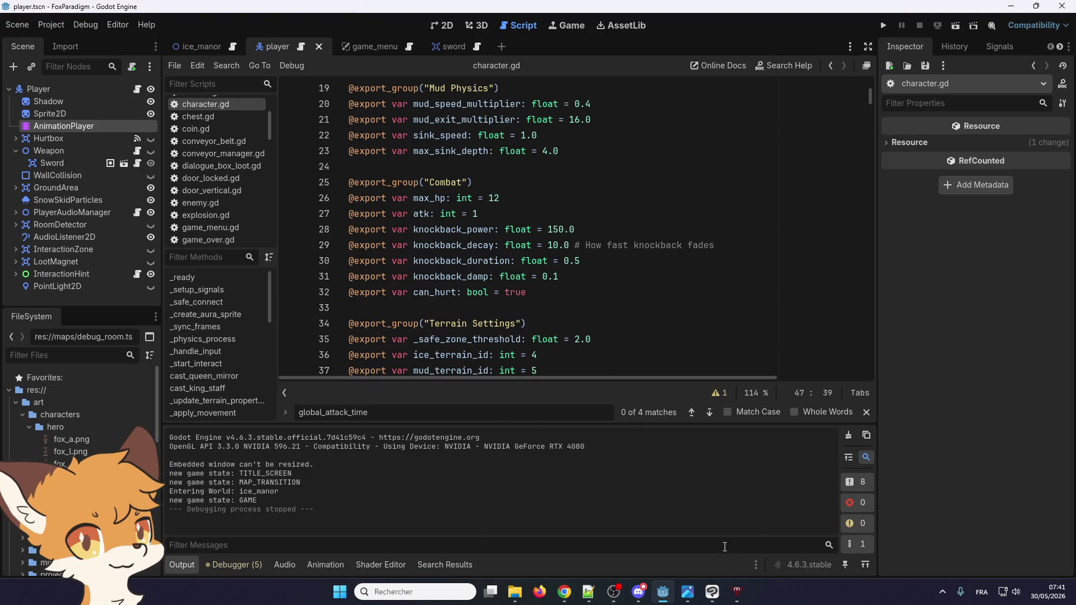
mouse_move(384, 251)
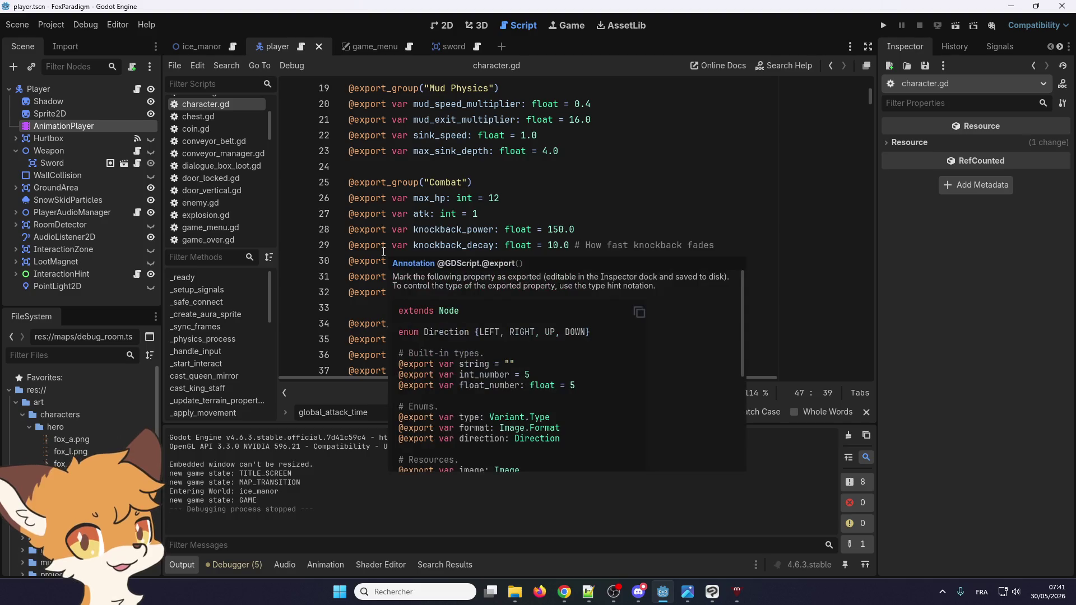
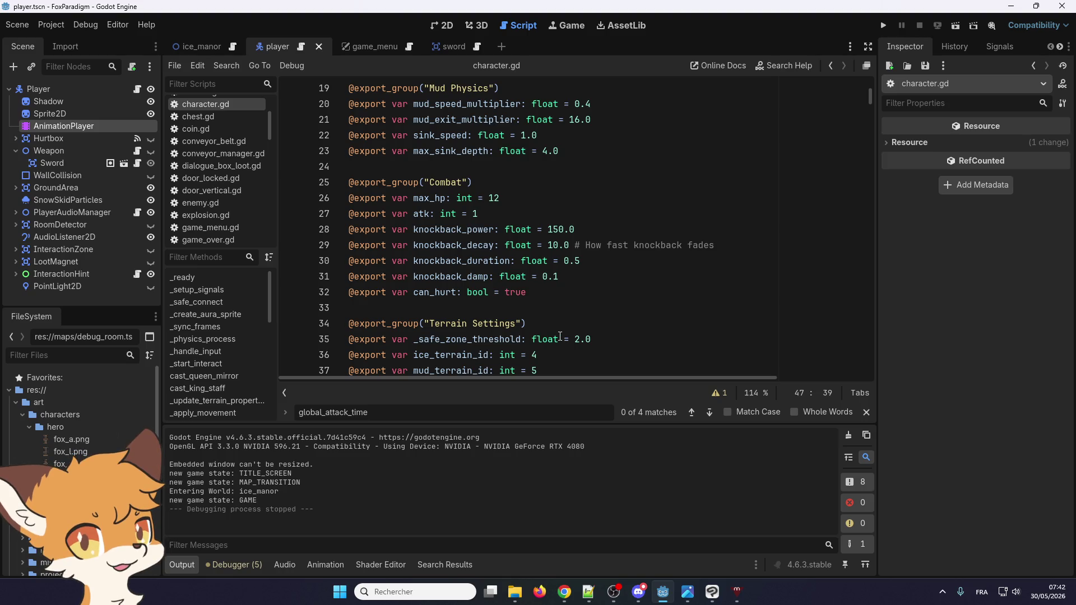
- Switch from Godot's character.gd script to Clip Studio Paint showing the GO-palette-4 canvas
mouse_move(554, 334)
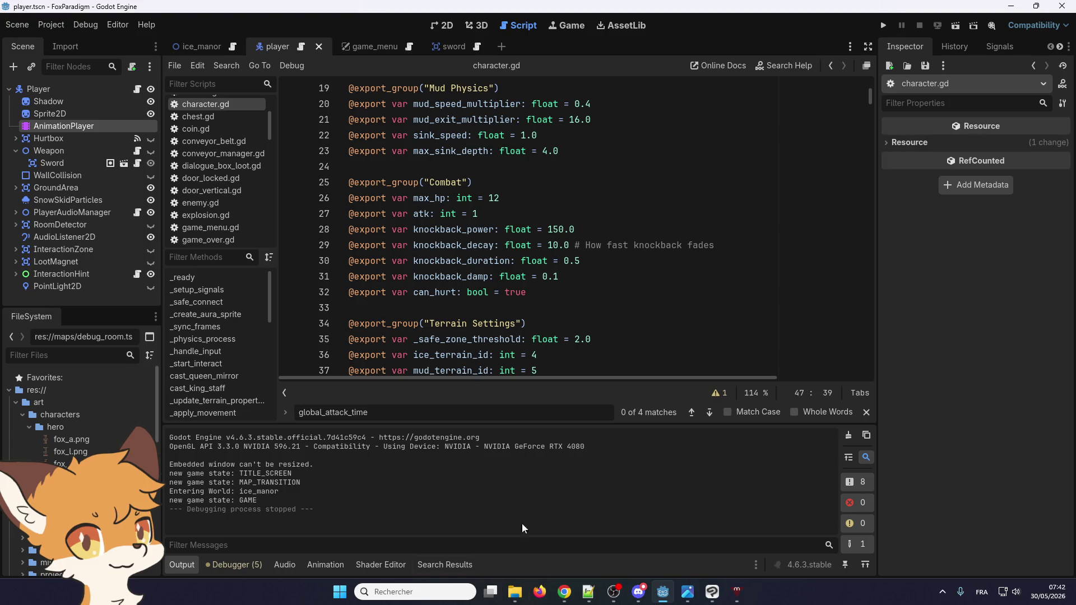
click(712, 591)
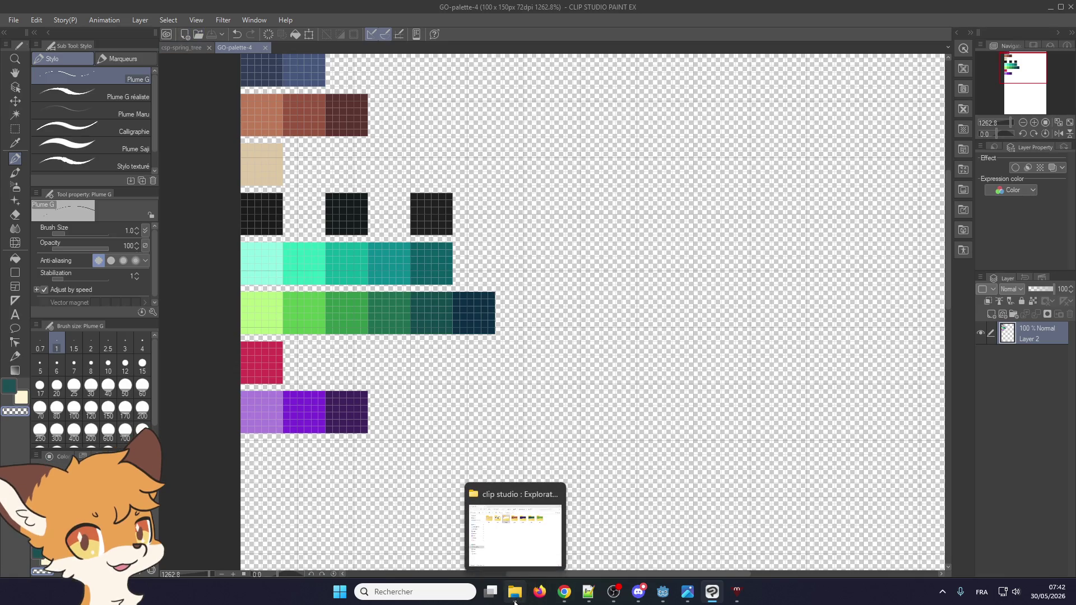
- Open grass.png and button-heart.png from the sprite folder in Explorer
click(515, 592)
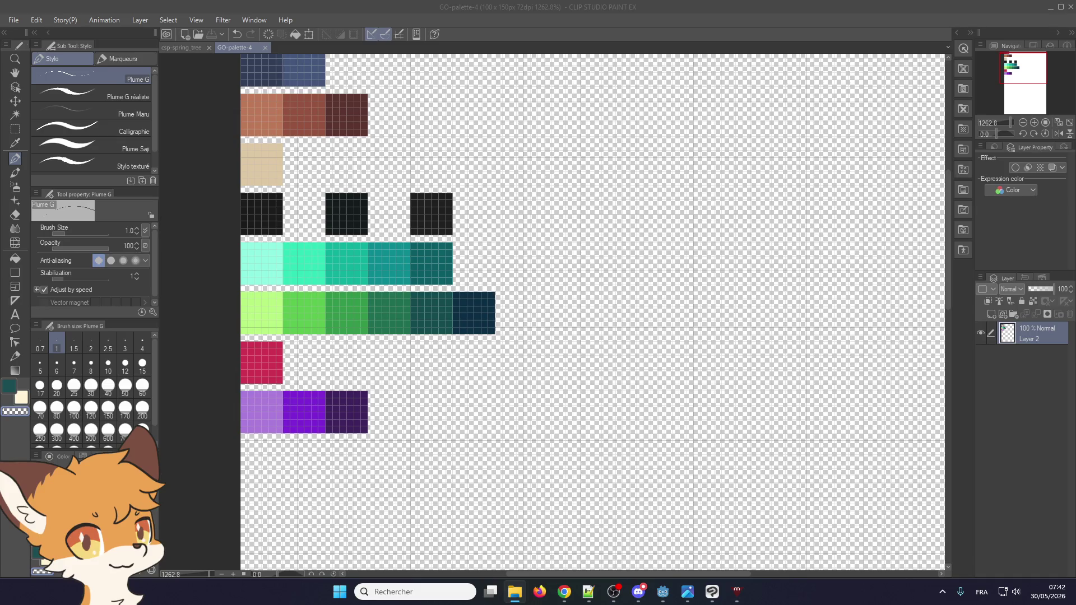
scroll(555, 305, up, 6)
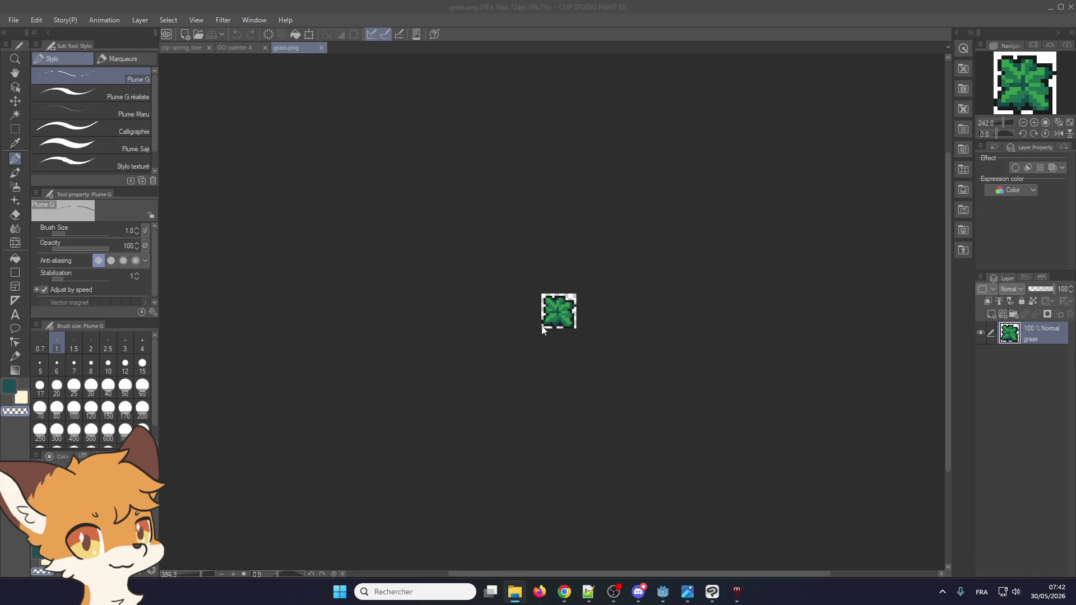
scroll(564, 320, up, 1)
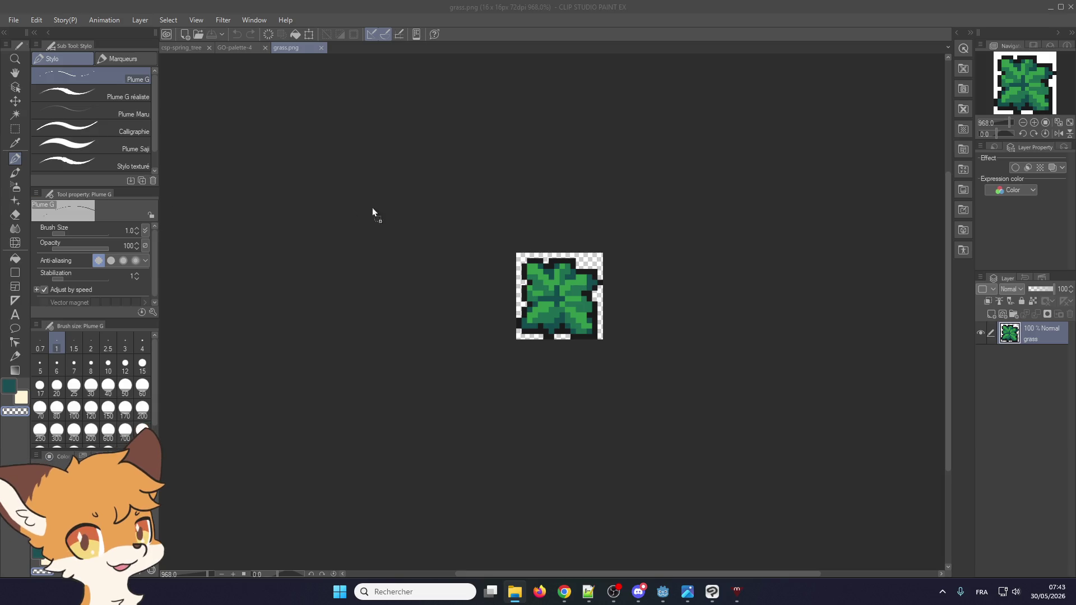
scroll(527, 301, up, 4)
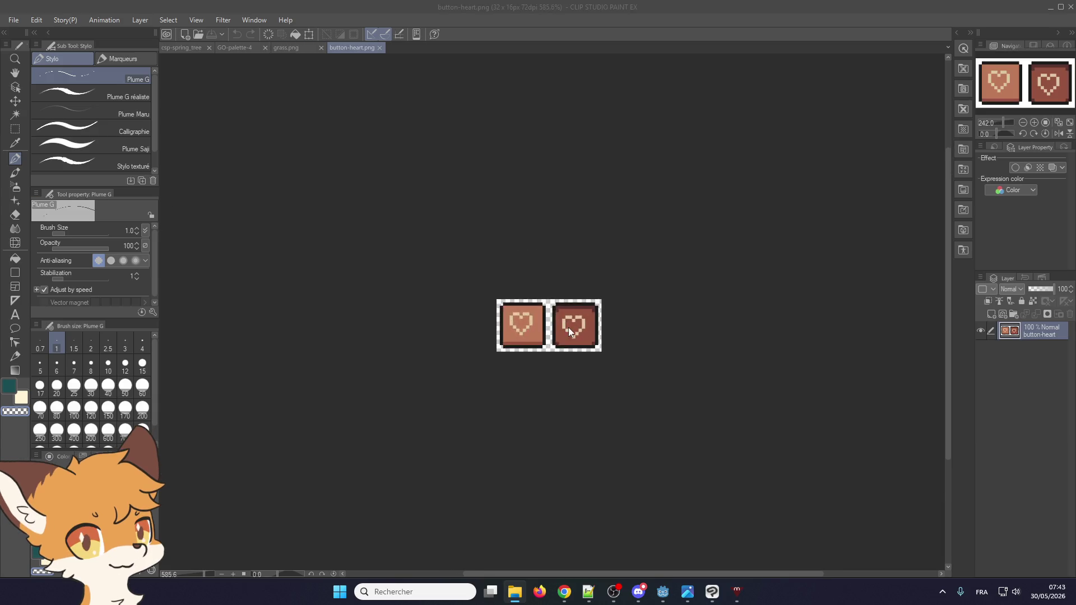
scroll(536, 342, up, 1)
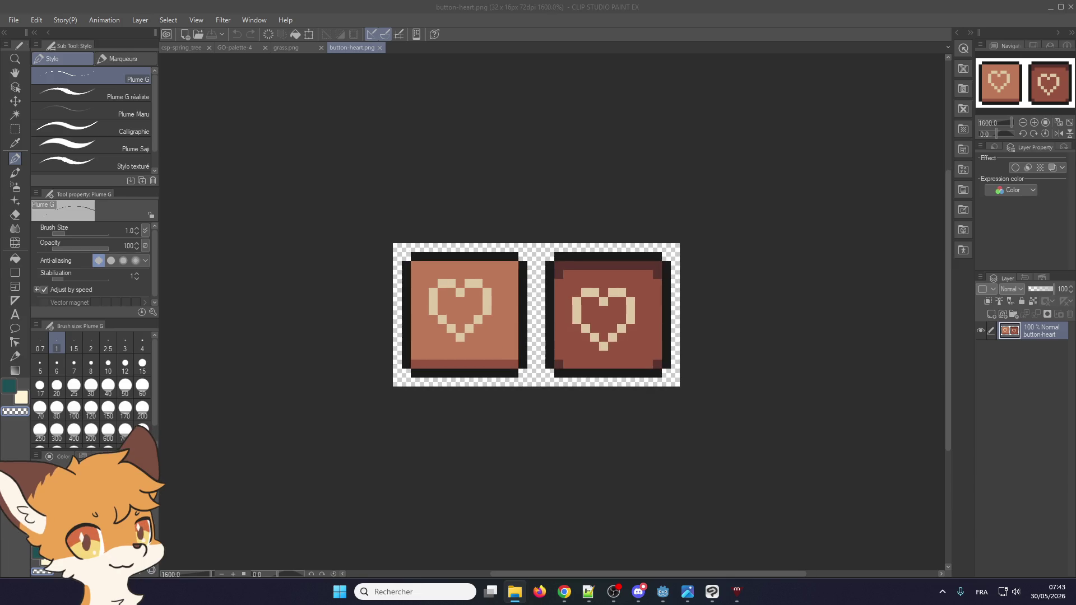
click(480, 330)
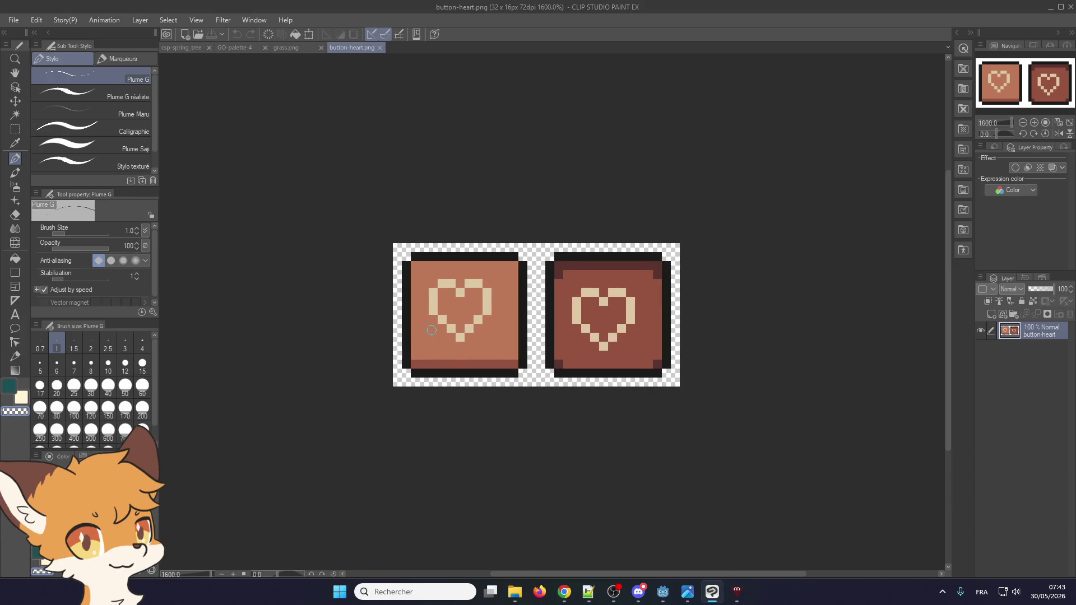
- Eyedrop the heart button's salmon and black outline colours, ending on the grass.png tab
alt+click(432, 330)
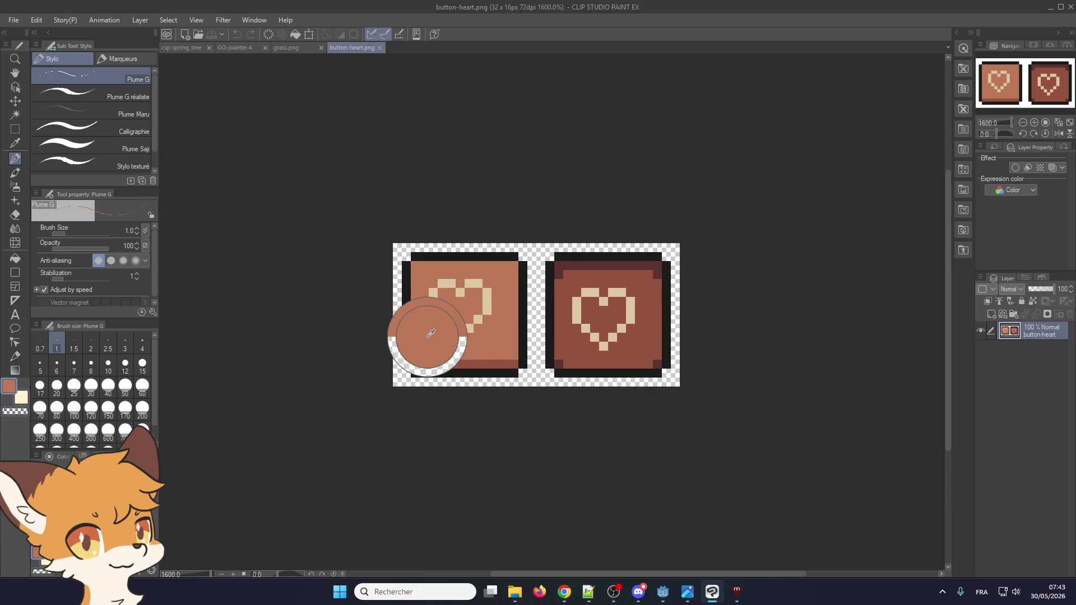
click(281, 49)
scroll(458, 320, up, 4)
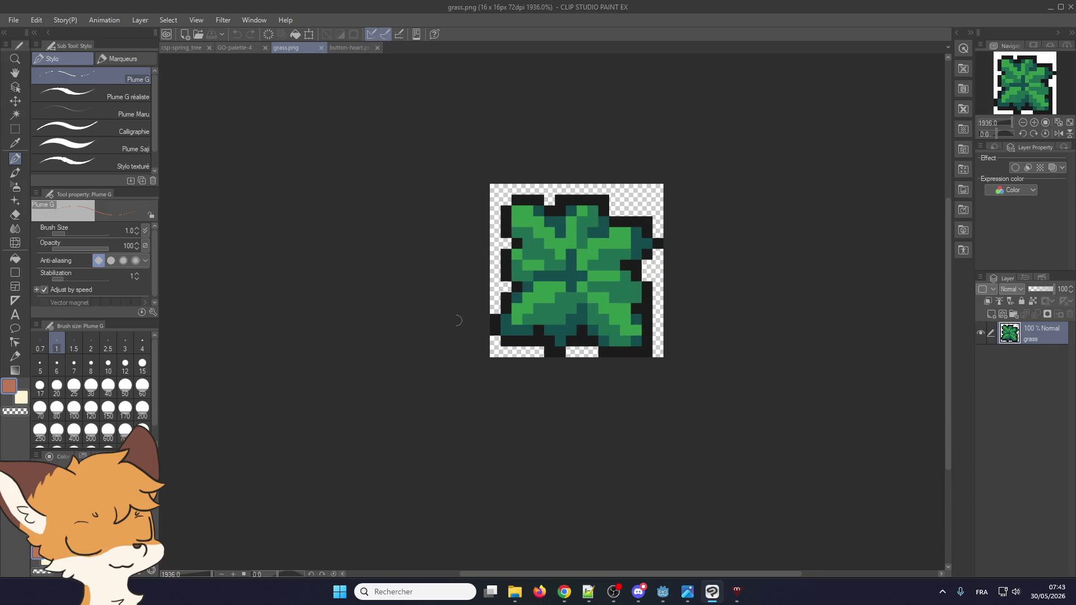
click(350, 48)
scroll(478, 270, up, 1)
alt+click(478, 270)
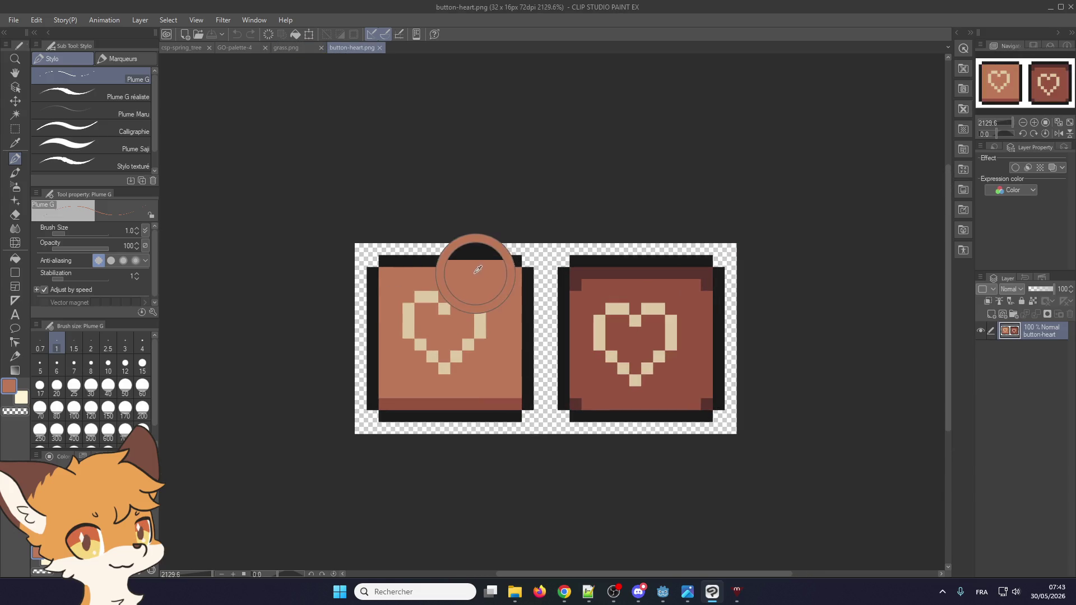
alt+click(477, 261)
click(297, 48)
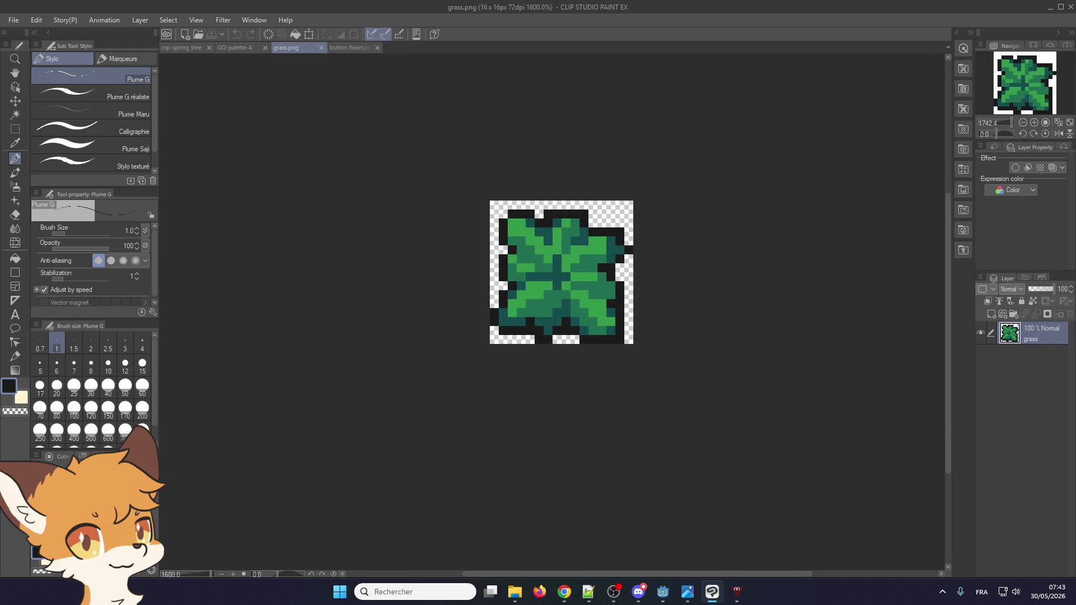
- Fade the grass layer to 20% opacity and add a blank Layer 1 above it
click(1034, 288)
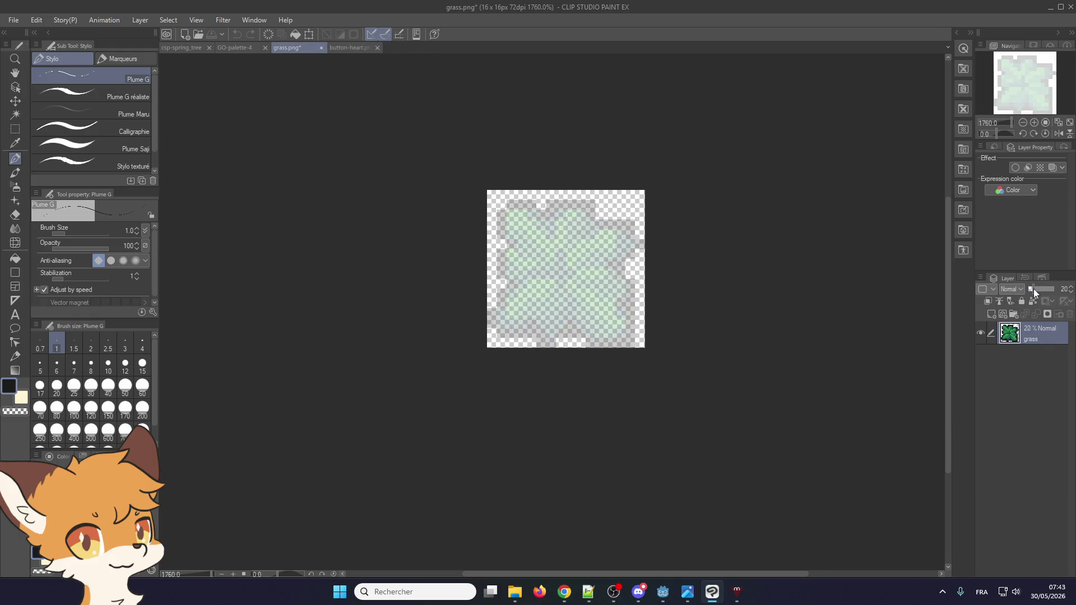
click(991, 314)
scroll(555, 275, up, 2)
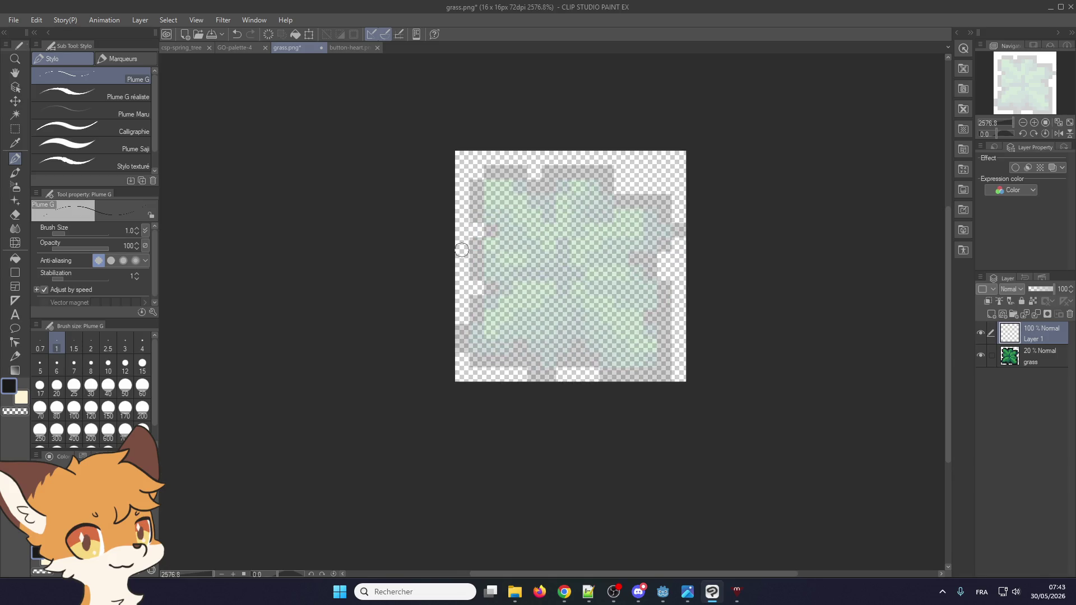
click(106, 23)
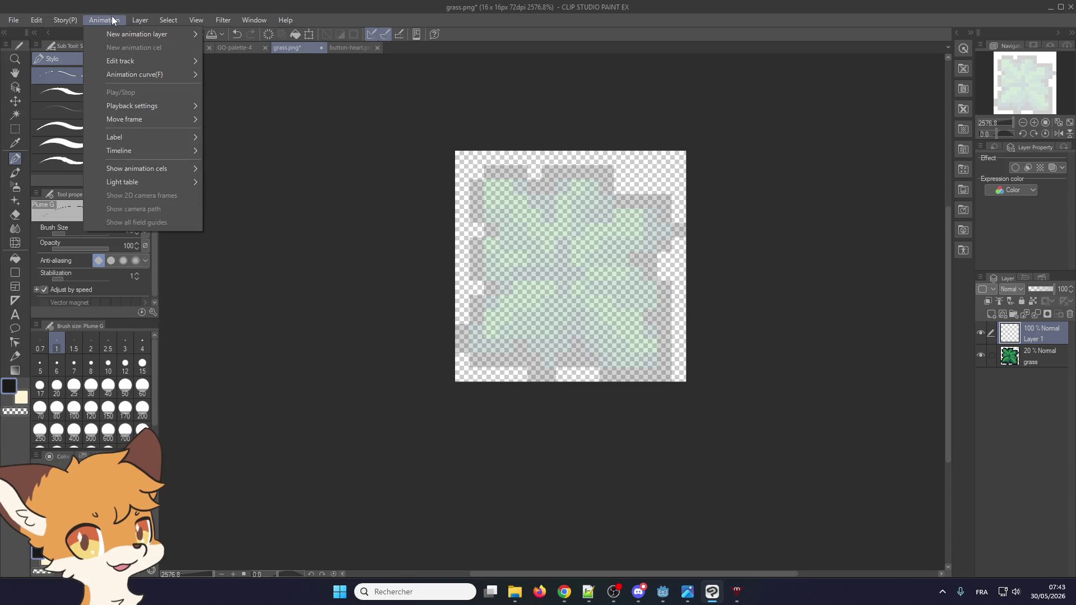
click(100, 21)
- Select the Symmetry ruler tool and turn on View > Grid
click(15, 301)
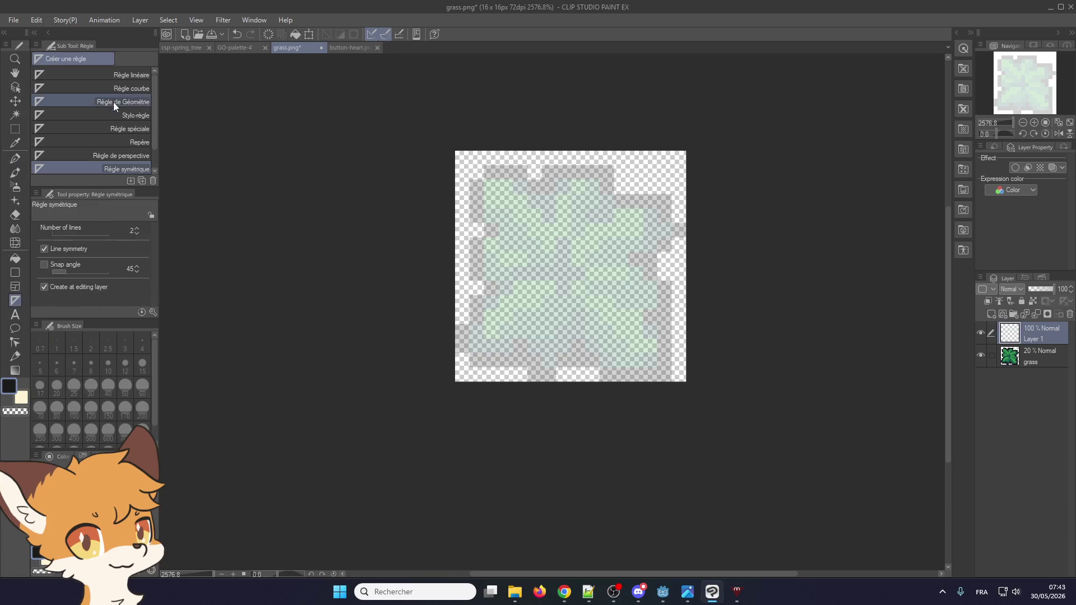
scroll(379, 305, down, 2)
scroll(316, 84, up, 4)
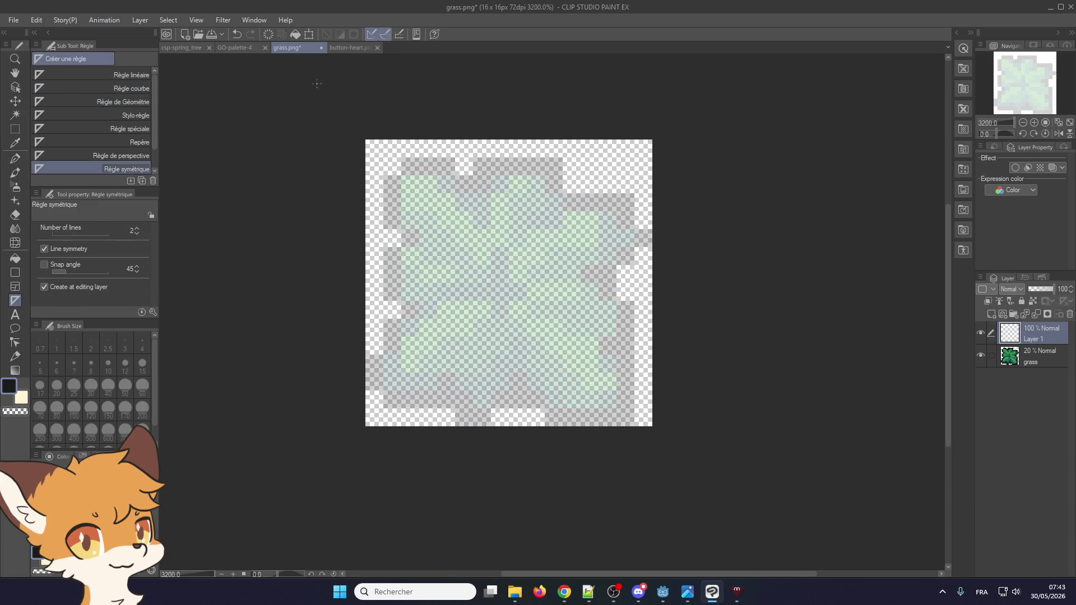
click(170, 20)
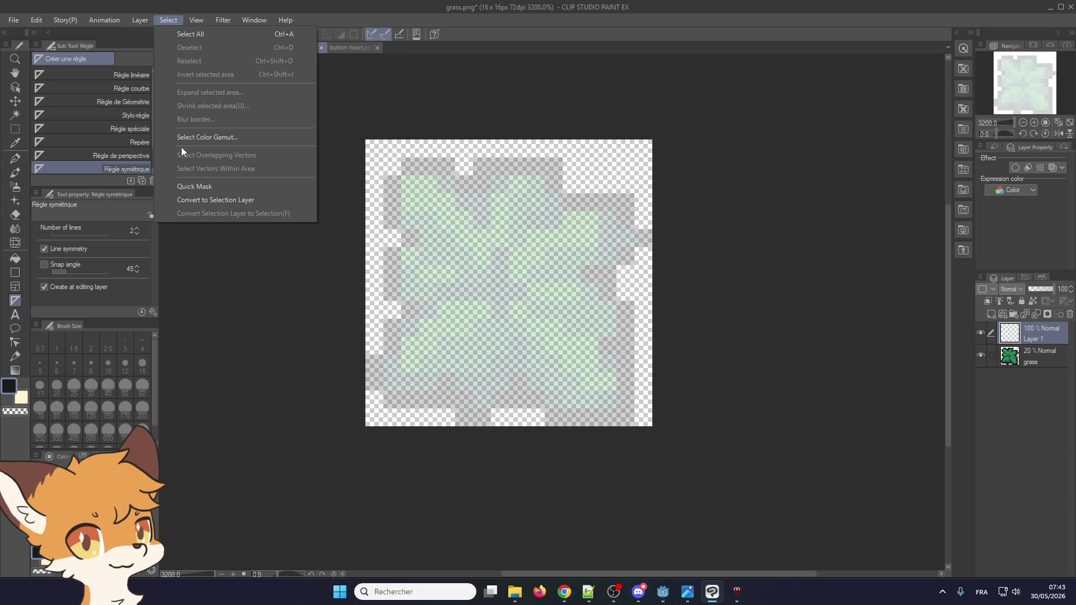
key(Right)
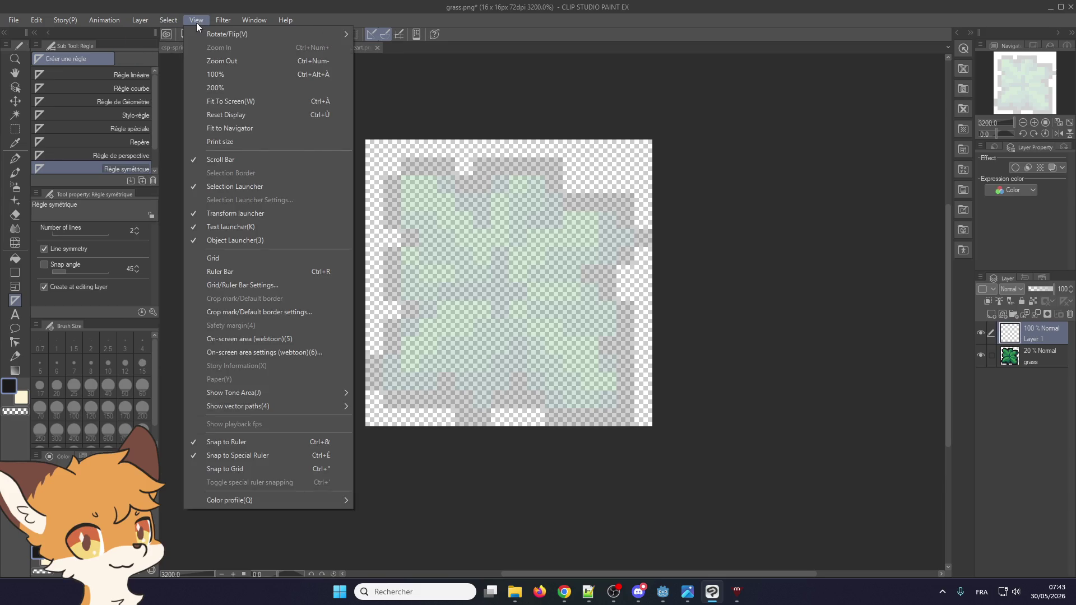
mouse_move(199, 35)
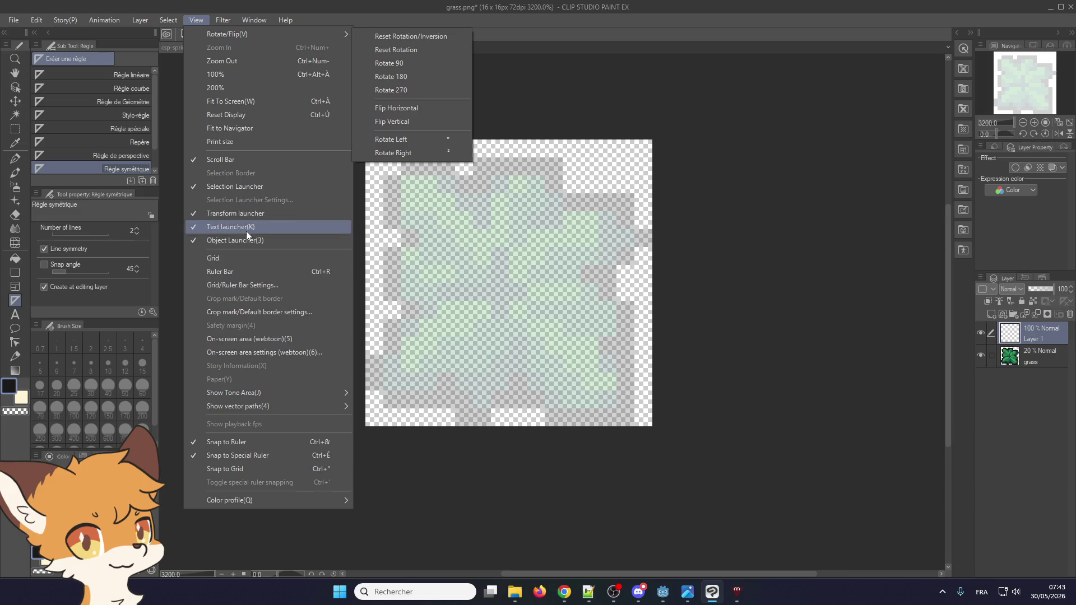
click(246, 262)
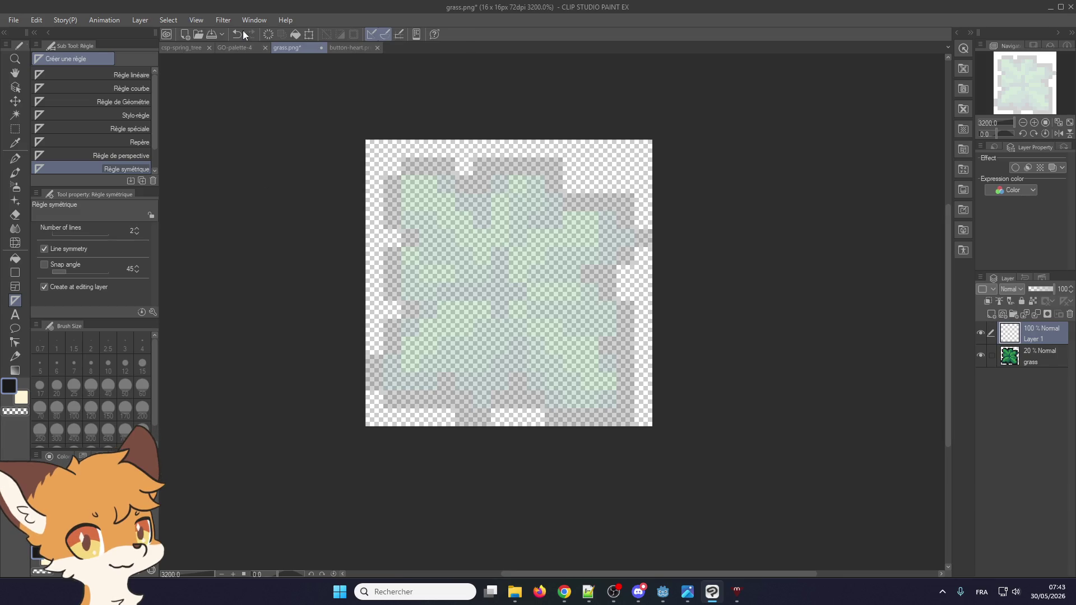
- Set the grid gap to 8 px
click(223, 19)
mouse_move(197, 20)
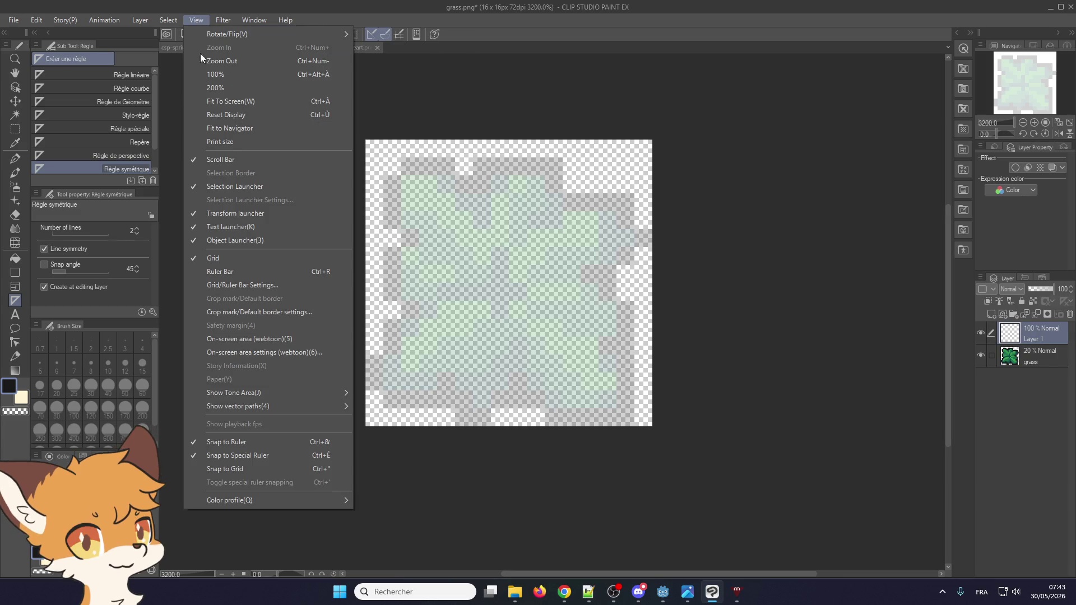
click(240, 285)
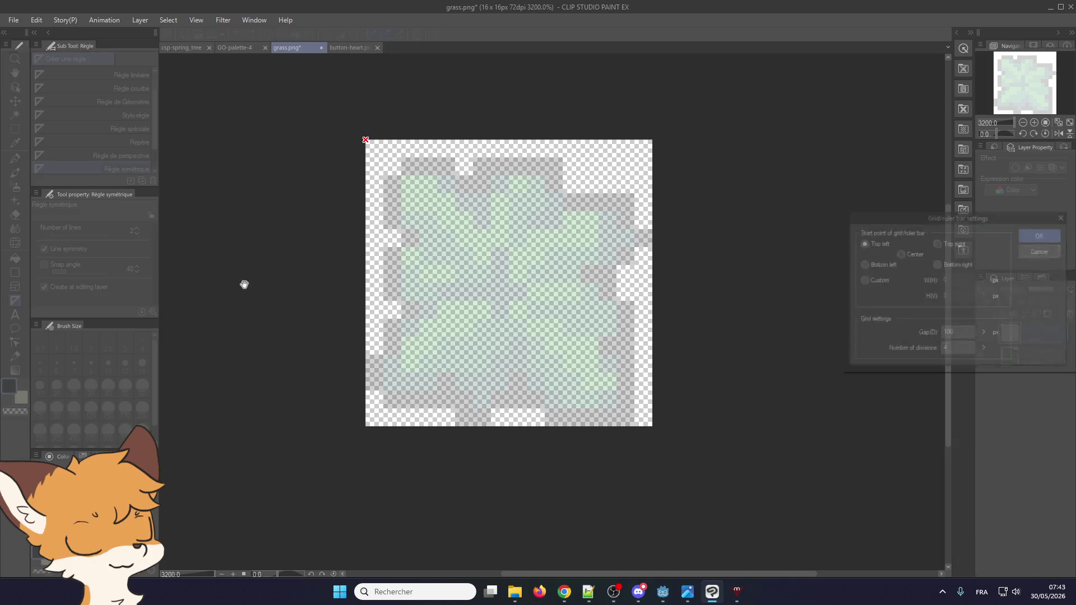
double_click(960, 335)
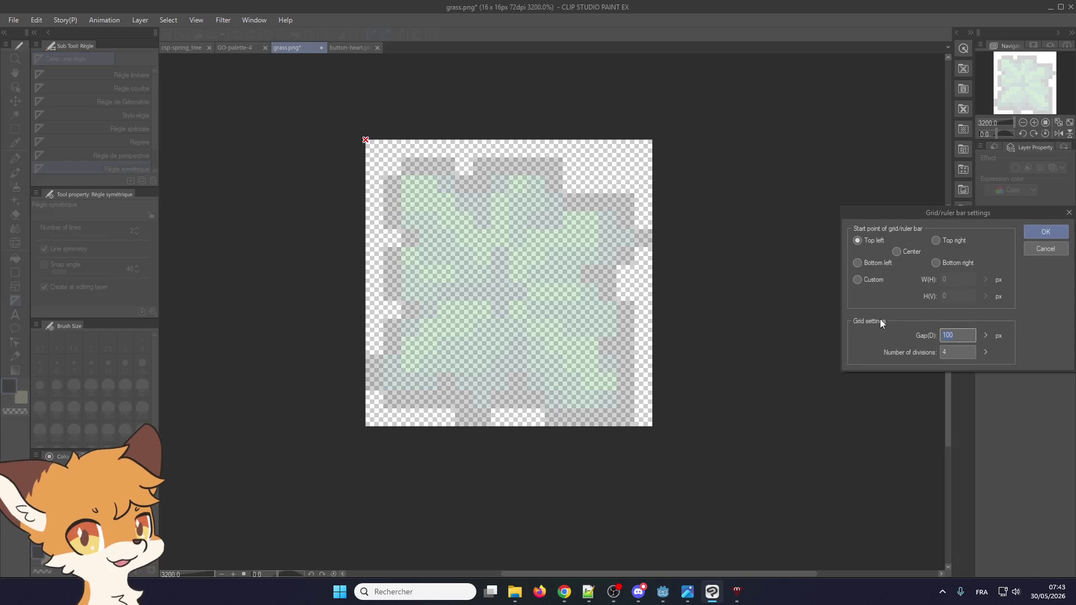
text(8)
key(Return)
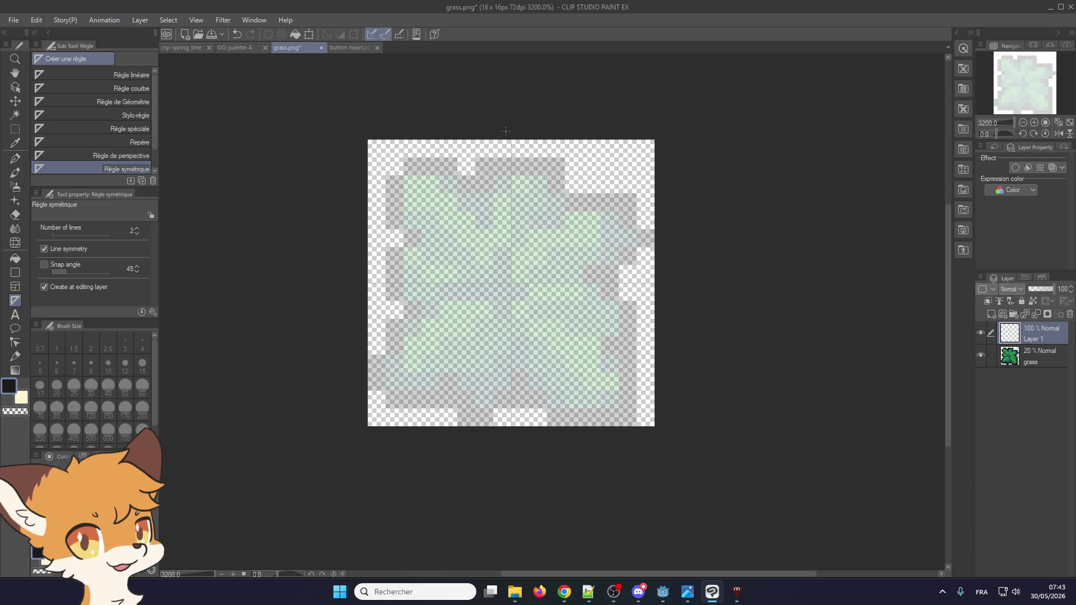
- Place a centre symmetry ruler and draw the mirrored black bottom, side walls and shoulders
mouse_move(510, 131)
mouse_down()
mouse_move(510, 433)
mouse_move(521, 447)
mouse_up()
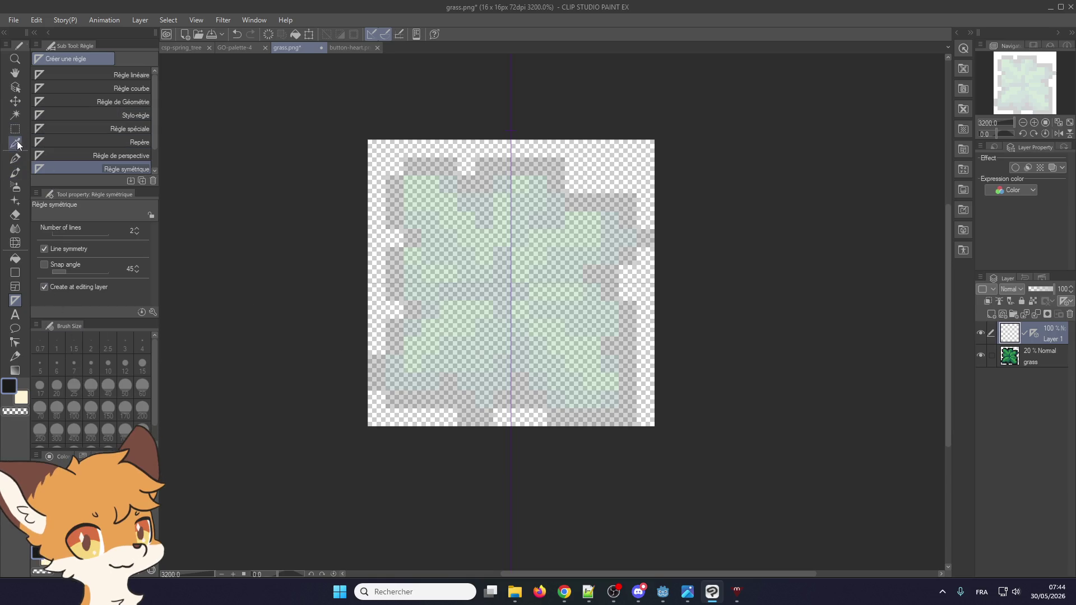
click(15, 159)
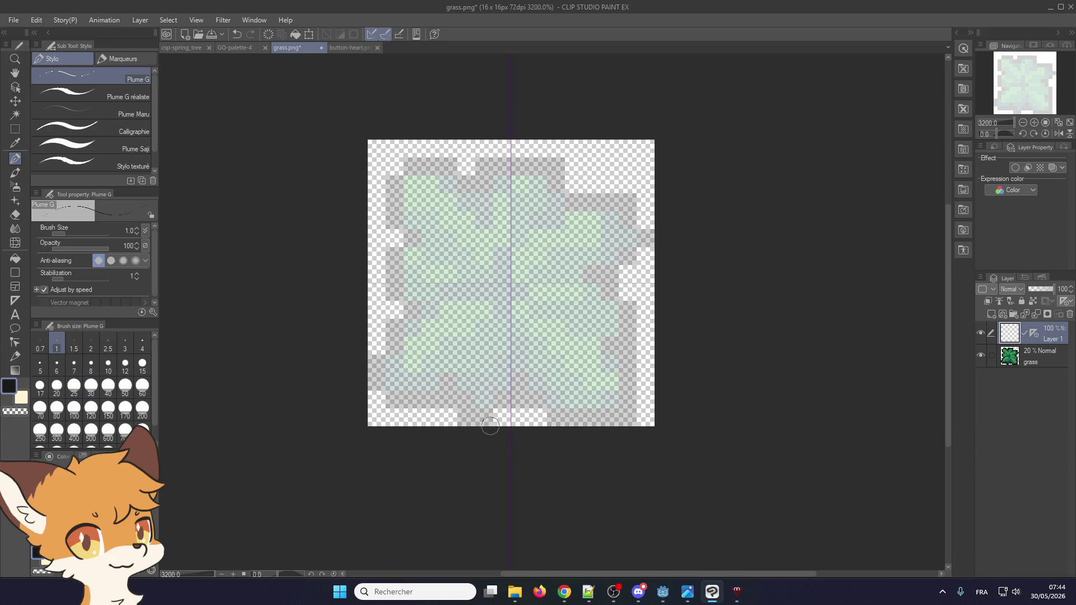
mouse_move(484, 417)
mouse_down()
mouse_move(463, 420)
mouse_move(500, 415)
mouse_move(395, 381)
mouse_up()
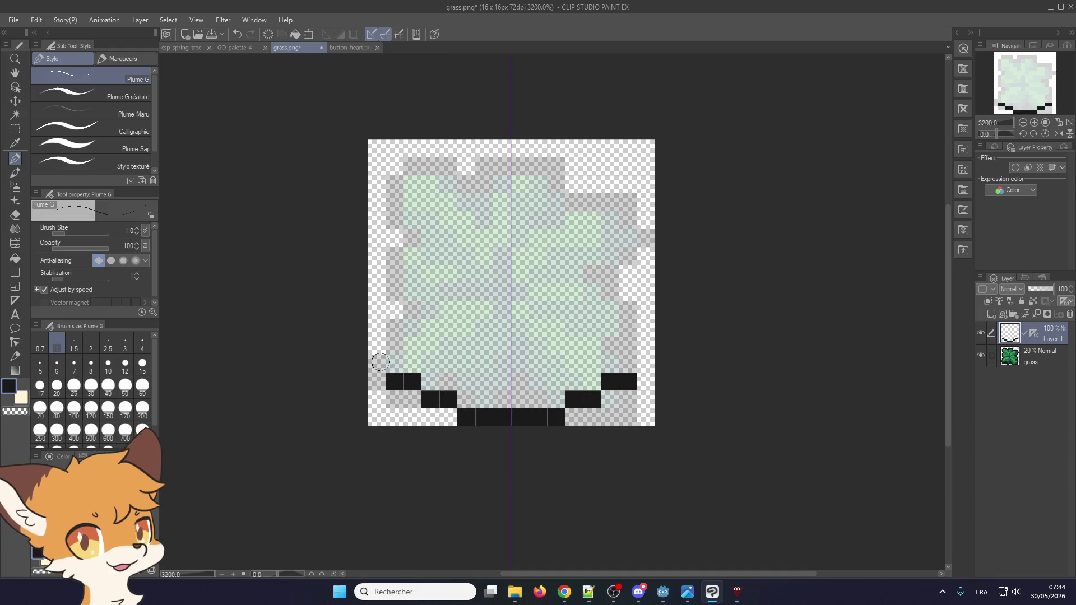
click(377, 364)
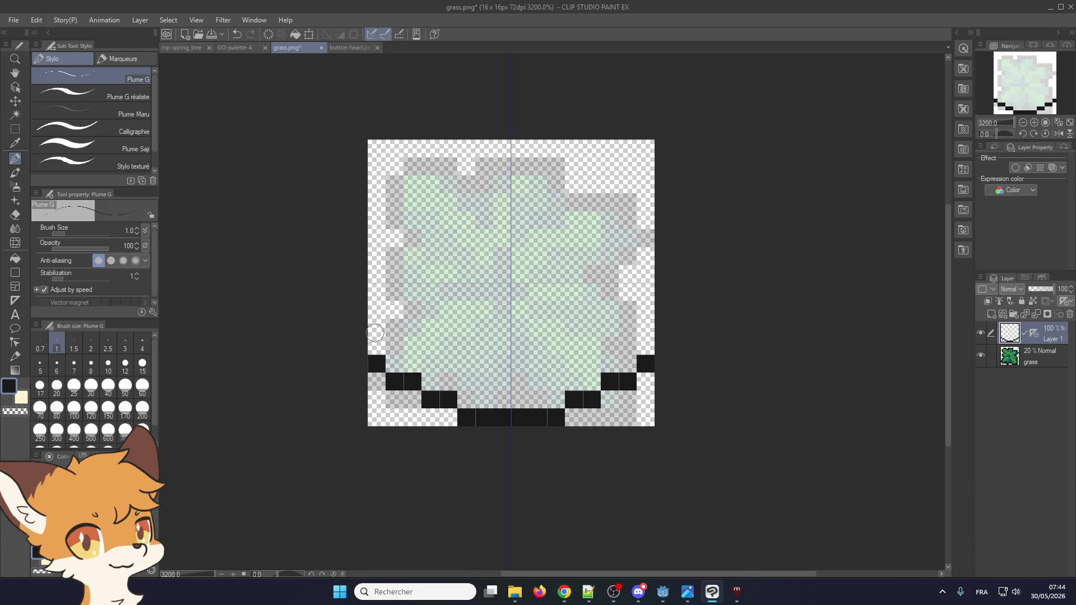
drag(376, 343, 376, 289)
click(395, 273)
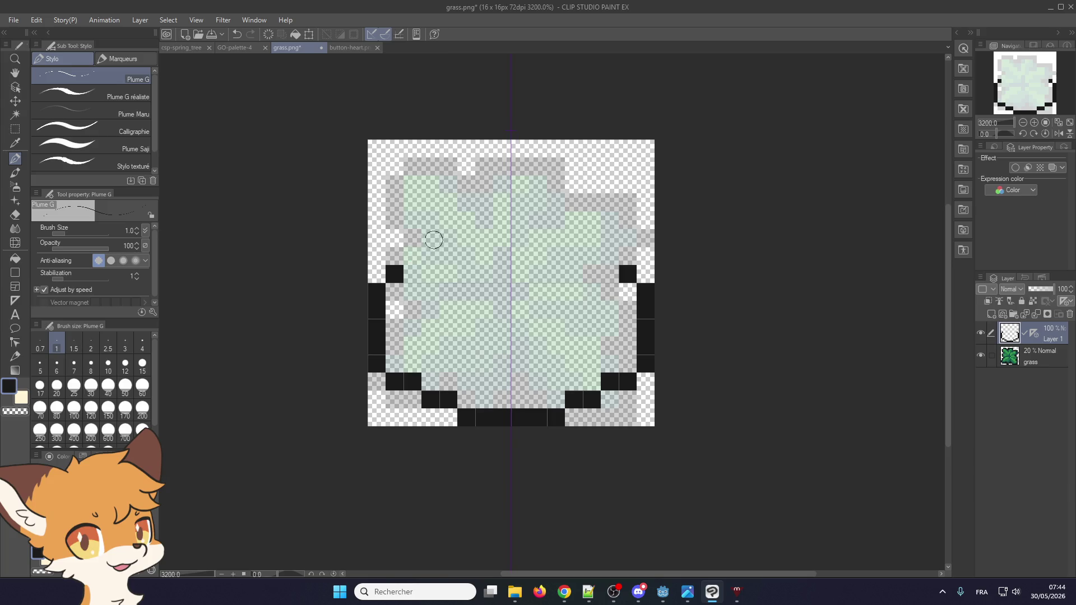
- Draw the mirrored black line across the pot's top and a second bar above it
drag(431, 238, 507, 256)
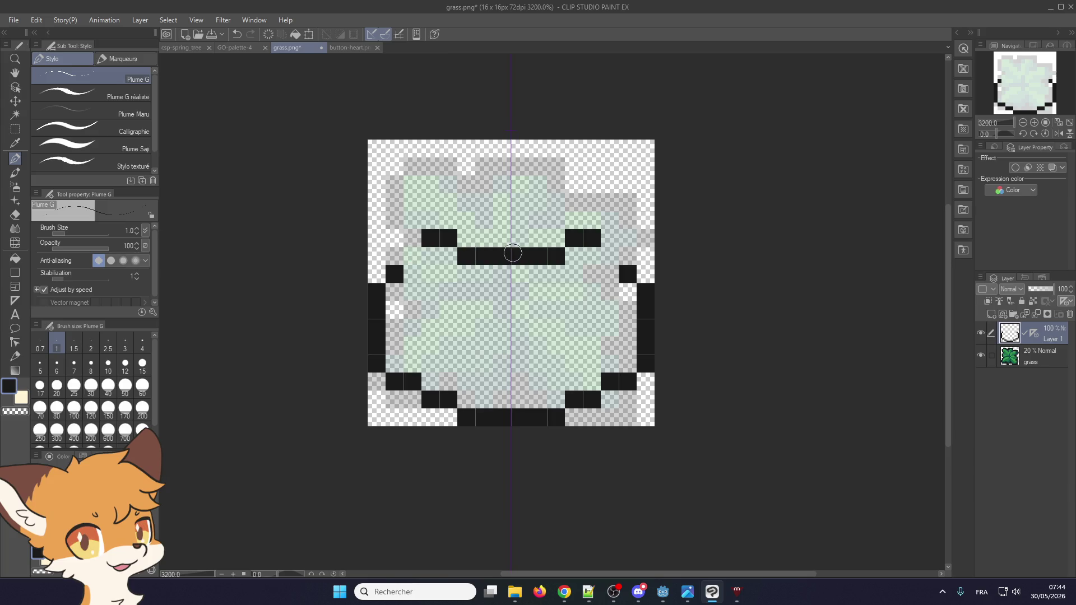
click(412, 257)
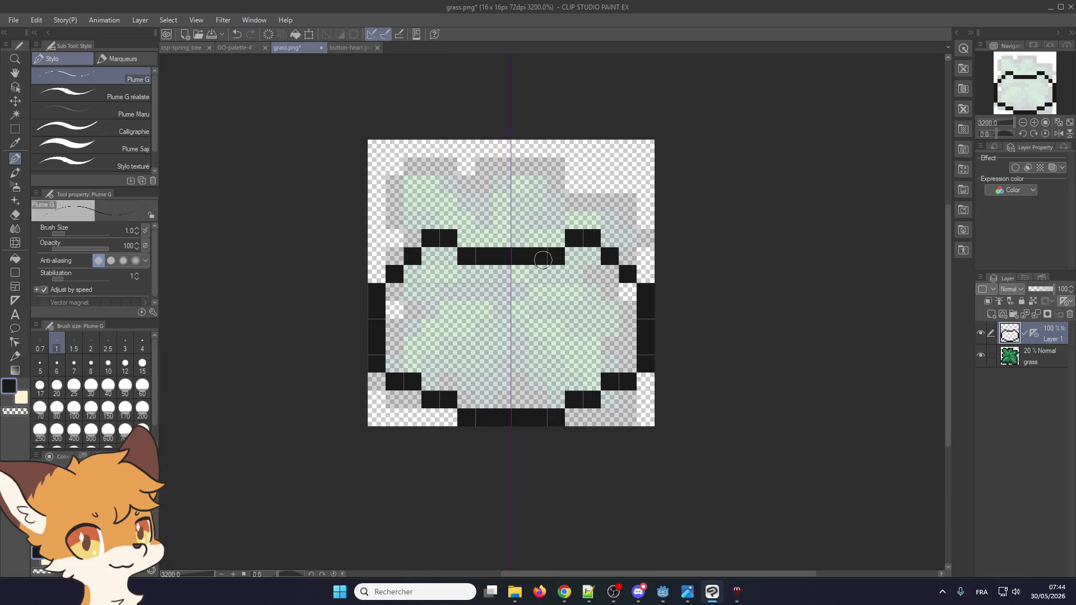
drag(466, 219, 499, 220)
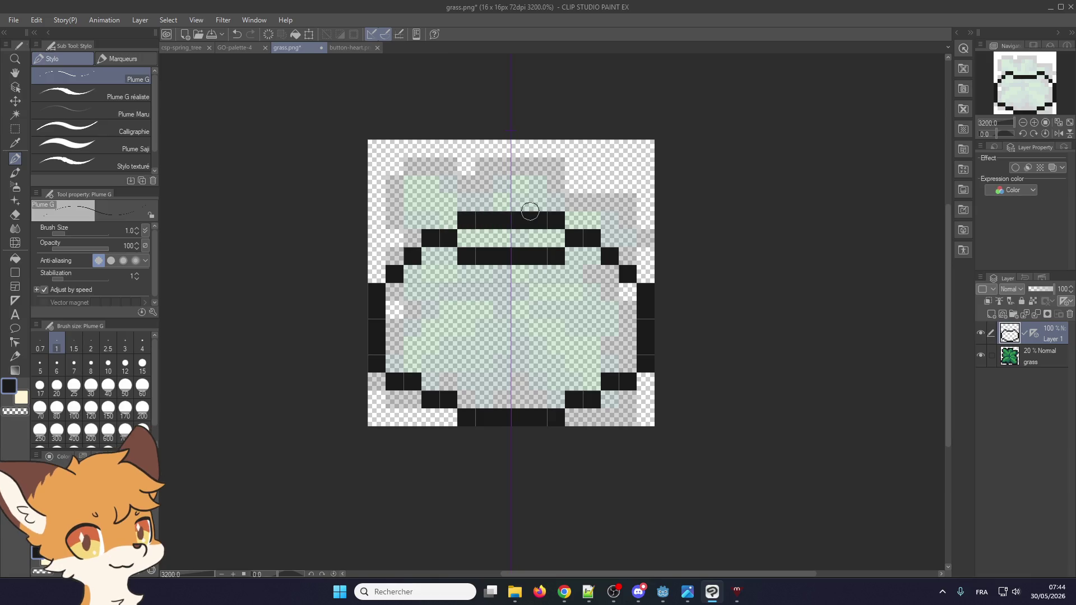
scroll(451, 258, down, 1)
scroll(452, 259, down, 1)
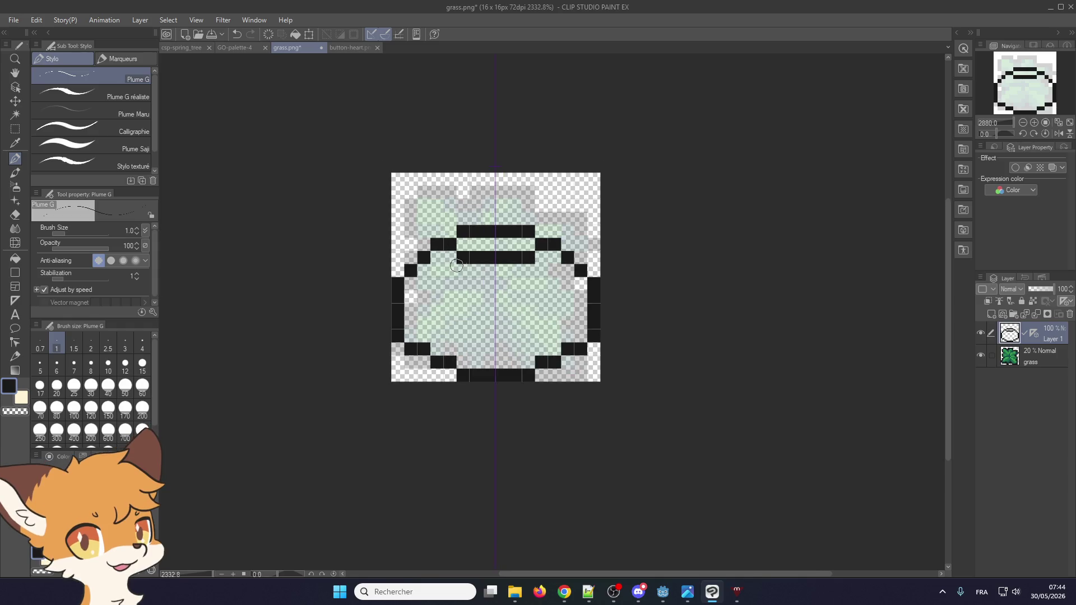
scroll(479, 183, up, 1)
scroll(460, 271, up, 1)
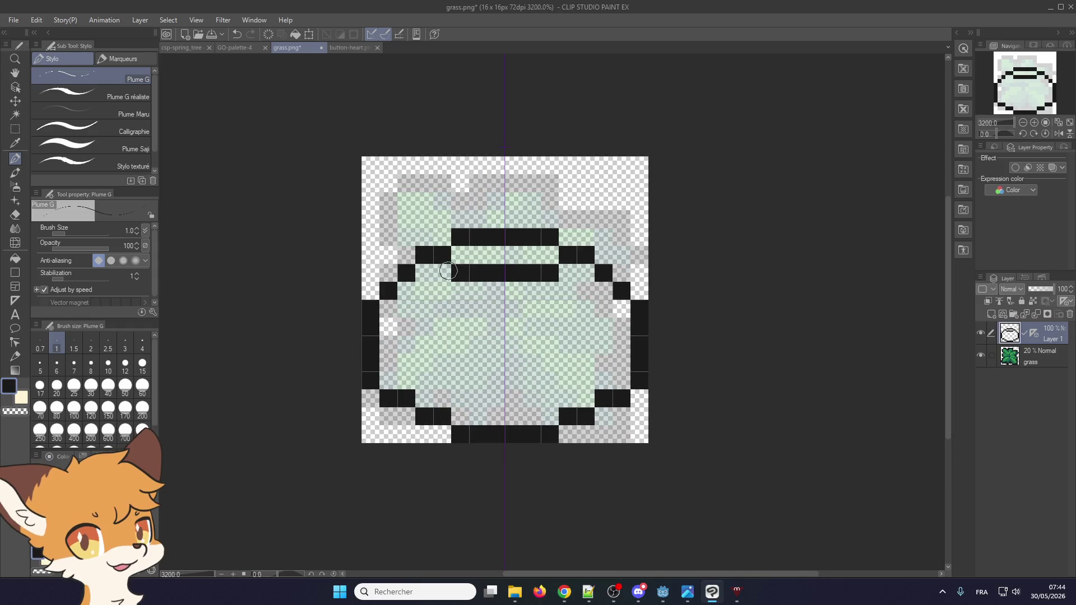
scroll(421, 272, down, 1)
scroll(419, 258, up, 1)
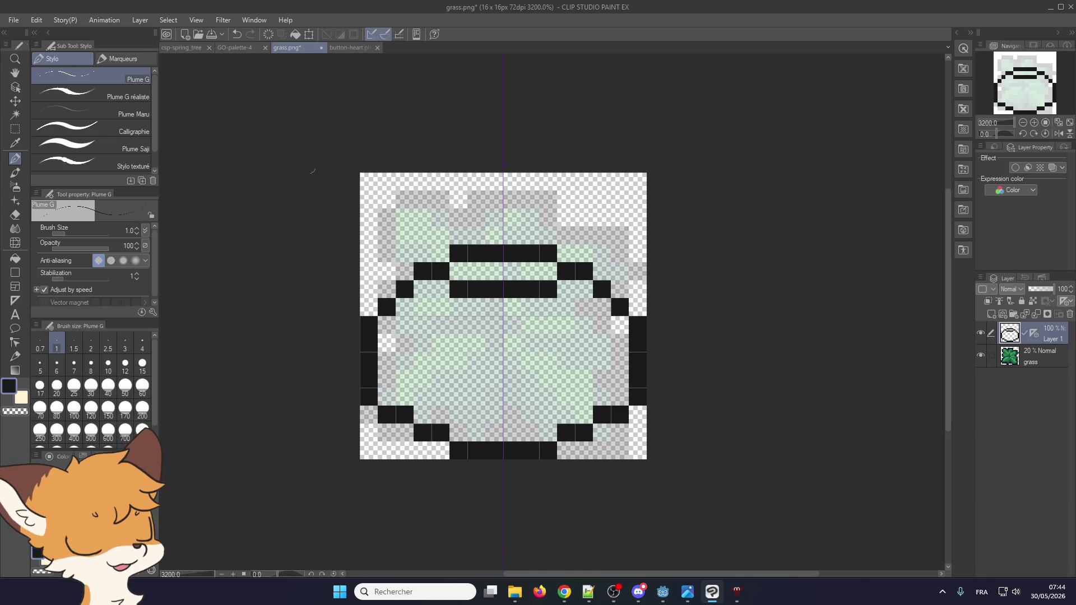
click(13, 21)
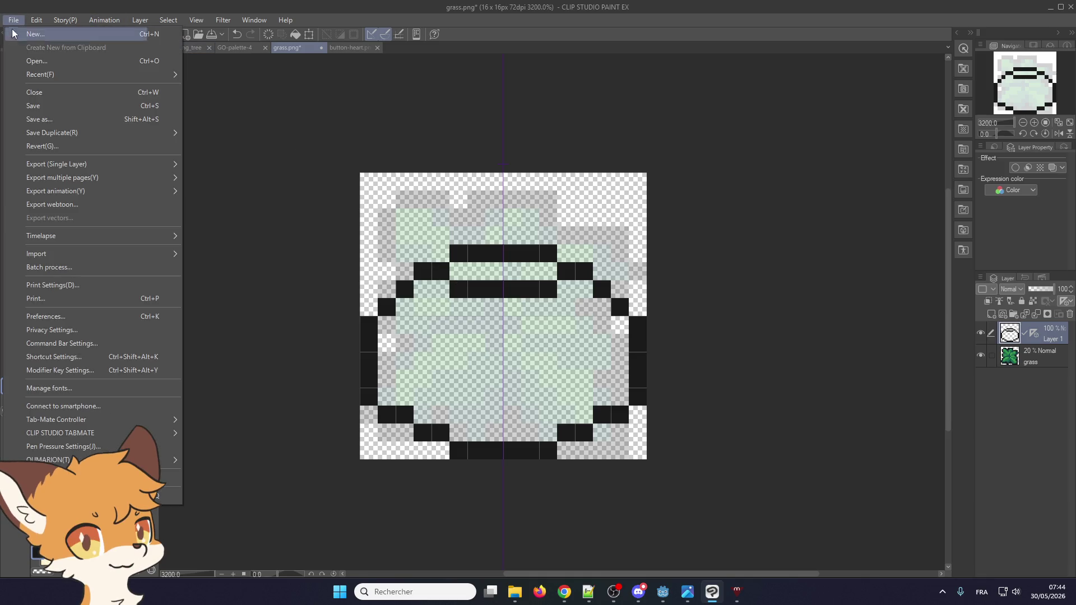
- Use Save as to store the pot outline as a new file named pot2
click(30, 120)
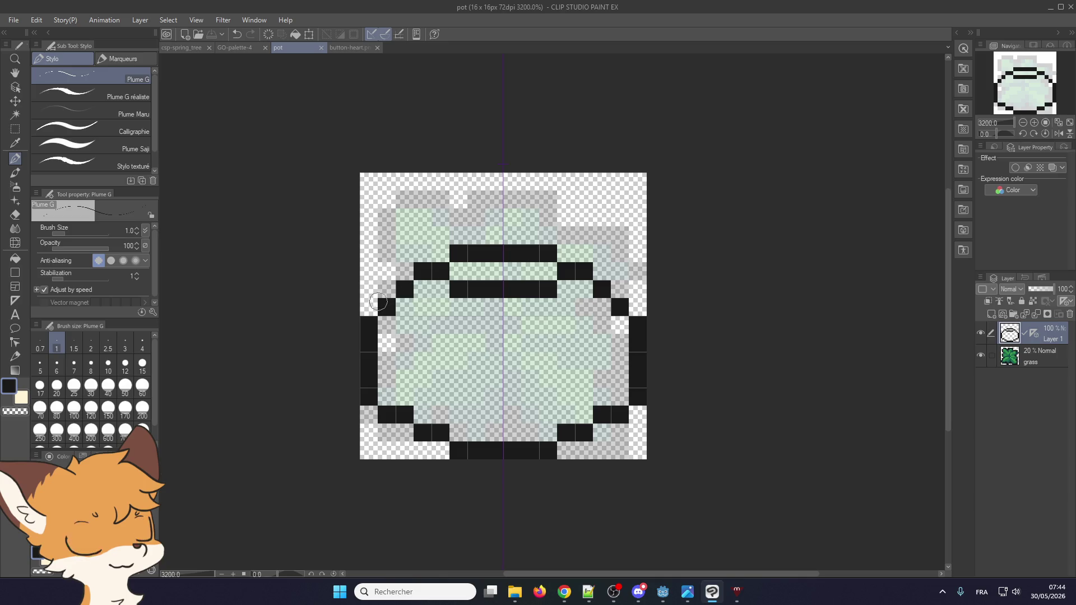
click(12, 20)
key(Escape)
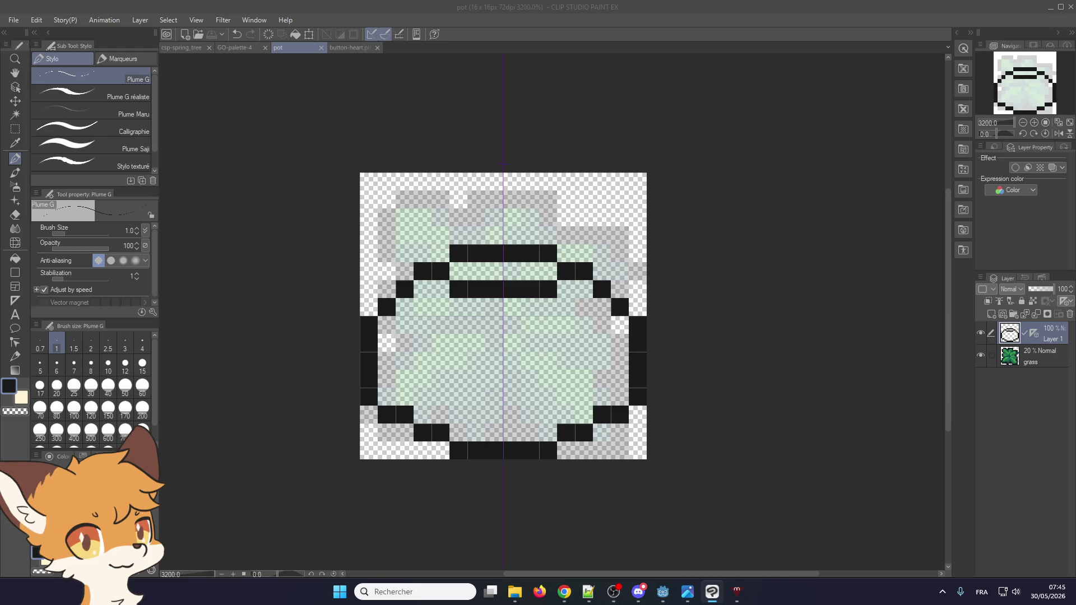
key(Return)
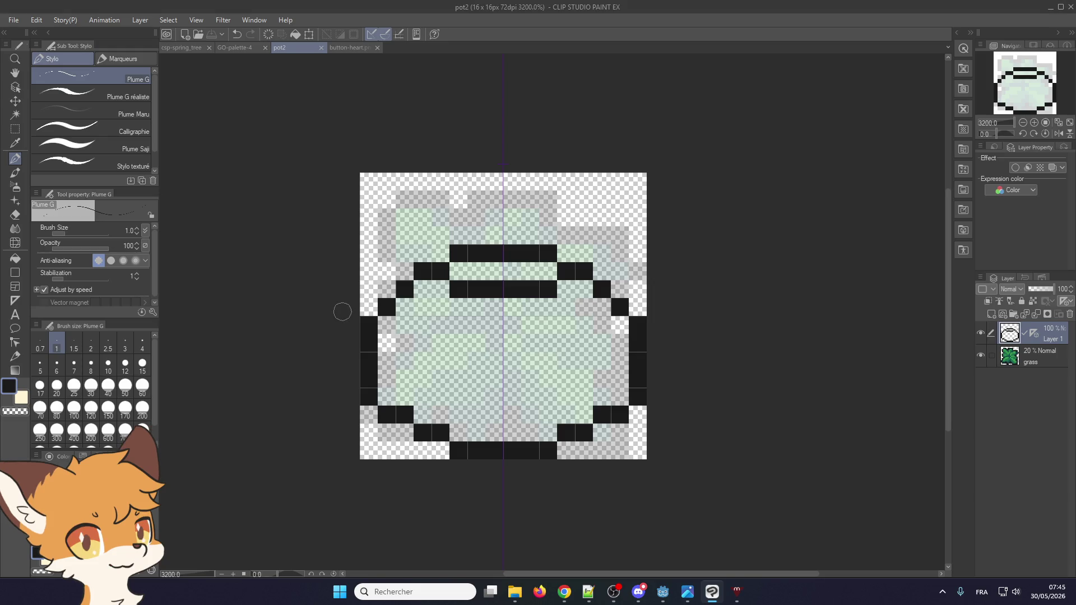
- Erase the inner bars, redraw the neck bar and left-edge pixels, and hide the grass layer
mouse_move(364, 312)
mouse_down()
mouse_move(371, 268)
mouse_move(404, 232)
mouse_move(482, 218)
mouse_move(500, 227)
mouse_up()
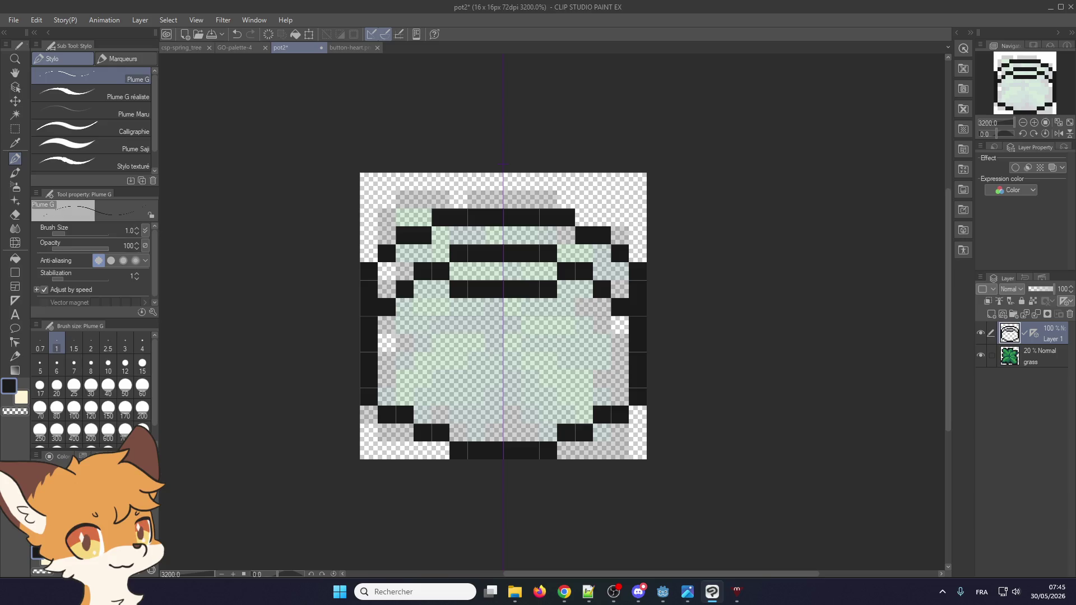
key(c)
mouse_move(482, 254)
mouse_down()
mouse_move(403, 292)
mouse_move(465, 261)
mouse_move(454, 283)
mouse_move(386, 308)
mouse_up()
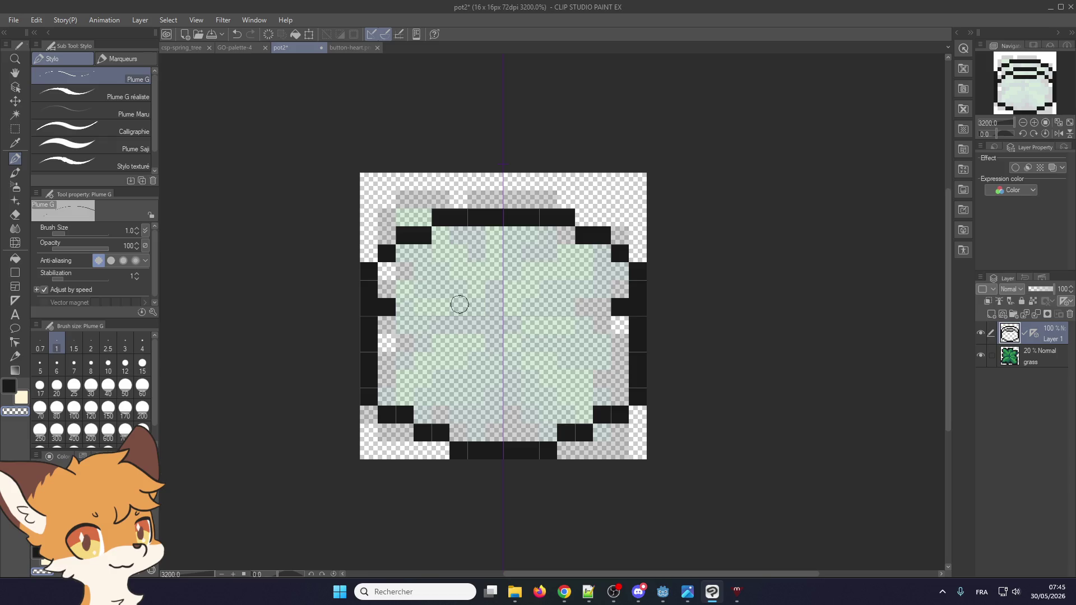
key(c)
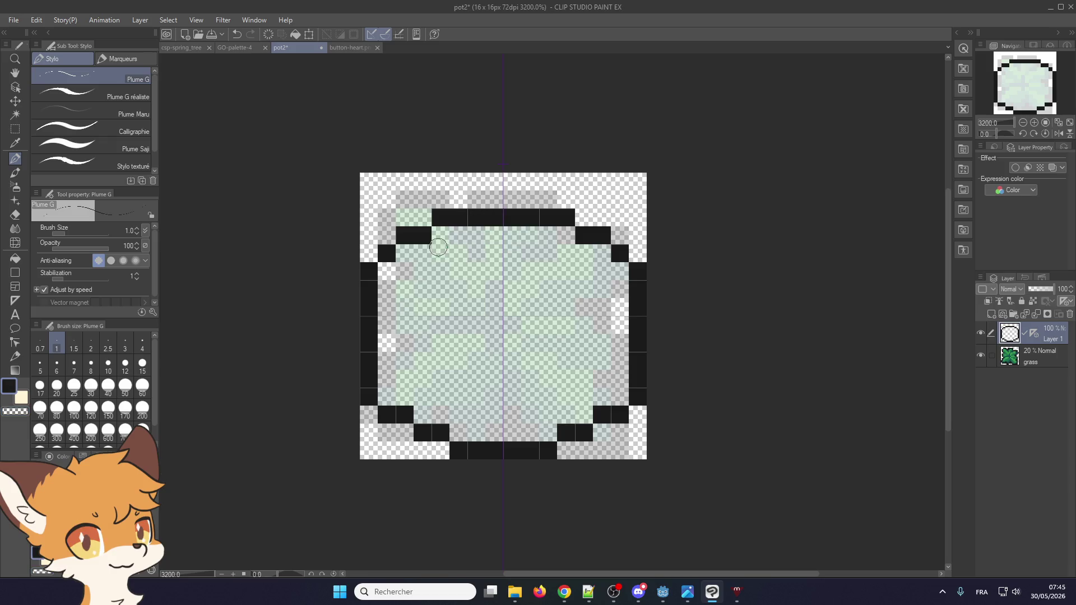
drag(443, 252, 546, 252)
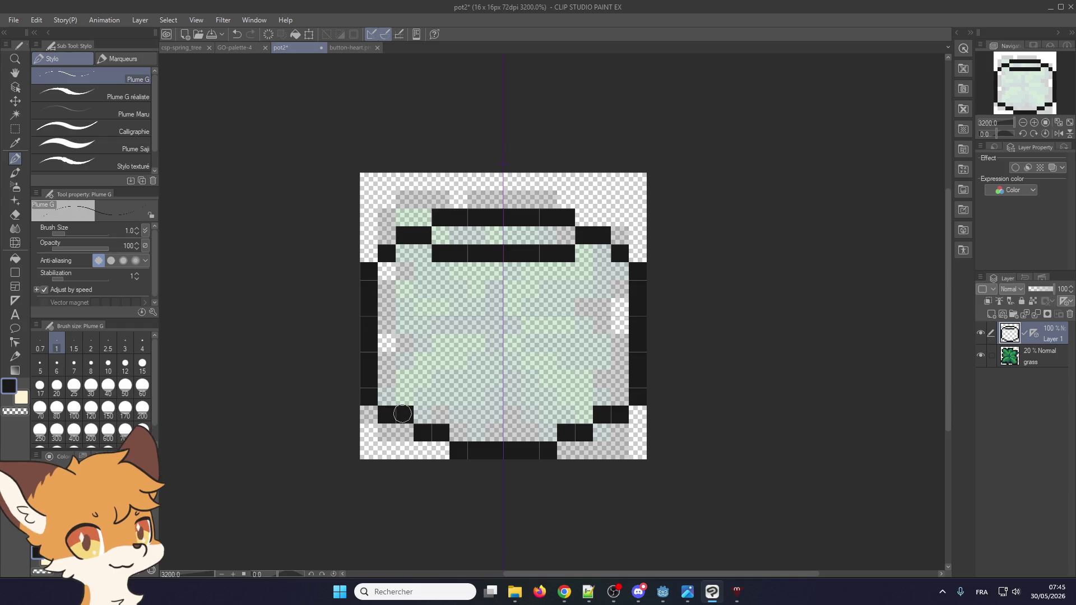
mouse_move(387, 308)
mouse_down()
mouse_move(386, 270)
mouse_move(369, 280)
mouse_move(368, 309)
mouse_up()
key(c)
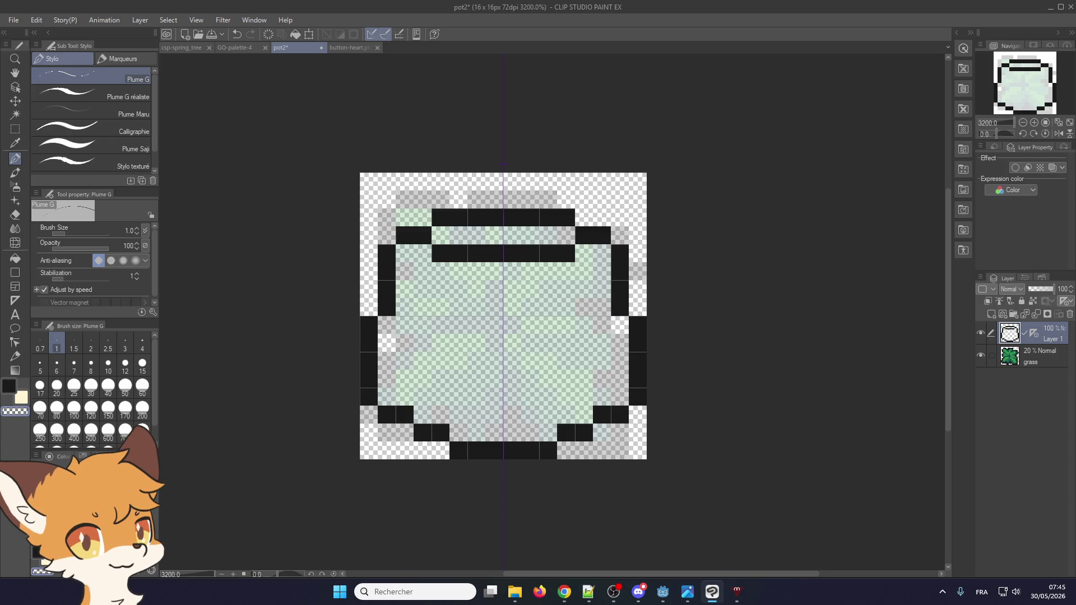
click(979, 355)
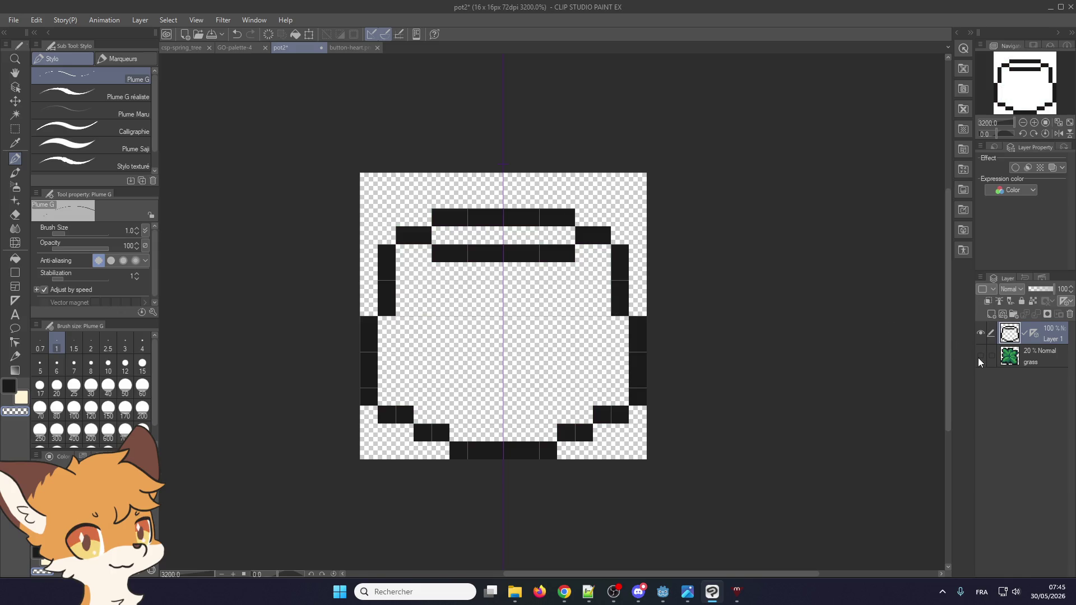
- Redraw the rim one row higher, filling its middle row and erasing the old lower row
key(c)
drag(457, 200, 549, 200)
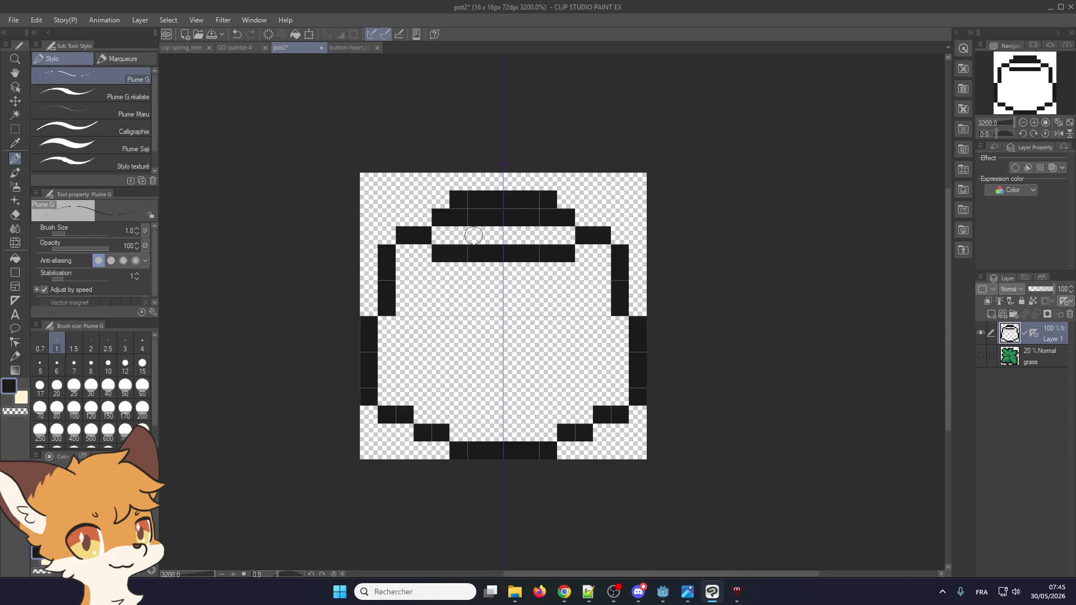
key(c)
drag(471, 218, 541, 216)
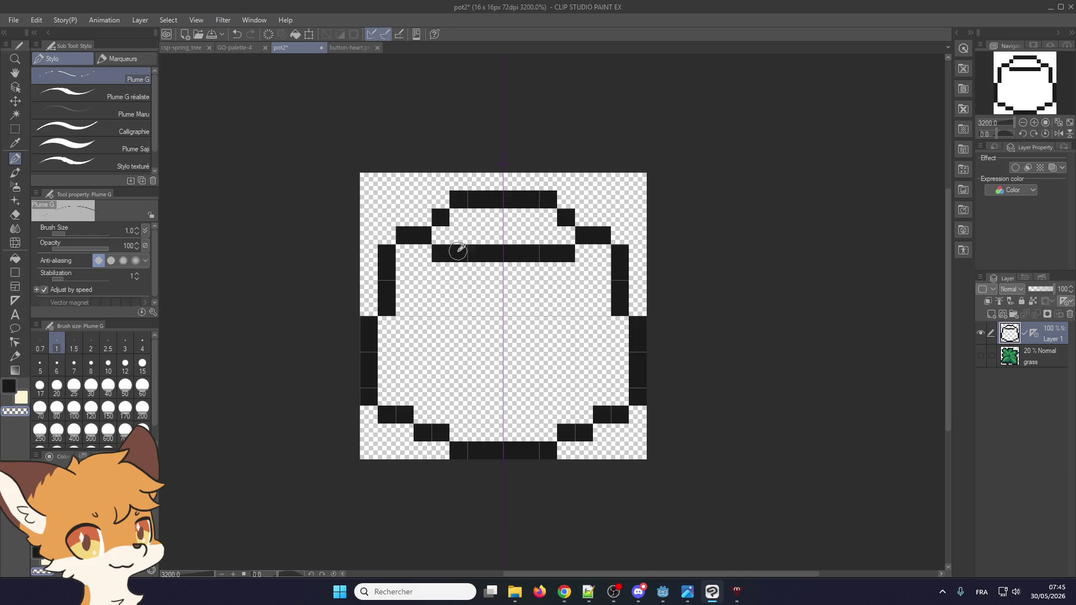
key(c)
drag(451, 235, 567, 235)
key(c)
drag(437, 252, 557, 252)
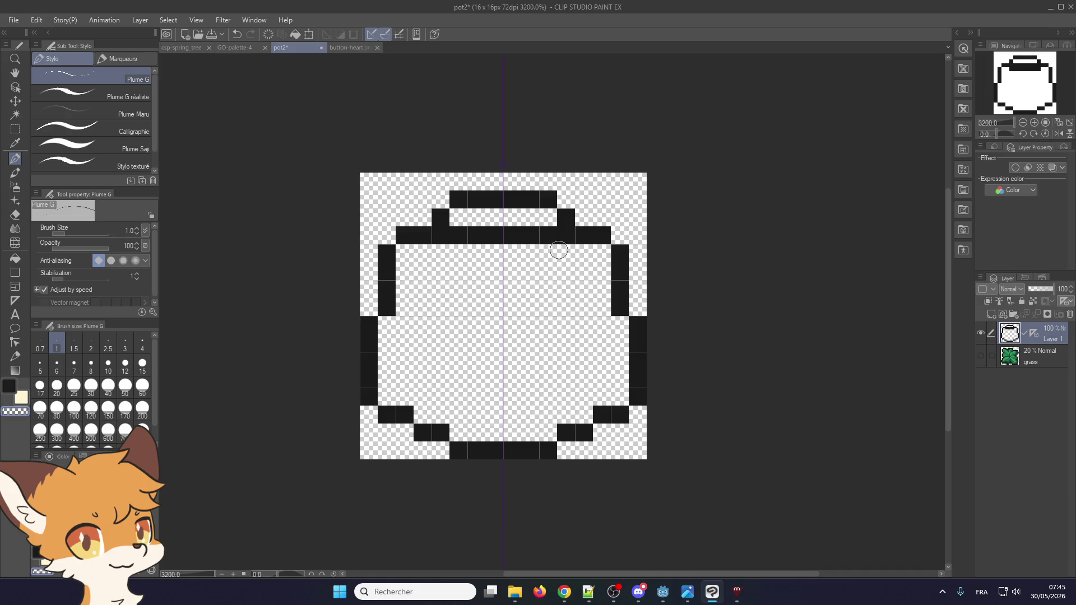
- Adjust the black pixels flanking the rim's top rows on the left
click(423, 235)
key(c)
click(423, 217)
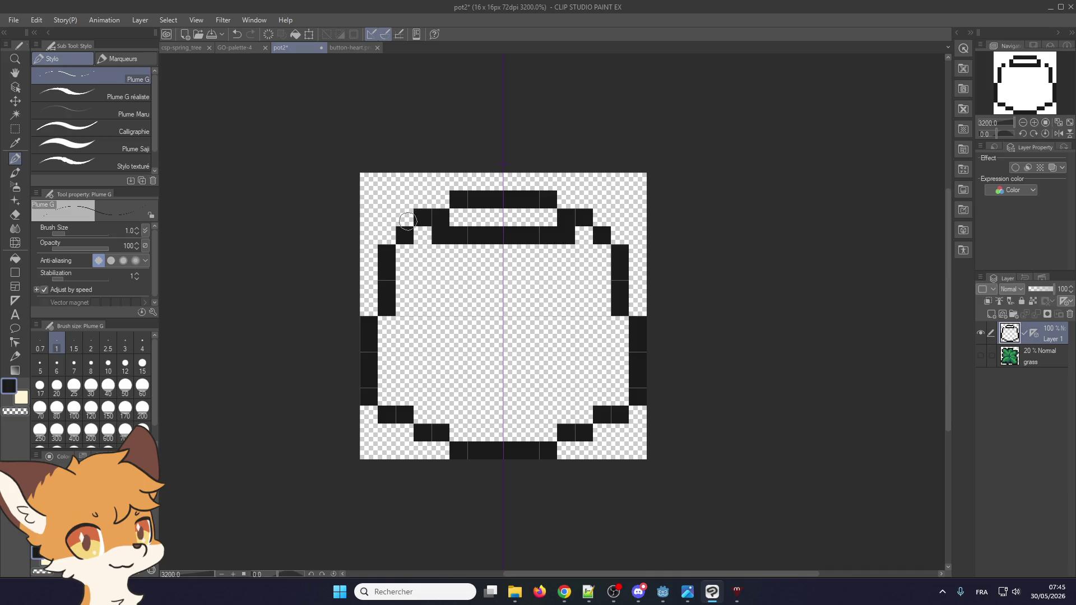
click(404, 218)
key(c)
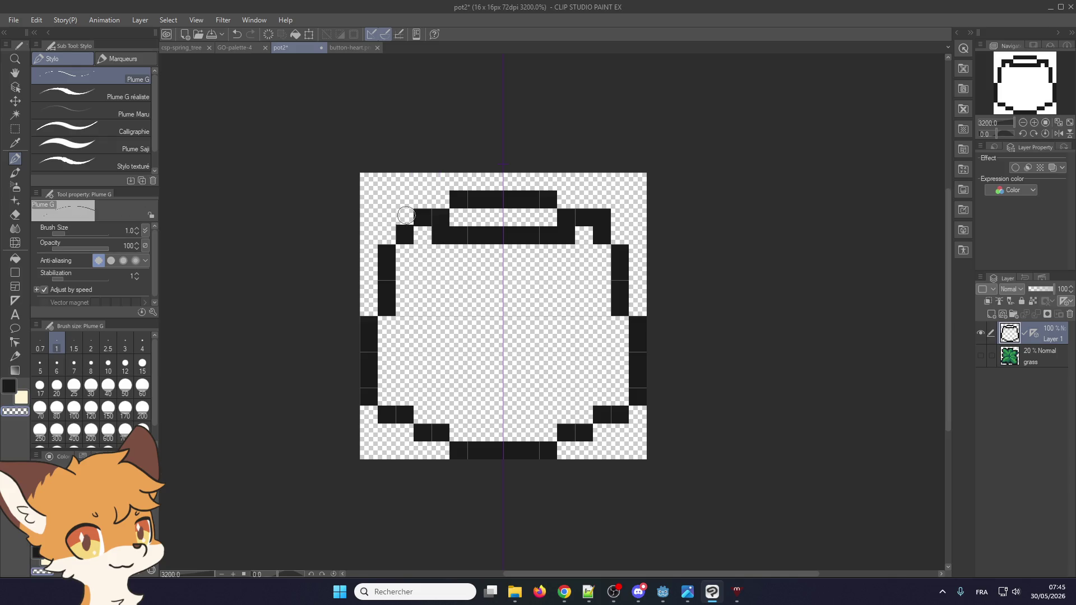
click(405, 218)
click(440, 235)
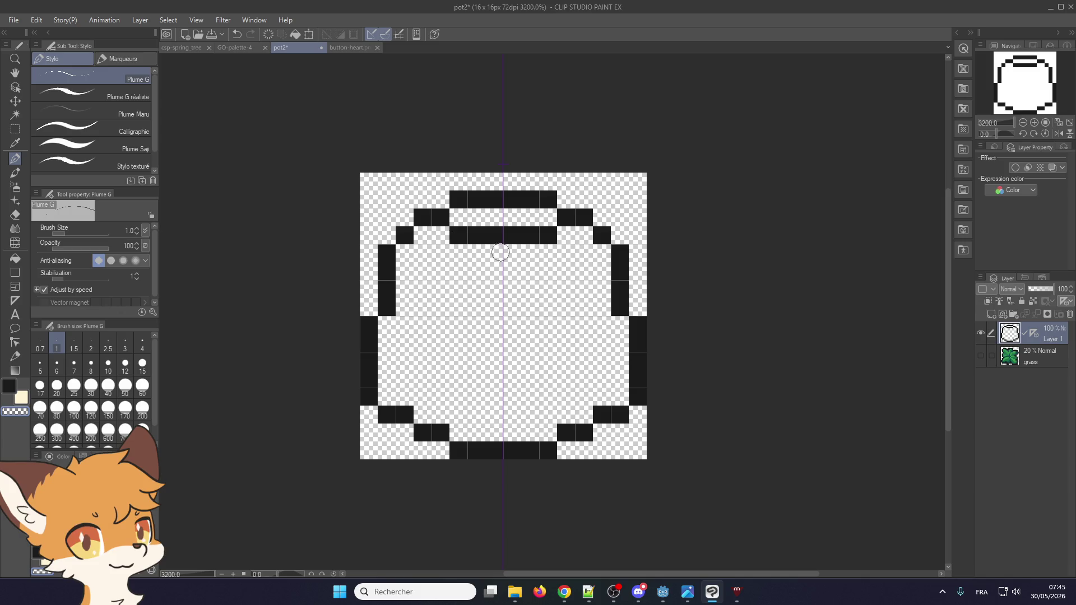
key(c)
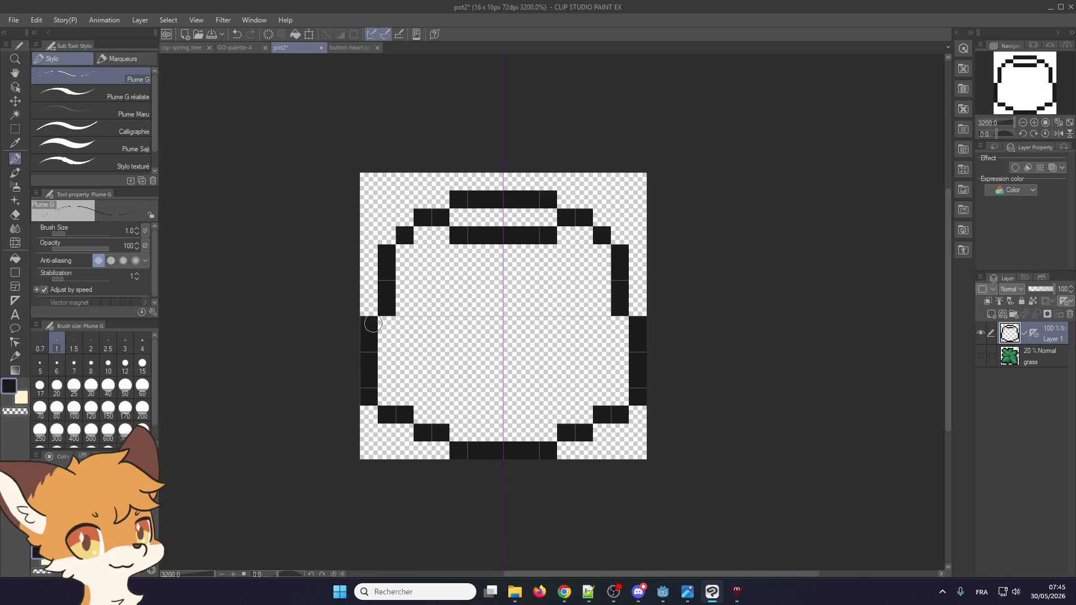
- Add and erase black pixels along the pot's left side and rim
click(369, 307)
drag(387, 397, 387, 379)
alt+click(400, 334)
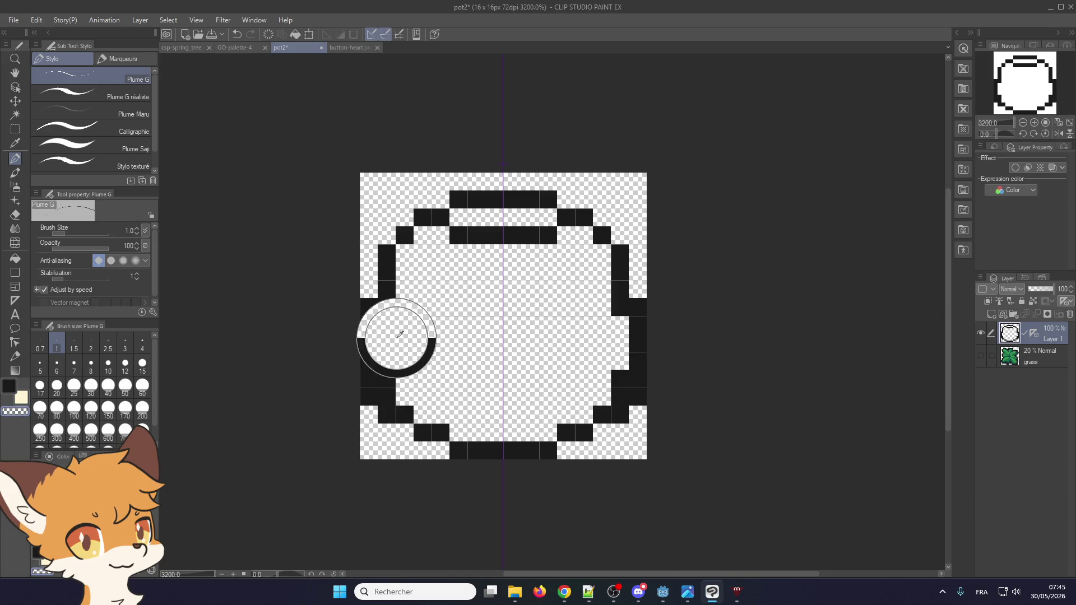
click(369, 379)
click(369, 397)
click(369, 308)
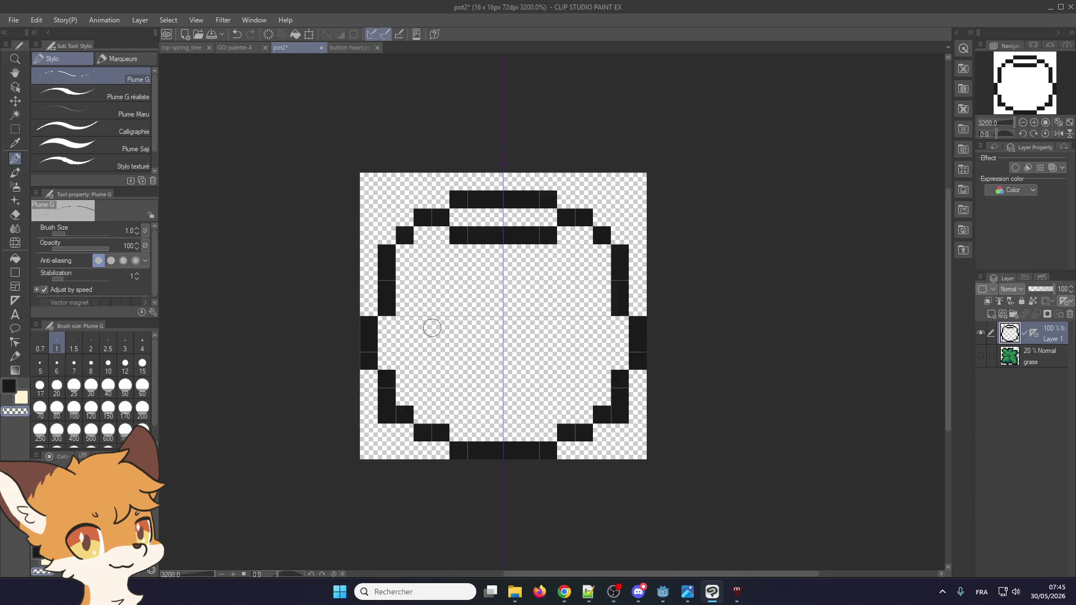
alt+click(385, 300)
click(375, 306)
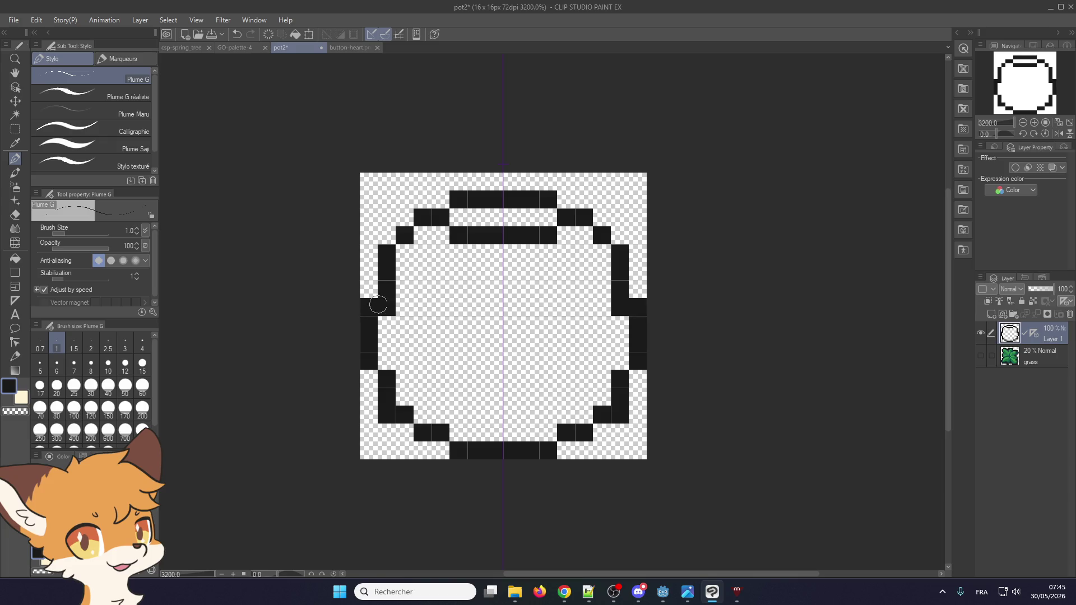
key(ctrl+z)
alt+click(384, 261)
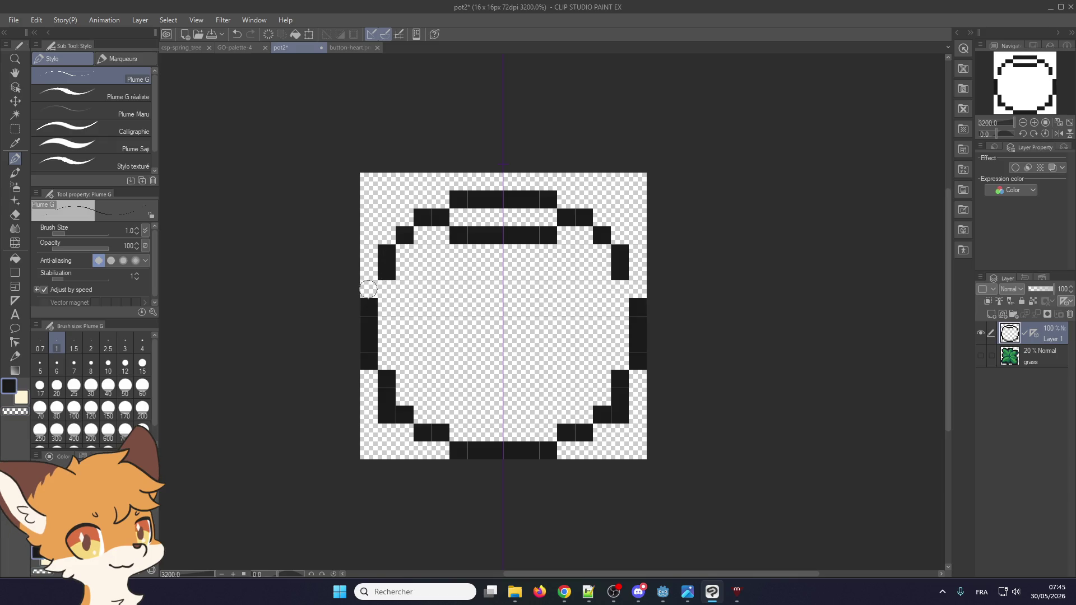
click(368, 290)
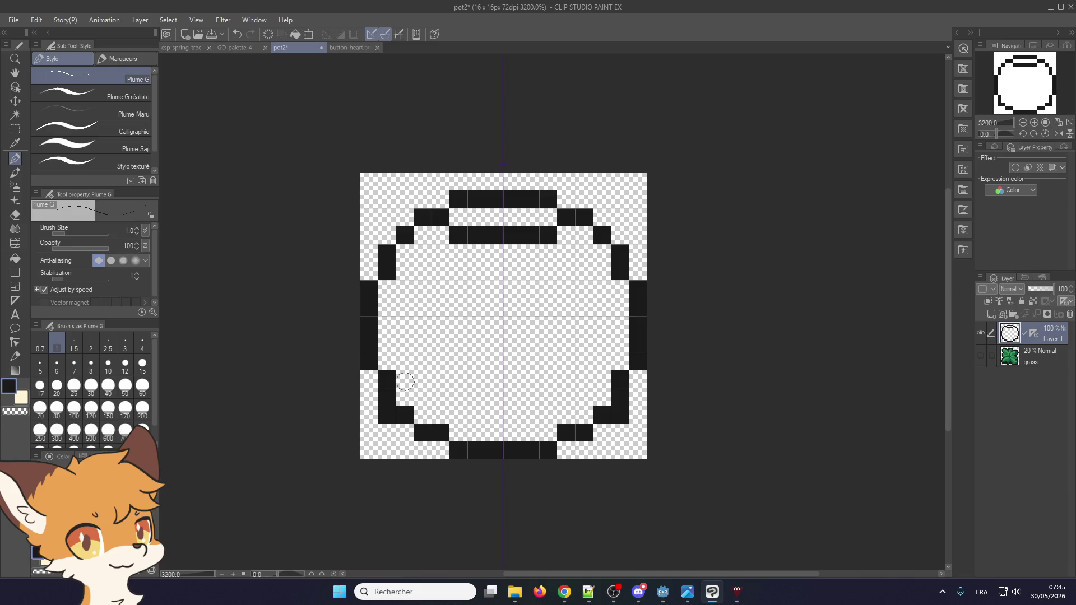
- Draw the lower-left curve, clear stray pixels, and shift the left side one pixel inward
drag(369, 376, 440, 450)
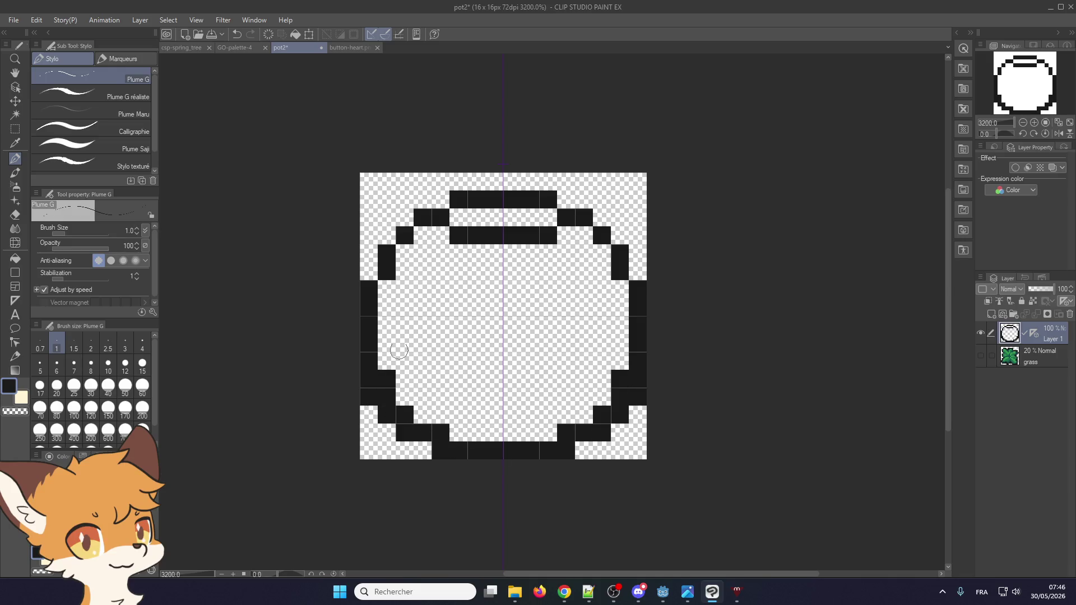
key(x)
drag(387, 376, 387, 400)
click(440, 433)
click(405, 415)
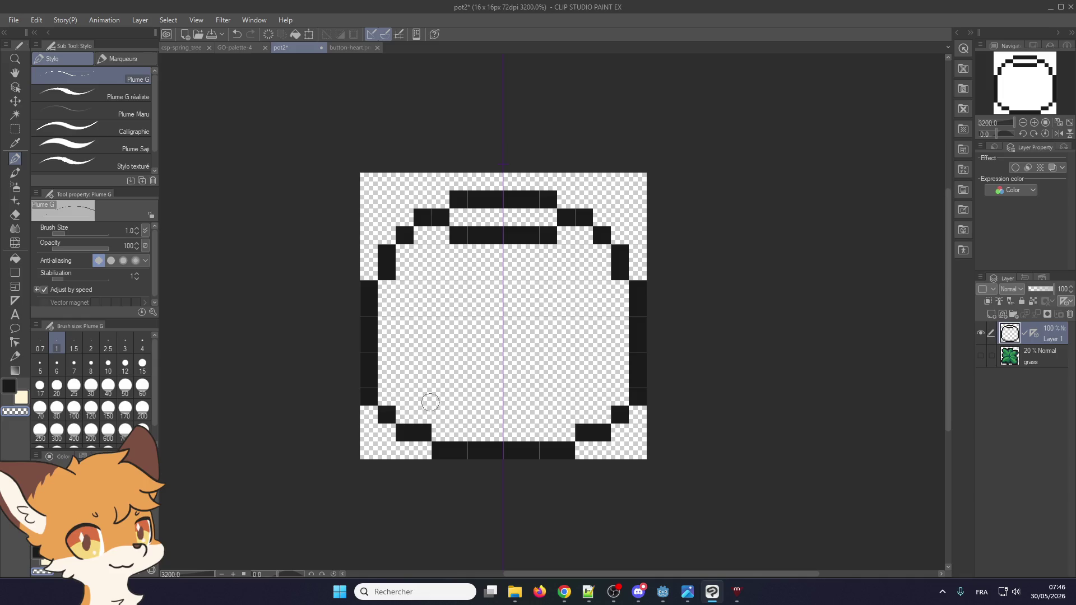
mouse_move(369, 331)
mouse_down()
mouse_move(370, 289)
mouse_move(386, 325)
mouse_move(371, 305)
mouse_move(385, 312)
mouse_up()
key(x)
key(c)
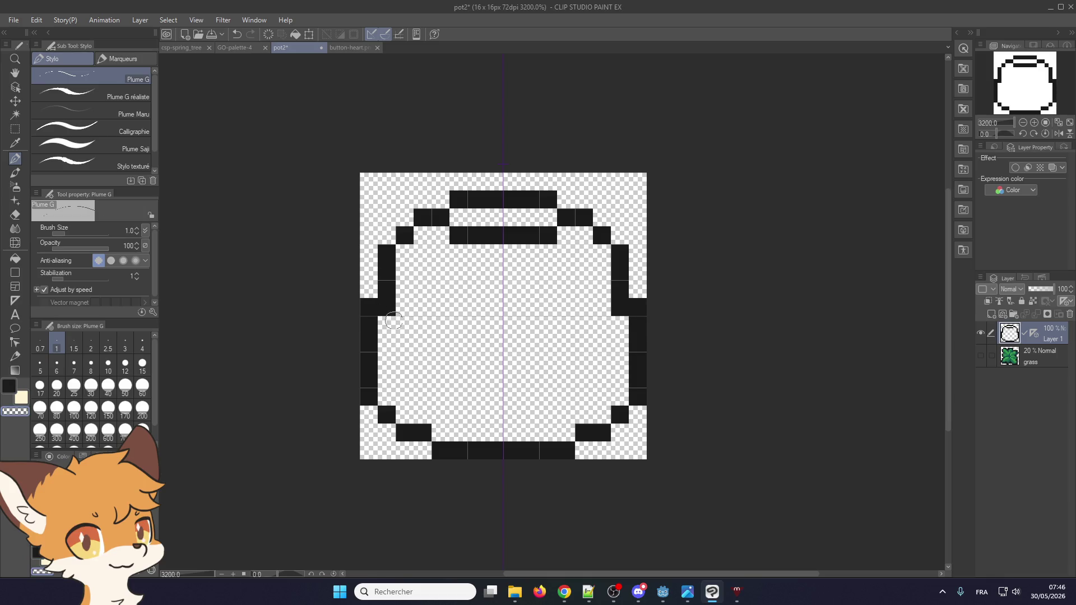
click(390, 310)
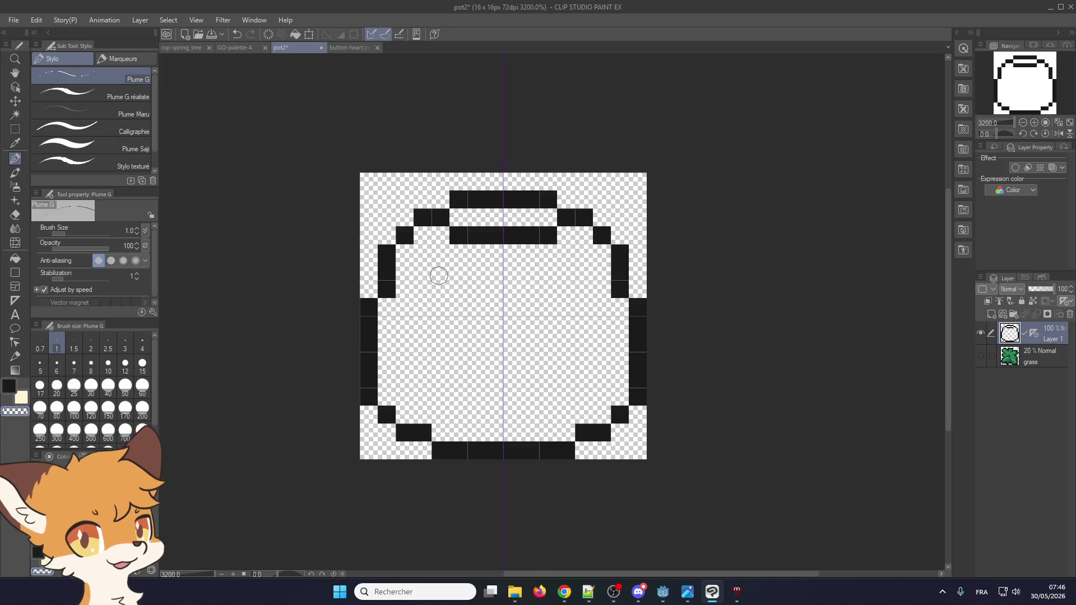
- Undo the latest edits to return to the lower, squatter outline
key(ctrl+z)
key(ctrl+z)
key(ctrl+z)
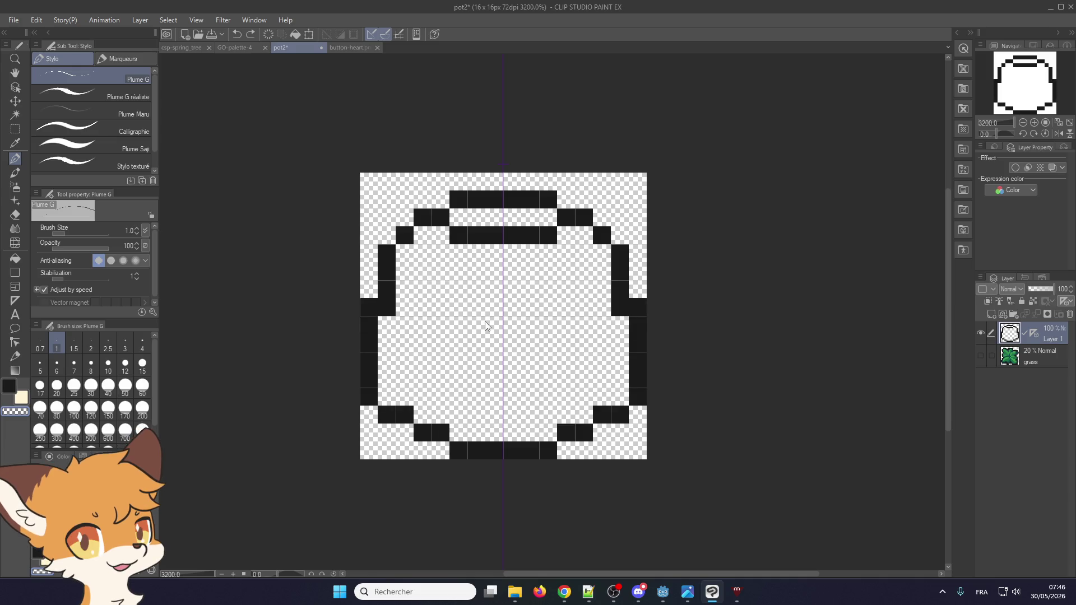
key(ctrl+z)
key(ctrl+z)
key(ctrl+z)
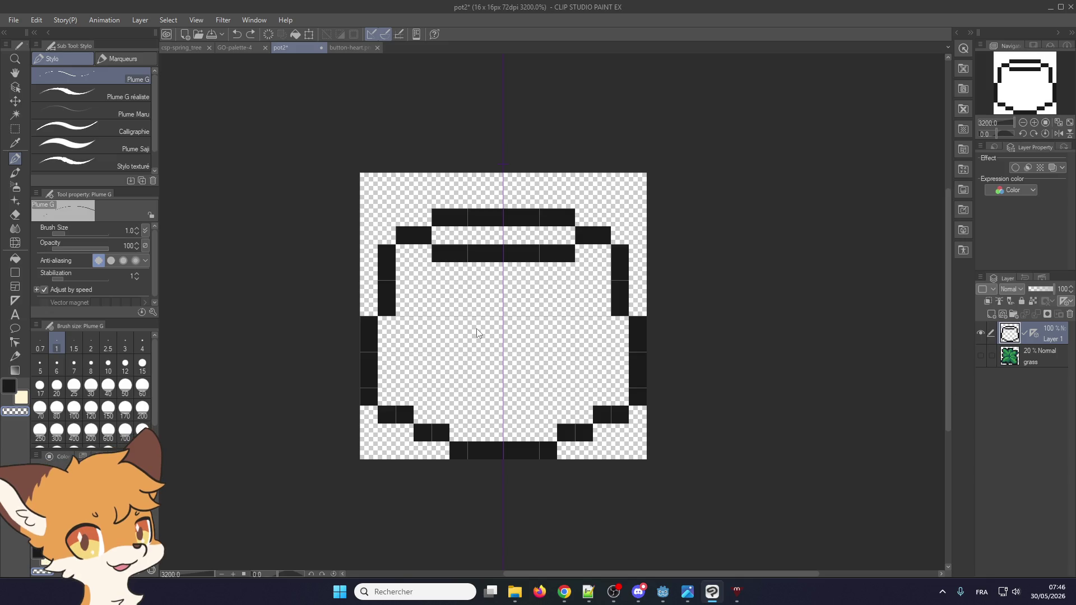
key(ctrl+z)
key(ctrl+z)
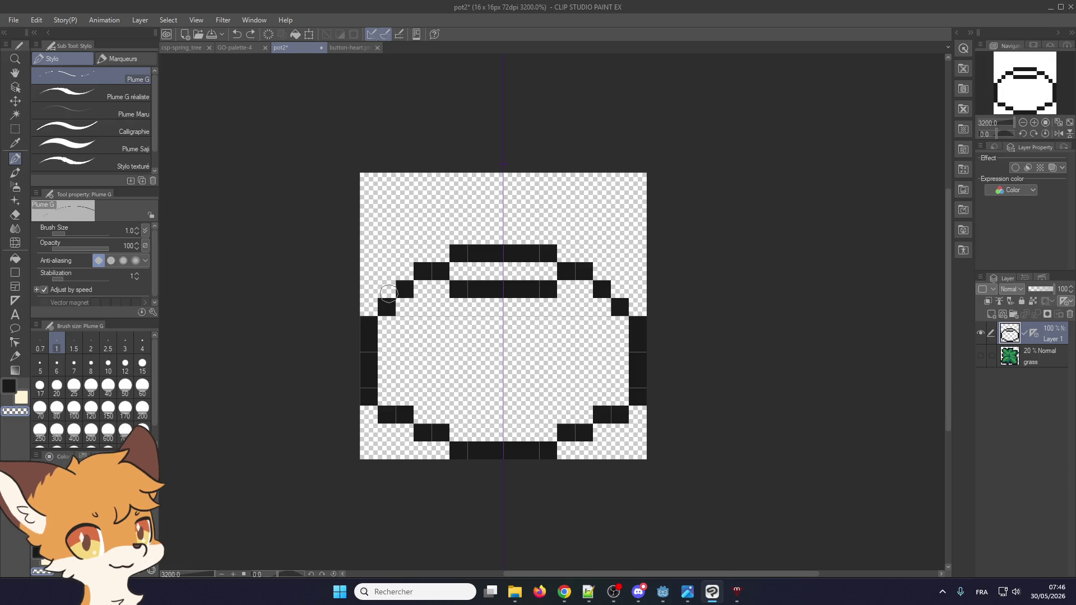
- Fill the pot's interior with salmon-brown using the Fill tool
click(338, 49)
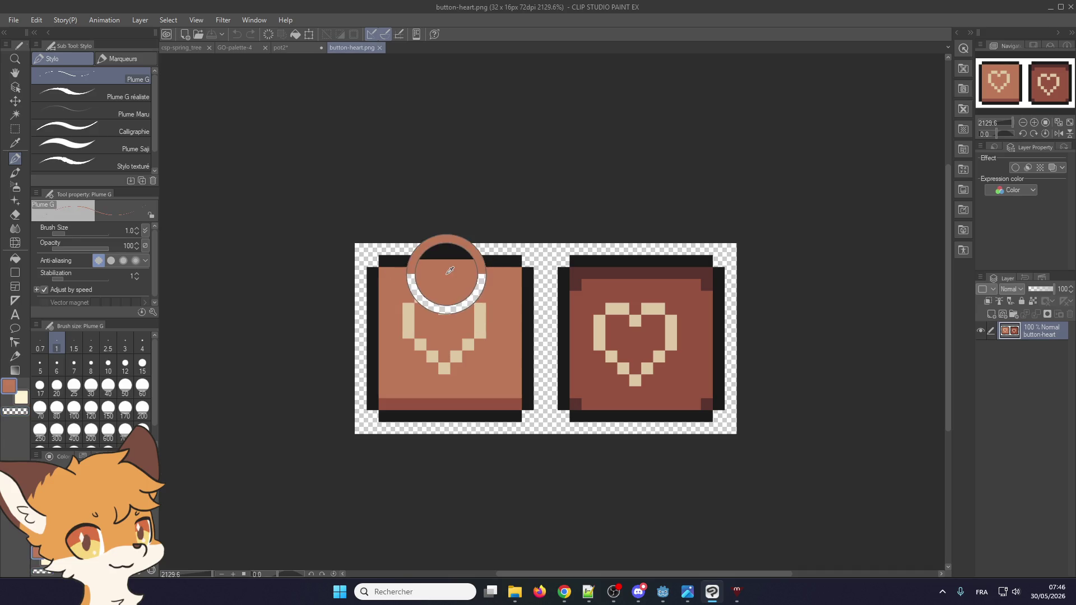
click(280, 48)
click(15, 259)
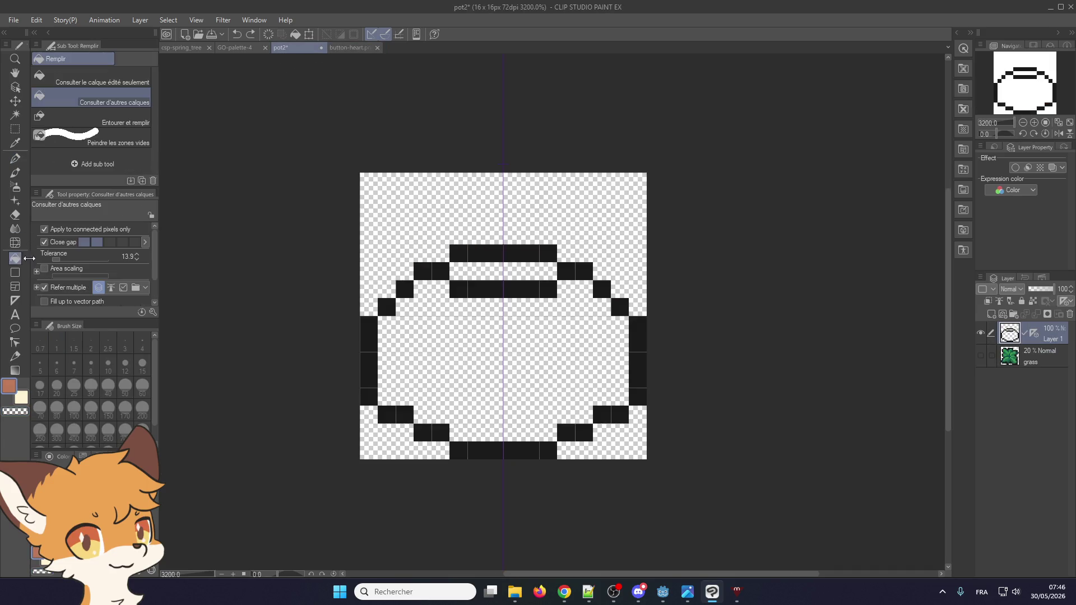
click(469, 376)
- Pick dark red from button-heart.png and fill the pot's top rim band
click(344, 48)
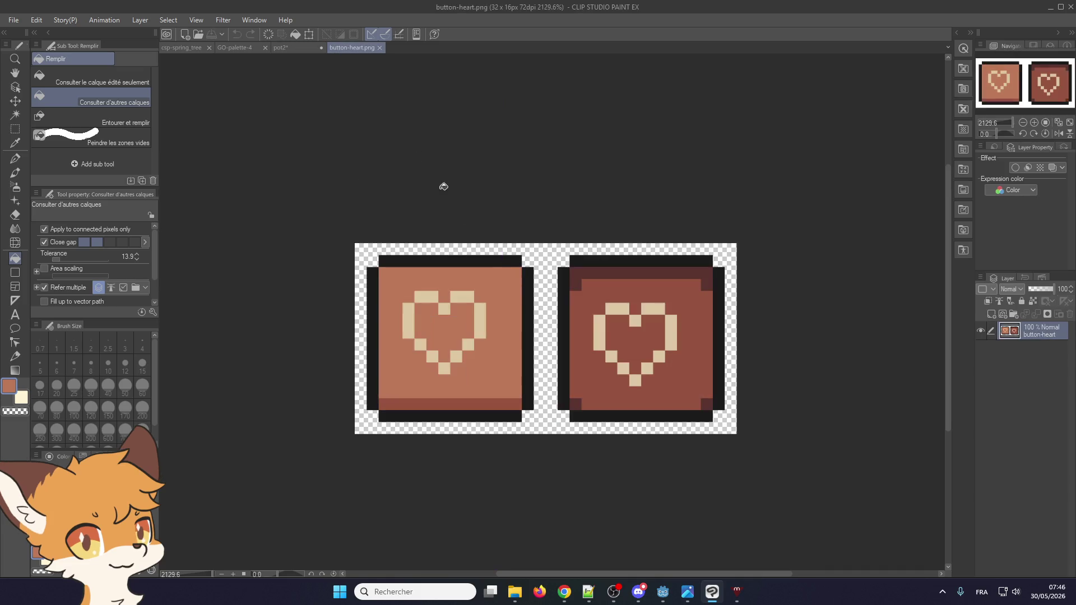
alt+click(590, 300)
click(283, 48)
click(482, 264)
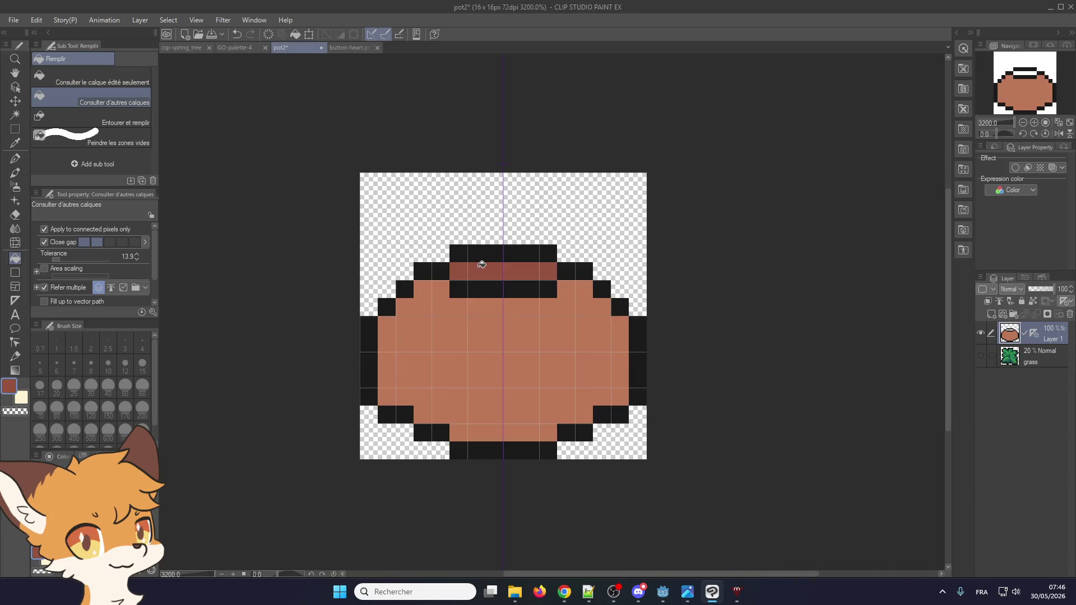
- Pick the heart's beige and try a mirrored 2x2 beige mark on the pot, then undo it
click(346, 48)
alt+click(437, 297)
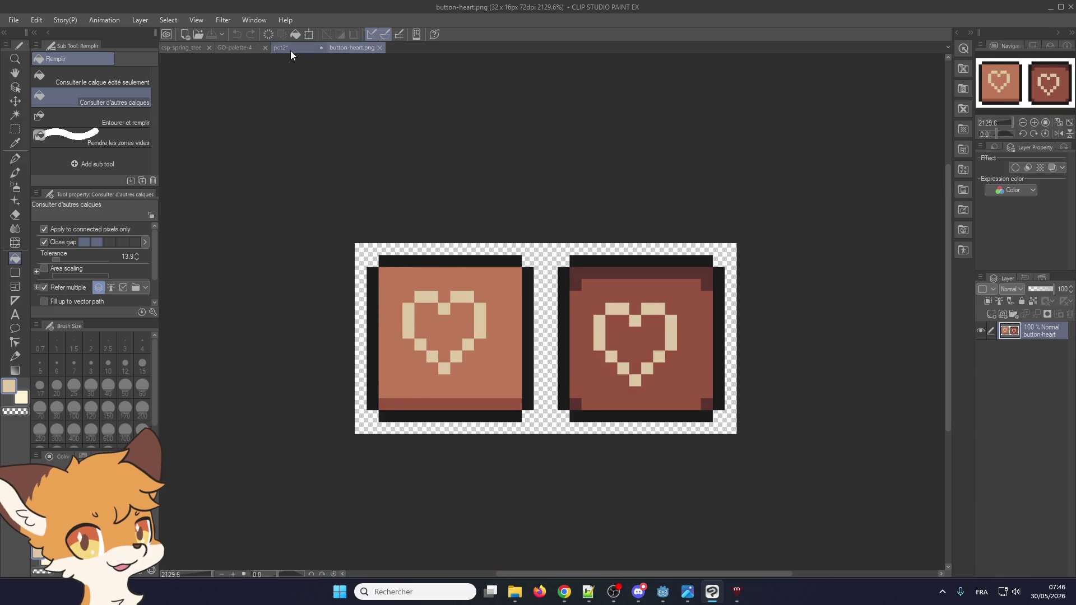
click(286, 48)
click(16, 159)
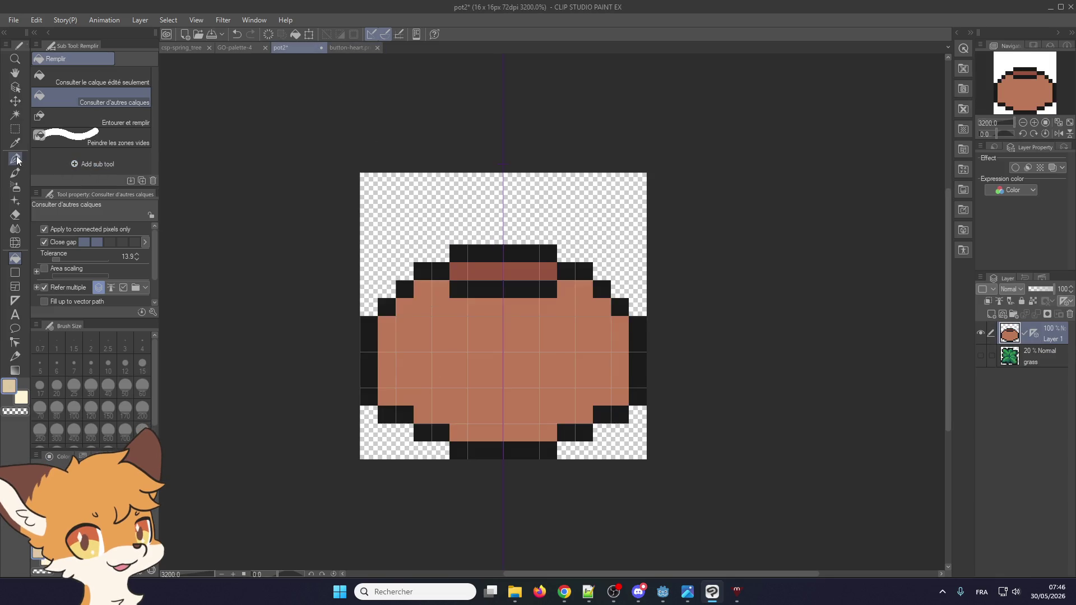
click(424, 325)
mouse_move(443, 319)
mouse_down()
mouse_move(440, 343)
mouse_move(423, 338)
mouse_up()
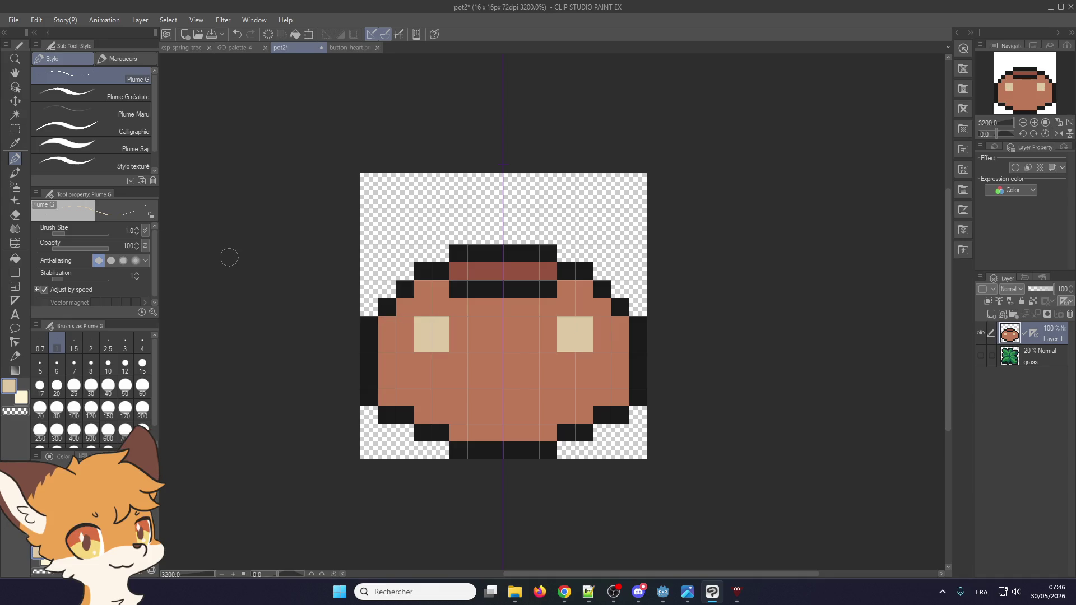
key(ctrl+z)
key(ctrl+z)
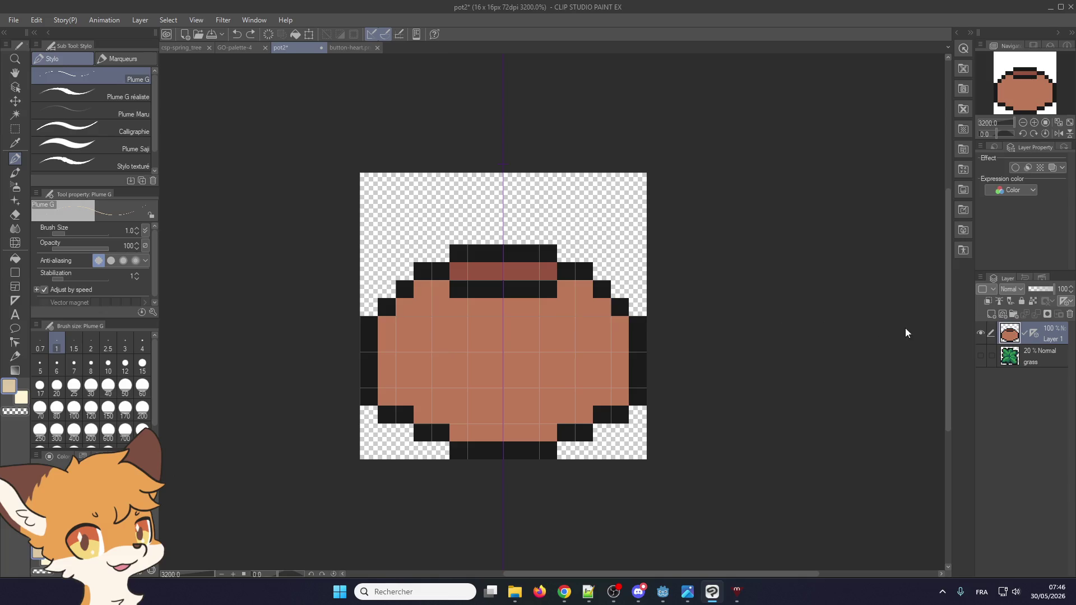
- Add Layer 2 and paint a 2x2 beige highlight at upper left, its bottom-right pixel brown
click(991, 314)
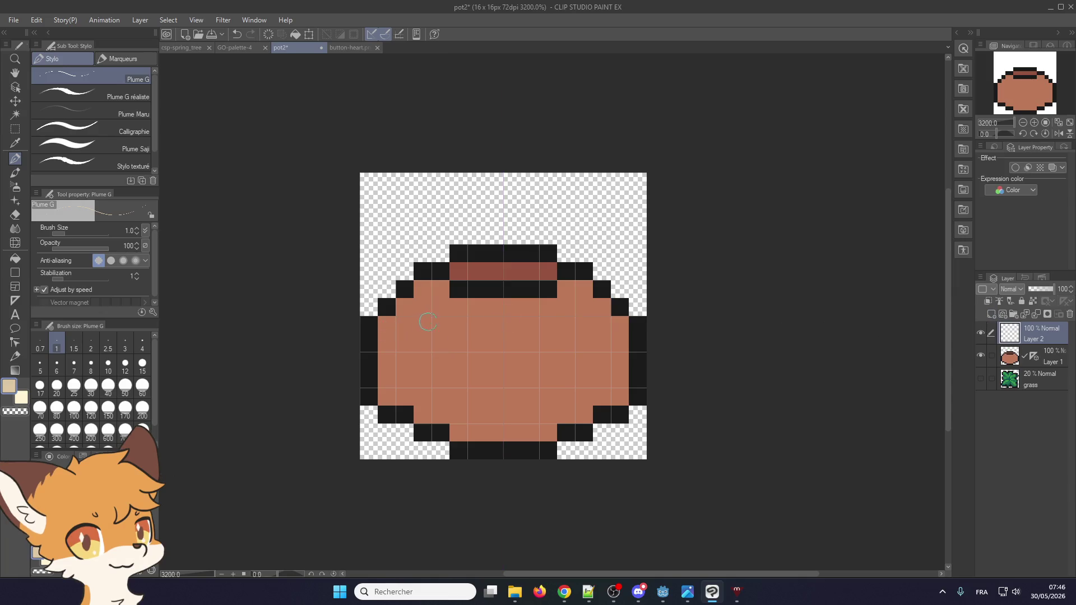
mouse_move(428, 322)
mouse_down()
mouse_move(442, 331)
mouse_move(419, 341)
mouse_up()
alt+click(451, 370)
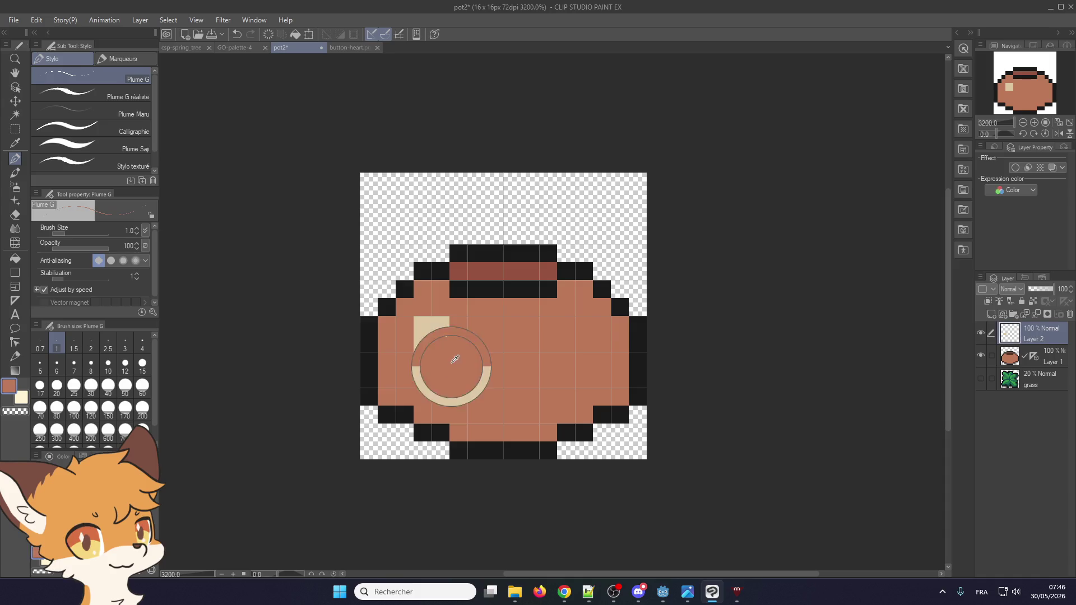
click(441, 343)
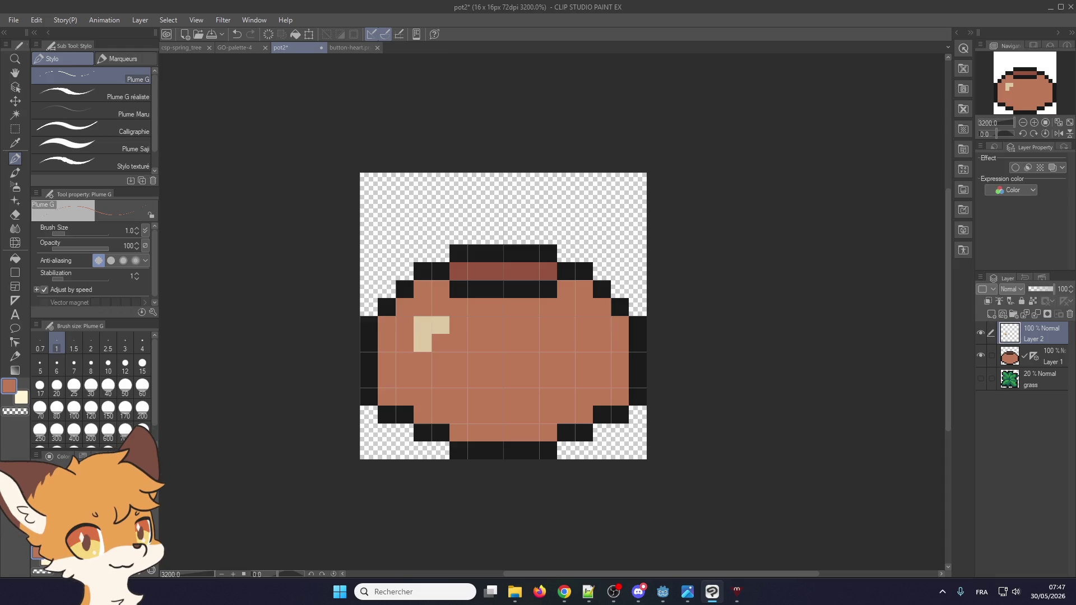
- Briefly check the browser and Godot script, then return to Clip Studio Paint
key(alt+Tab)
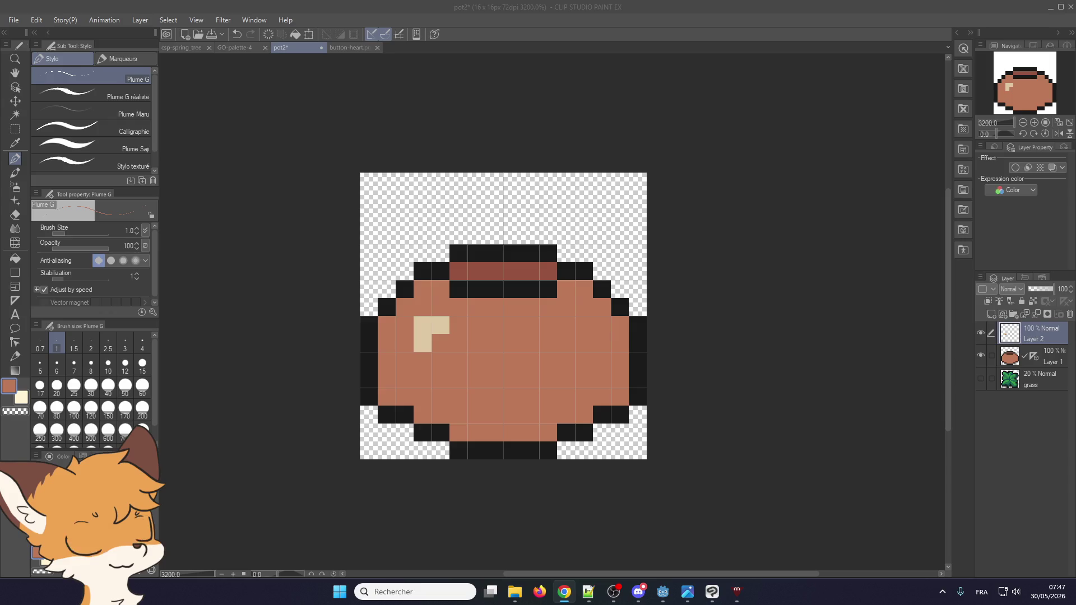
key(super+shift+s)
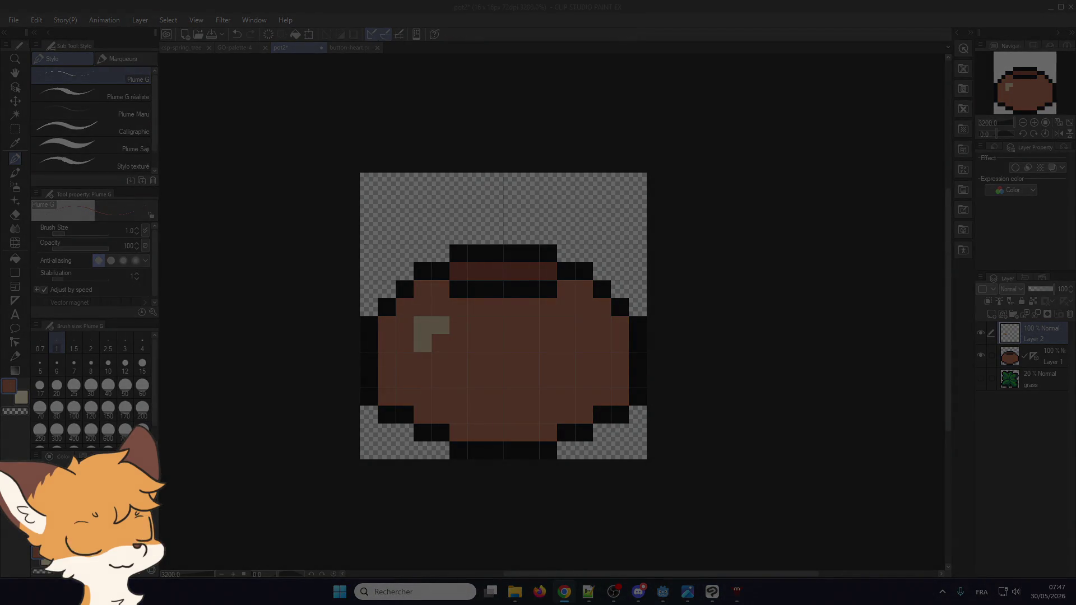
key(Escape)
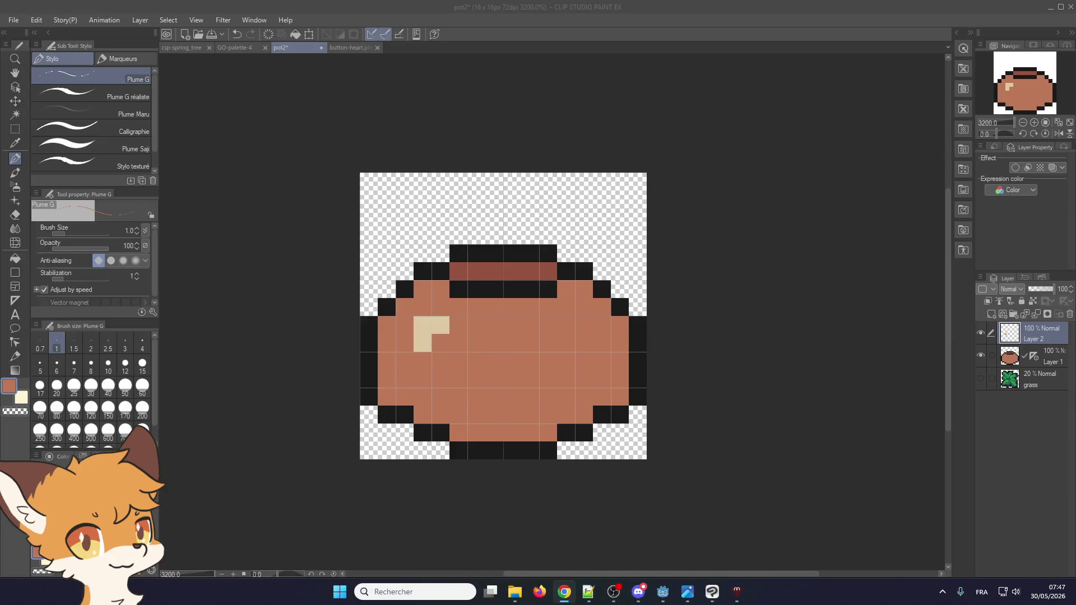
key(alt+Tab)
key(alt+Tab)
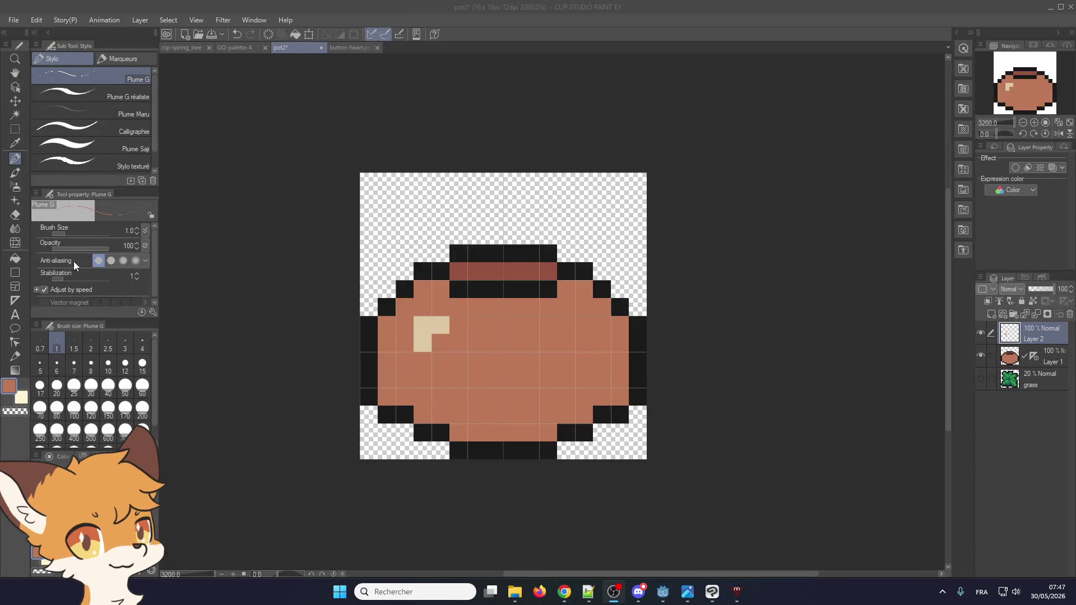
click(14, 22)
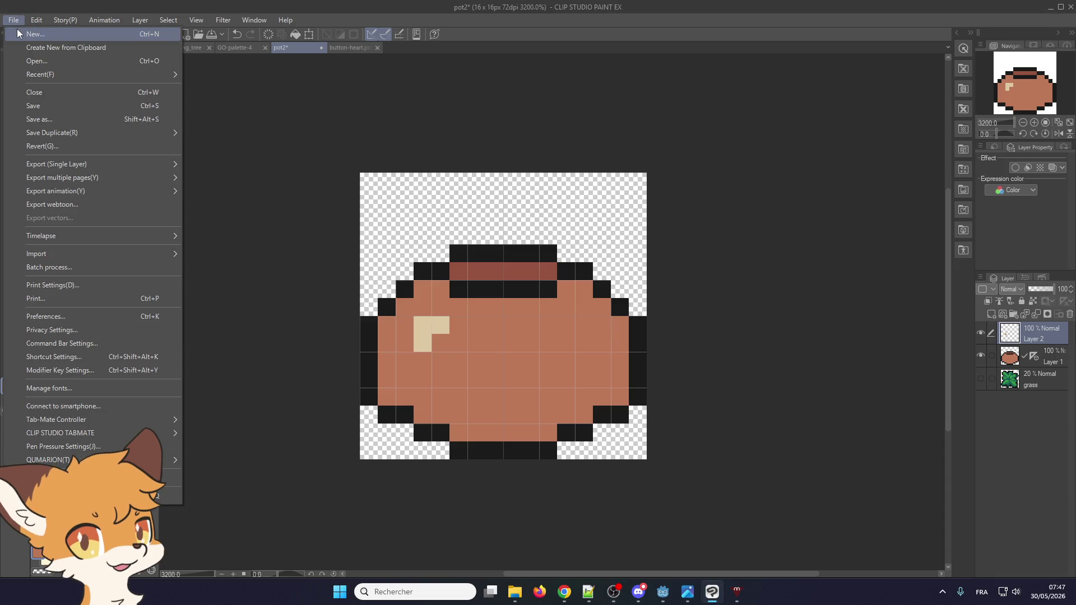
click(17, 34)
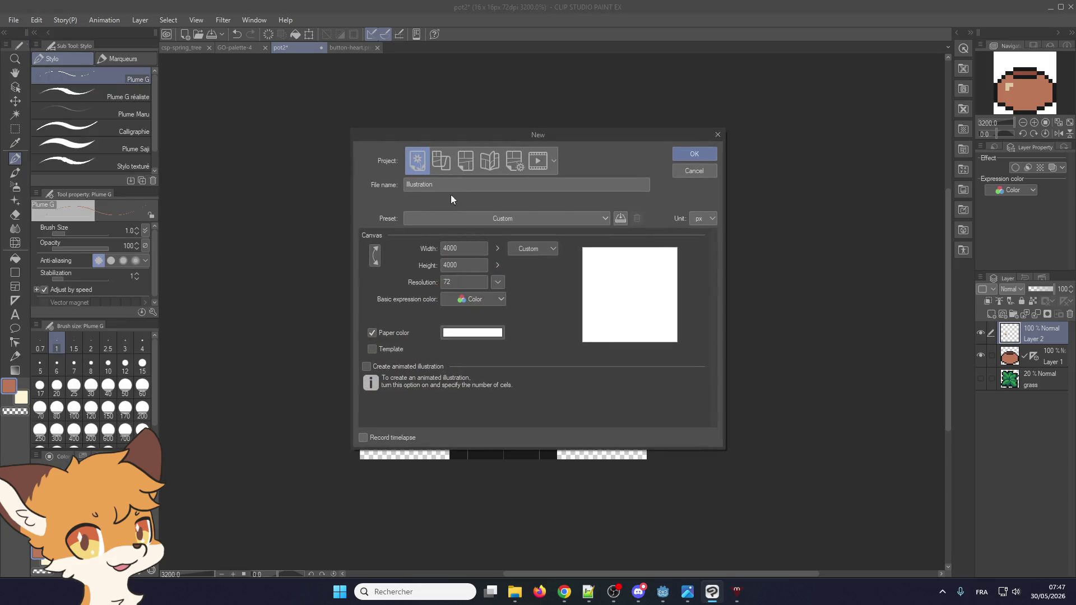
click(694, 152)
key(ctrl+v)
scroll(393, 179, up, 6)
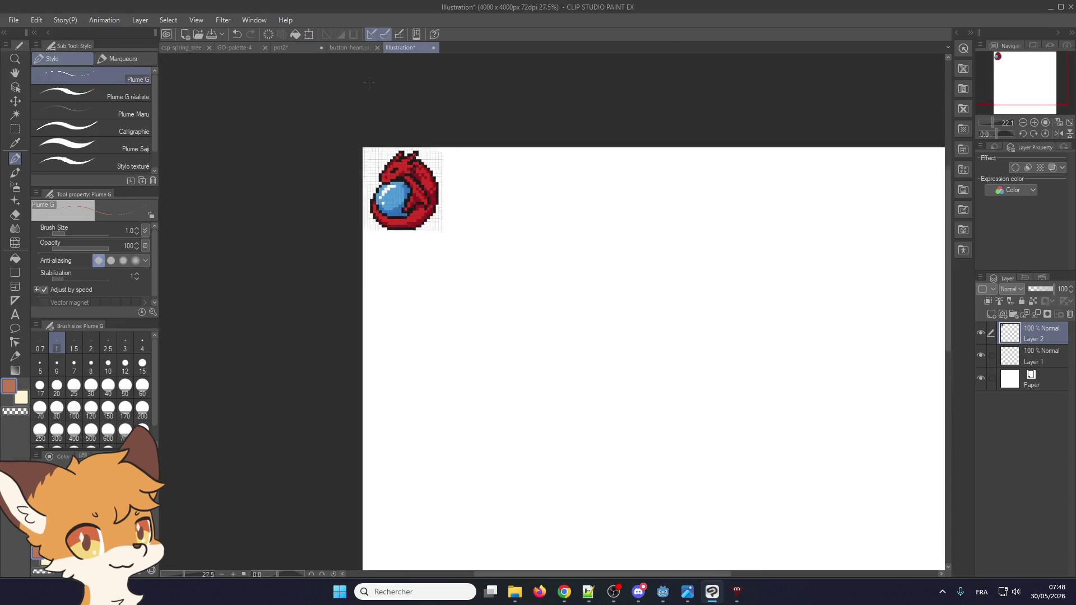
scroll(457, 423, up, 2)
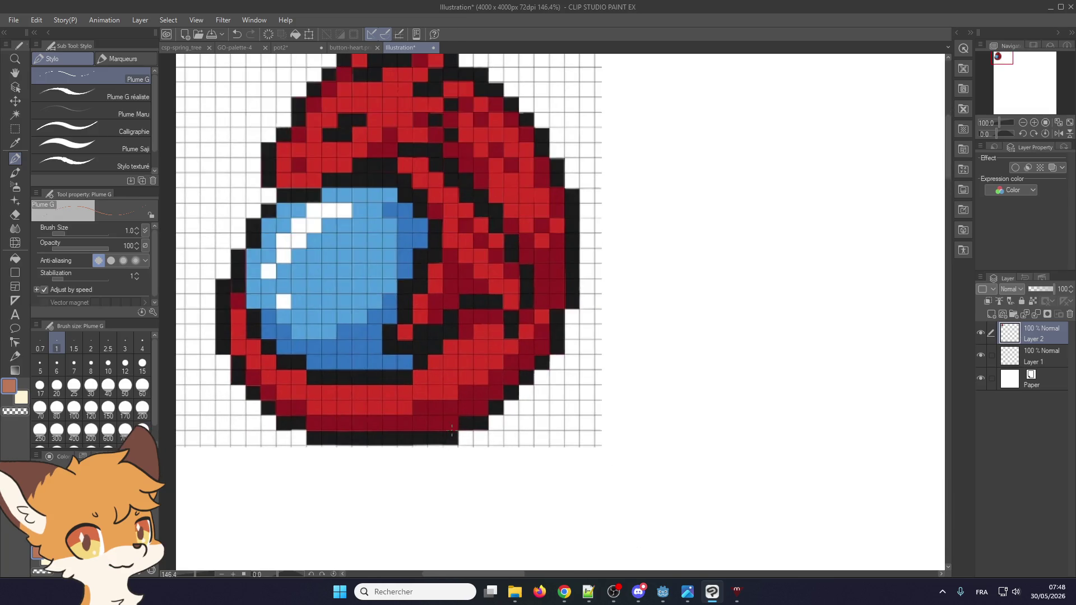
scroll(458, 423, down, 2)
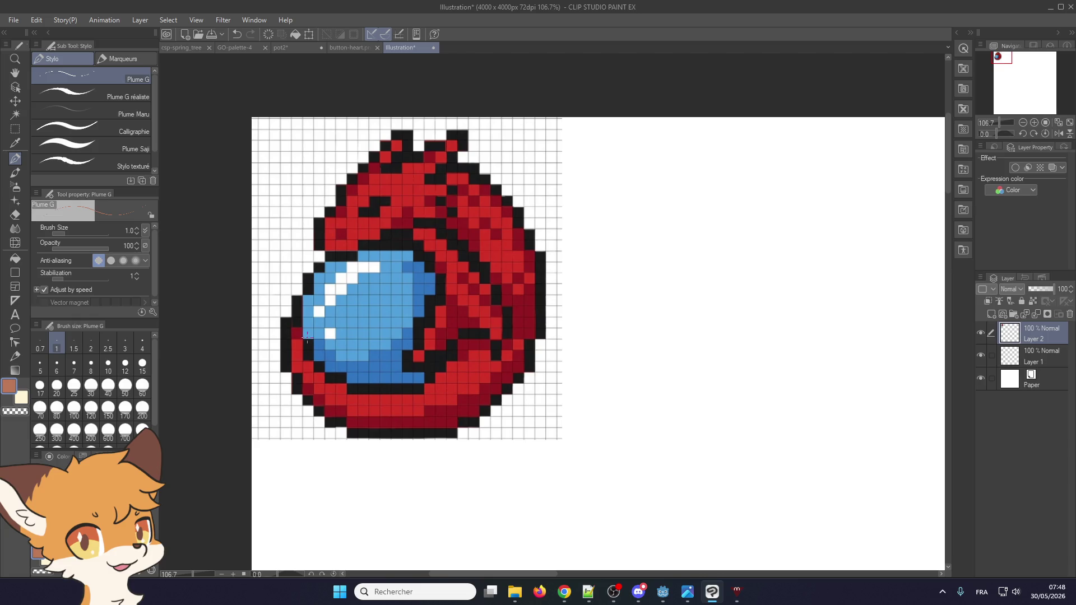
alt+click(353, 388)
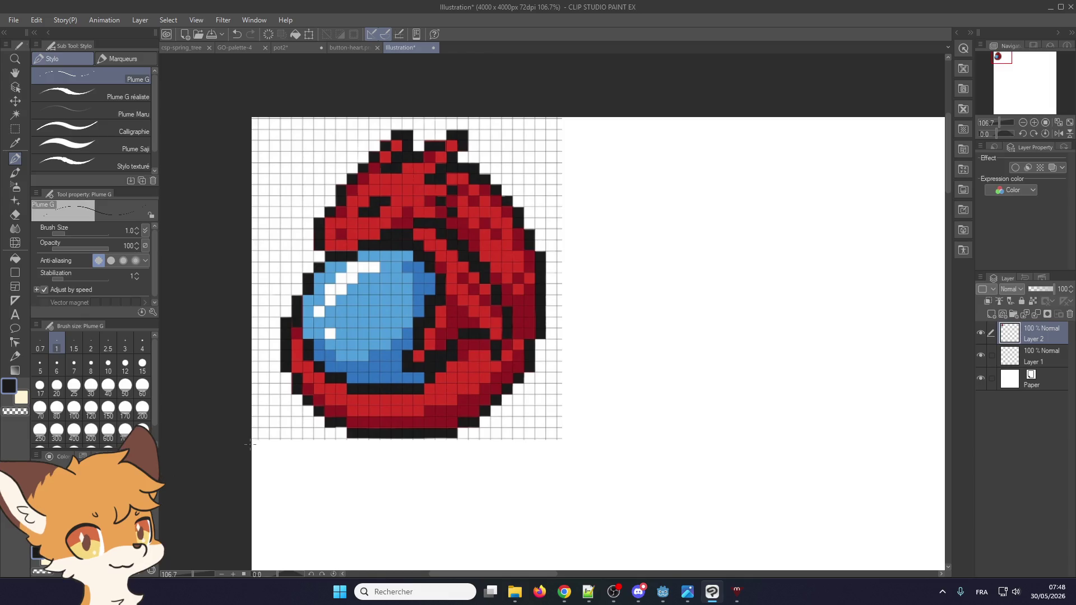
mouse_move(387, 417)
alt+mouse_down()
mouse_move(355, 420)
mouse_move(365, 434)
mouse_move(408, 432)
alt+mouse_up()
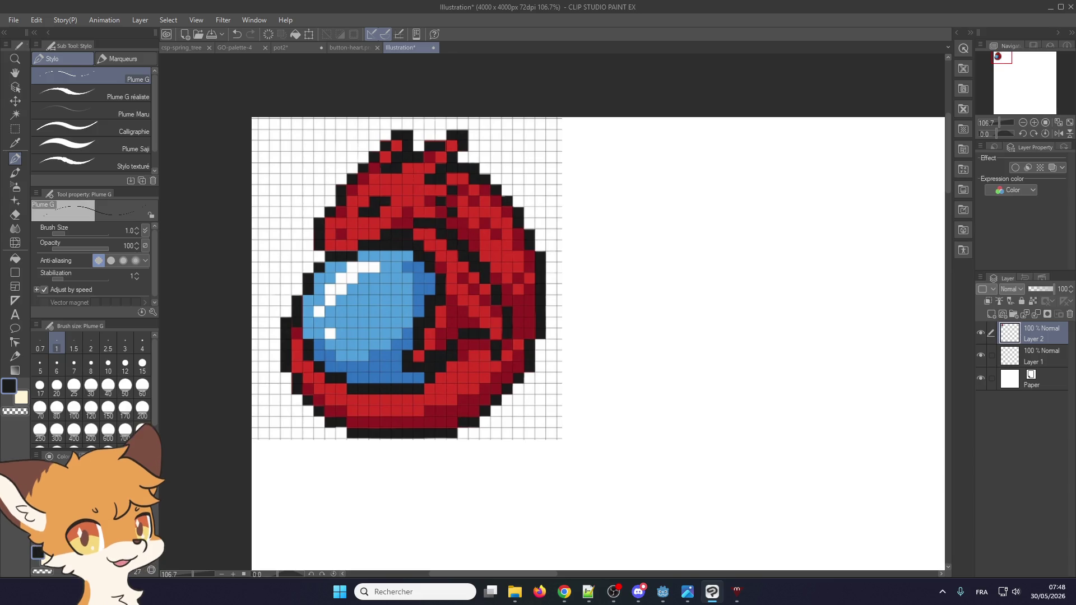
- Sample the orb's light and dark blues and white highlight, then darken the blue to a deep shade
alt+click(355, 316)
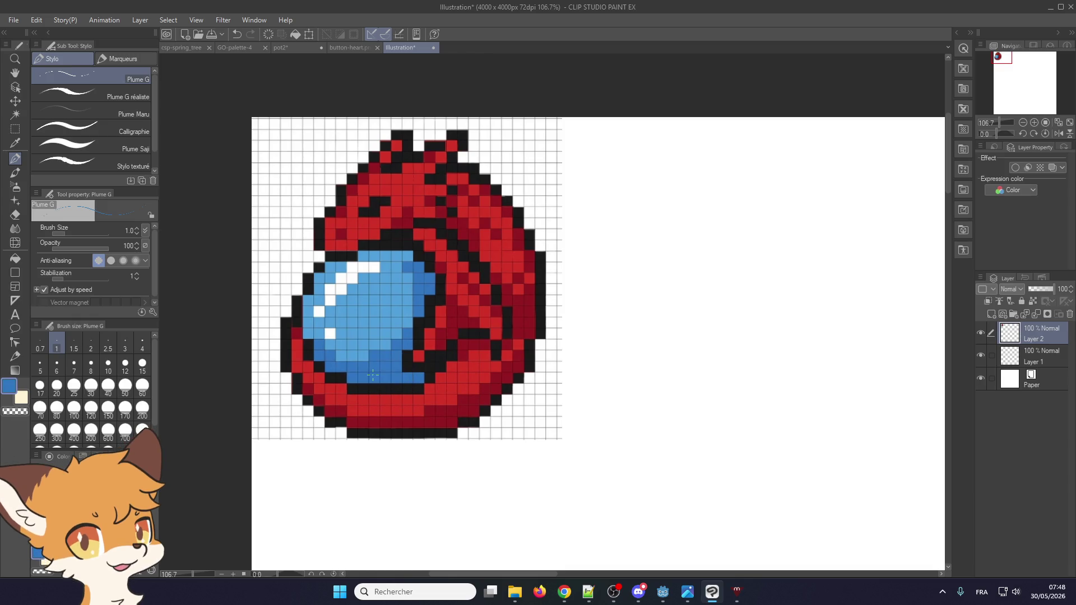
alt+click(382, 370)
alt+click(360, 298)
alt+click(378, 363)
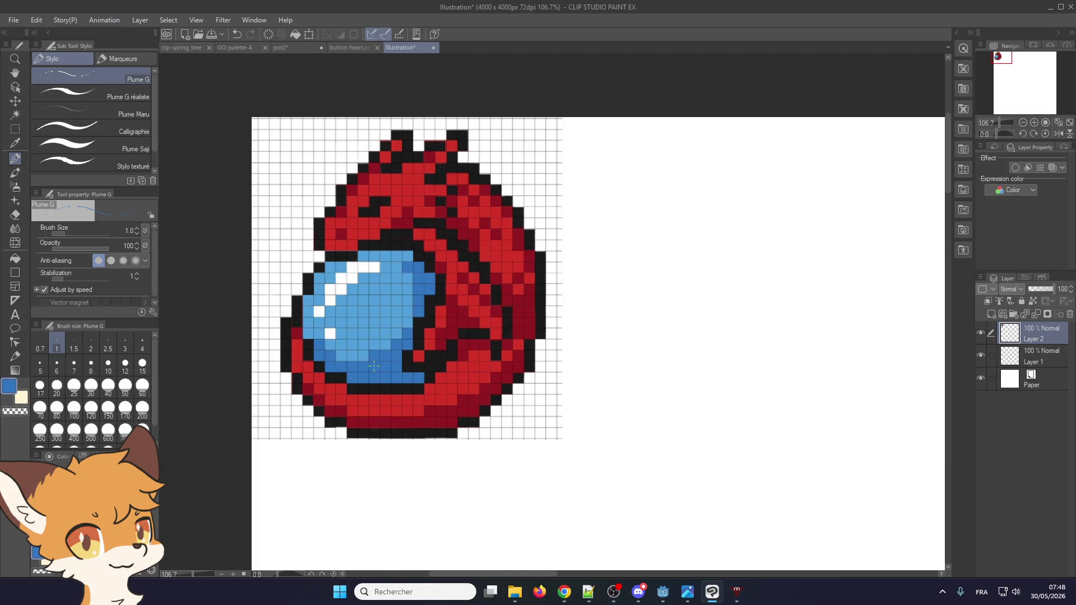
alt+click(341, 279)
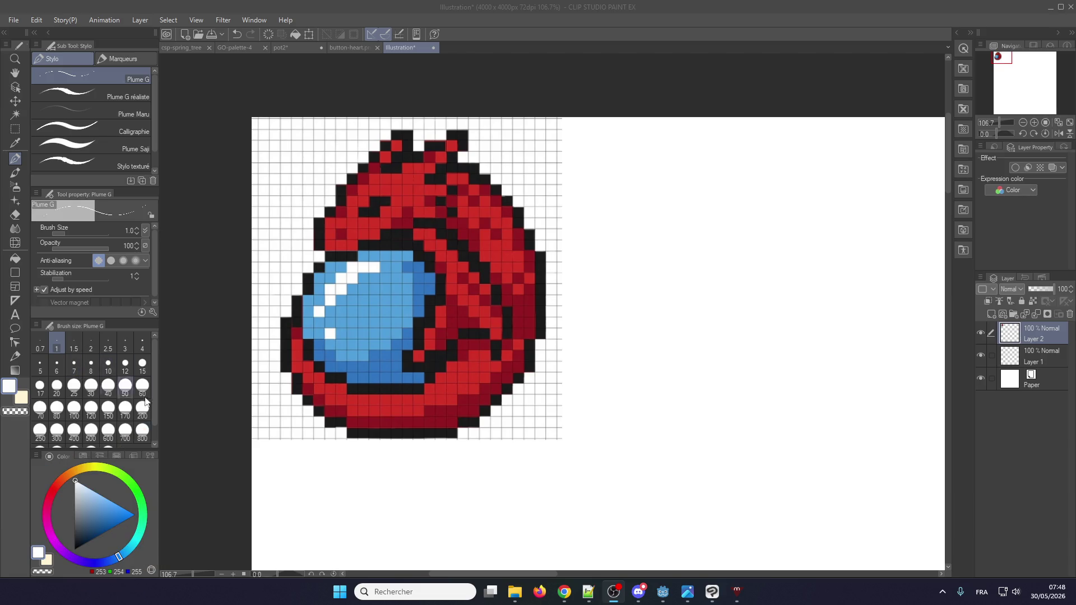
mouse_move(403, 315)
mouse_down()
mouse_move(365, 325)
mouse_move(356, 312)
mouse_up()
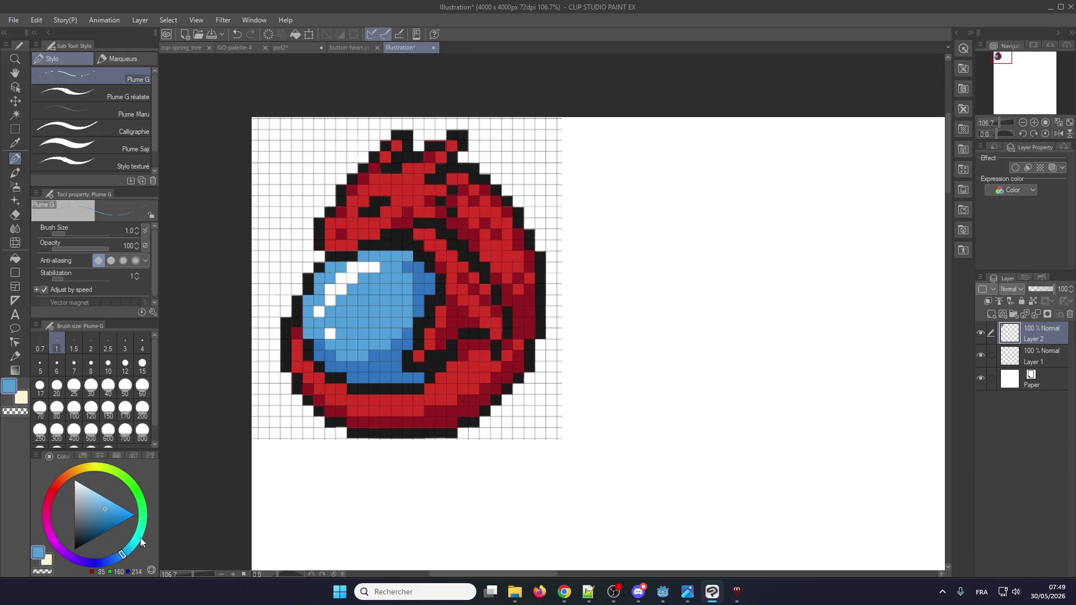
alt+click(365, 368)
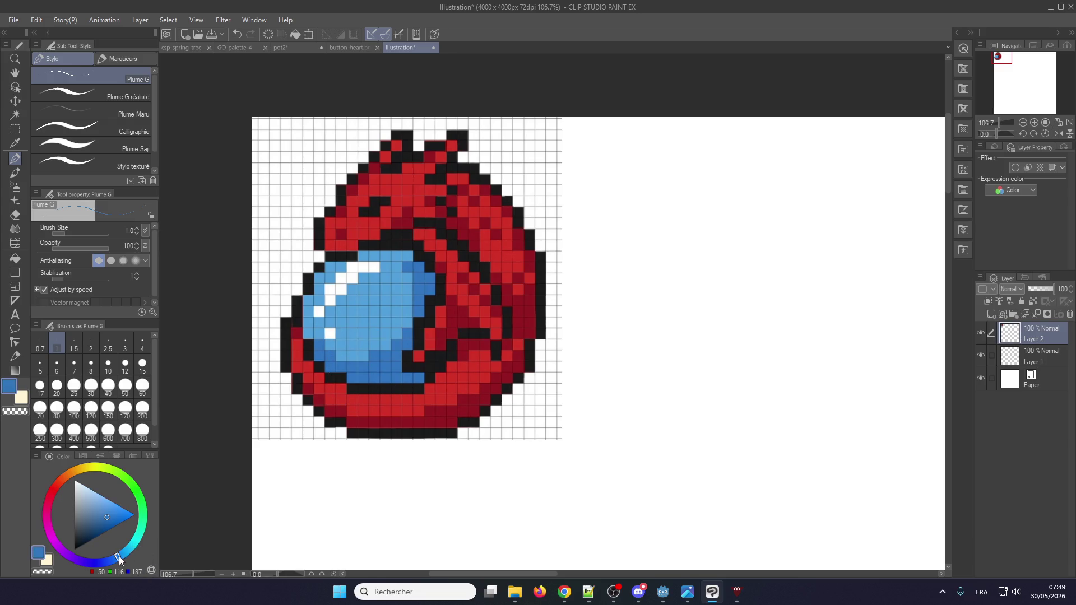
alt+click(348, 317)
alt+click(374, 371)
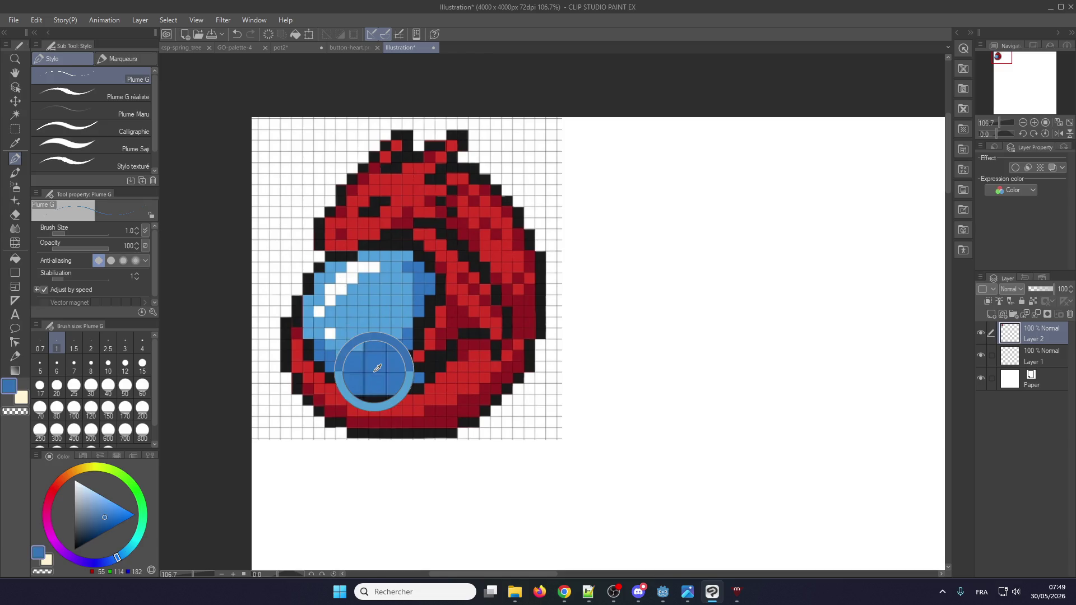
alt+click(357, 311)
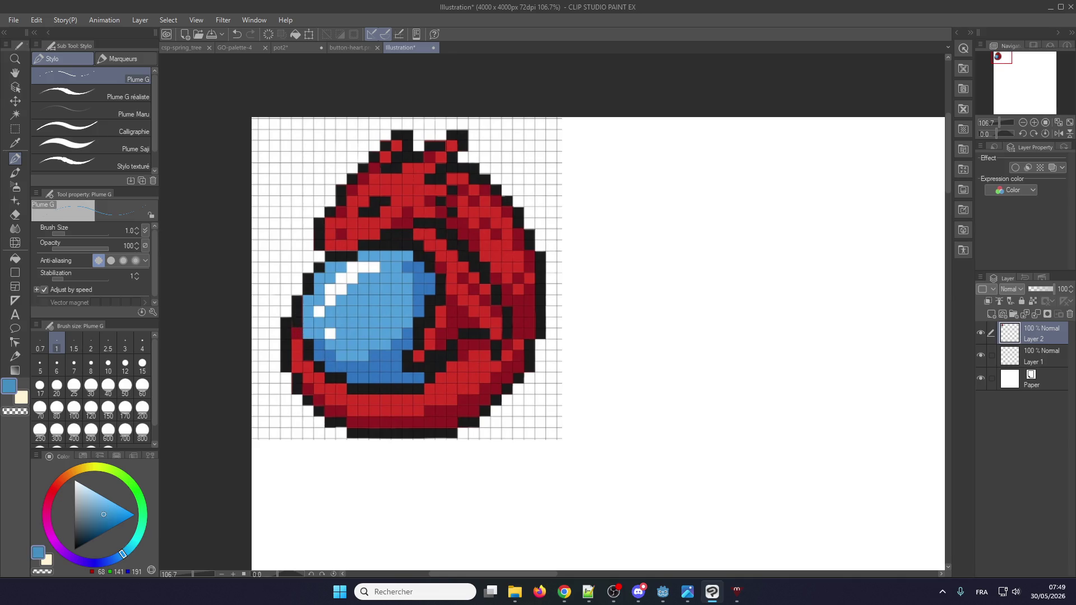
click(104, 517)
mouse_move(103, 519)
mouse_down()
mouse_move(113, 561)
mouse_move(127, 555)
mouse_move(119, 556)
mouse_up()
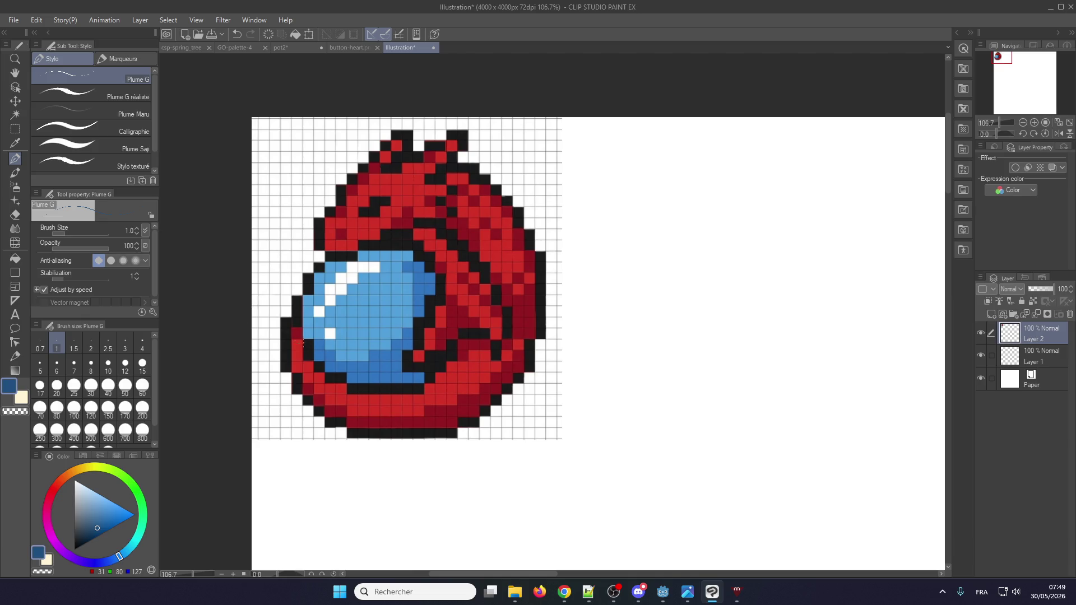
- Sample the dragon's reds, the black outline and the orb's white highlight, then start a screen snip
alt+click(360, 408)
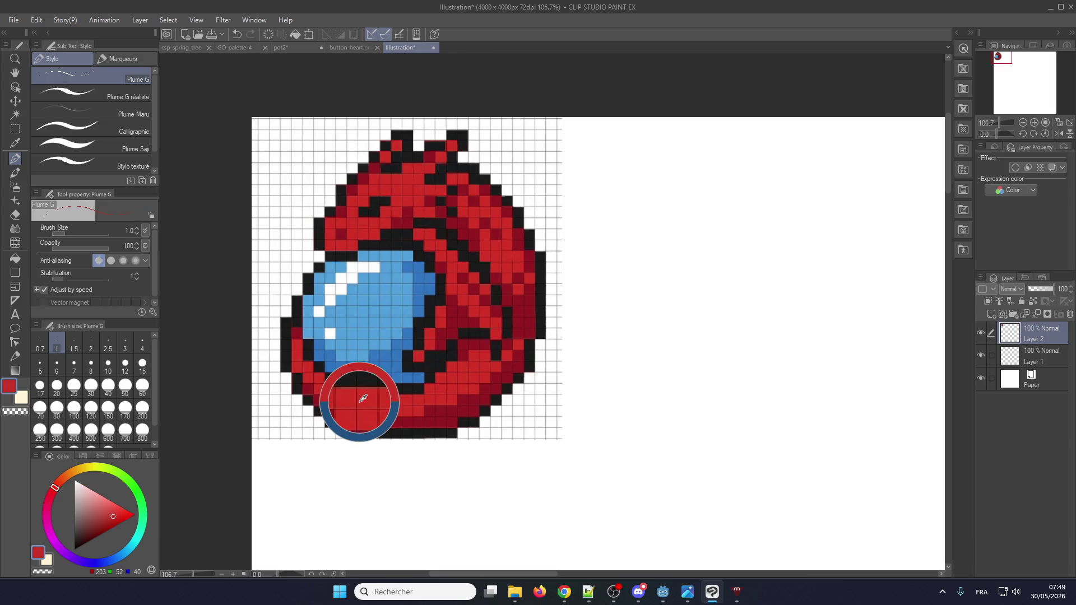
alt+click(372, 433)
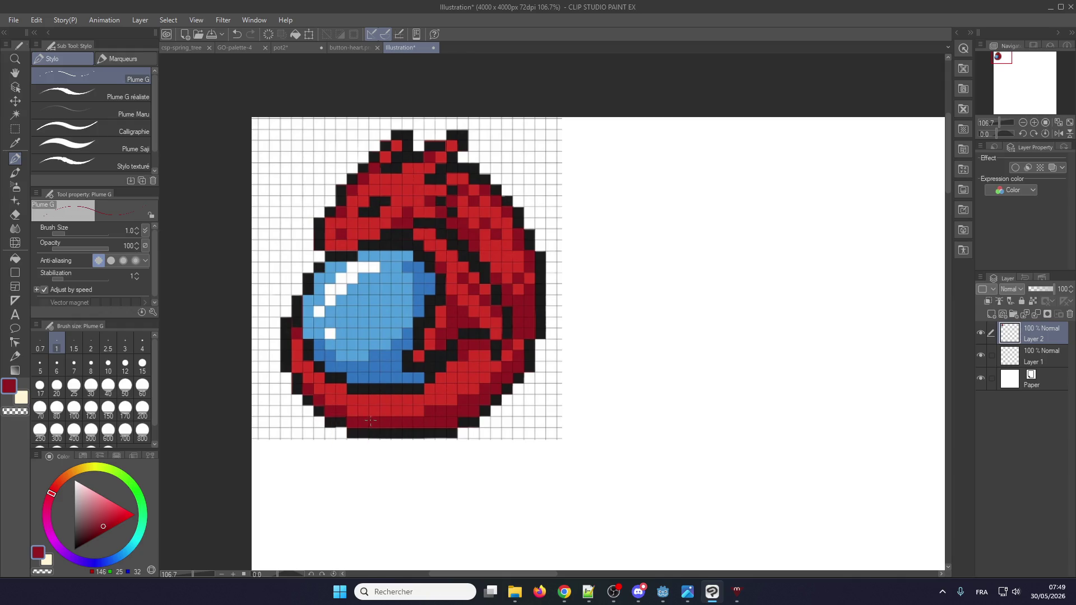
alt+click(370, 388)
alt+click(367, 395)
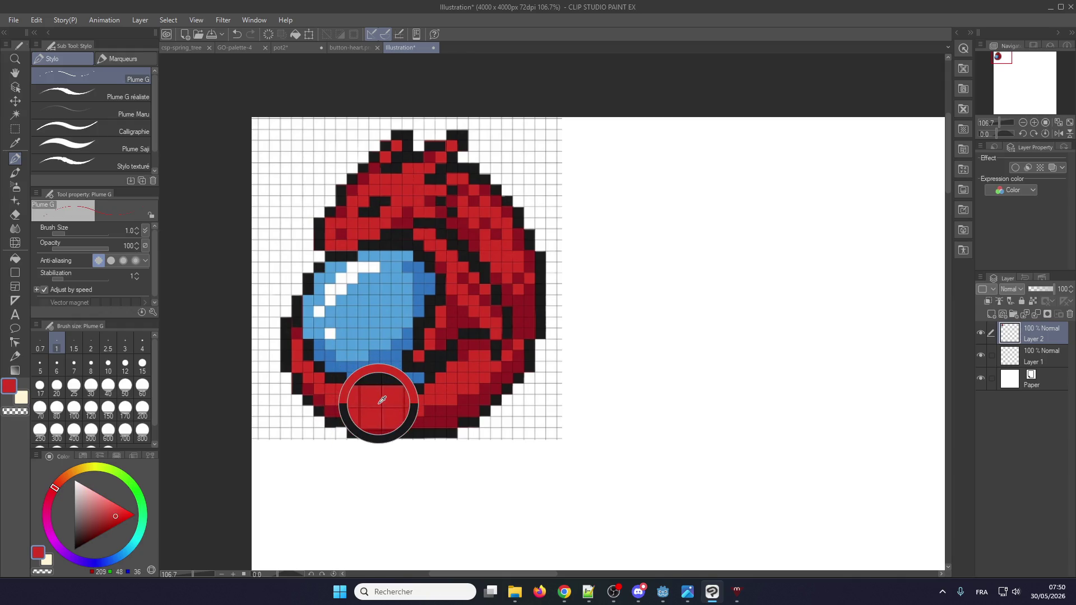
alt+click(373, 421)
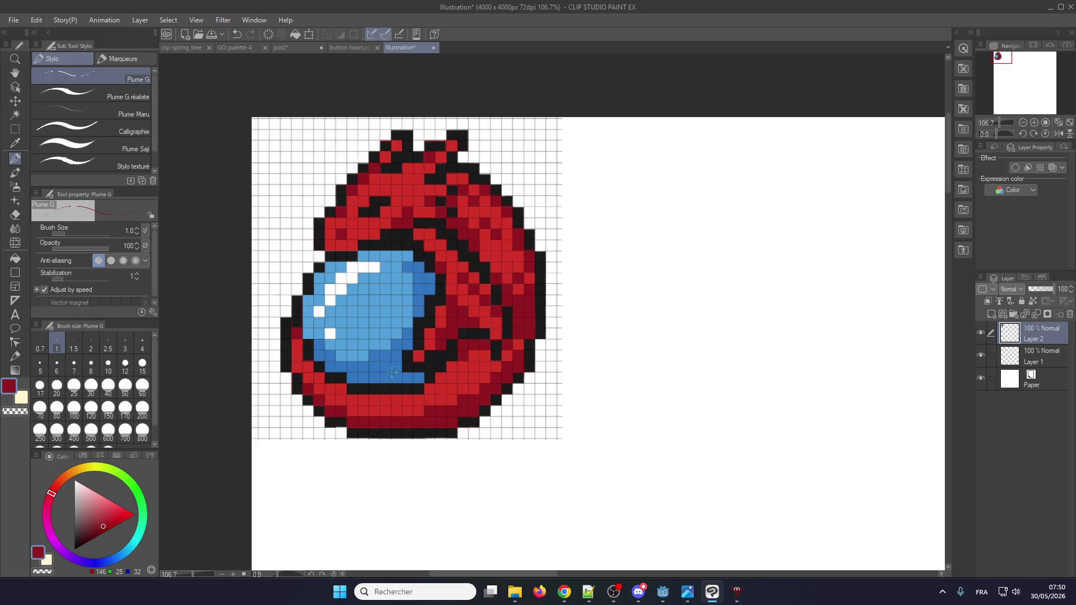
alt+click(379, 412)
alt+click(334, 287)
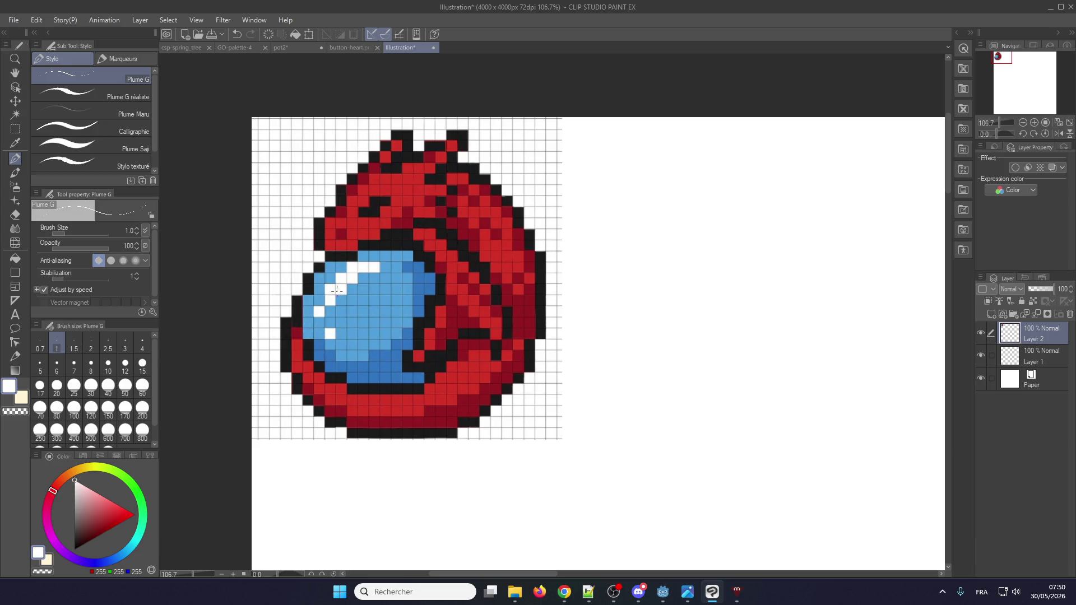
alt+click(341, 289)
key(super+shift+s)
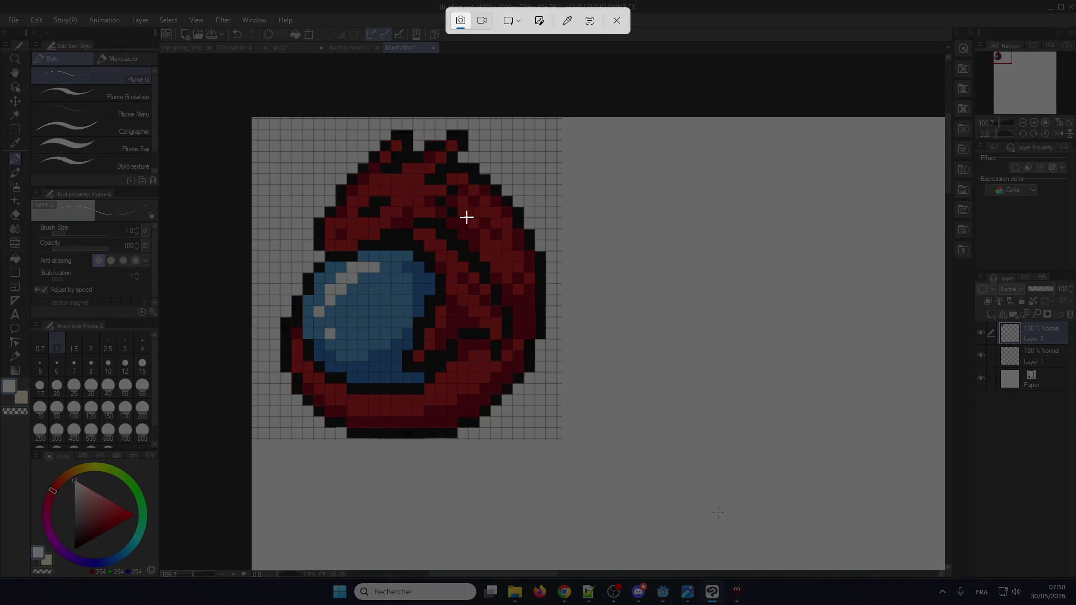
- Snip the dragon-egg canvas region and pick black from the egg's bottom outline
mouse_move(253, 120)
mouse_down()
mouse_move(567, 337)
mouse_move(563, 453)
mouse_move(558, 437)
mouse_up()
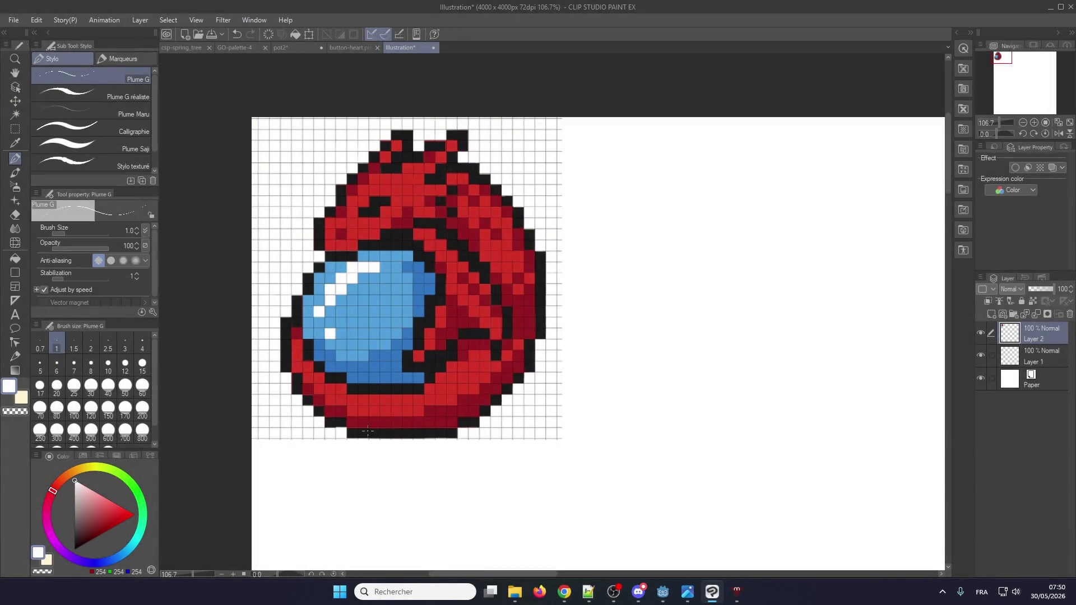
alt+click(361, 432)
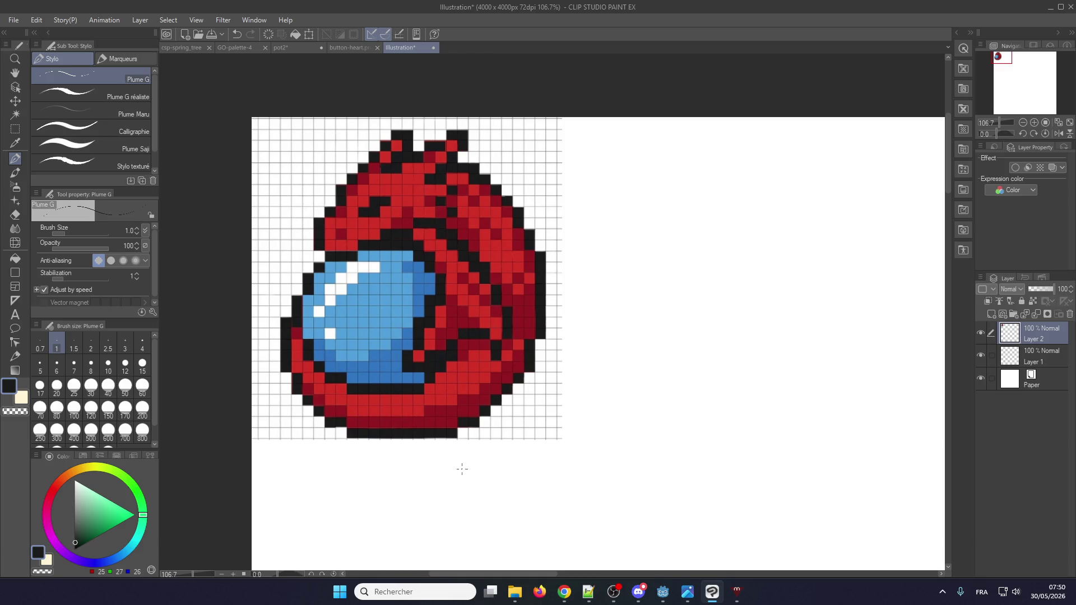
- Zoom the canvas out to 73.3% so the sprite sits top-left, sampling the dark outline colour
scroll(442, 366, down, 2)
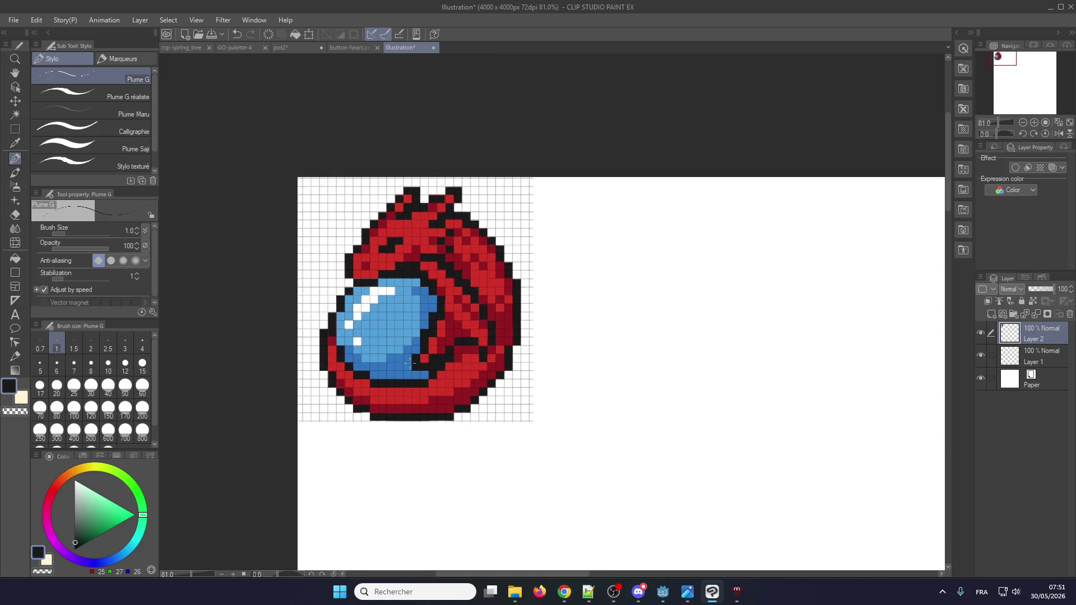
scroll(422, 295, down, 1)
scroll(370, 295, up, 2)
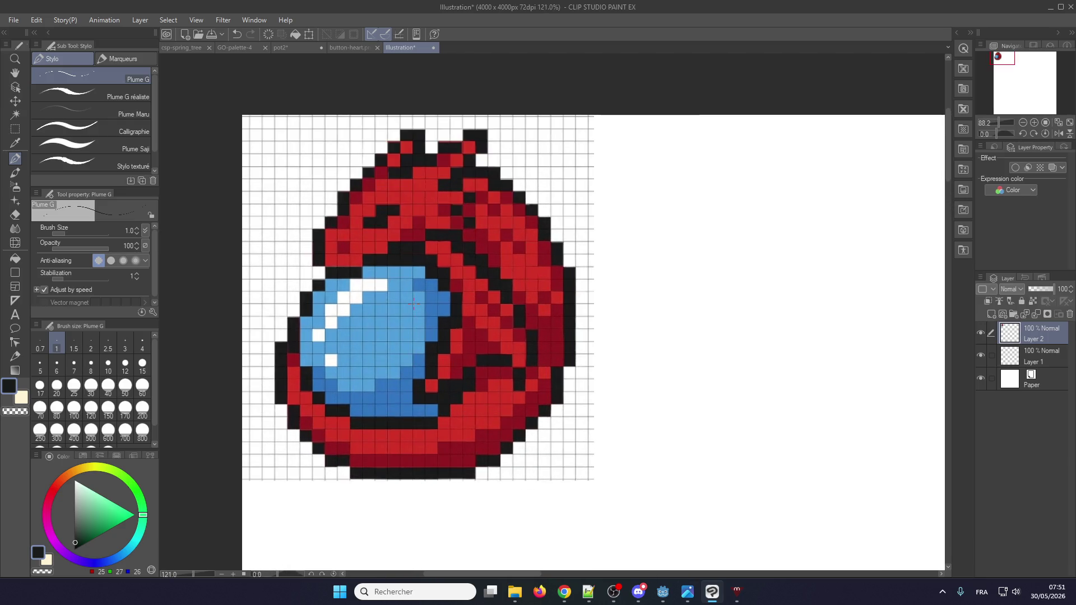
scroll(336, 295, down, 3)
scroll(326, 293, up, 3)
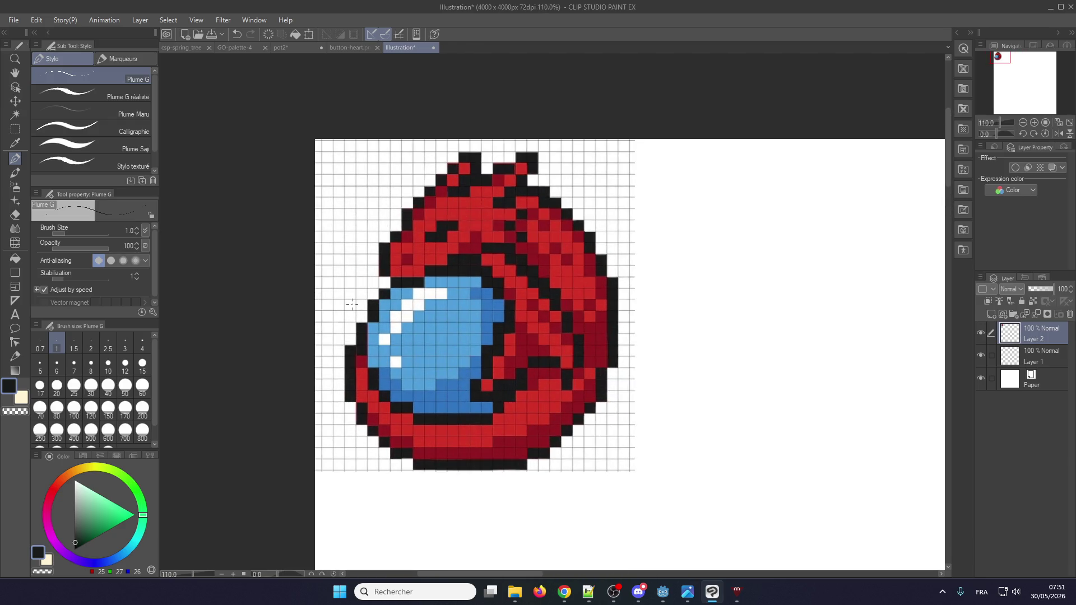
scroll(352, 304, down, 2)
scroll(436, 263, up, 1)
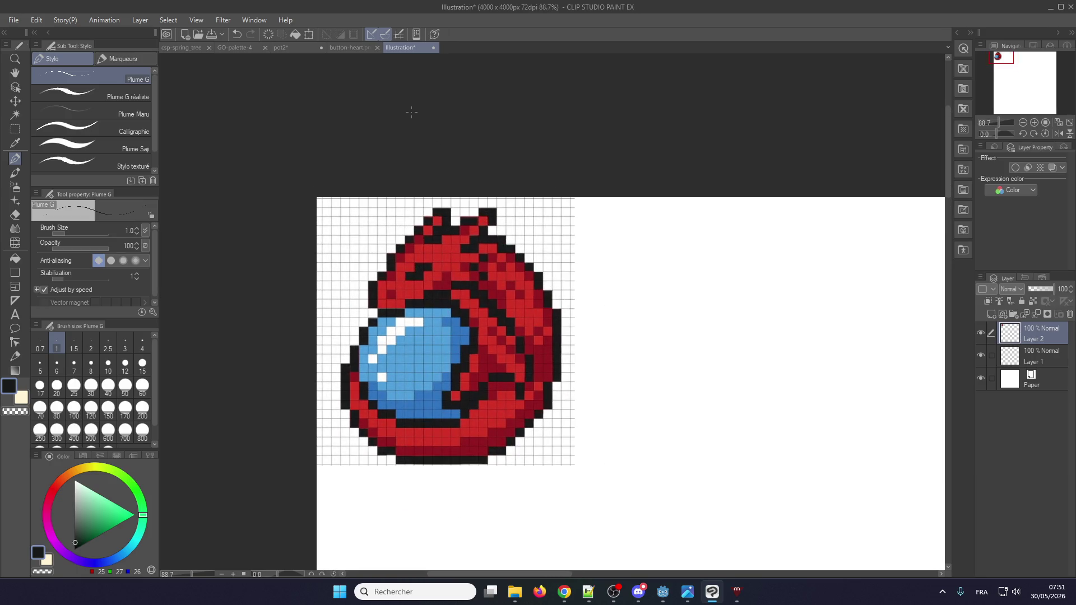
scroll(377, 394, up, 2)
scroll(378, 394, down, 1)
scroll(377, 394, up, 1)
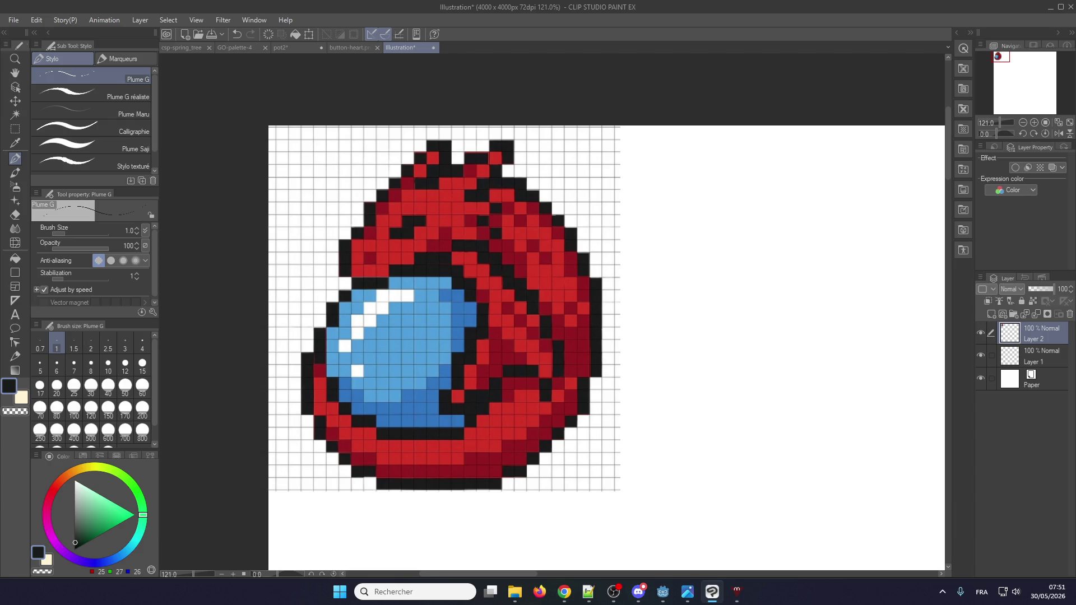
alt+click(382, 304)
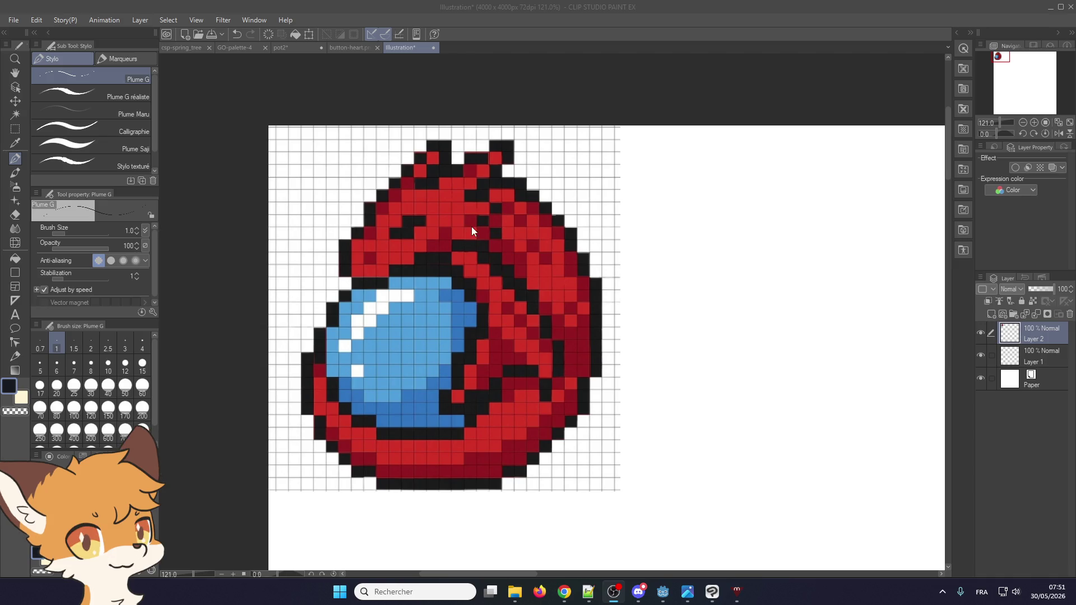
scroll(448, 226, down, 2)
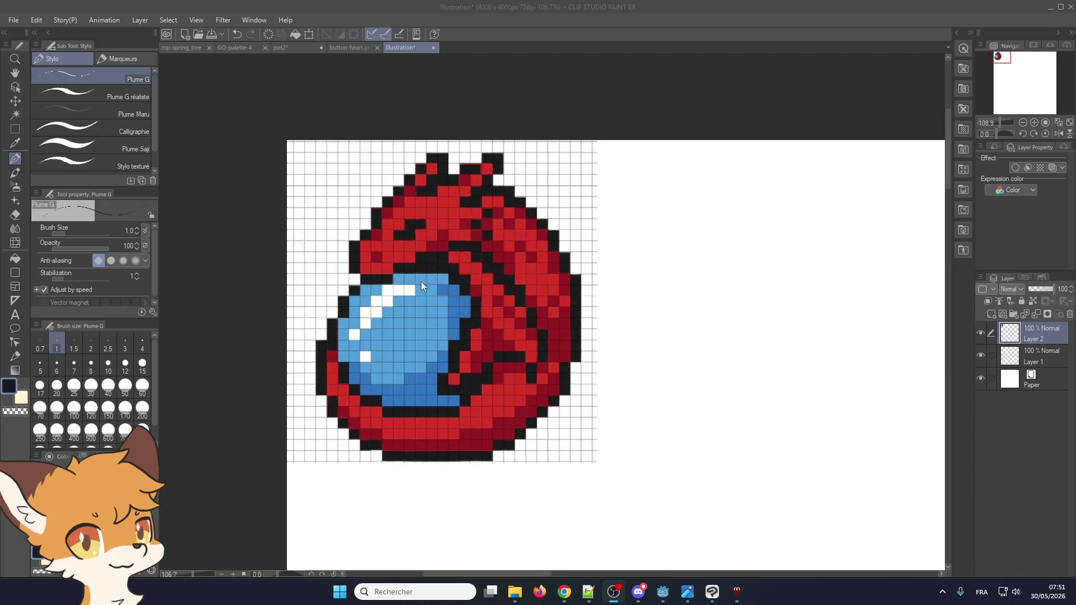
scroll(402, 304, down, 4)
scroll(399, 308, up, 3)
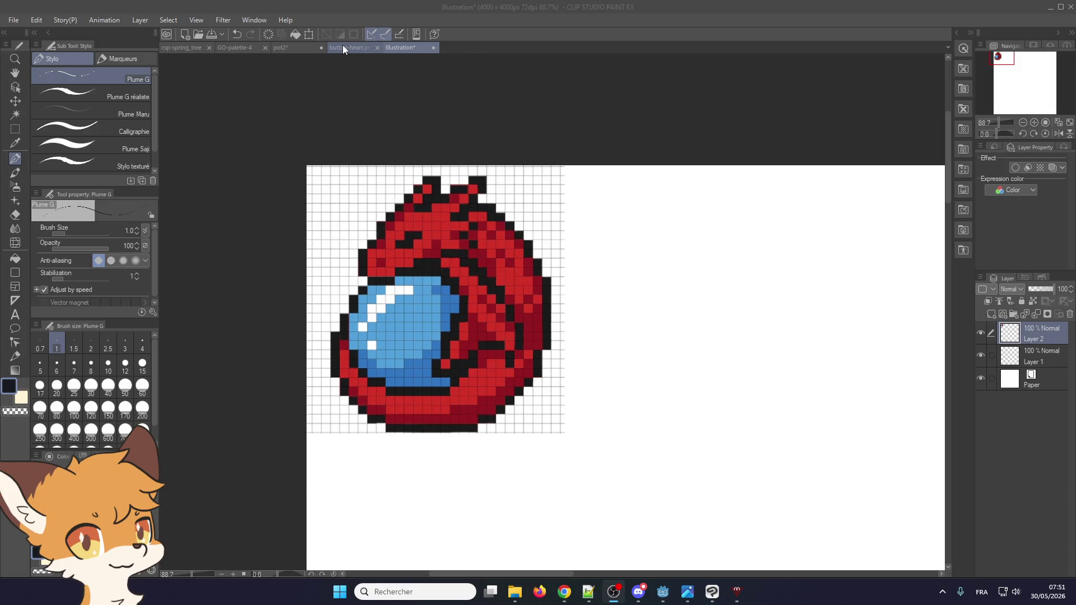
scroll(408, 270, down, 4)
scroll(475, 346, up, 2)
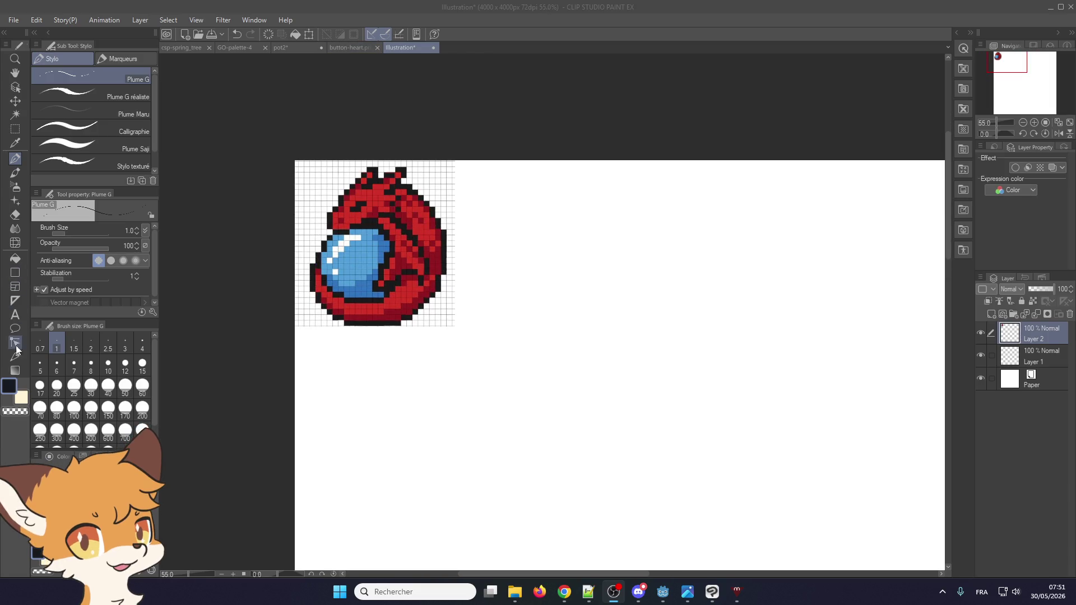
scroll(466, 288, up, 2)
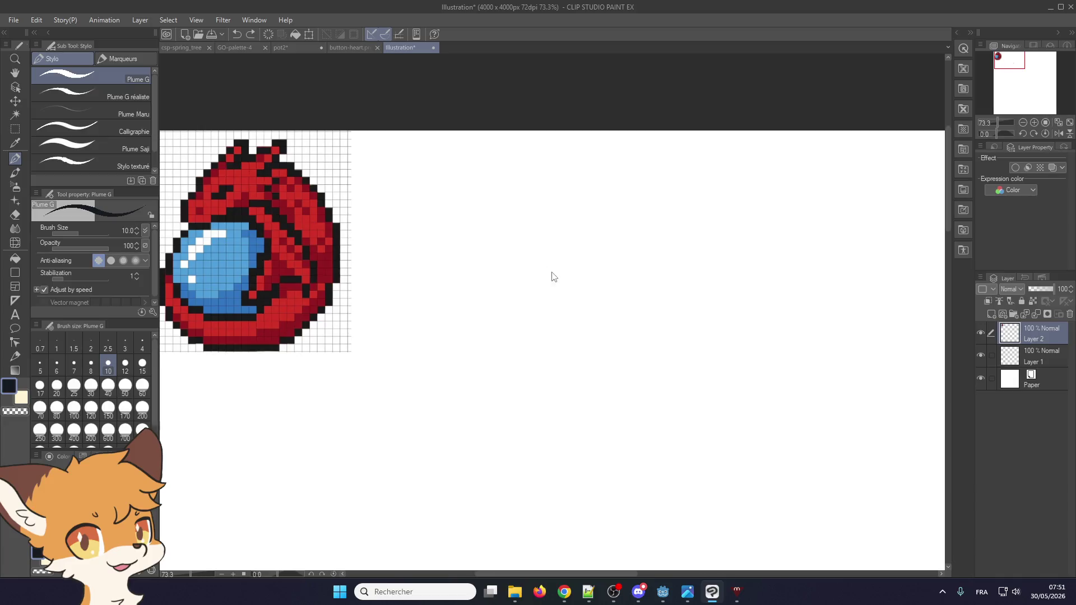
- Sketch the pot's rounded body, oval opening, right neck edge and both side handles
mouse_move(532, 270)
mouse_down()
mouse_move(533, 461)
mouse_move(671, 305)
mouse_up()
mouse_move(537, 270)
mouse_down()
mouse_move(623, 288)
mouse_move(655, 272)
mouse_move(562, 260)
mouse_move(536, 273)
mouse_up()
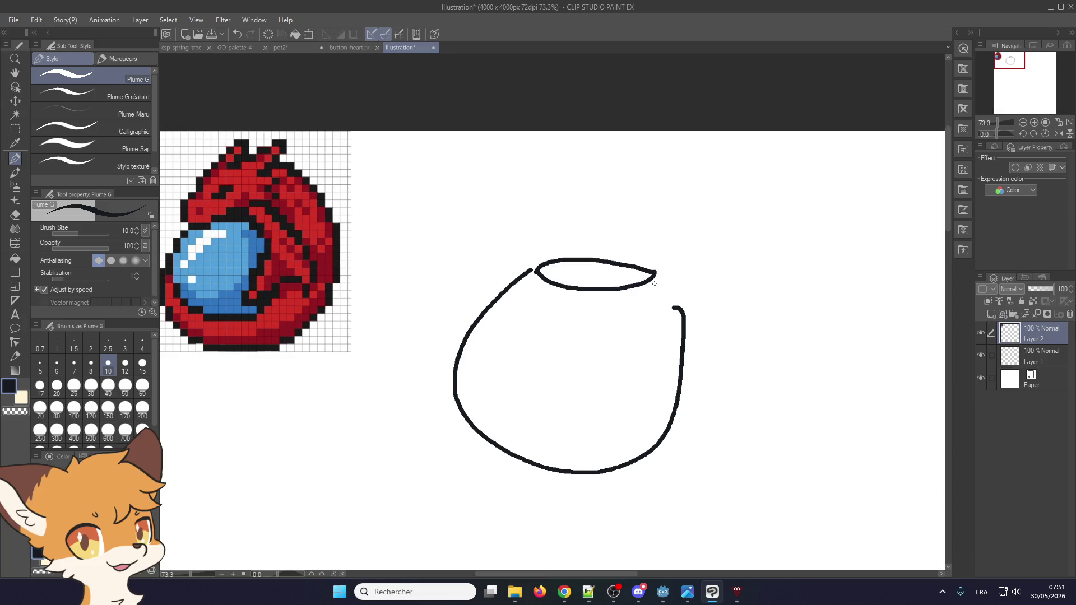
drag(655, 274, 689, 315)
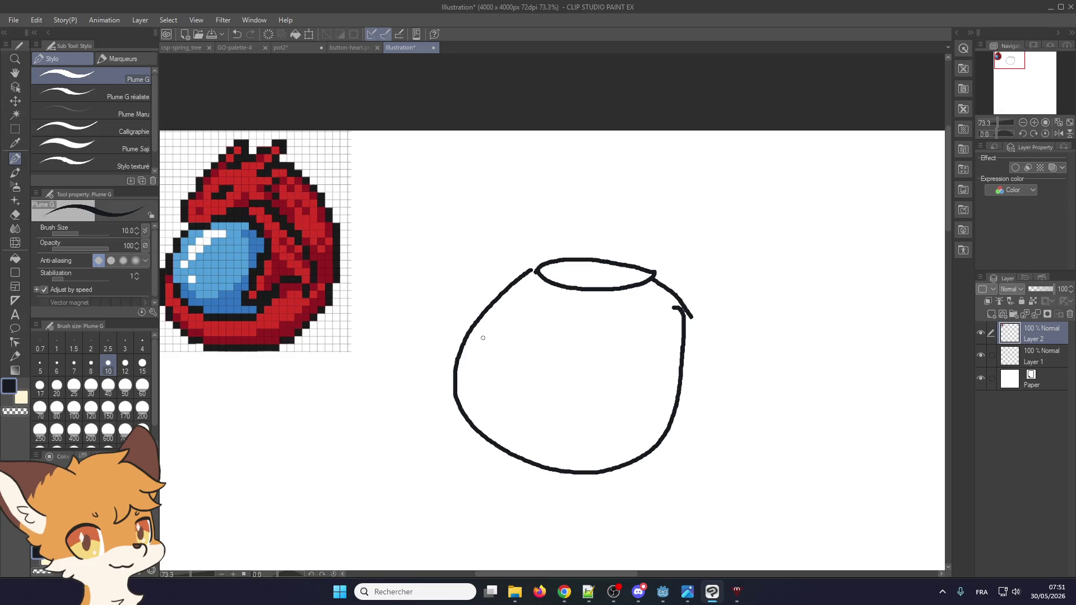
mouse_move(495, 309)
mouse_down()
mouse_move(459, 306)
mouse_move(464, 399)
mouse_move(497, 396)
mouse_up()
mouse_move(493, 335)
mouse_down()
mouse_move(471, 326)
mouse_move(463, 376)
mouse_move(487, 376)
mouse_up()
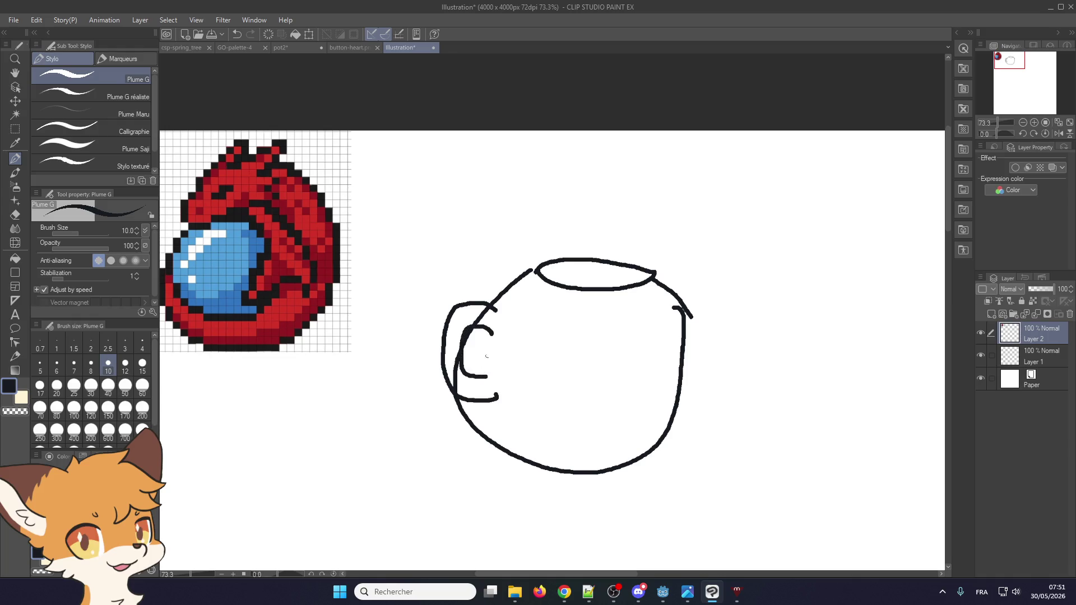
mouse_move(666, 326)
mouse_down()
mouse_move(700, 325)
mouse_move(651, 405)
mouse_up()
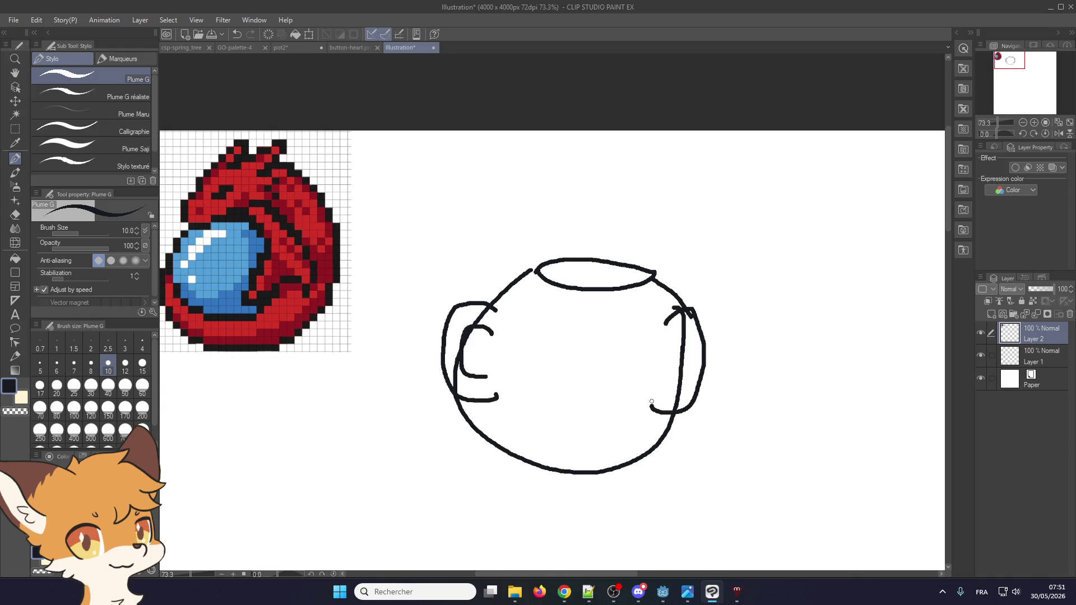
drag(658, 342, 670, 392)
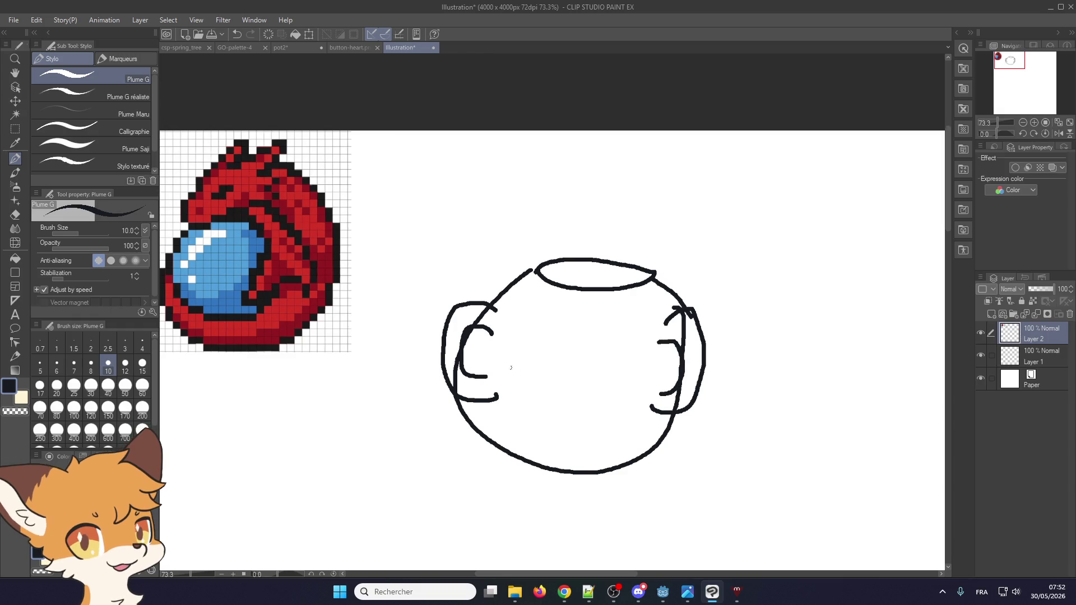
- Draw the flared neck and top arc, then erase the old rim curve with a size-25 brush
scroll(595, 346, down, 1)
scroll(560, 286, up, 2)
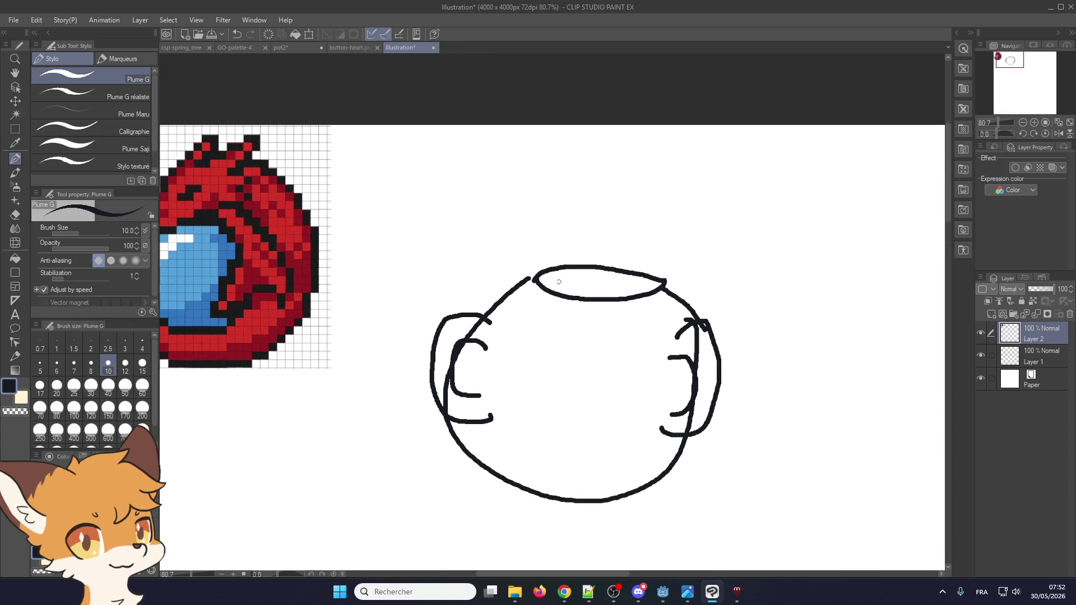
mouse_move(542, 271)
mouse_down()
mouse_move(533, 227)
mouse_move(676, 224)
mouse_move(656, 281)
mouse_up()
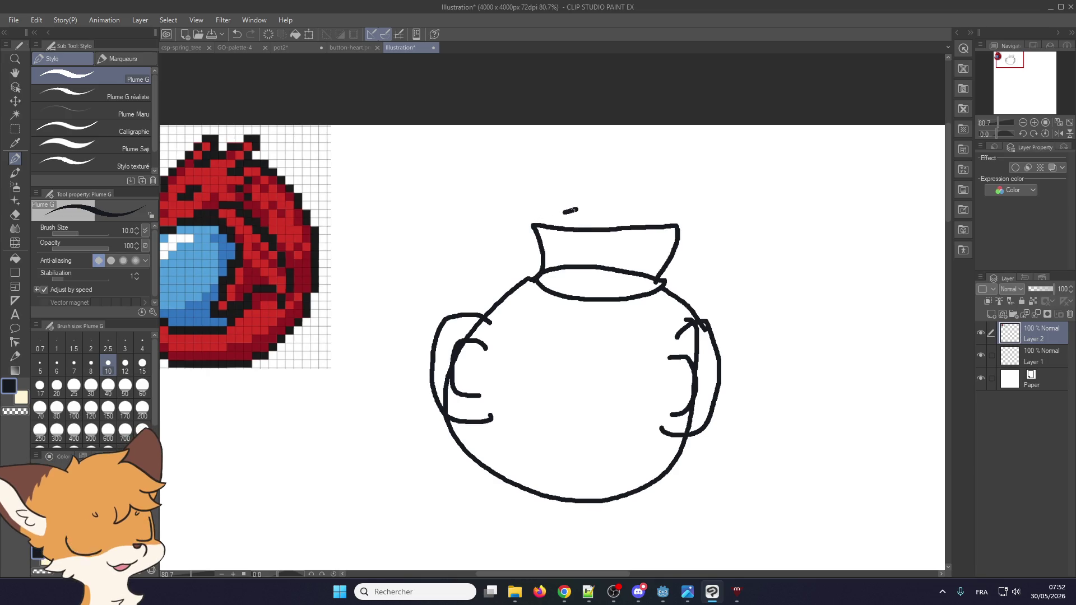
mouse_move(533, 225)
mouse_down()
mouse_move(570, 208)
mouse_move(662, 221)
mouse_up()
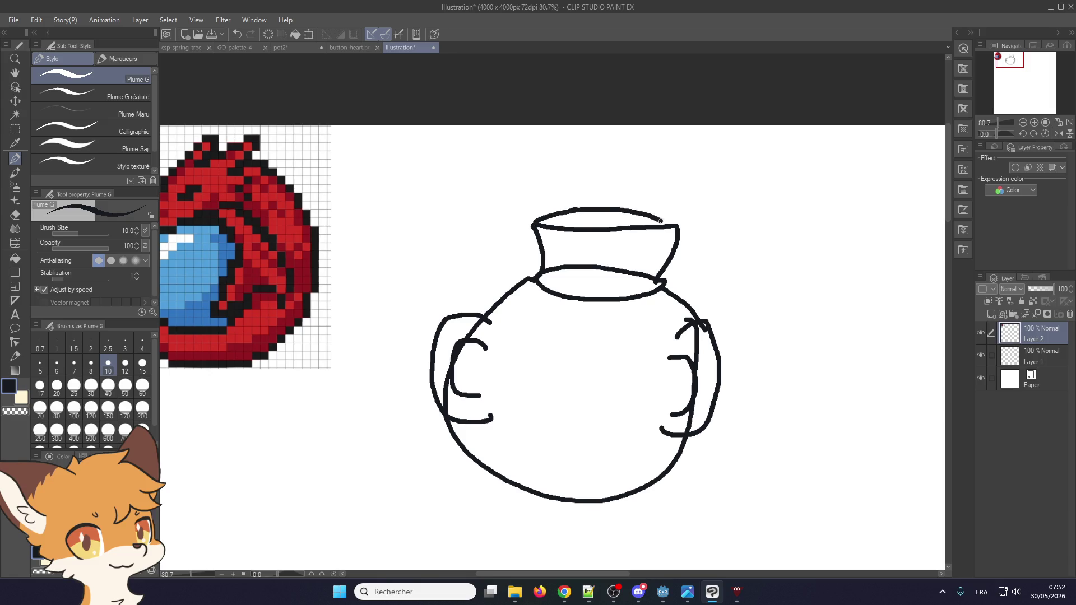
click(73, 386)
mouse_move(564, 305)
mouse_down()
mouse_move(555, 271)
mouse_move(585, 300)
mouse_move(647, 294)
mouse_move(605, 274)
mouse_move(641, 274)
mouse_up()
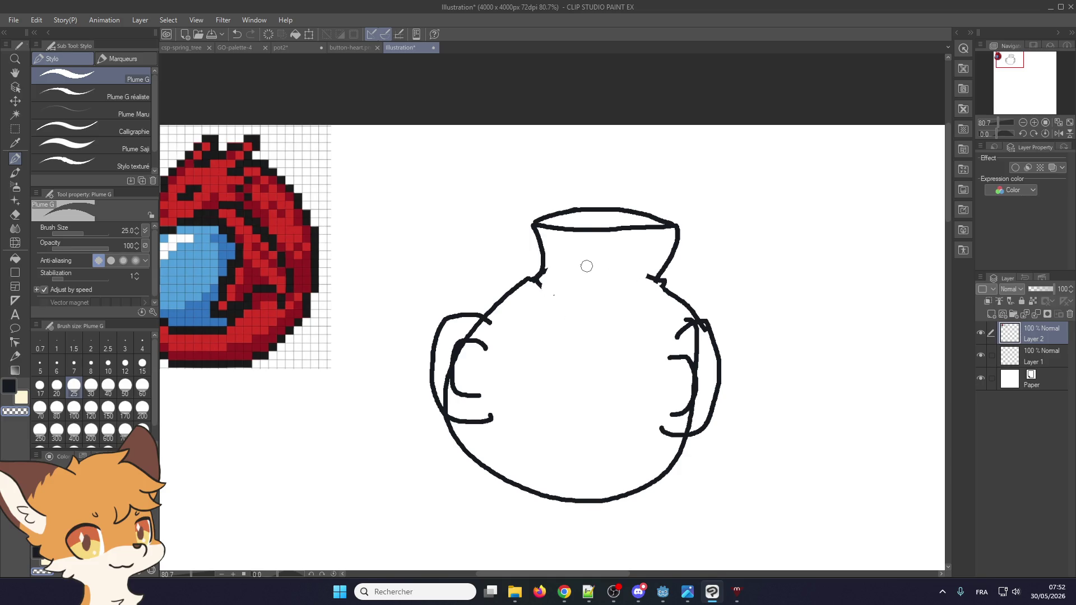
scroll(625, 326, down, 3)
scroll(633, 309, up, 3)
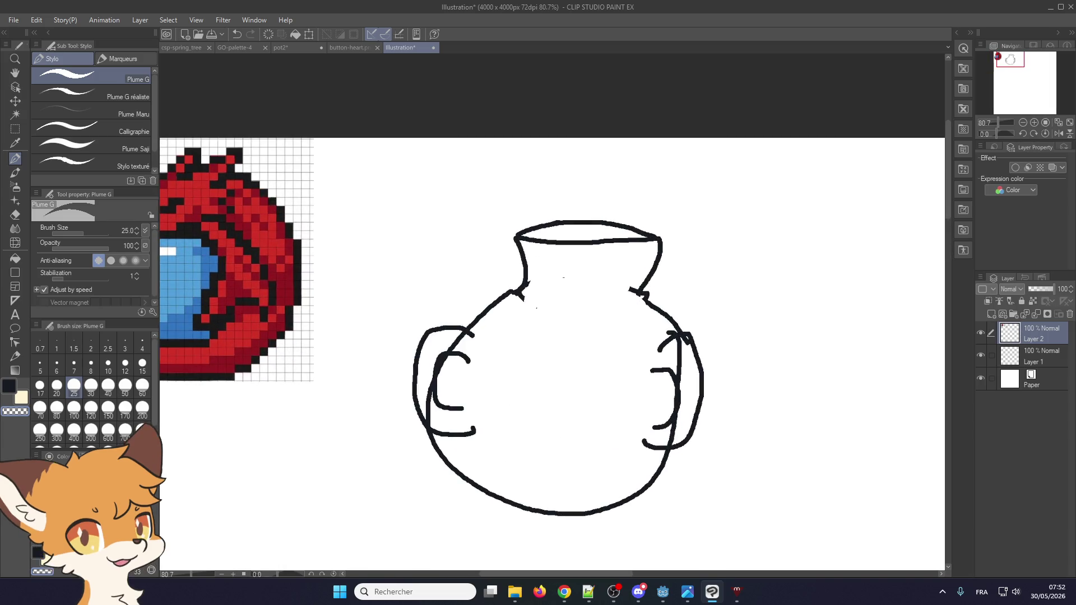
scroll(560, 269, down, 1)
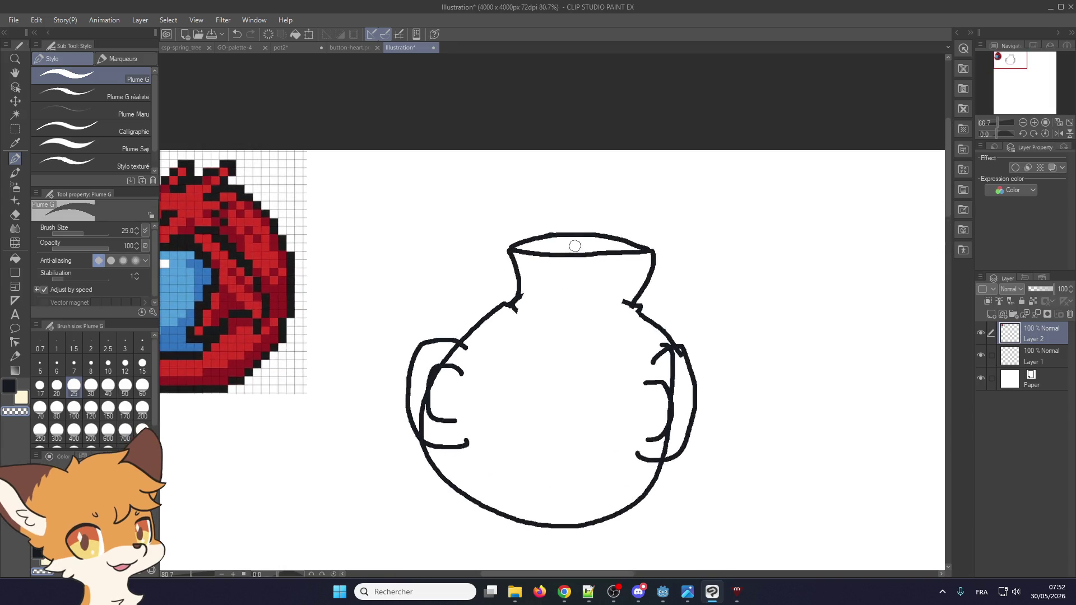
scroll(560, 252, up, 1)
scroll(564, 258, down, 1)
scroll(563, 258, down, 2)
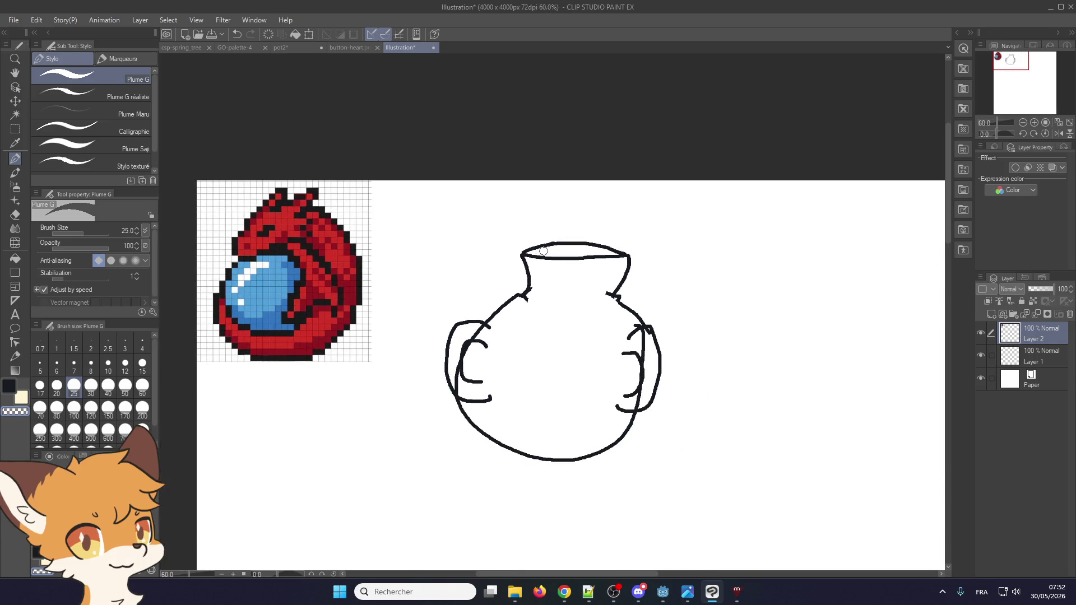
scroll(518, 239, up, 1)
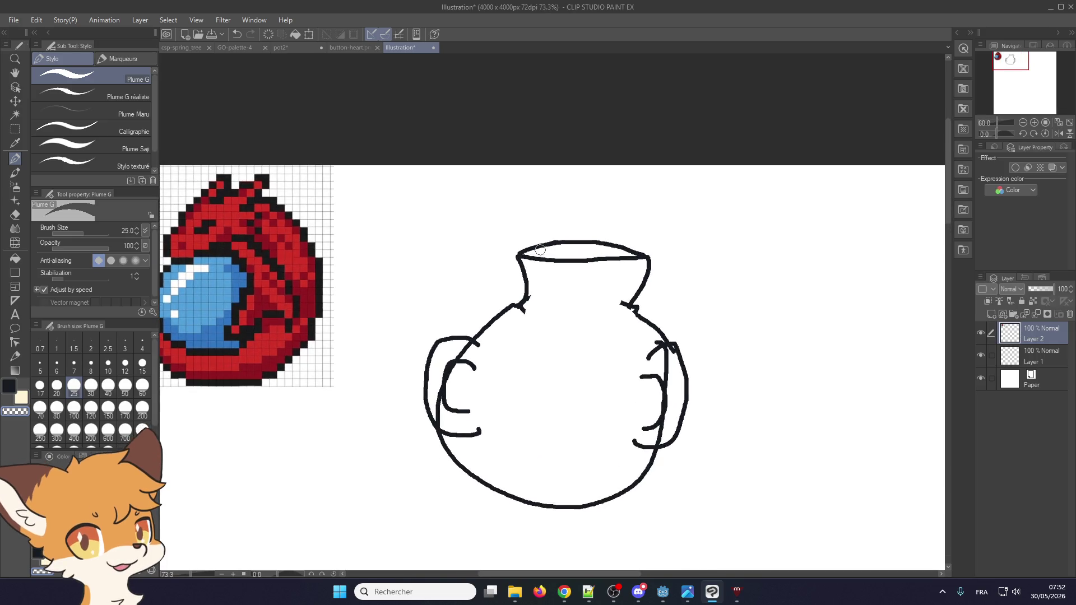
- Close the pot sketch illustration and set the pen size back to 1
click(432, 49)
click(537, 216)
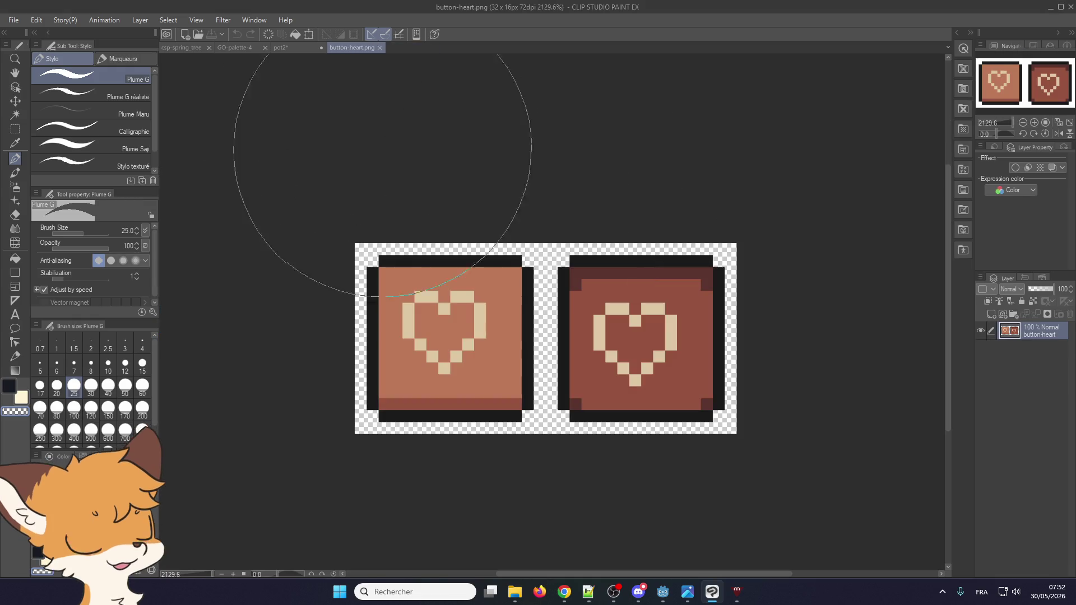
alt+click(578, 359)
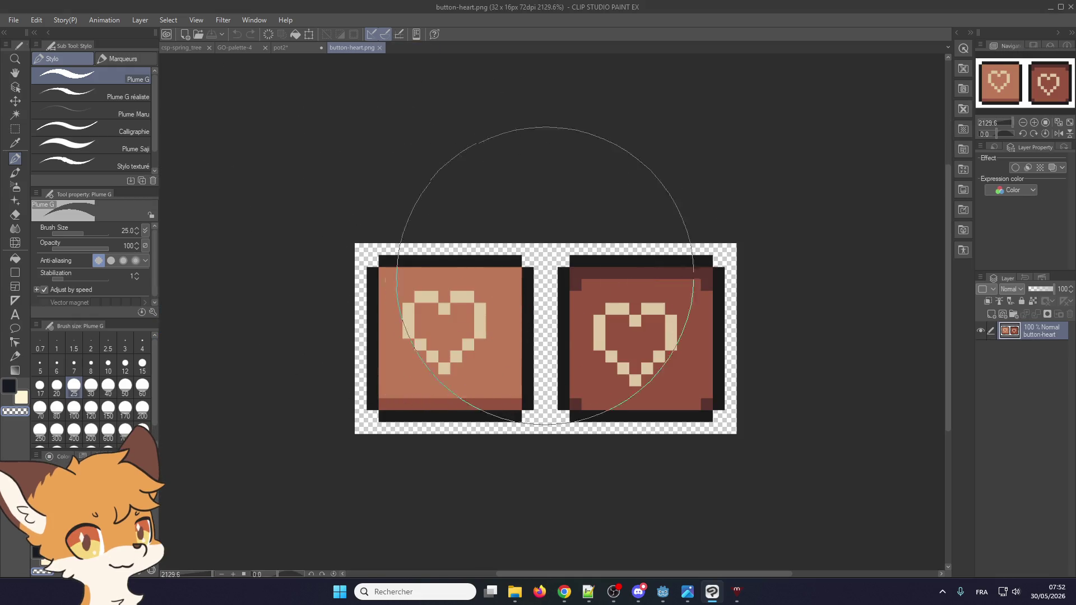
click(58, 348)
- On pot2, repaint the cream highlight pixels white and sample black from the outline
click(280, 48)
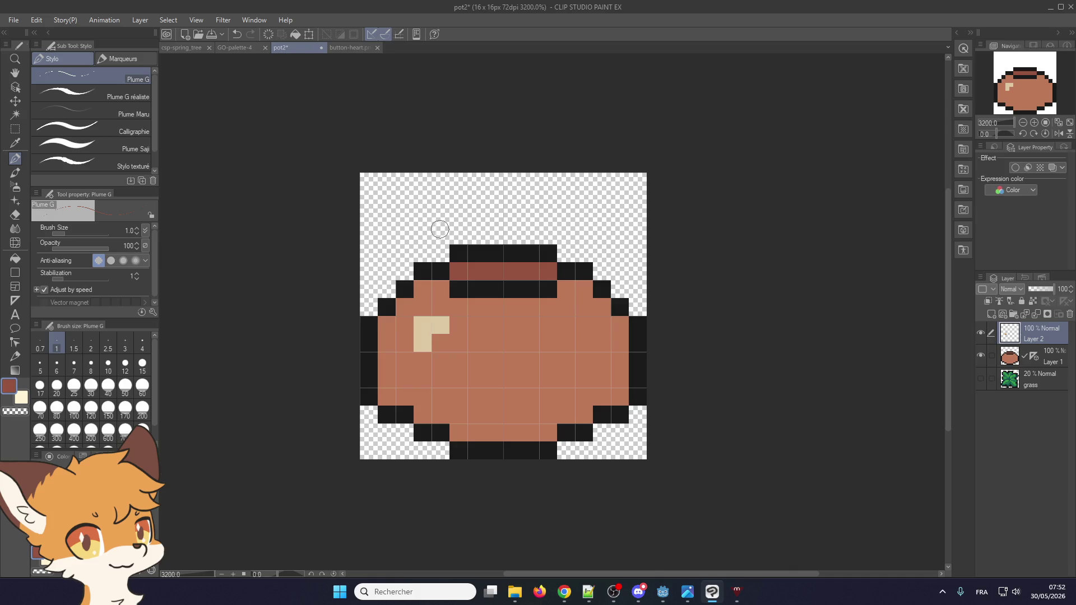
alt+click(419, 332)
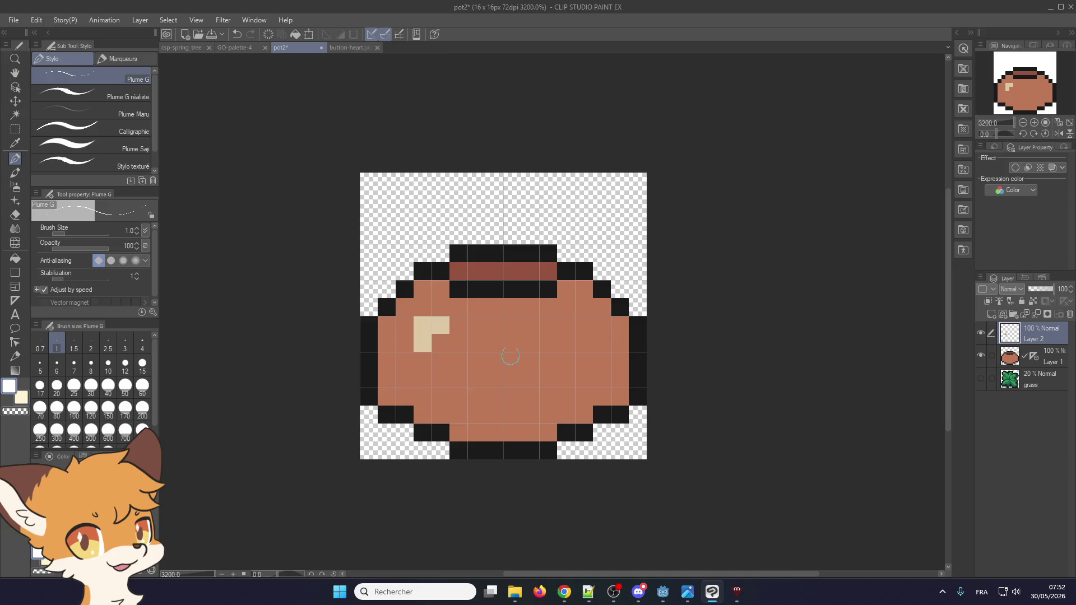
drag(420, 335, 441, 326)
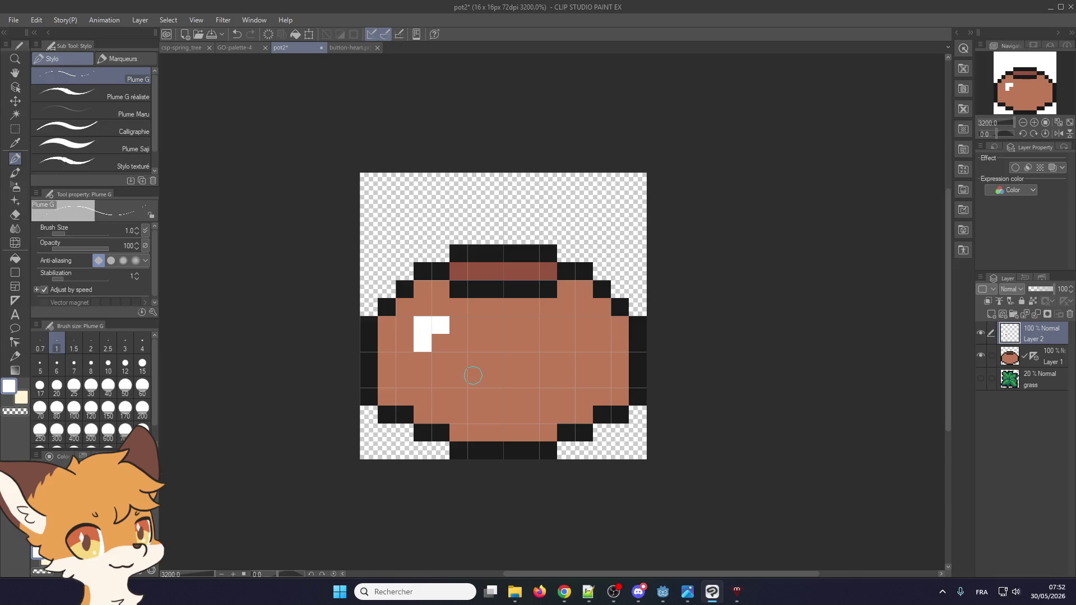
alt+click(506, 295)
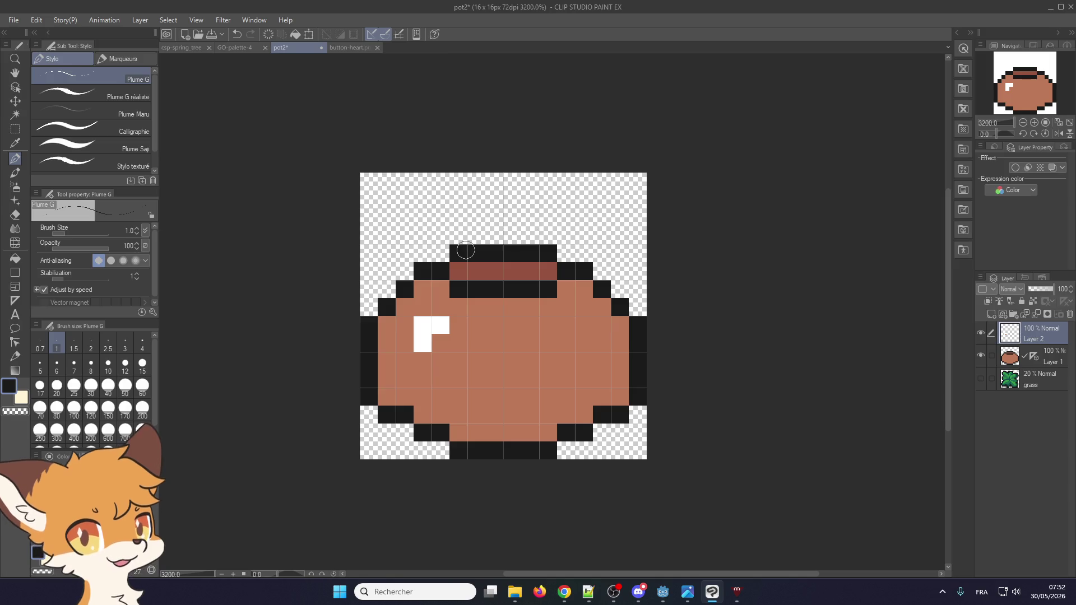
click(350, 49)
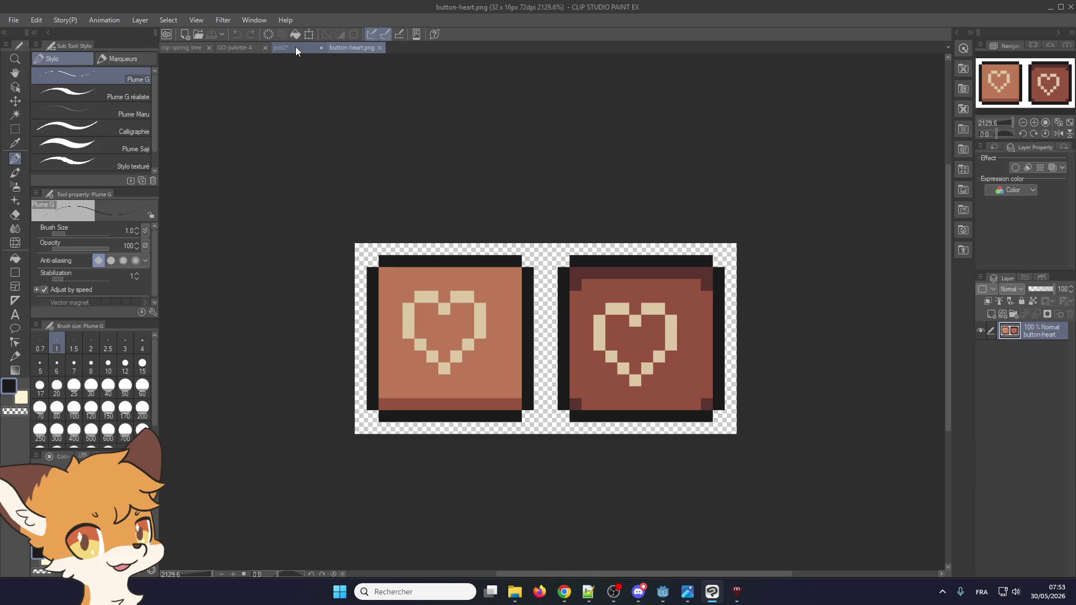
- Sample the button's dark reddish-brown and shade pot2's bottom row and lower-right cells
click(295, 48)
click(340, 50)
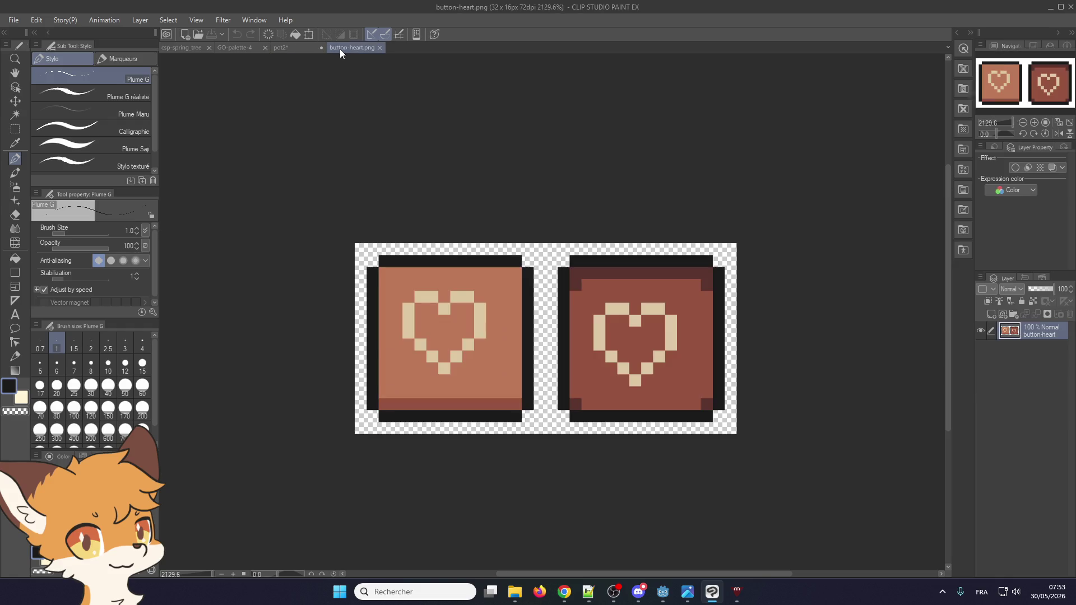
click(295, 48)
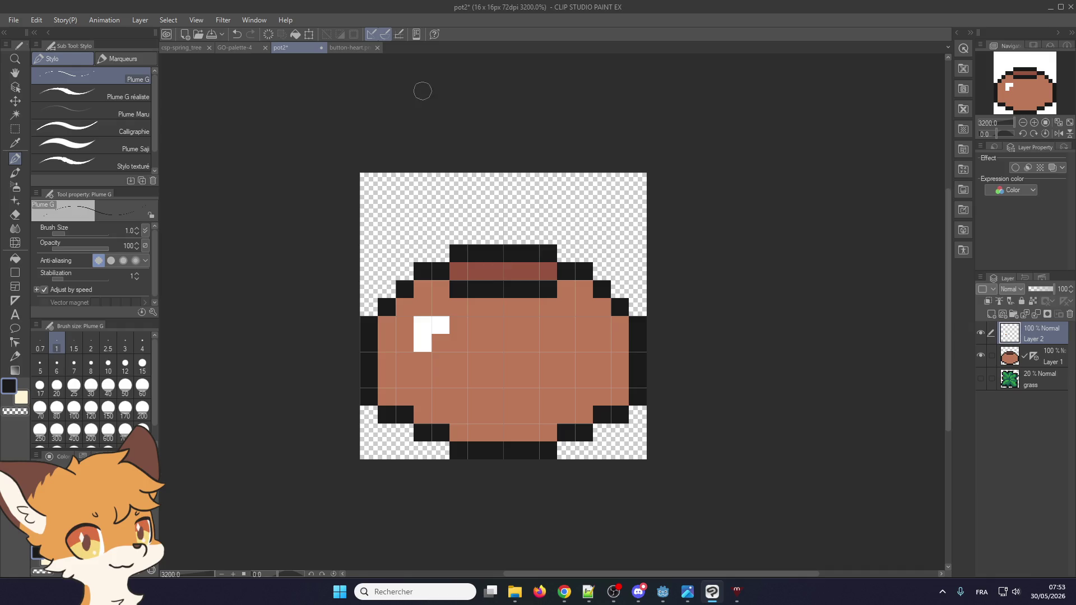
click(350, 49)
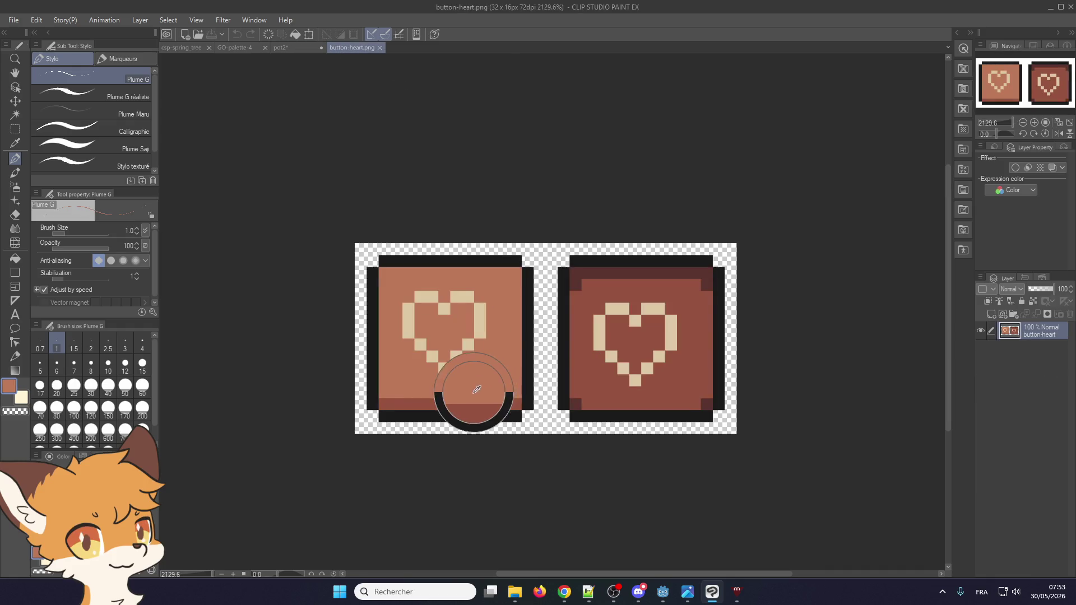
alt+click(461, 406)
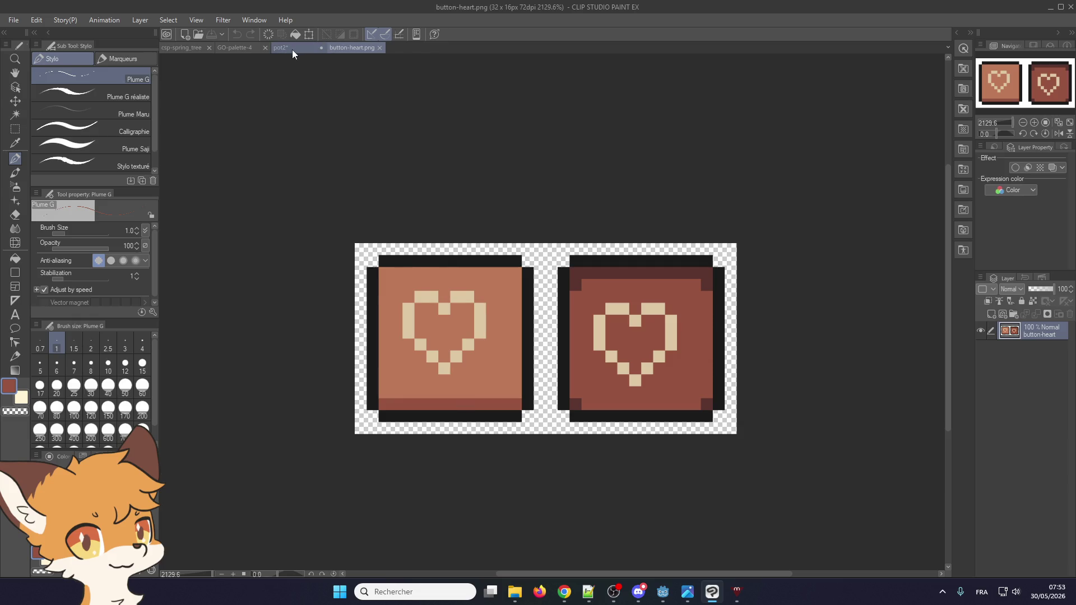
click(295, 49)
mouse_move(502, 430)
mouse_down()
mouse_move(535, 431)
mouse_move(621, 395)
mouse_move(619, 331)
mouse_up()
click(619, 328)
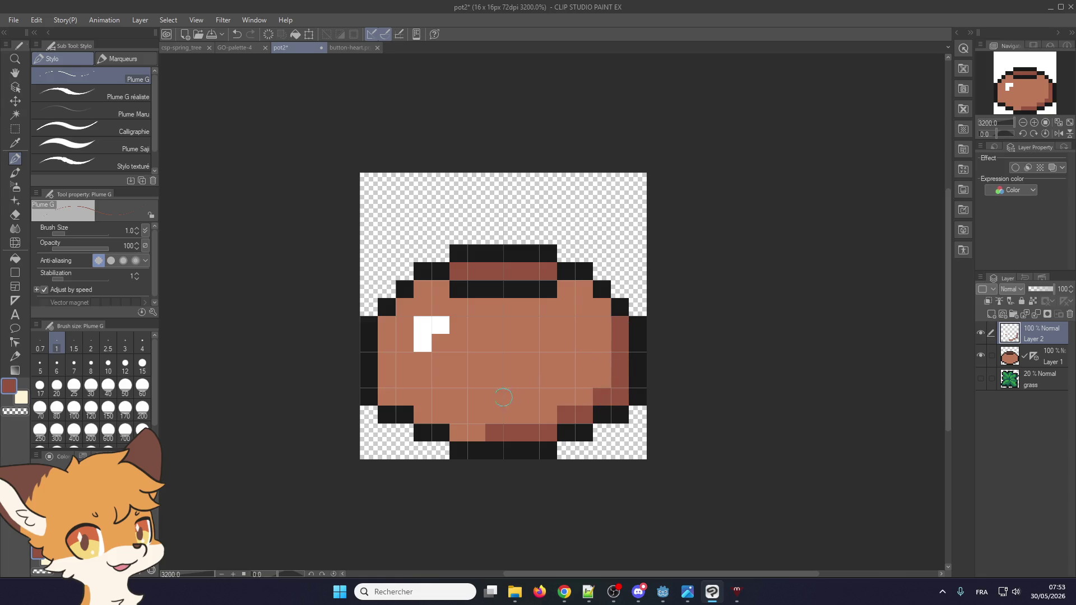
drag(477, 432, 460, 430)
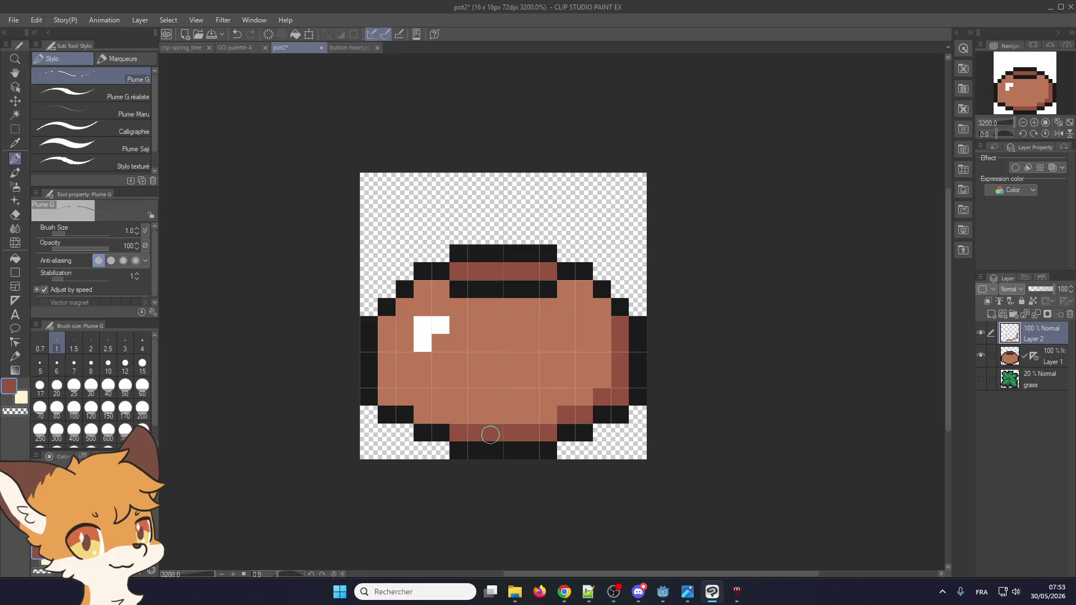
click(548, 415)
click(584, 397)
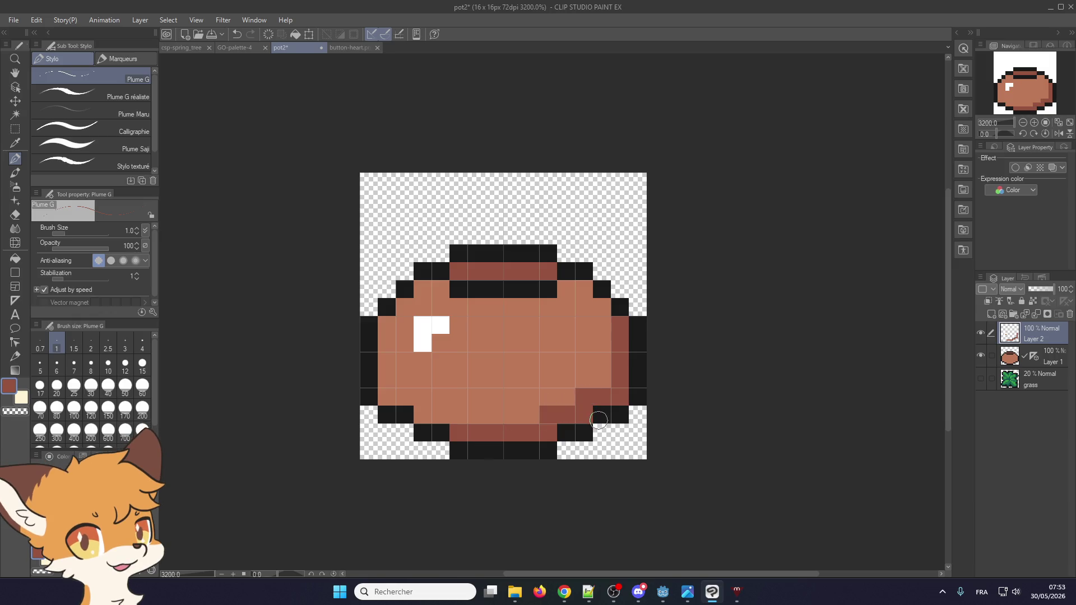
- Repaint stray shaded cells light brown and add diagonal dark shading up to the right edge
alt+click(519, 385)
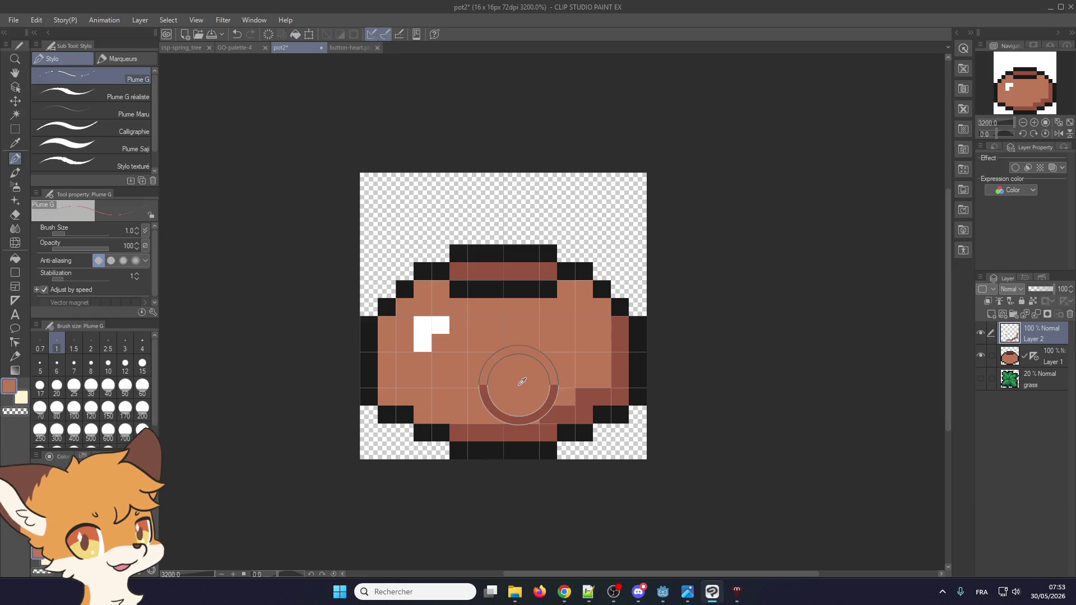
click(548, 414)
click(584, 397)
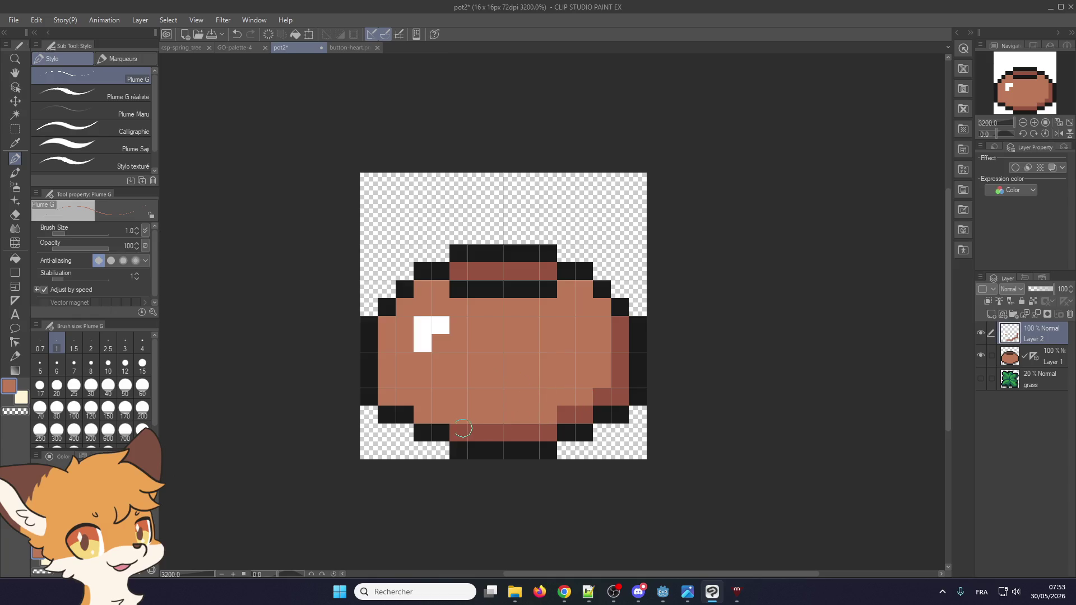
alt+click(513, 426)
mouse_move(512, 426)
mouse_down()
mouse_move(600, 386)
mouse_move(602, 361)
mouse_up()
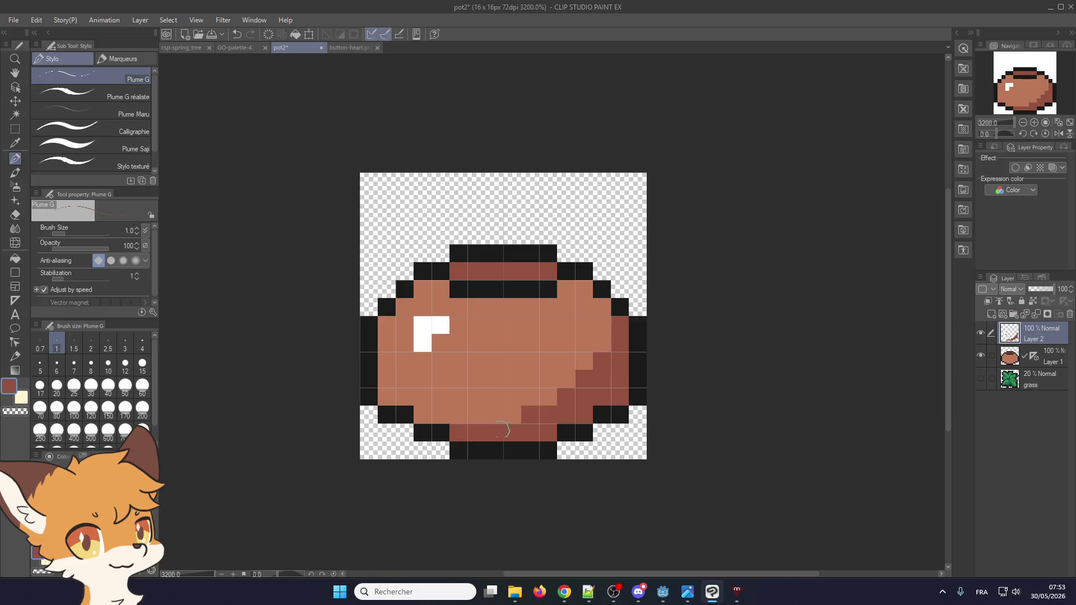
alt+click(476, 415)
- Switch to the browser, then start and cancel a screen capture
key(alt+Tab)
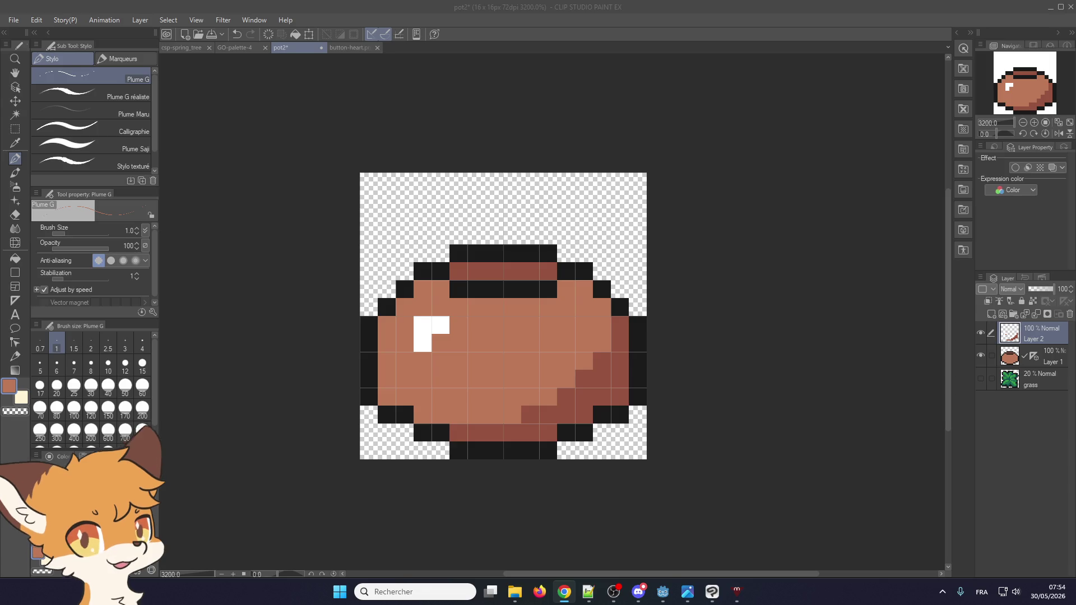
key(super+shift+s)
key(Escape)
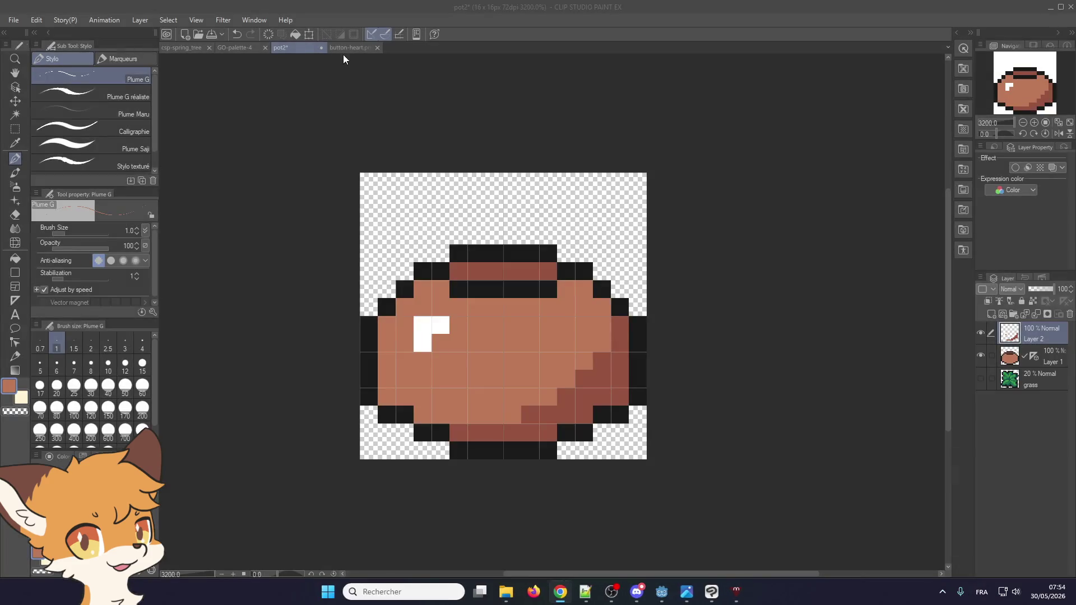
- Create a new 4000x4000 illustration and paste the copied raccoon image onto it
click(348, 48)
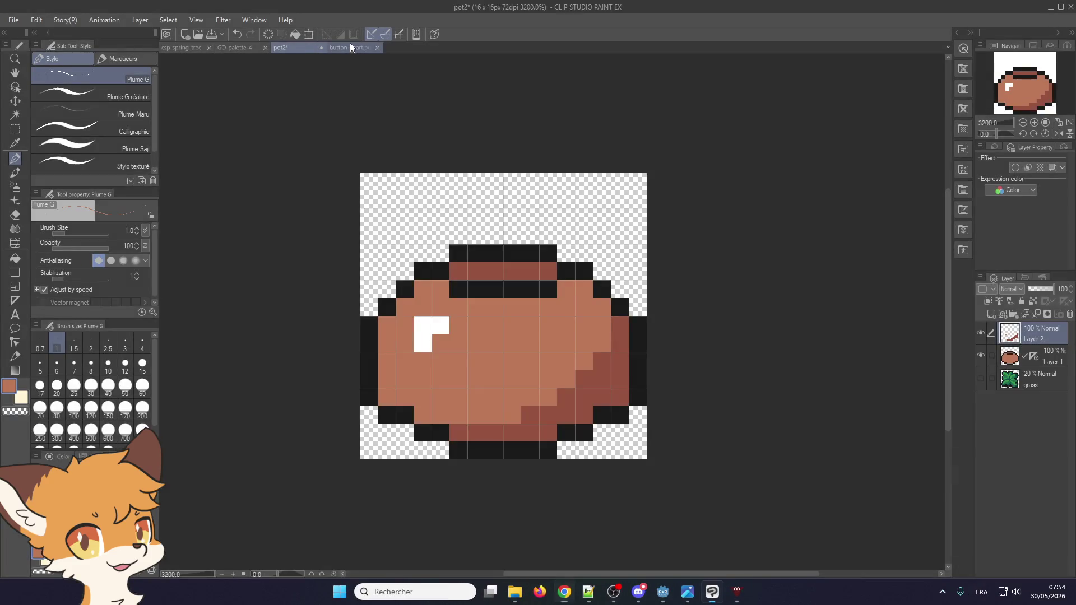
click(13, 19)
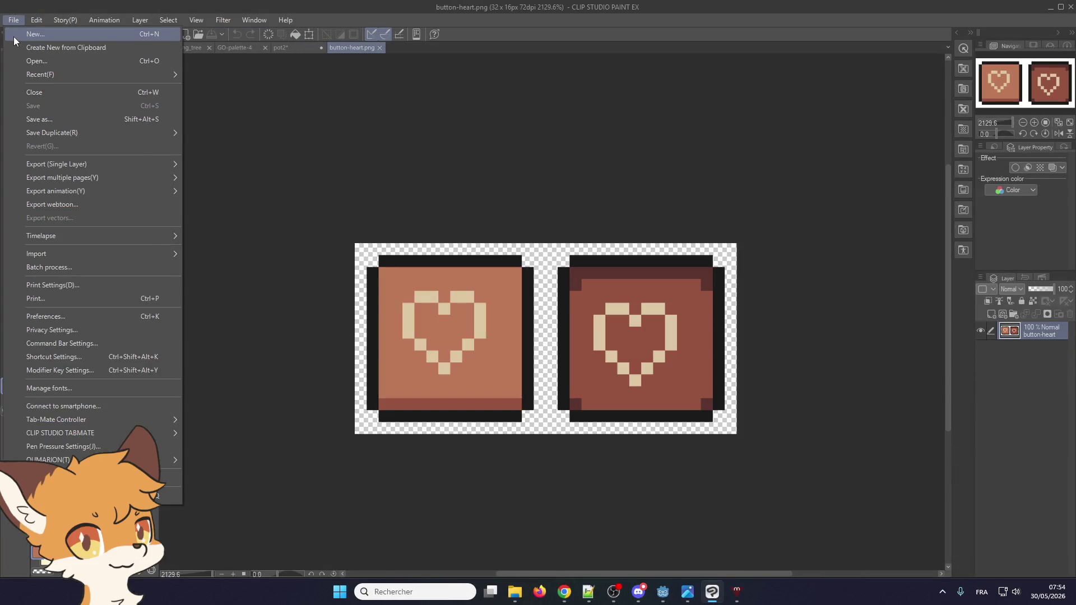
click(17, 34)
click(694, 153)
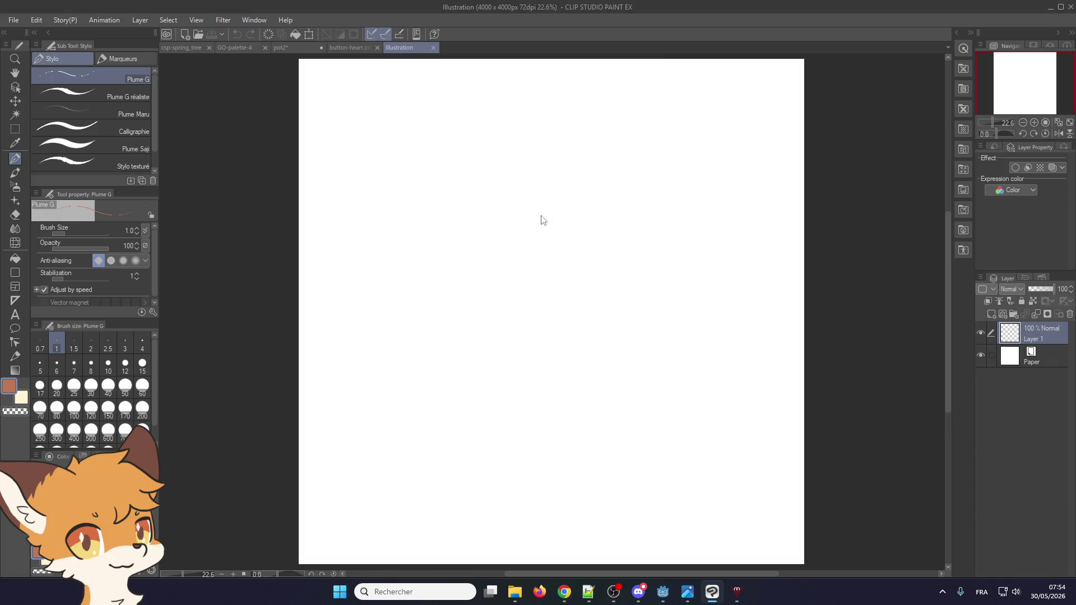
key(ctrl+v)
- Zoom in and snip the screen region containing the raccoon drawing
scroll(281, 155, up, 1)
scroll(281, 155, up, 5)
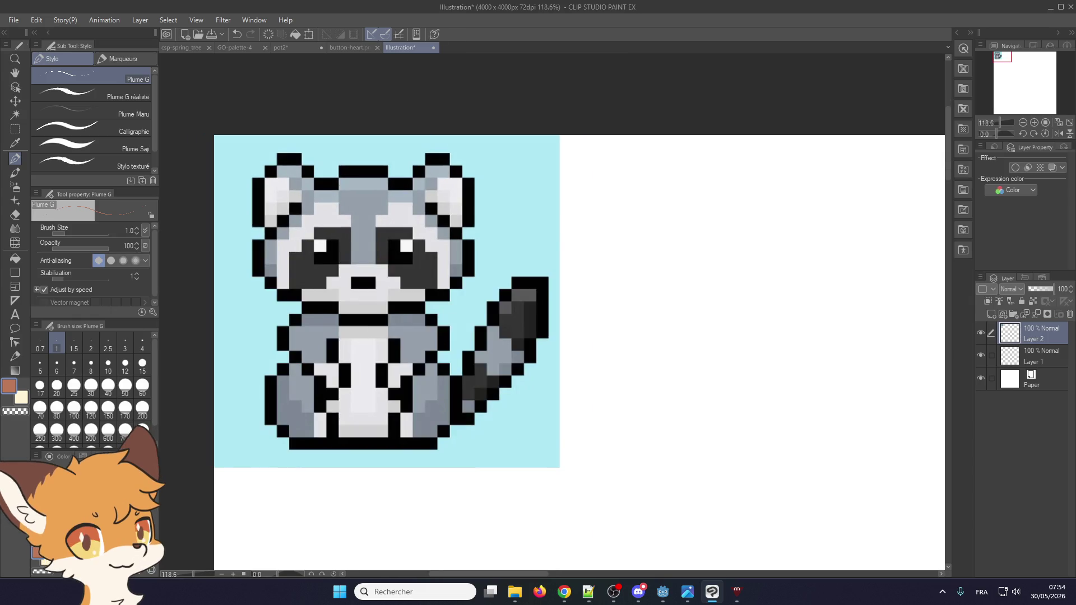
key(super+shift+s)
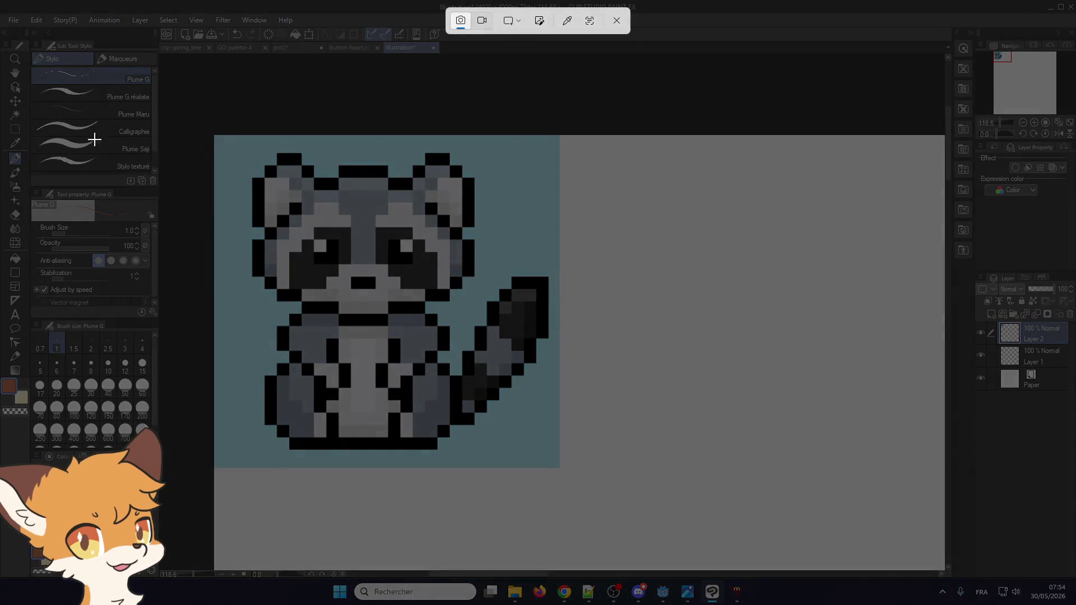
drag(231, 145, 557, 459)
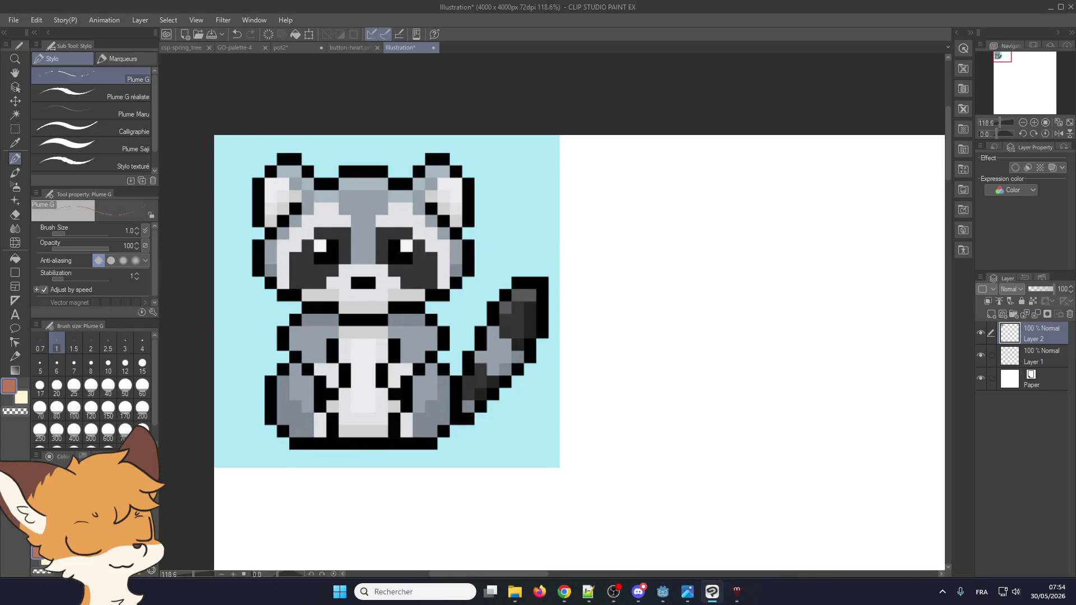
key(alt+Tab)
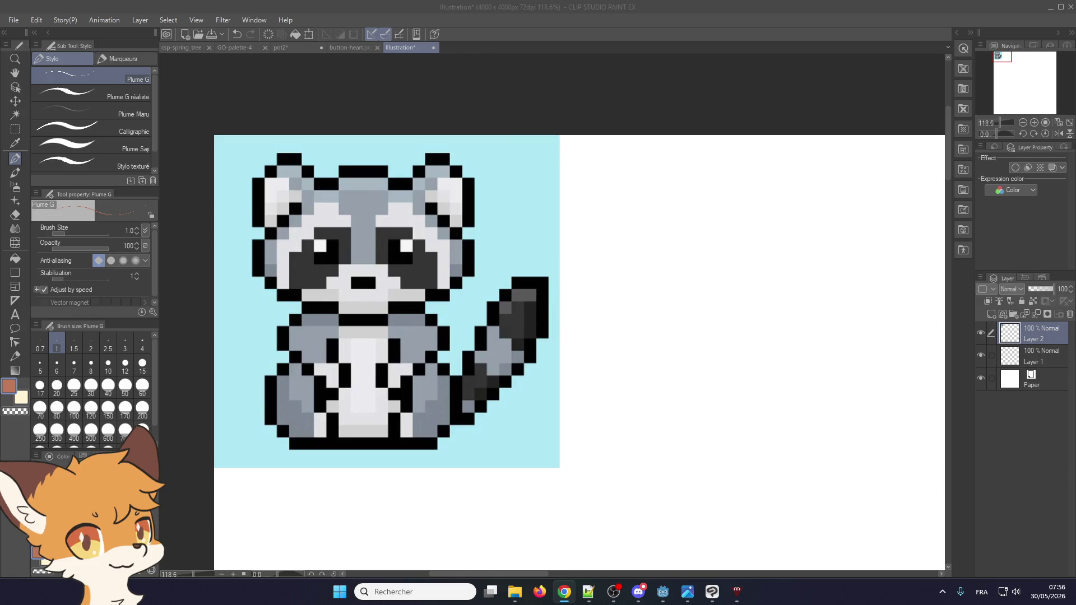
scroll(409, 309, down, 1)
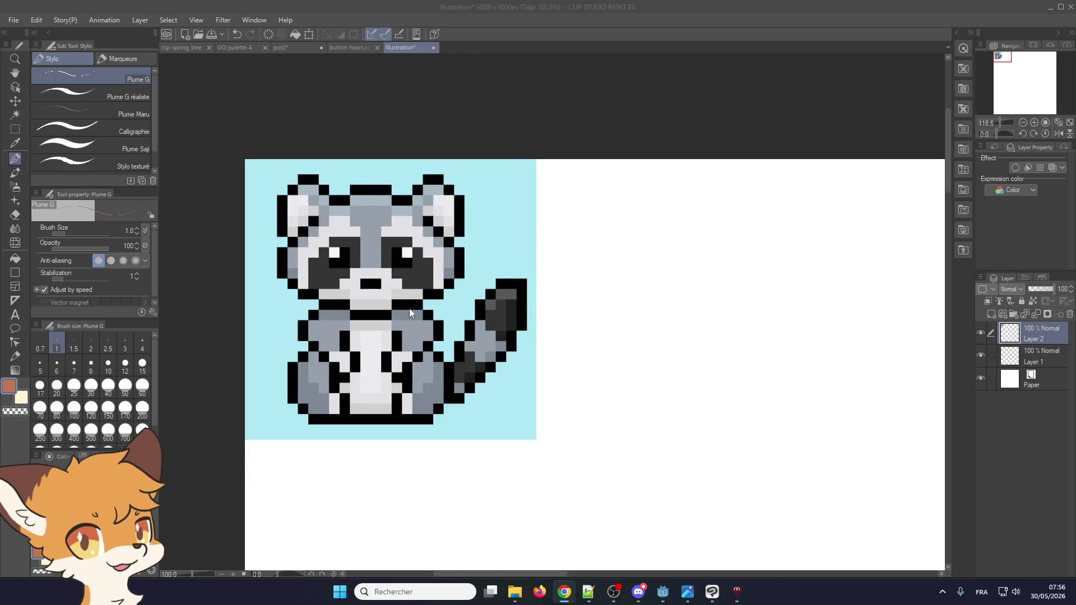
- Zoom around the raccoon sprite, return to Clip Studio, and bring up the Ctrl+F search dialog
scroll(494, 345, up, 3)
scroll(494, 346, down, 2)
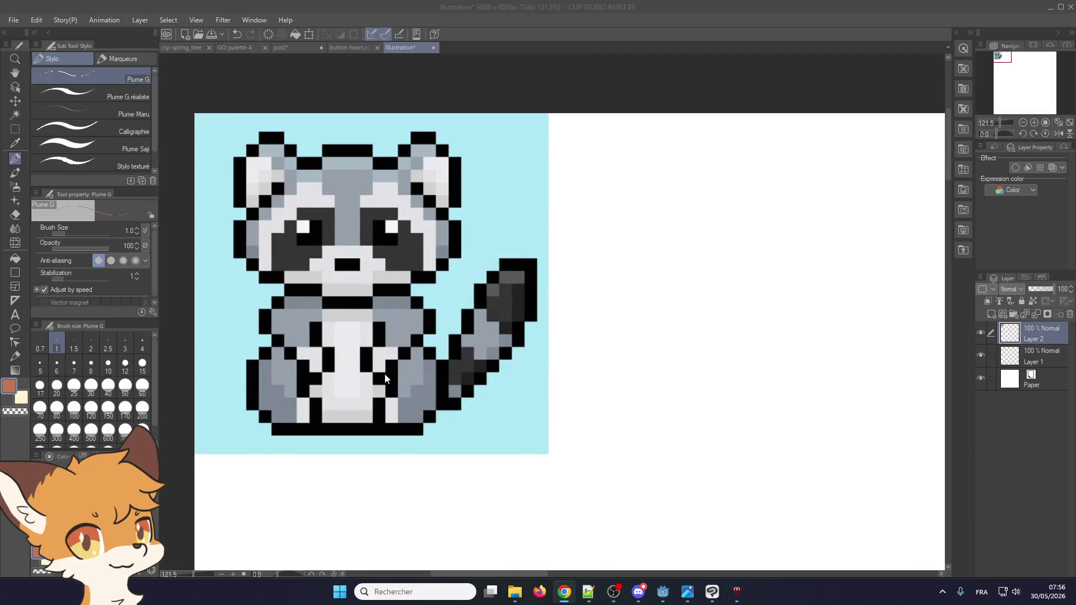
scroll(288, 385, up, 1)
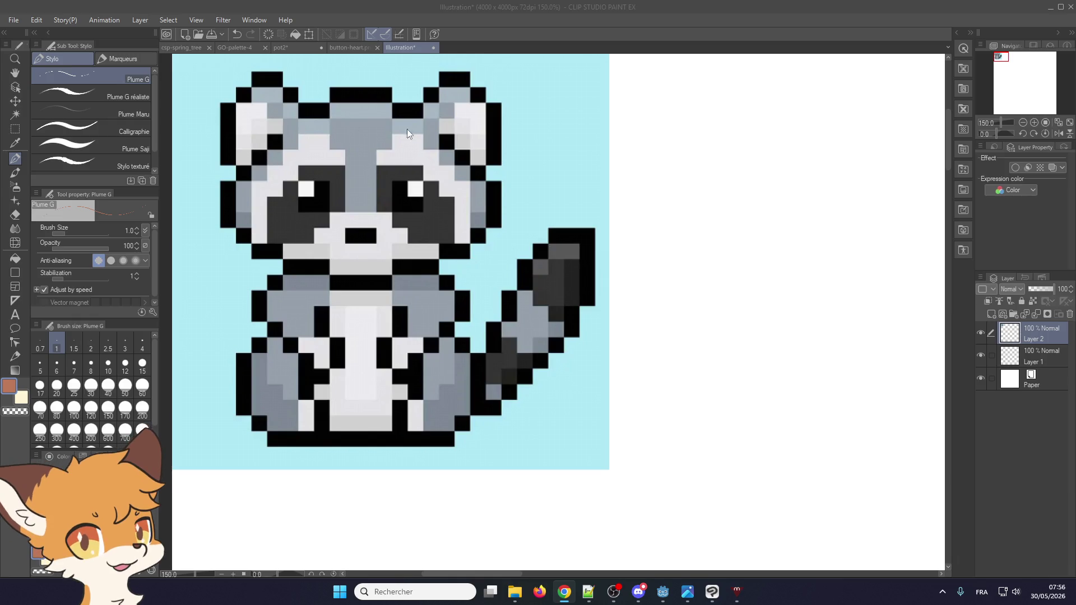
scroll(373, 314, down, 3)
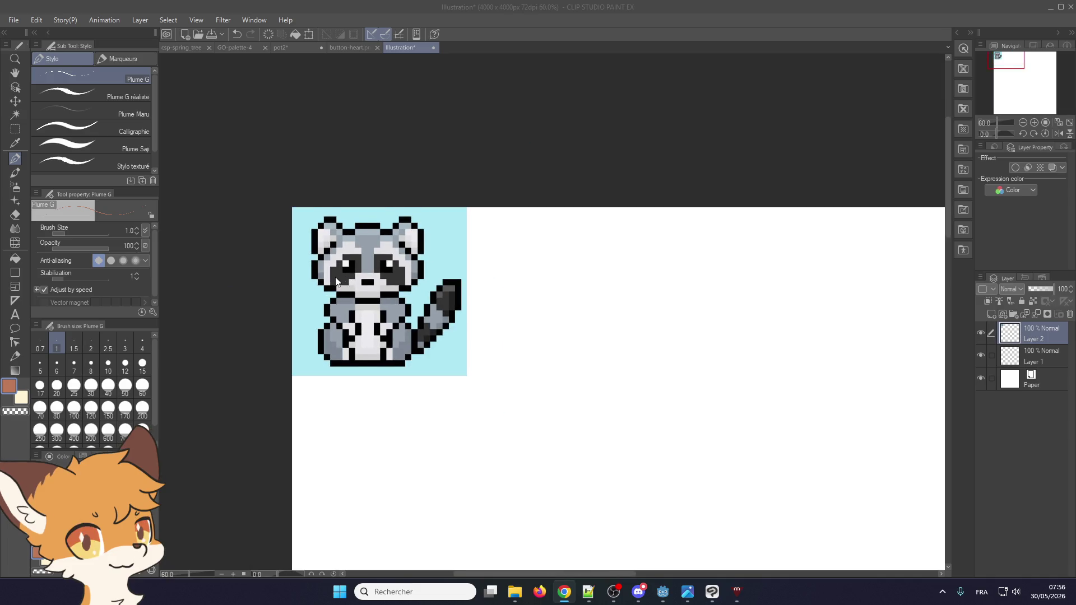
scroll(372, 397, up, 10)
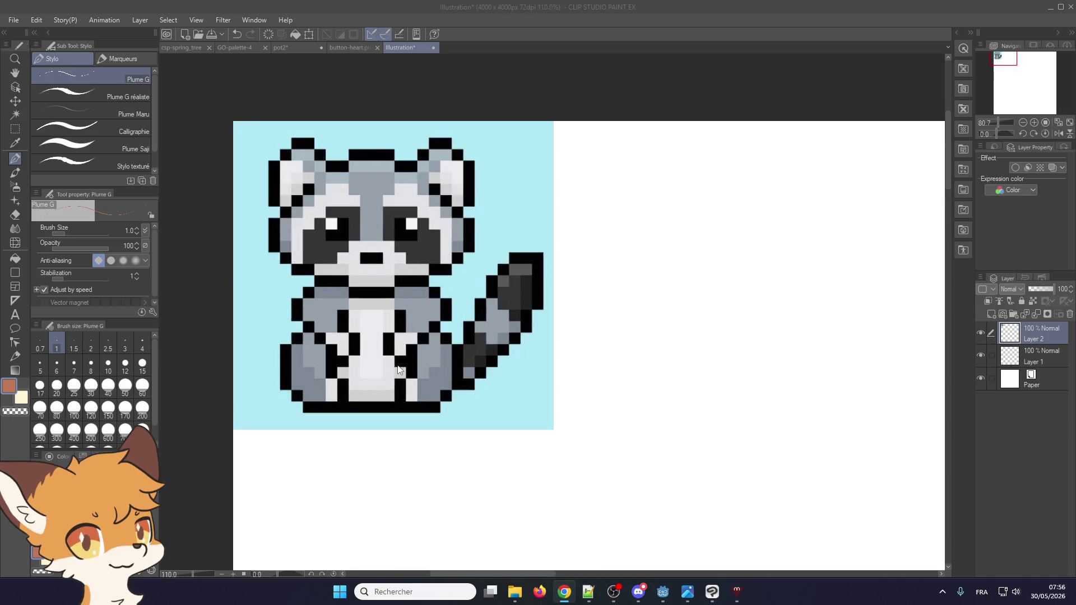
scroll(373, 401, down, 8)
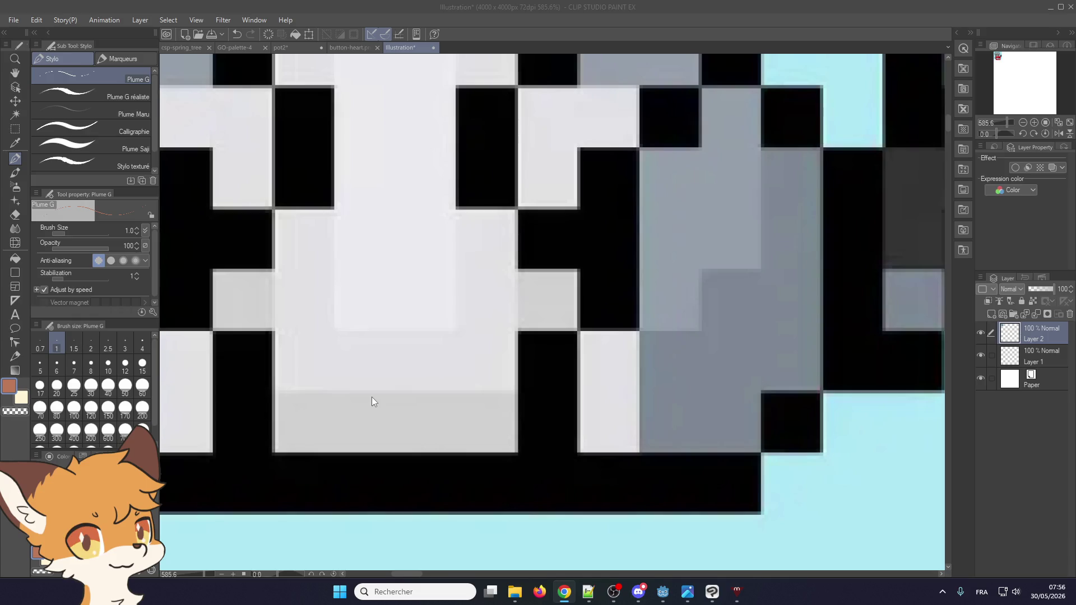
scroll(375, 404, down, 1)
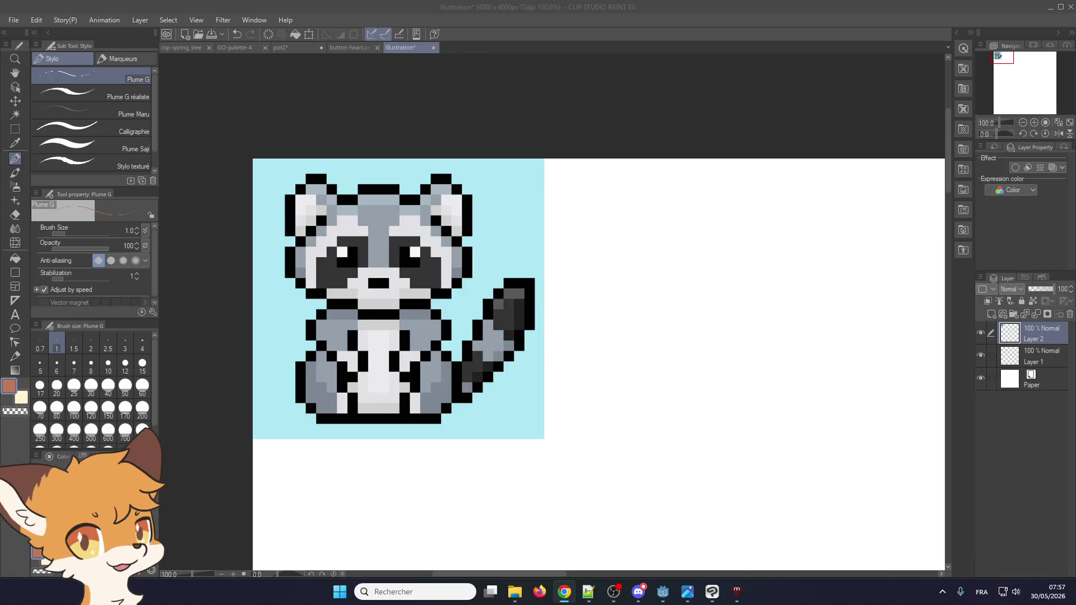
key(alt+Tab)
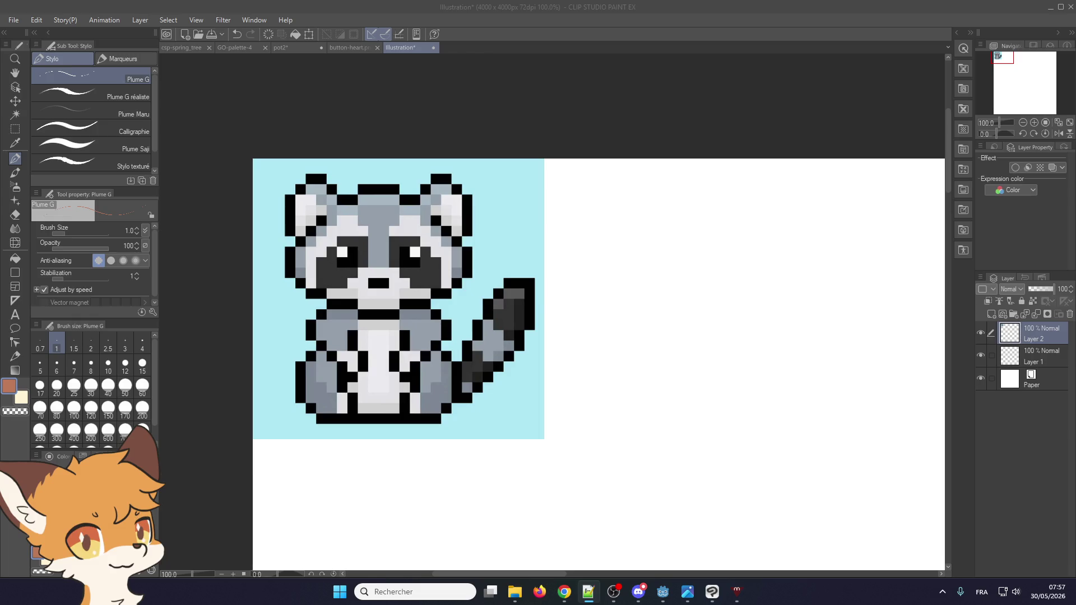
key(ctrl+f)
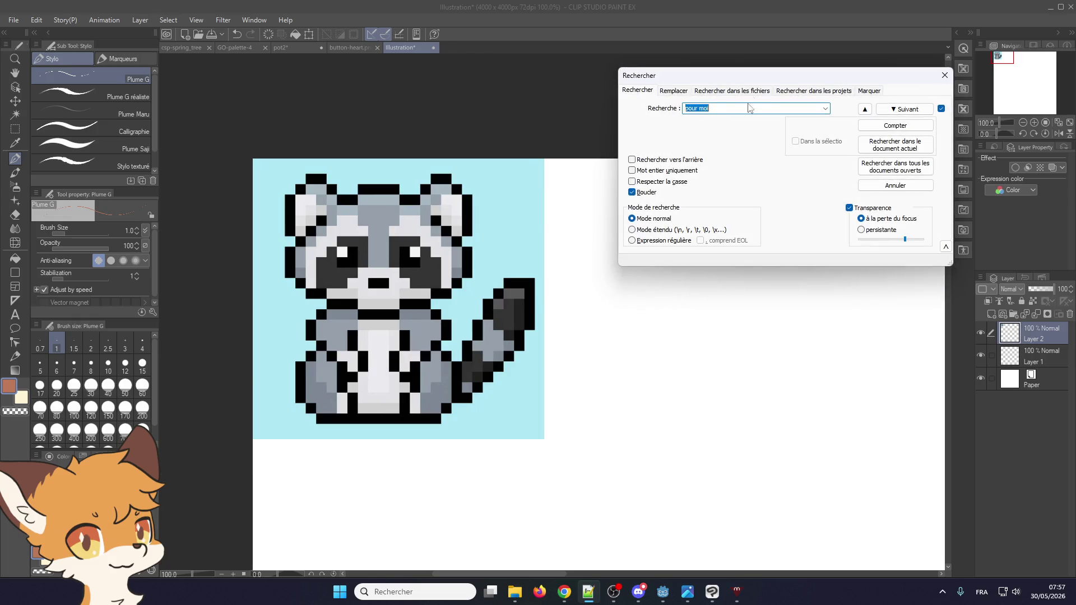
- Dismiss Notepad++'s Rechercher dialog with Escape, leaving the raccoon canvas visible
key(Escape)
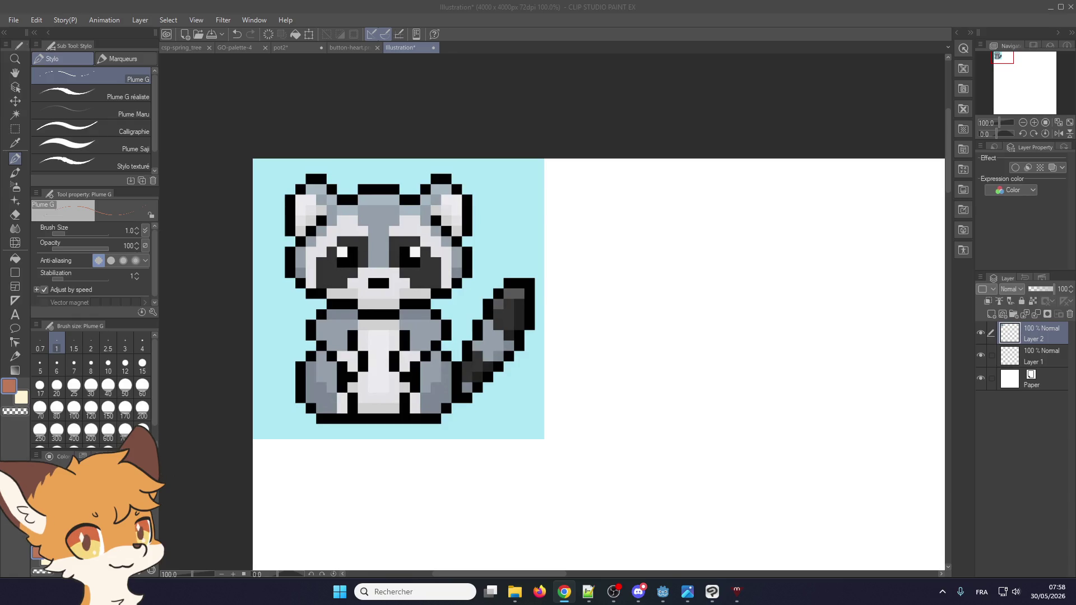
scroll(250, 298, up, 1)
- Sample black from the raccoon's outline and its nose colour, then switch to the browser
alt+click(371, 303)
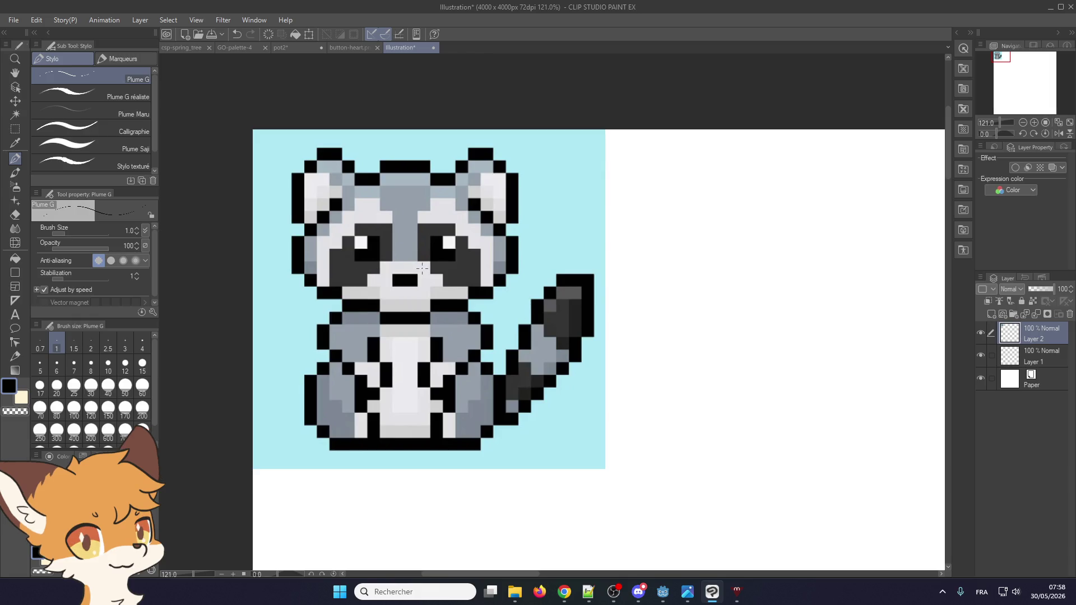
alt+click(409, 282)
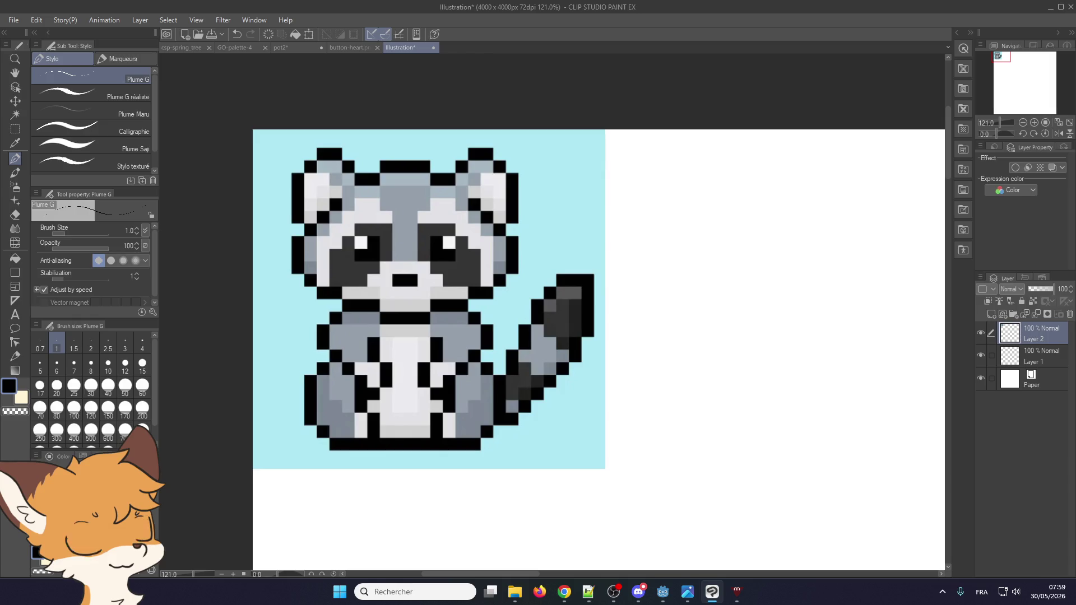
key(alt+Tab)
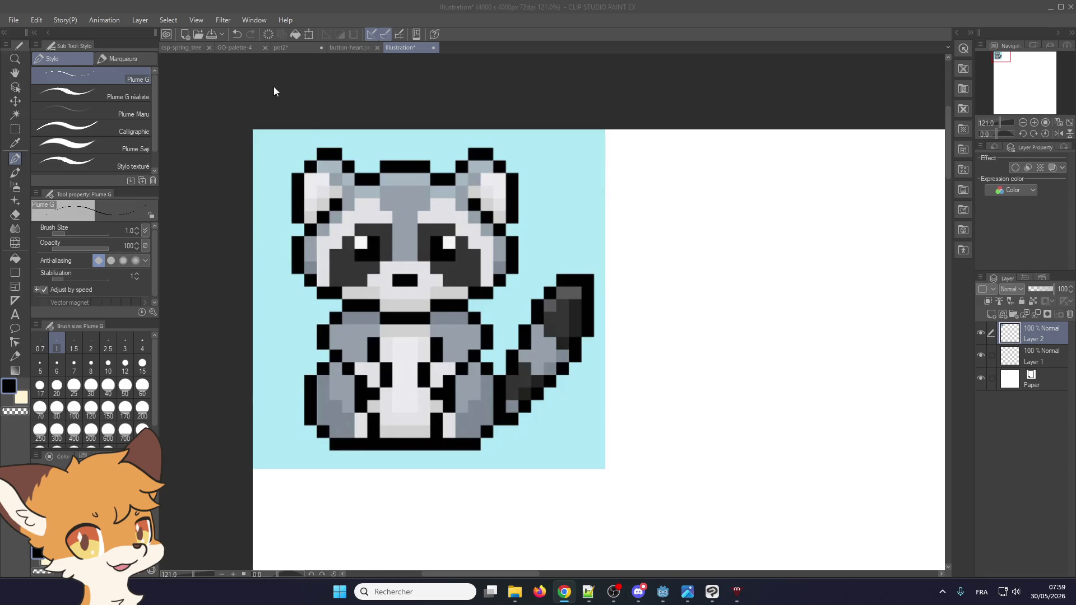
- Close the raccoon illustration with Do Not Save and pick pot2's dark outline colour
click(434, 49)
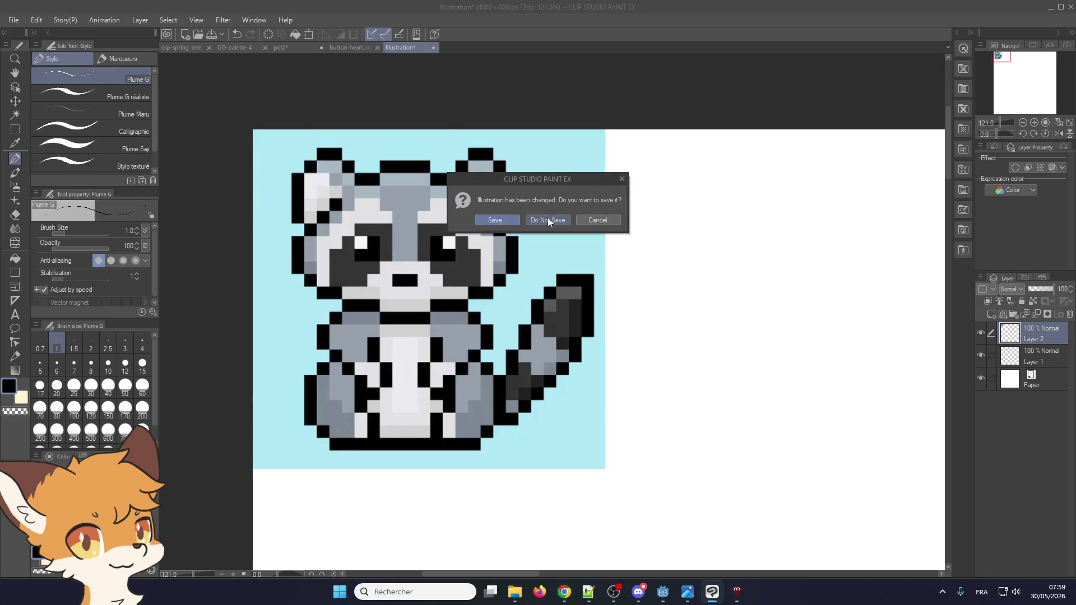
click(547, 218)
click(281, 48)
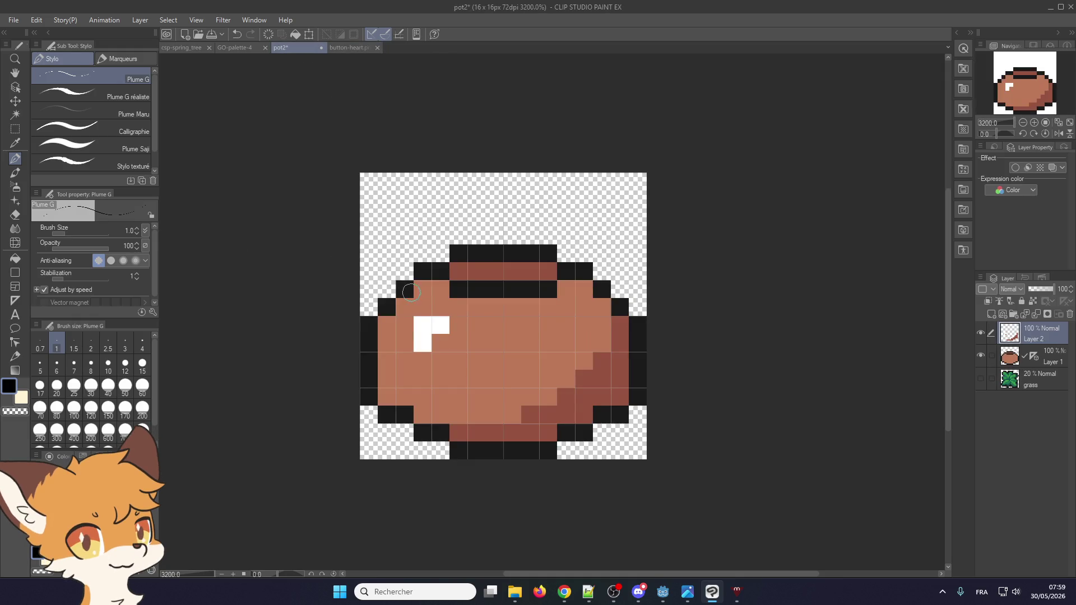
alt+click(442, 267)
- Extend the black outline across the pot's whole bottom row, discarding the stray pixels first
drag(442, 266, 440, 234)
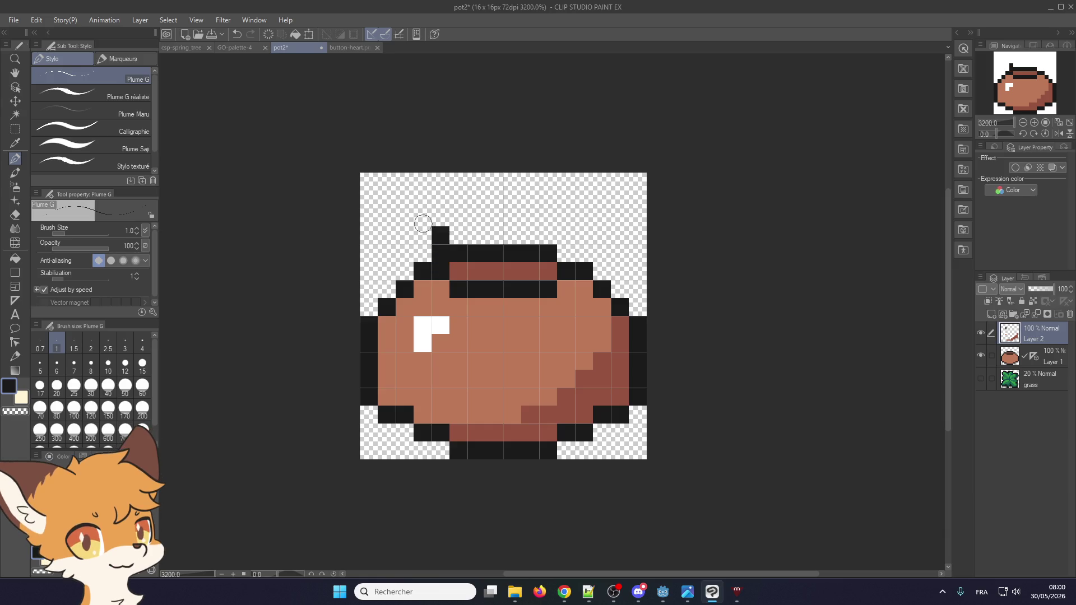
key(ctrl+z)
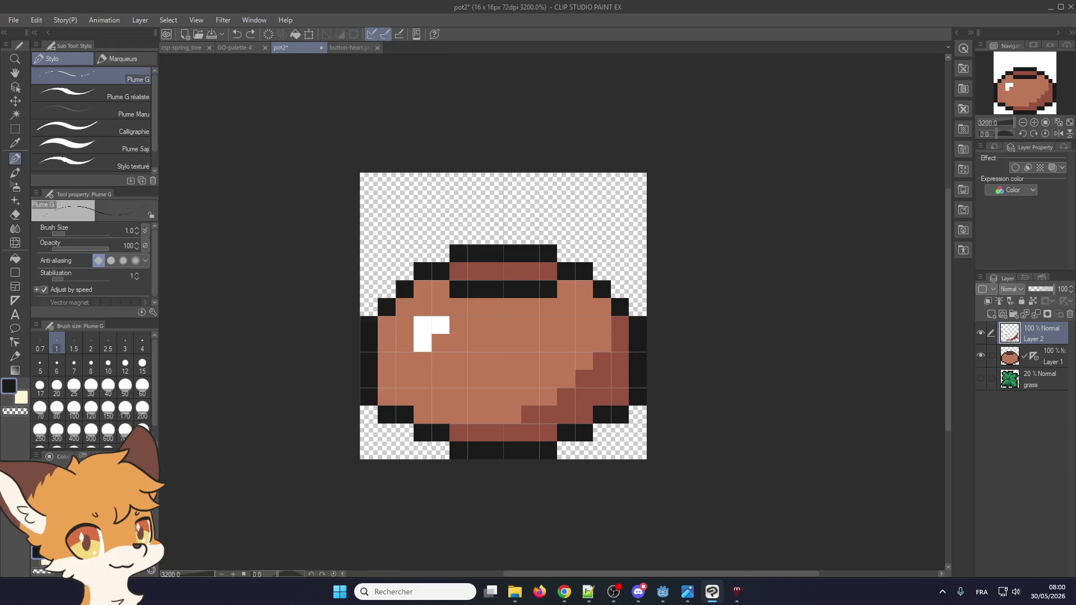
key(alt+Tab)
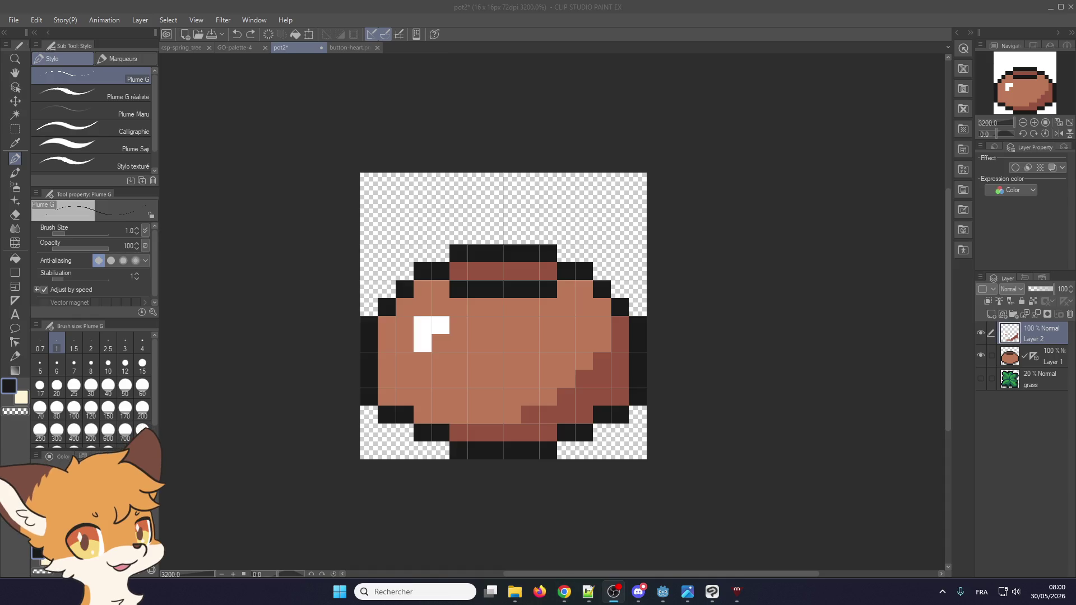
alt+click(375, 321)
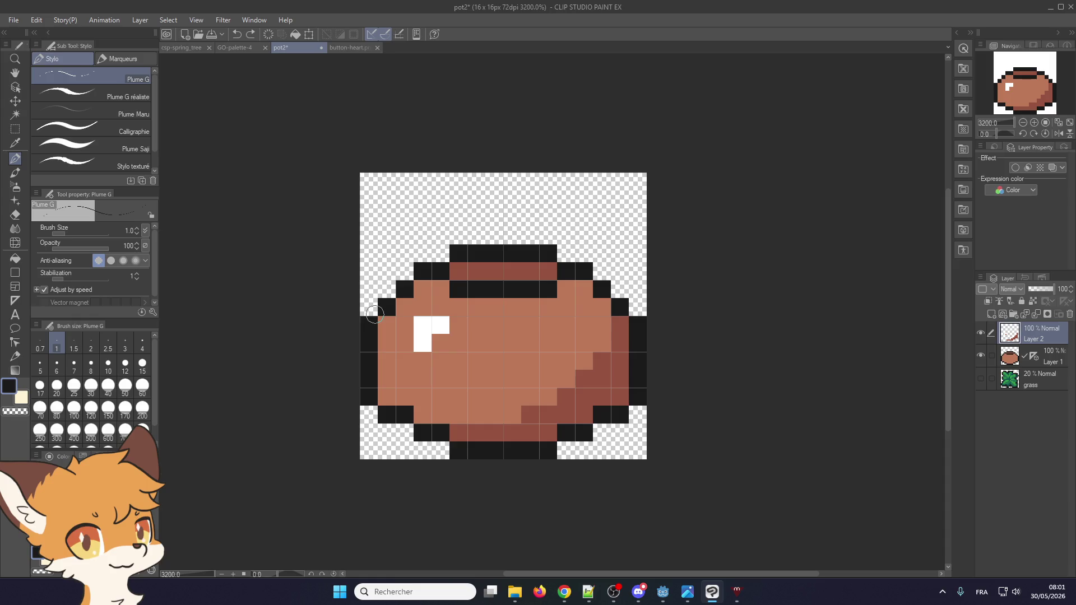
key(ctrl+z)
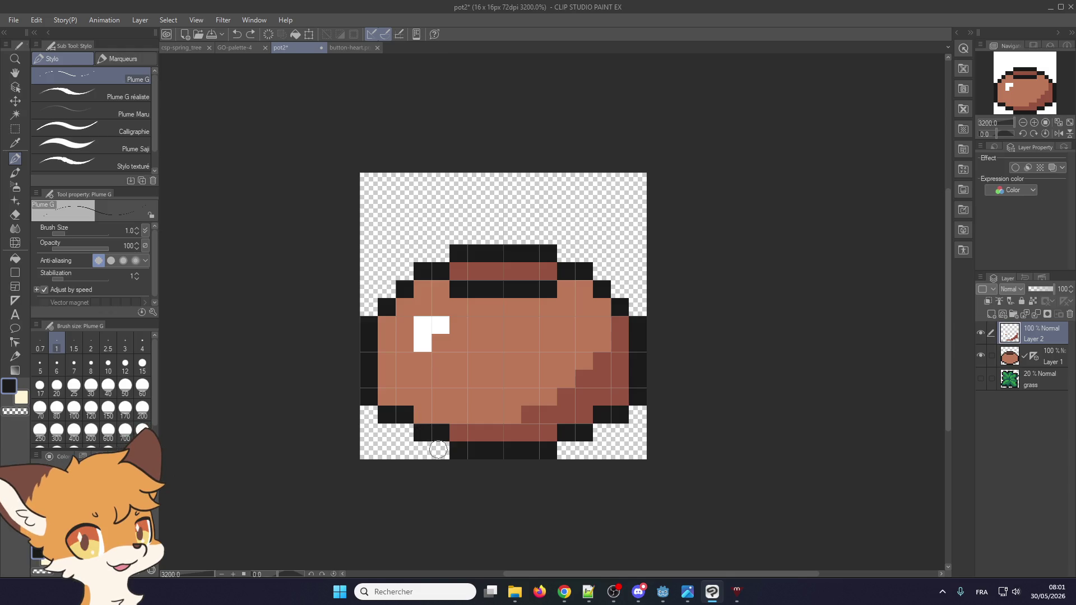
drag(420, 449, 584, 446)
- Fill the lower-left and lower-right corner pixels brown, capping each end of the bottom outline in black
alt+click(432, 414)
drag(422, 433, 448, 435)
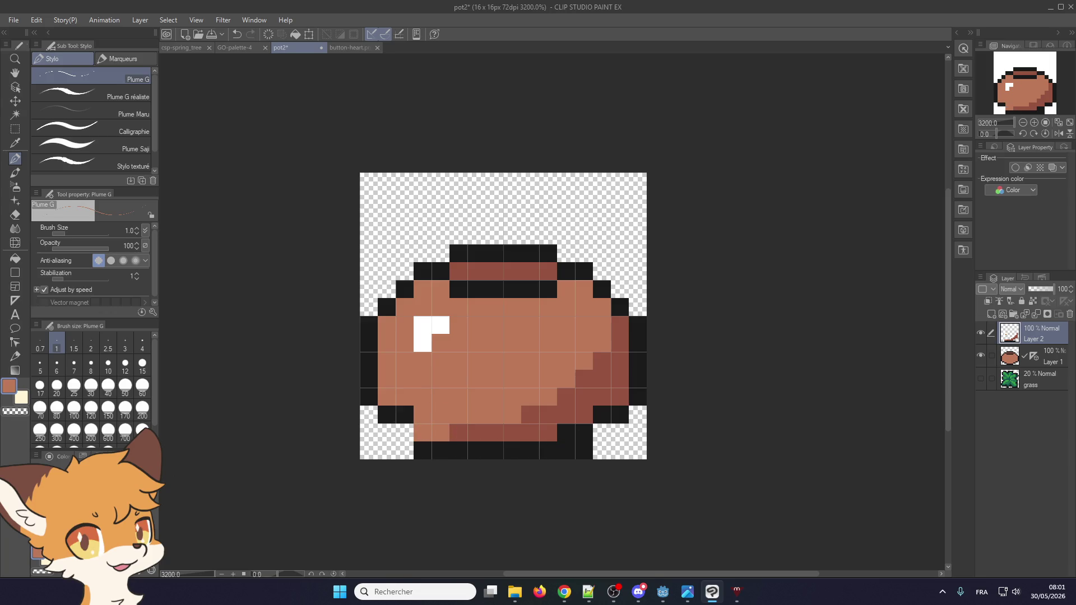
drag(584, 433, 566, 433)
alt+click(607, 416)
click(602, 433)
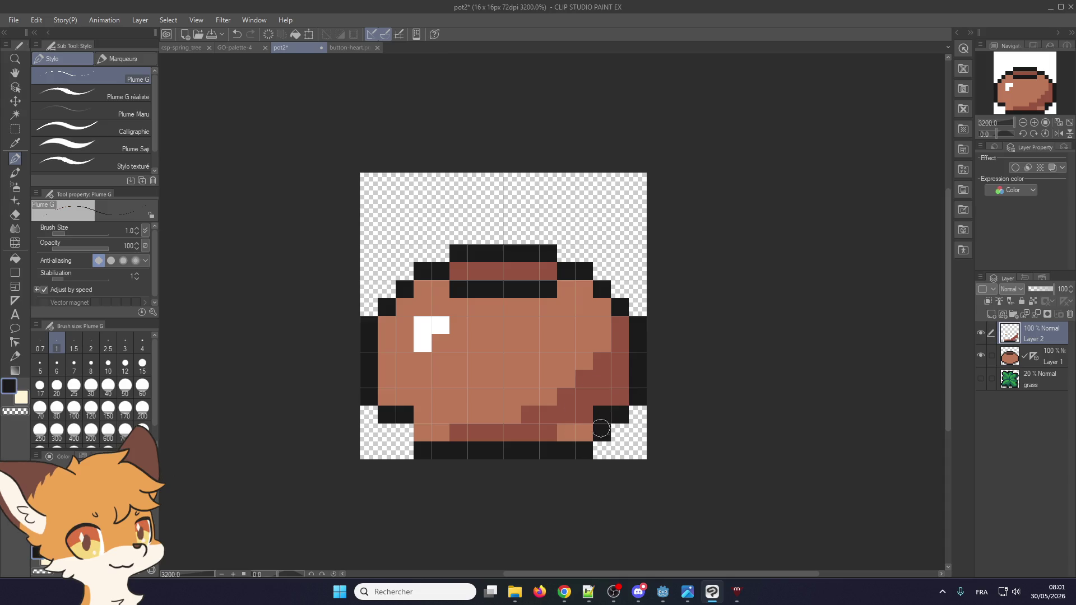
click(405, 433)
alt+click(432, 415)
click(406, 417)
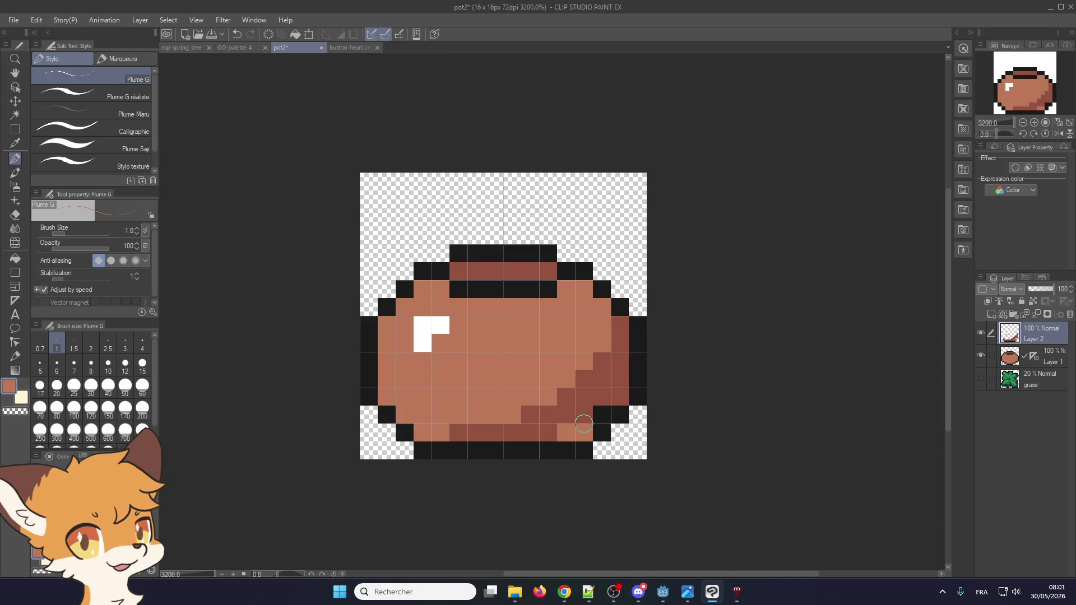
click(602, 415)
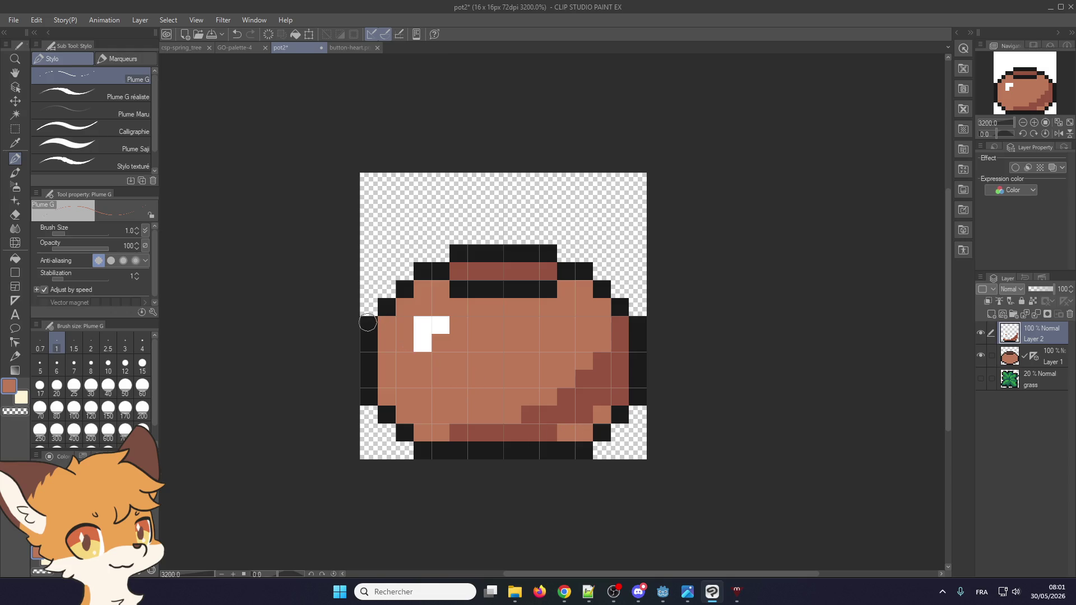
alt+click(363, 342)
- Draw the black handle as two posts above the rim joined by a top bar
mouse_move(466, 259)
mouse_down()
mouse_move(443, 238)
mouse_move(507, 199)
mouse_move(561, 222)
mouse_move(567, 255)
mouse_up()
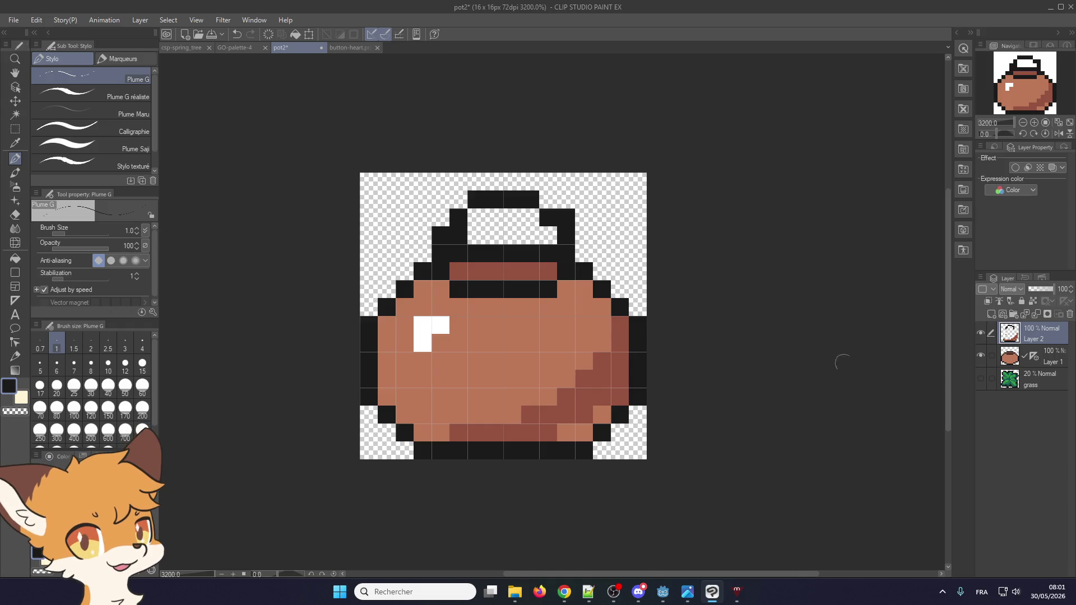
key(ctrl+z)
key(ctrl+z)
drag(441, 255, 441, 216)
drag(566, 216, 566, 255)
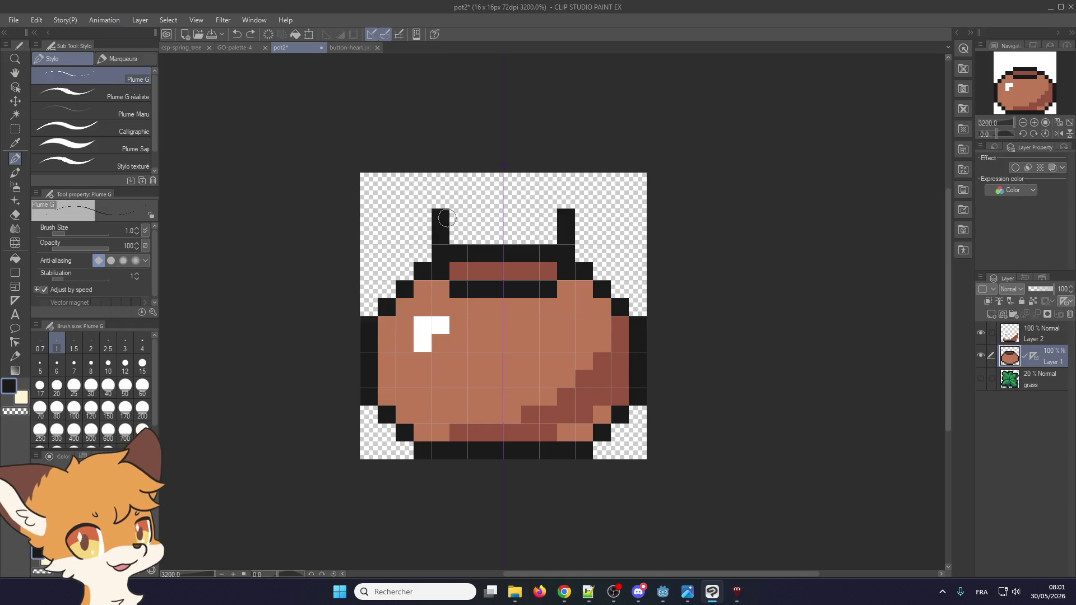
drag(443, 216, 476, 199)
drag(560, 215, 530, 199)
drag(485, 199, 521, 199)
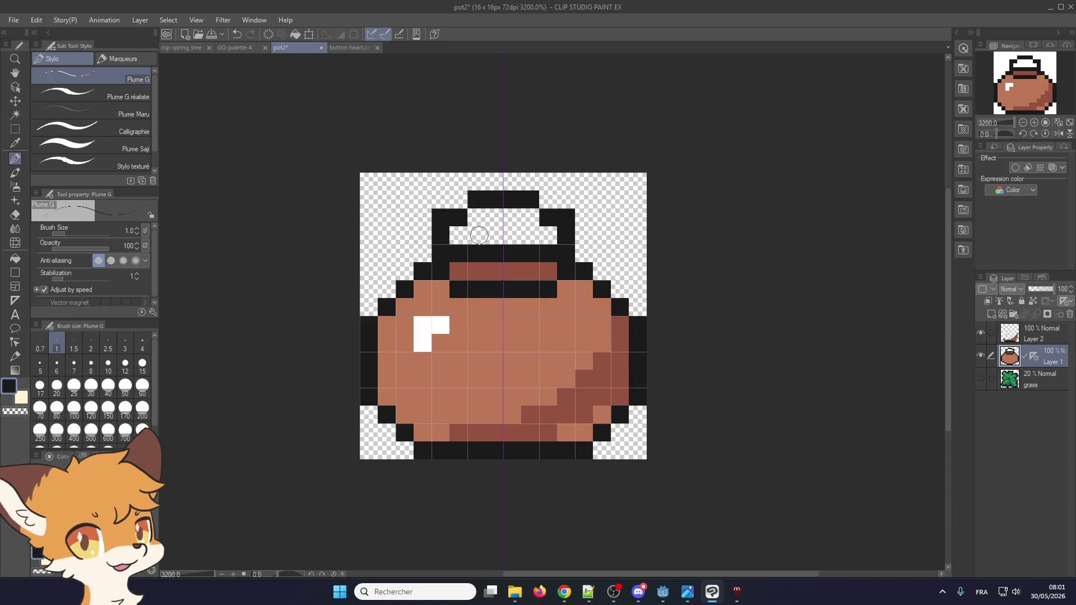
- Add an inner row inside the handle and repaint it in the rim's reddish-brown
drag(476, 235, 530, 236)
alt+click(474, 269)
drag(458, 254, 548, 253)
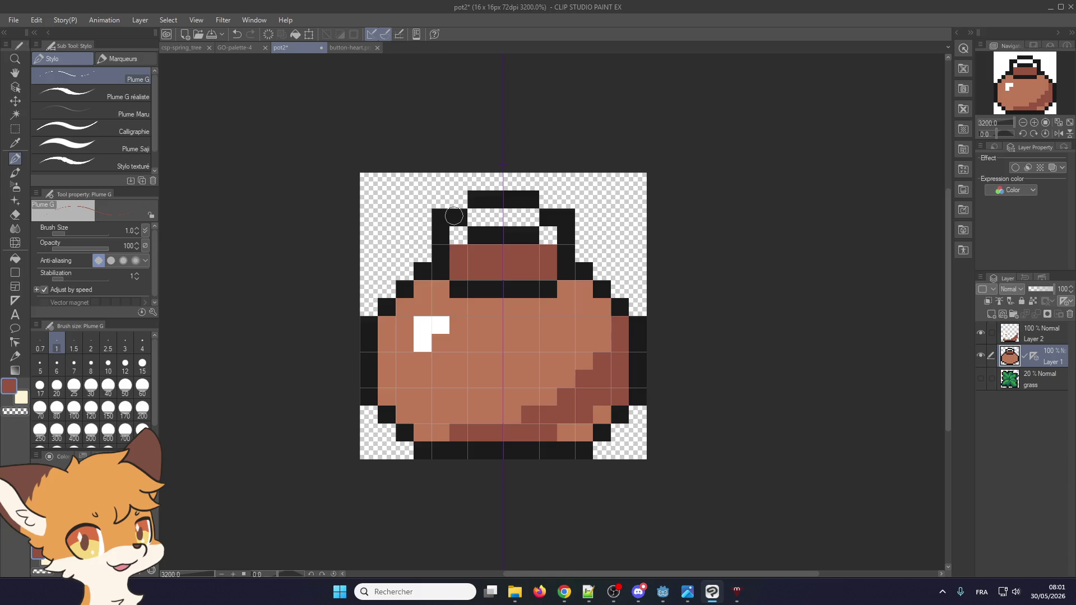
click(352, 48)
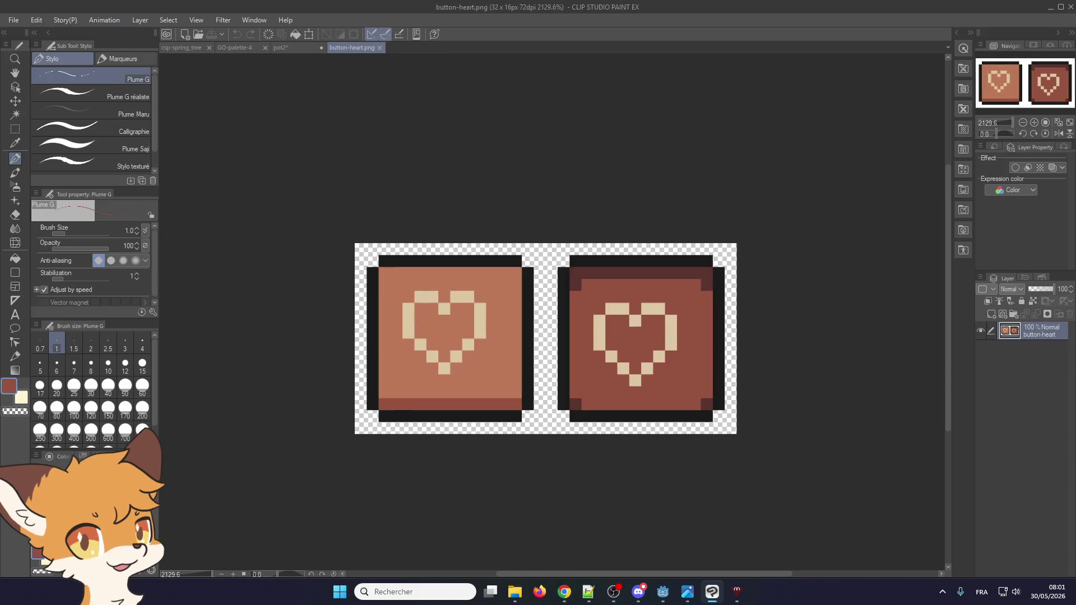
- Paint the band under the handle and both neck-side pixels dark brown sampled from button-heart
alt+click(613, 271)
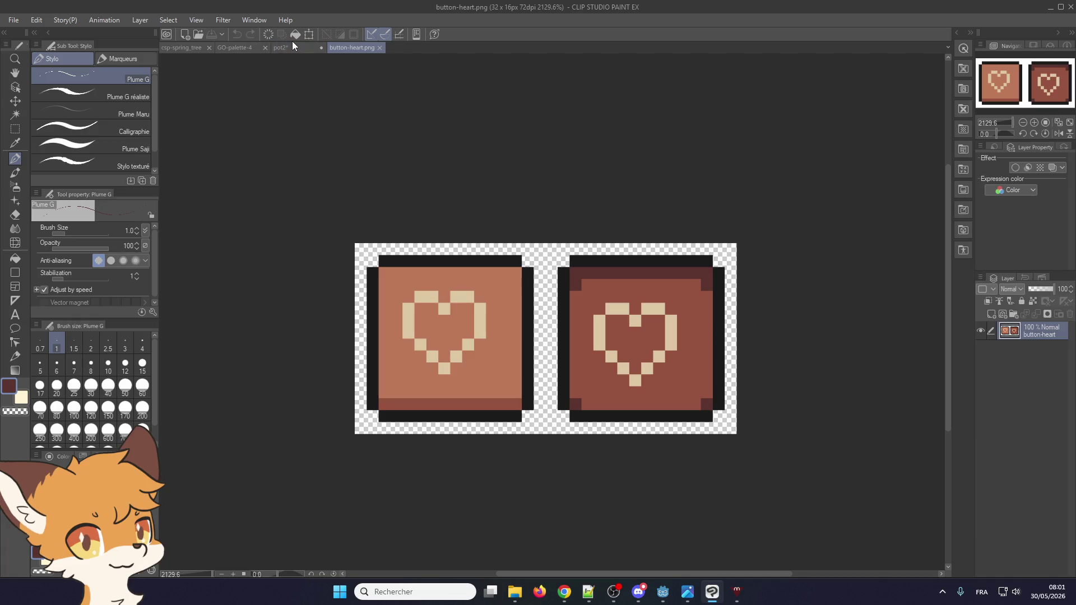
click(292, 47)
mouse_move(477, 271)
mouse_down()
mouse_move(515, 271)
mouse_move(479, 255)
mouse_up()
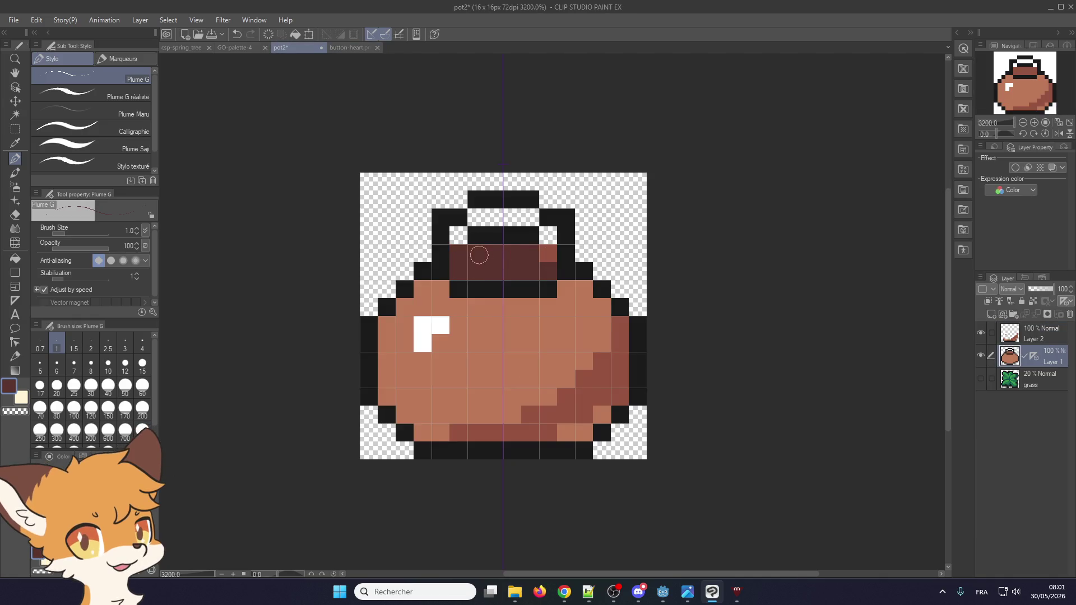
click(548, 253)
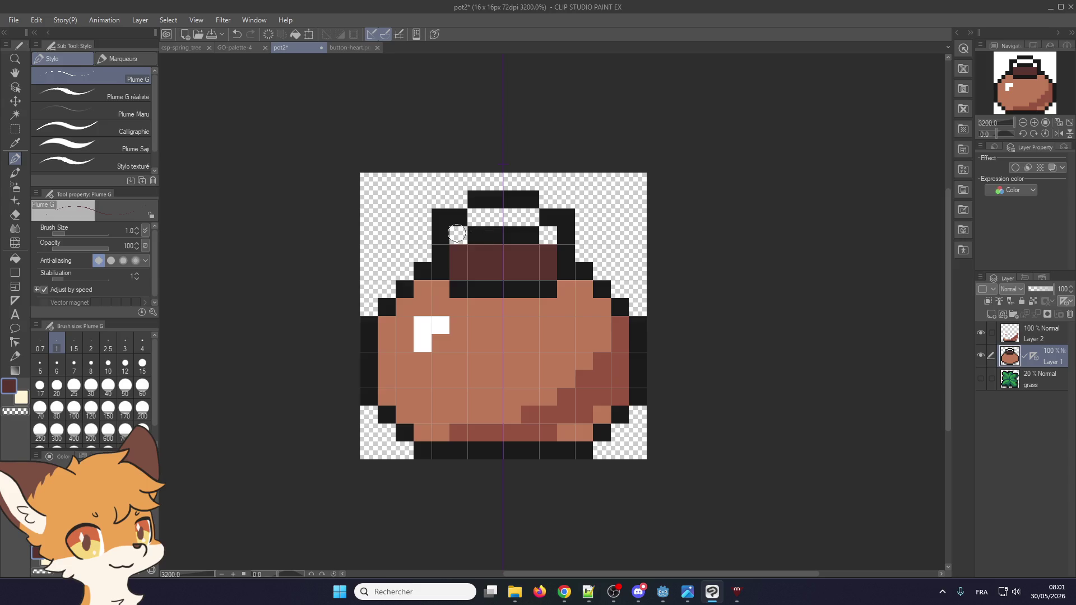
click(457, 233)
click(548, 236)
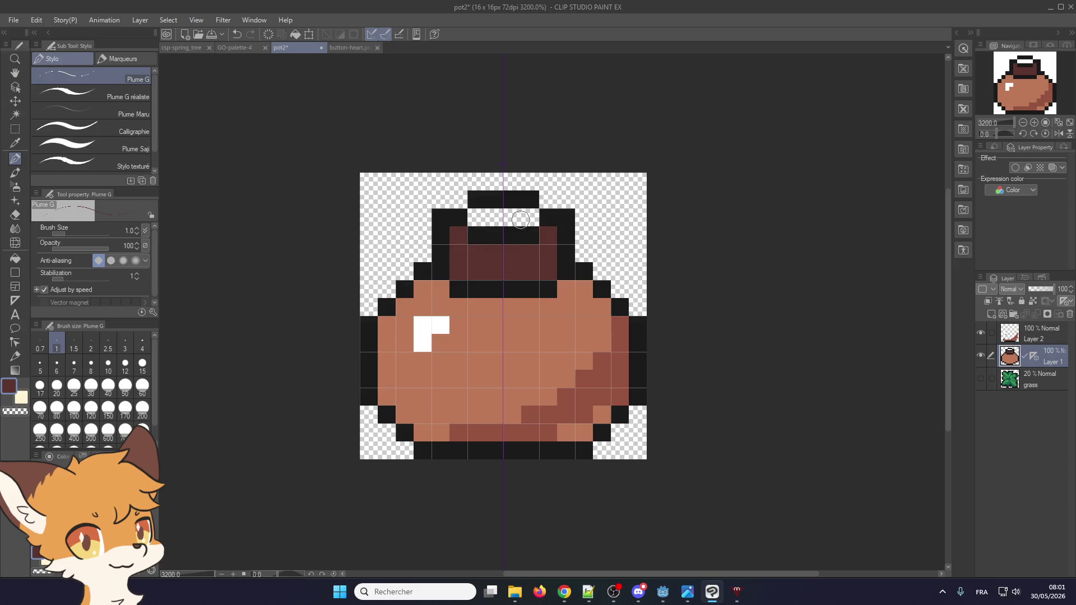
- Paint the lower handle row in the pot body's tan colour
alt+click(463, 336)
drag(529, 219, 471, 217)
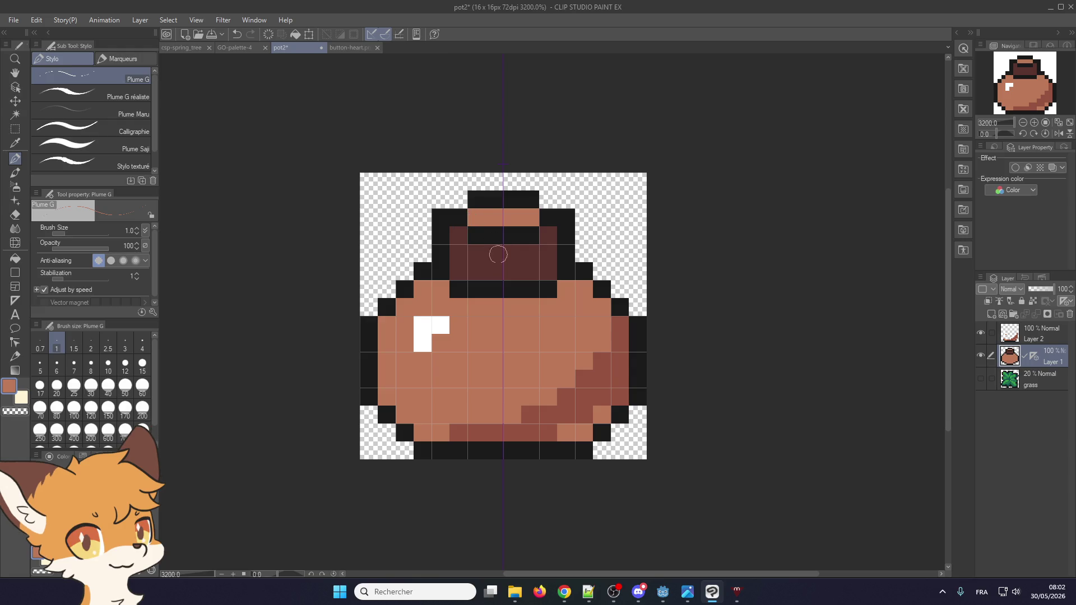
key(ctrl+z)
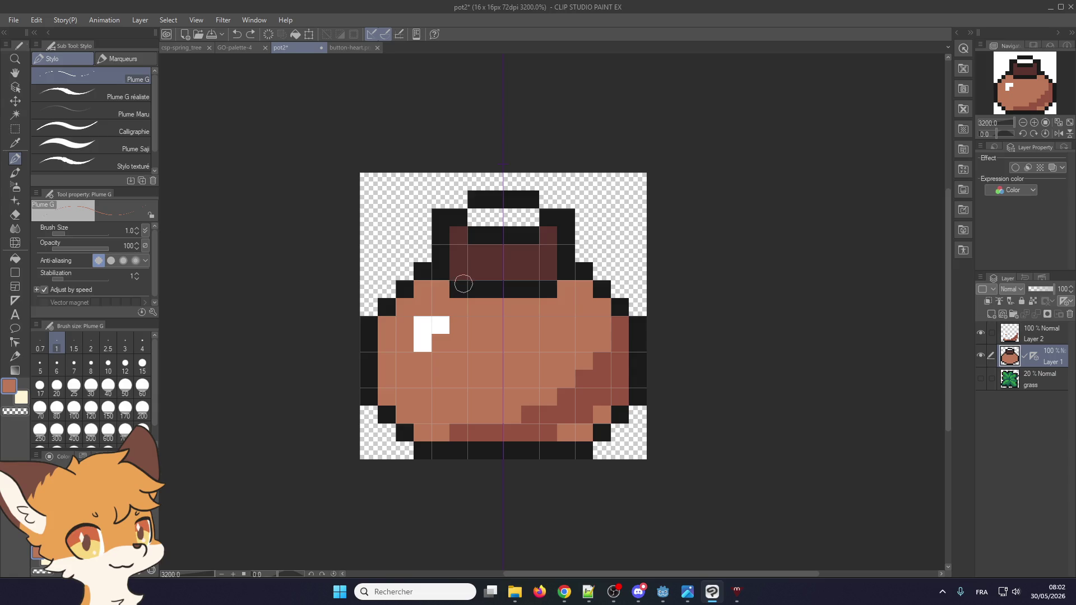
drag(459, 272, 549, 272)
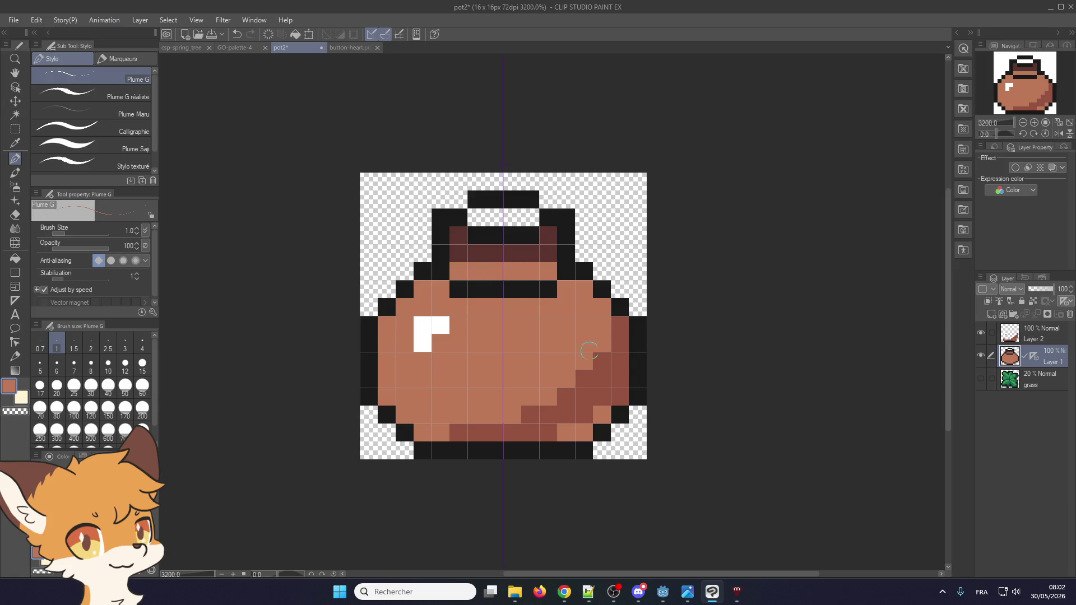
- Repaint the row beneath the handle black, separating it from the pot body
alt+click(617, 381)
drag(454, 288, 544, 287)
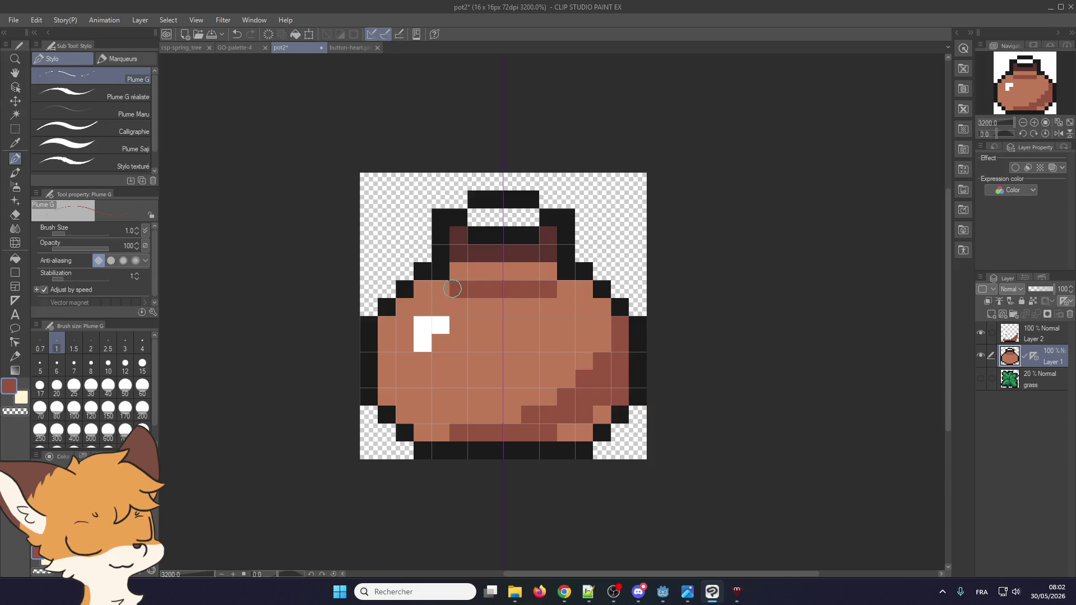
alt+click(465, 246)
drag(460, 287, 546, 289)
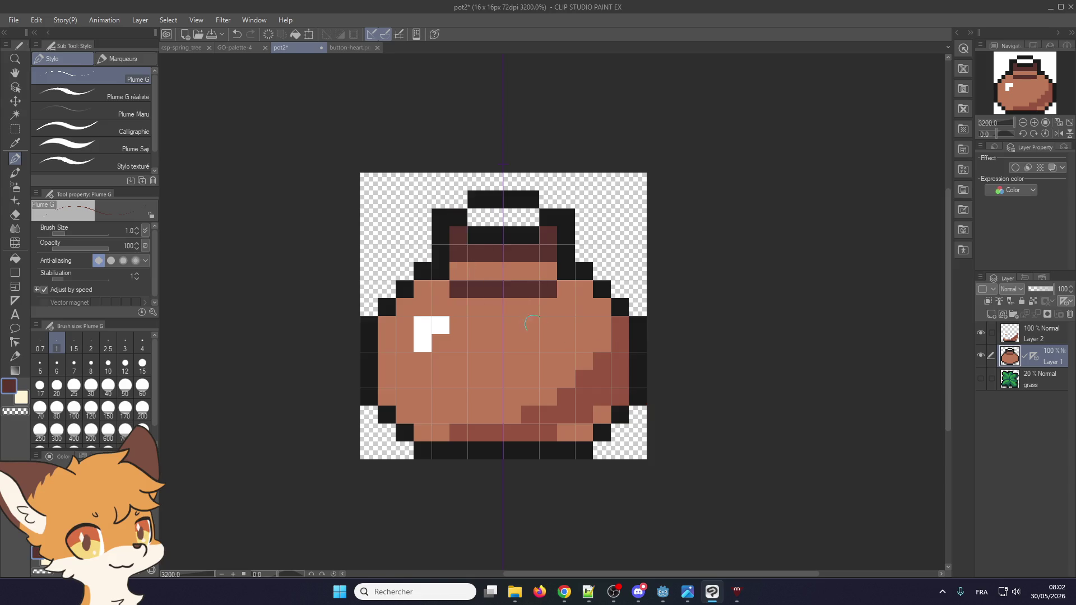
alt+click(600, 393)
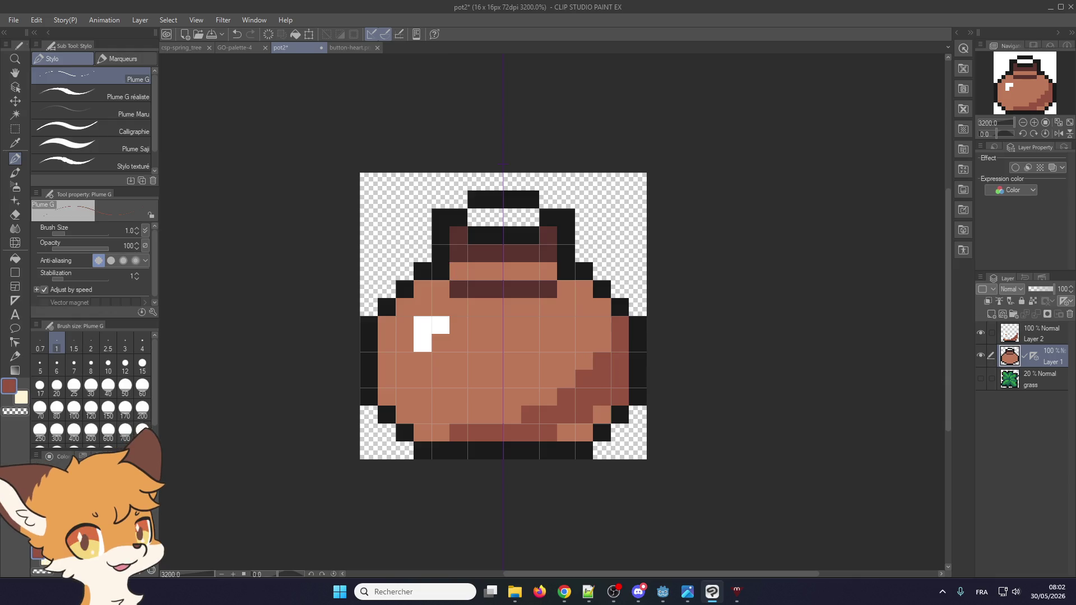
key(alt+Tab)
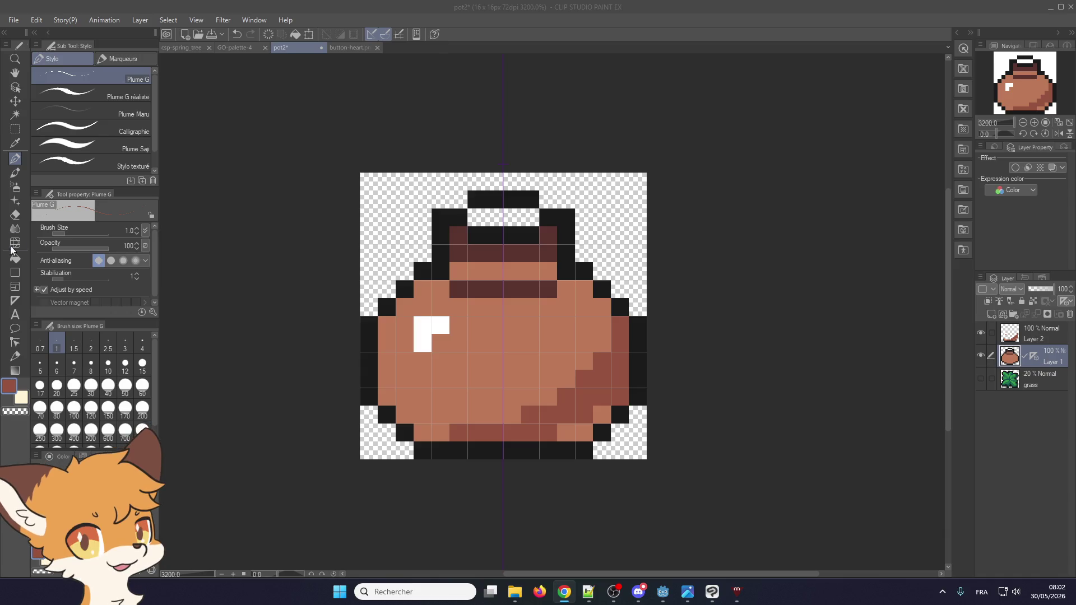
alt+click(474, 289)
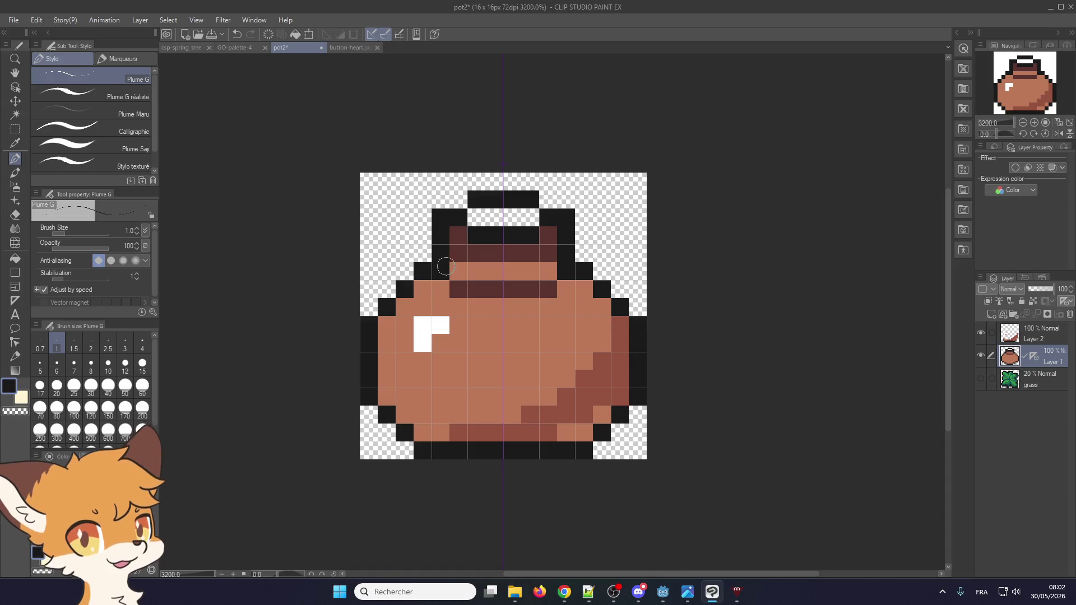
drag(457, 289, 546, 288)
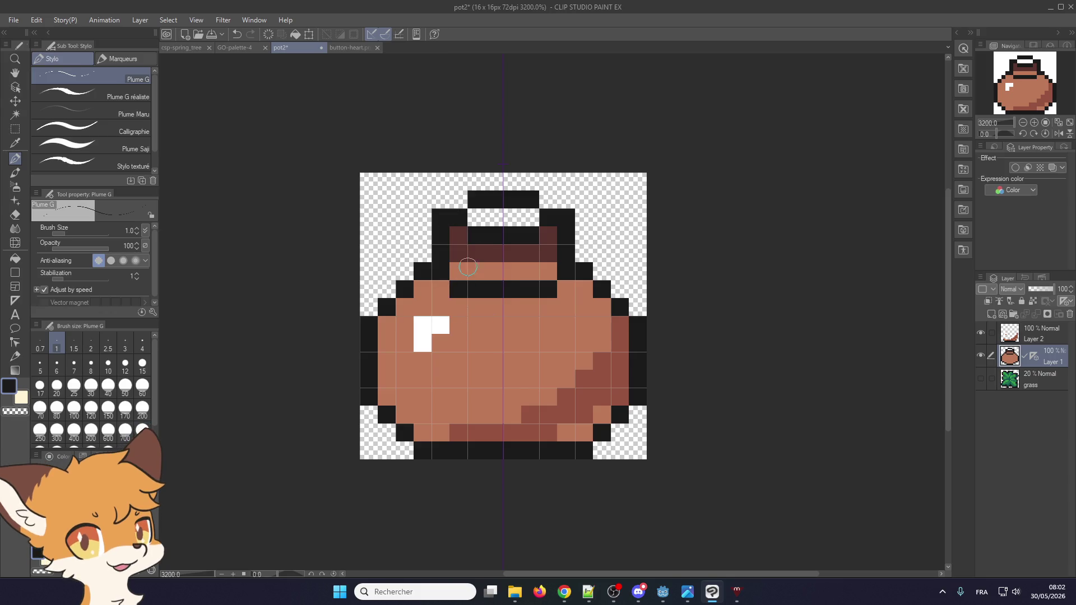
- Fill the handle interior and its top row with the pot's brown, keeping a black upper row
drag(458, 254, 548, 253)
alt+click(505, 336)
mouse_move(465, 235)
mouse_down()
mouse_move(549, 252)
mouse_move(459, 247)
mouse_move(548, 252)
mouse_up()
click(495, 219)
drag(477, 218, 521, 217)
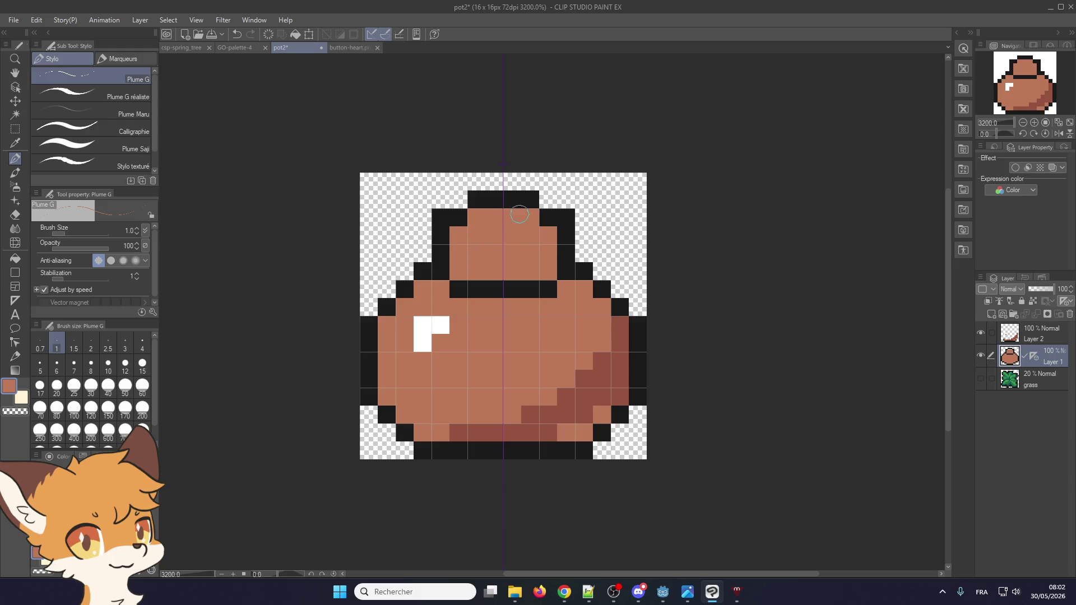
click(441, 264)
- Draw a stepped black outline from the knob down to the shoulders and recolour the old outline brown
key(alt+Tab)
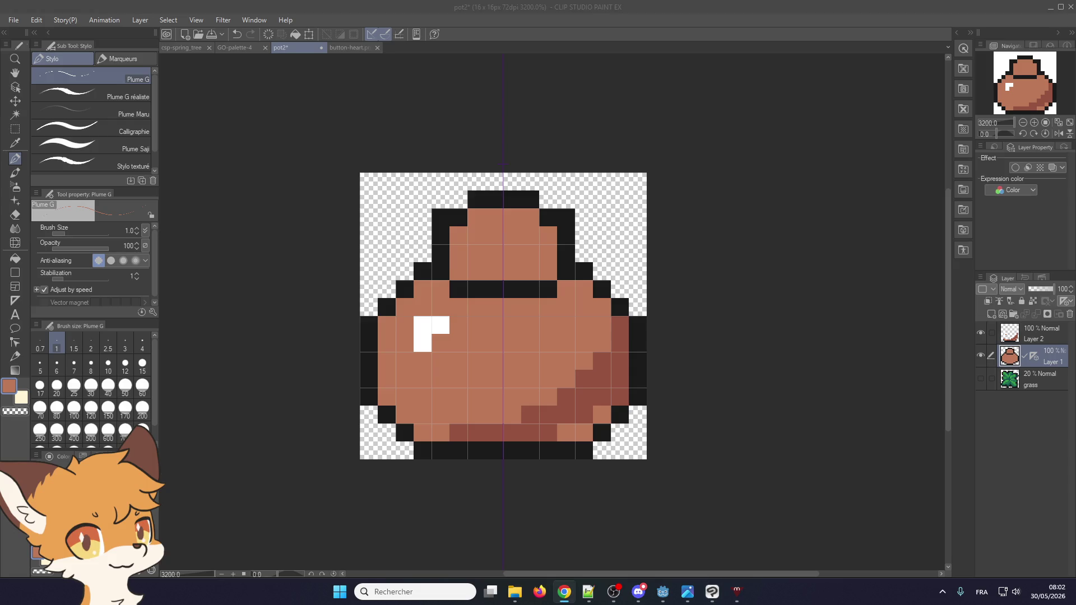
alt+click(500, 285)
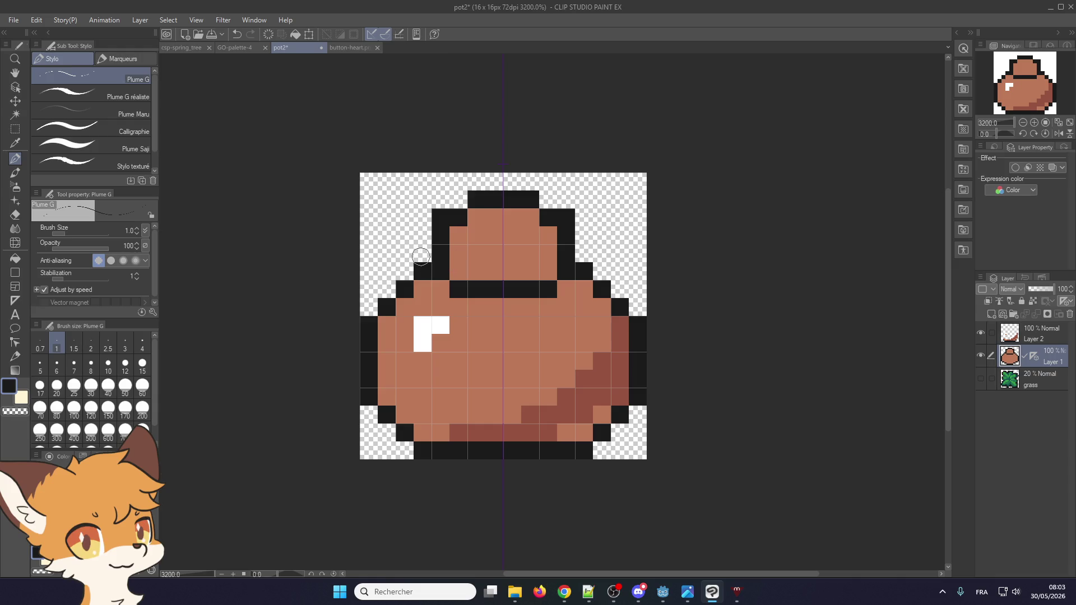
mouse_move(418, 253)
mouse_down()
mouse_move(371, 309)
mouse_move(424, 272)
mouse_up()
alt+click(389, 323)
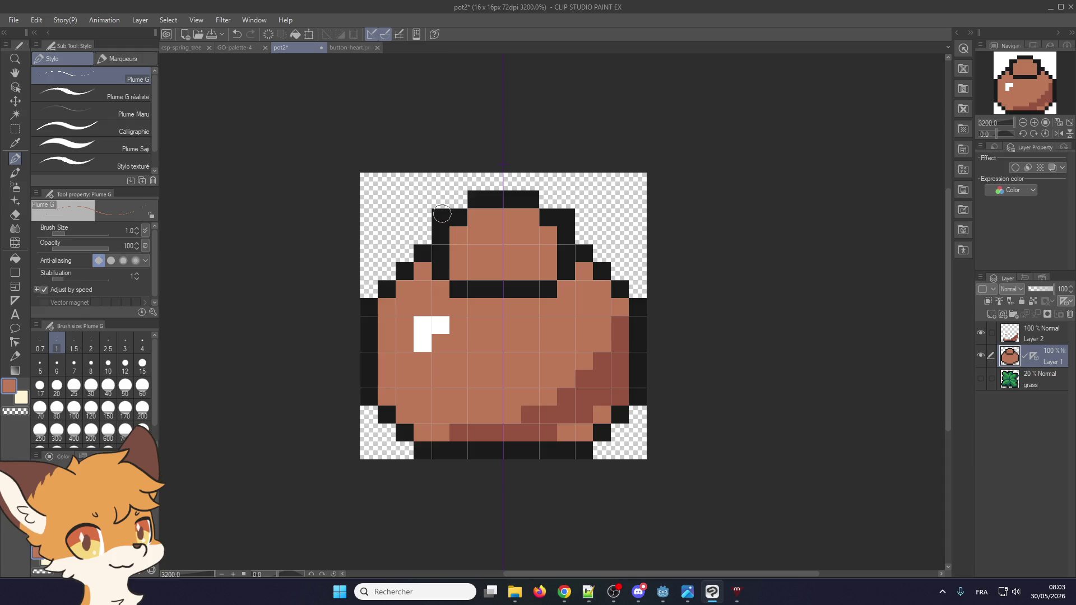
alt+click(543, 407)
click(1037, 333)
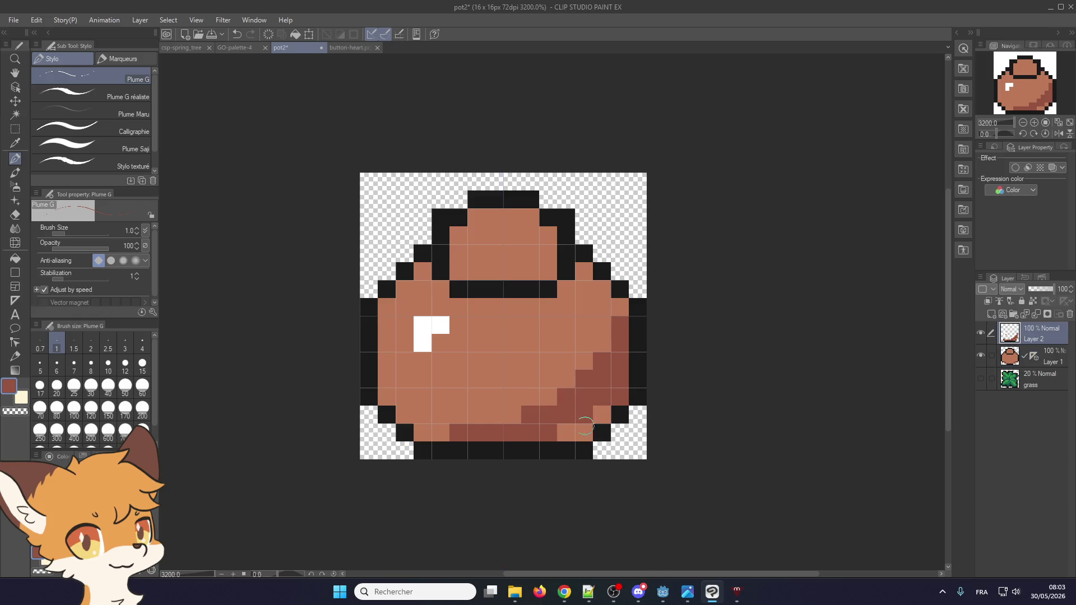
- Shade the pot's lower-left and lower-right curves with dark and medium browns
drag(584, 433, 601, 414)
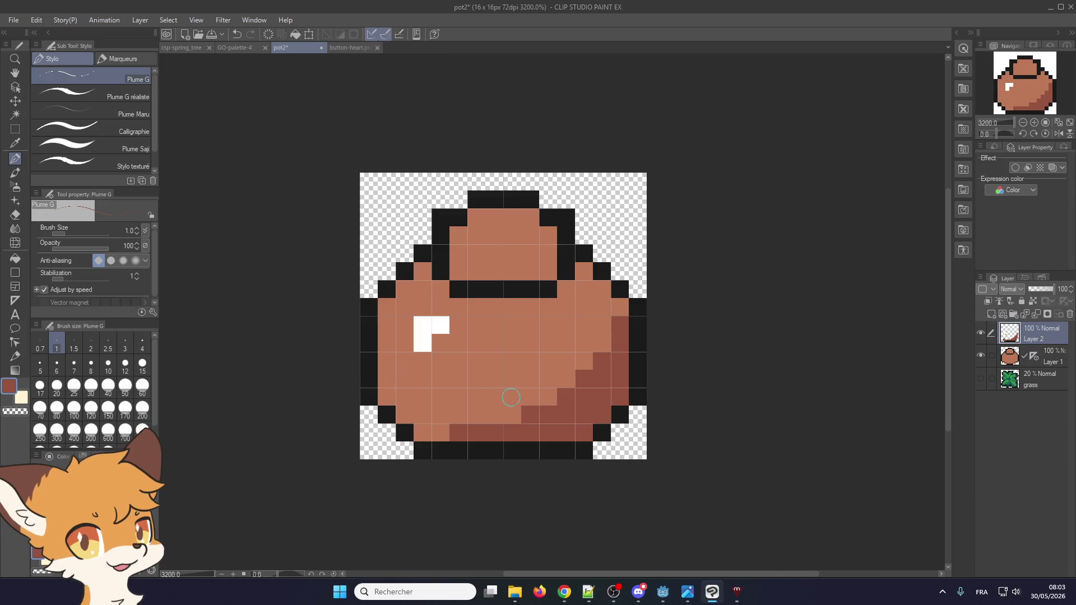
mouse_move(437, 432)
mouse_down()
mouse_move(392, 392)
mouse_move(387, 360)
mouse_move(423, 395)
mouse_up()
alt+click(461, 368)
click(530, 413)
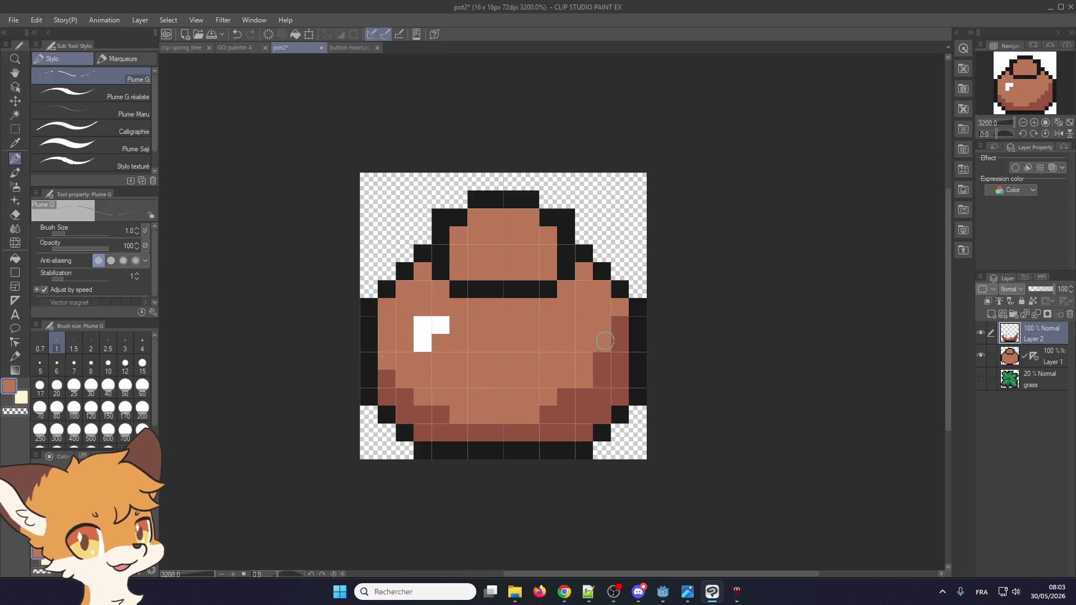
mouse_move(616, 335)
mouse_down()
mouse_move(566, 400)
mouse_move(605, 353)
mouse_up()
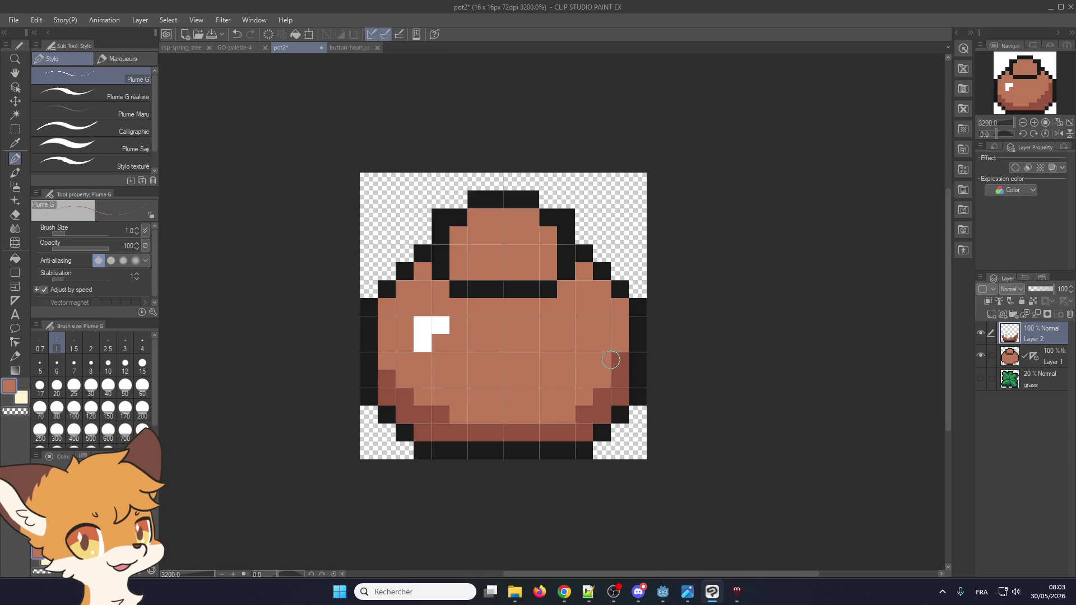
click(441, 415)
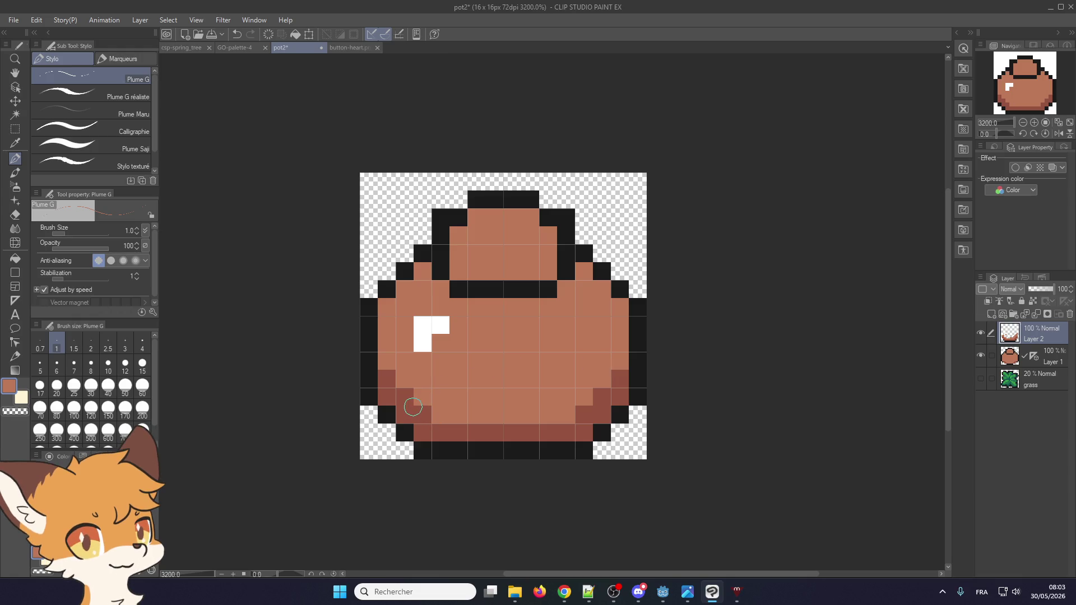
alt+click(408, 402)
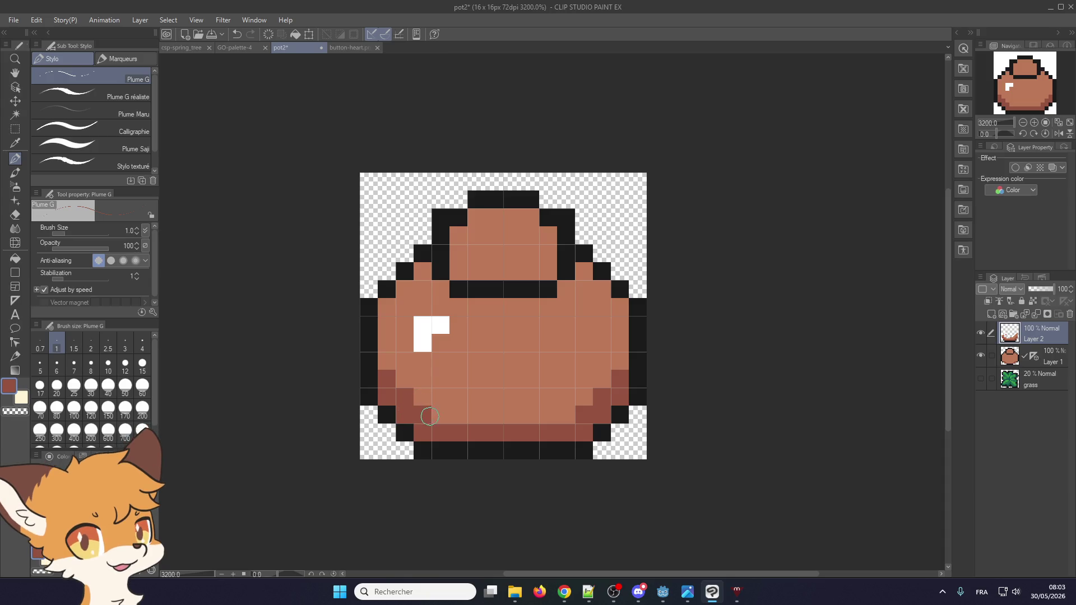
drag(423, 415, 462, 416)
drag(591, 421, 541, 419)
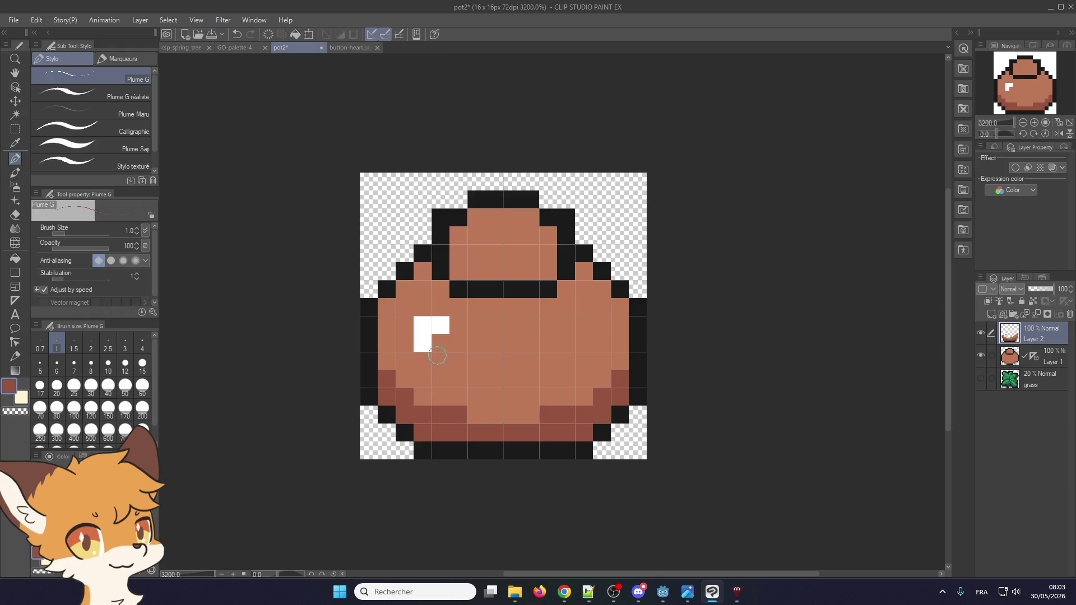
- Cover the extra white pixels in brown, leaving a two-pixel white highlight centred mid-body
alt+click(432, 325)
drag(477, 325, 532, 326)
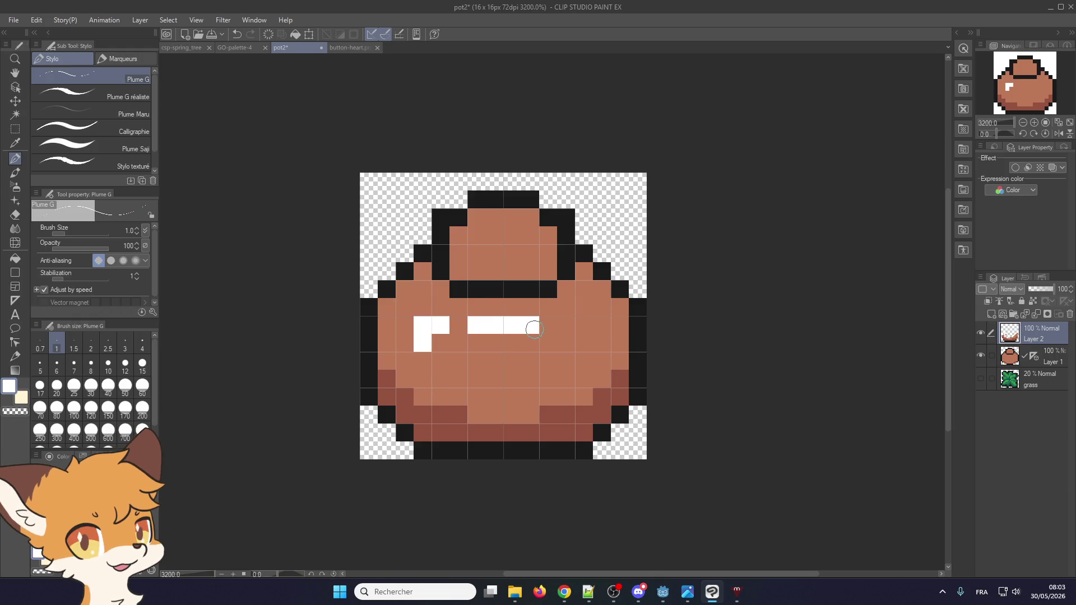
alt+click(492, 347)
drag(423, 343, 441, 325)
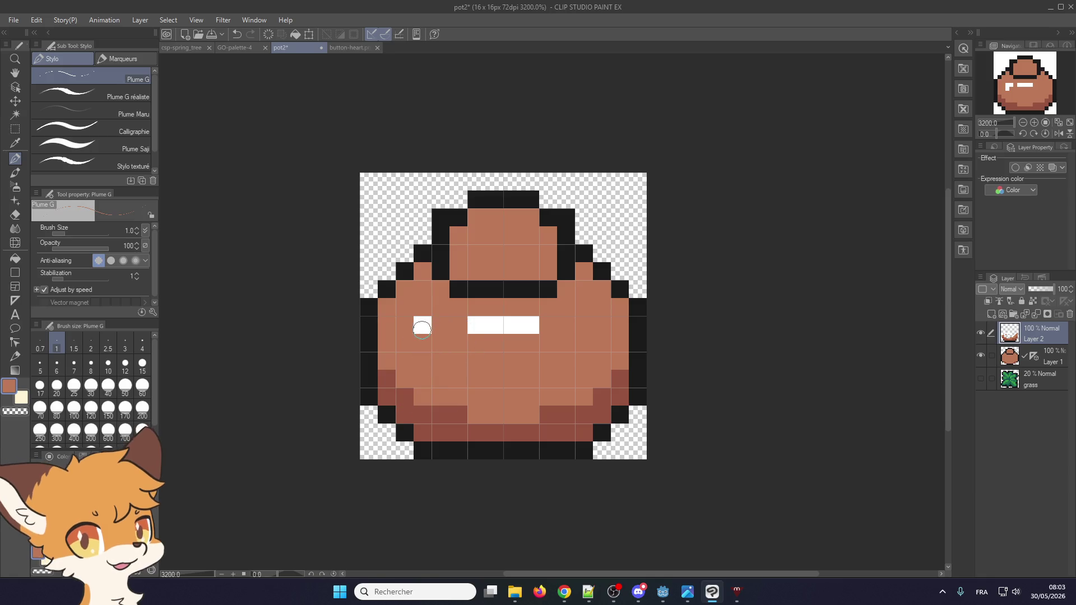
click(429, 326)
alt+click(490, 327)
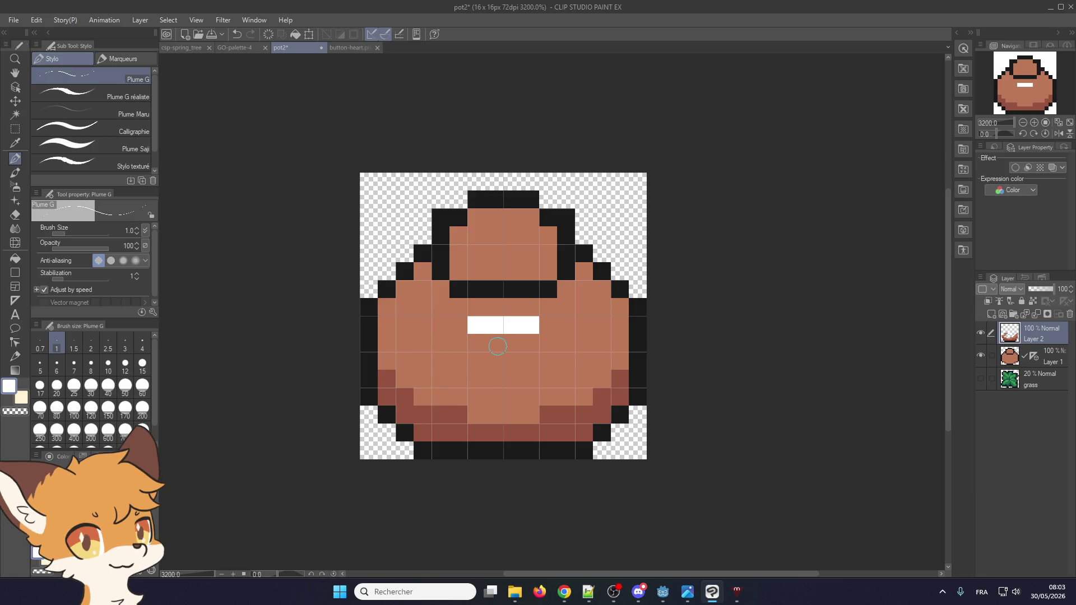
mouse_move(494, 343)
mouse_down()
mouse_move(513, 343)
mouse_move(489, 343)
mouse_move(512, 325)
mouse_up()
alt+click(440, 327)
click(493, 325)
click(530, 343)
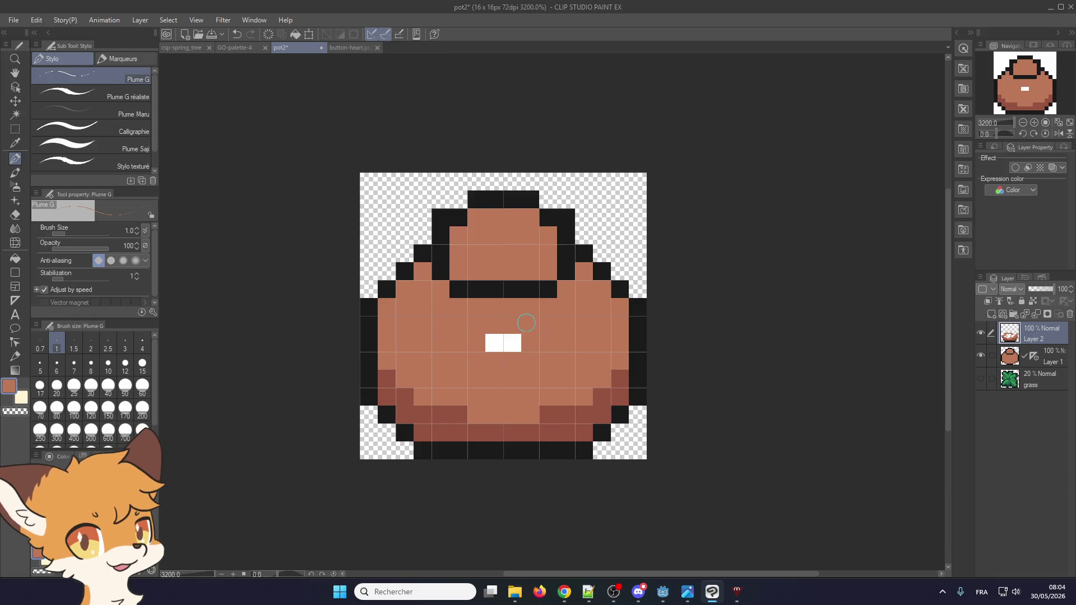
alt+click(501, 349)
alt+click(488, 290)
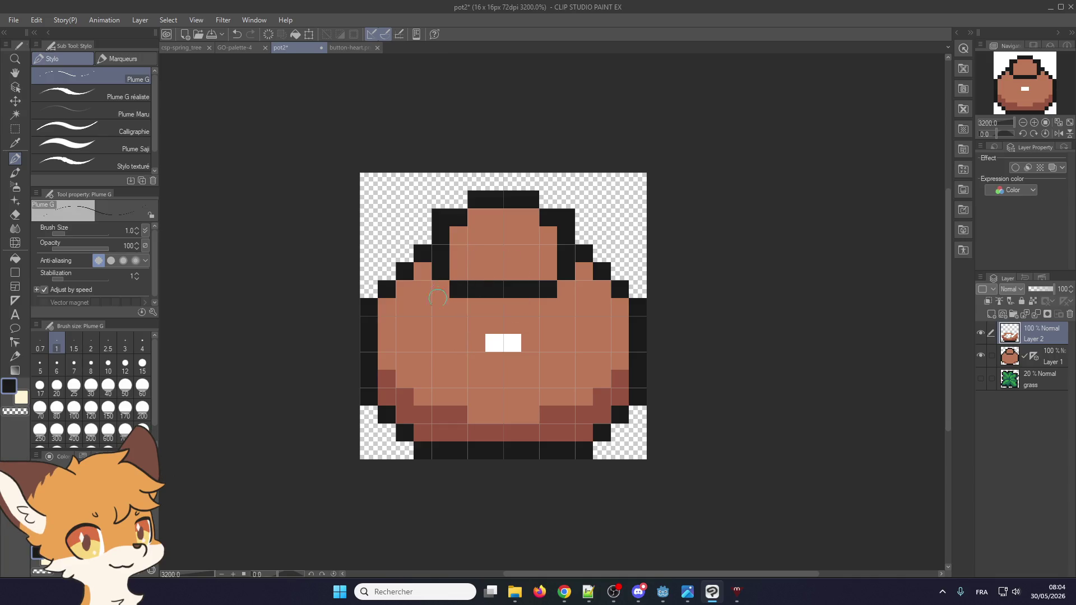
- Draw a black opening shape in the pot's top after discarding a dark-brown fill
alt+click(404, 399)
drag(455, 272, 547, 264)
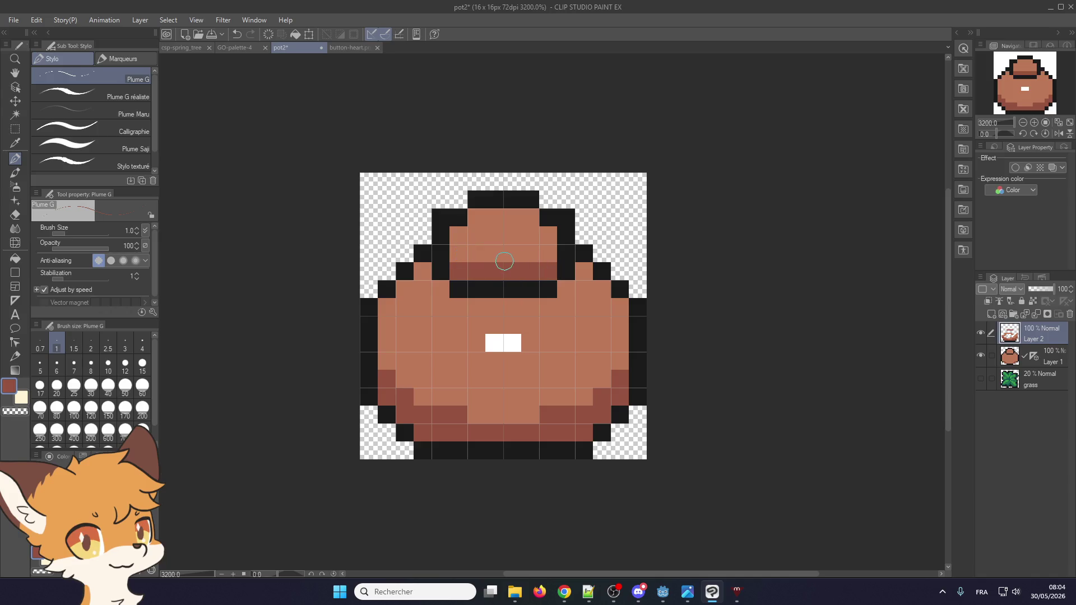
drag(469, 257, 535, 245)
drag(500, 235, 530, 245)
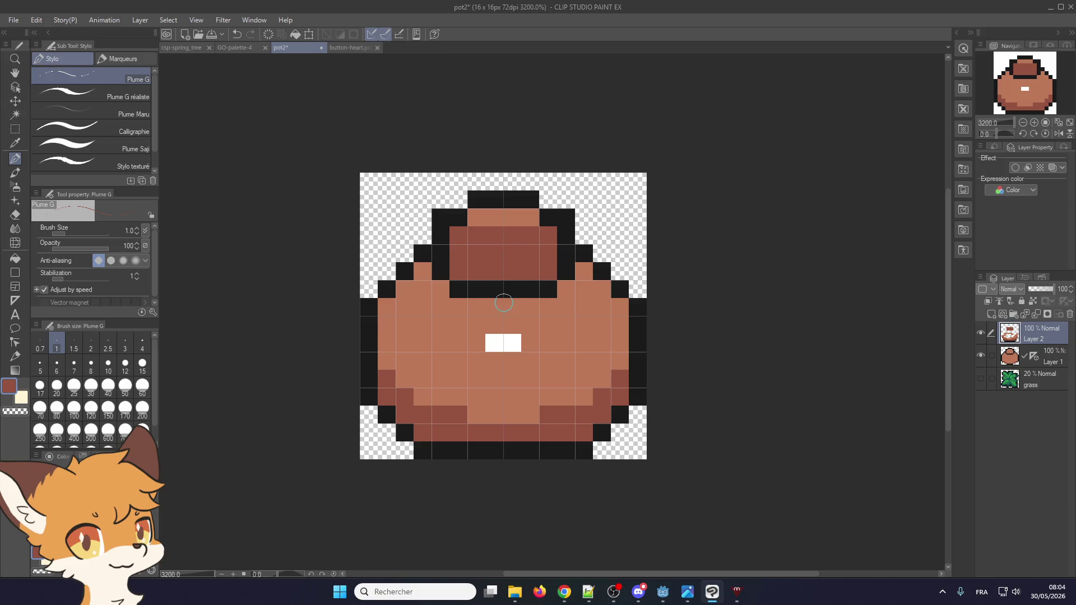
key(ctrl+z)
key(ctrl+z)
alt+click(501, 294)
mouse_move(476, 235)
mouse_down()
mouse_move(546, 241)
mouse_move(471, 268)
mouse_move(510, 247)
mouse_up()
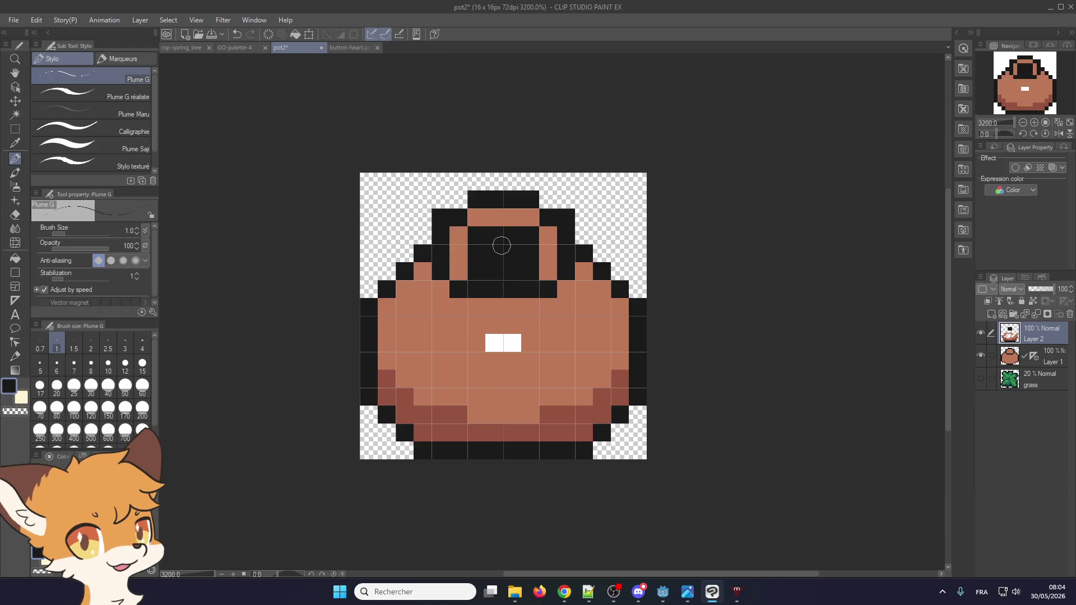
- Paint the opening's bottom row tan and rim the opening and top with dark-brown pixels
alt+click(459, 252)
drag(460, 272, 534, 277)
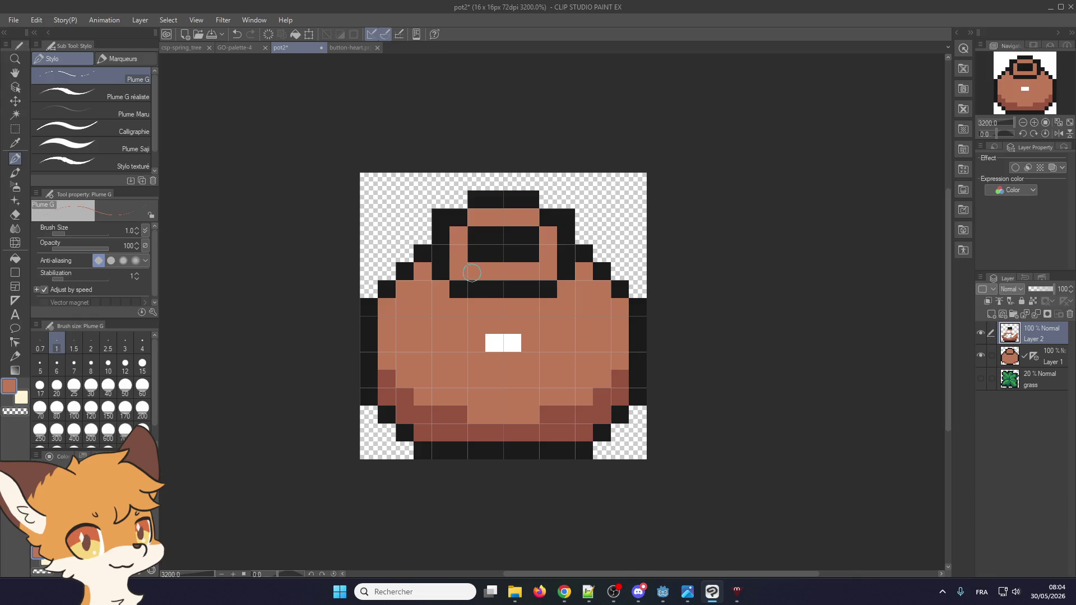
alt+click(466, 437)
click(477, 235)
click(530, 234)
click(494, 217)
click(512, 217)
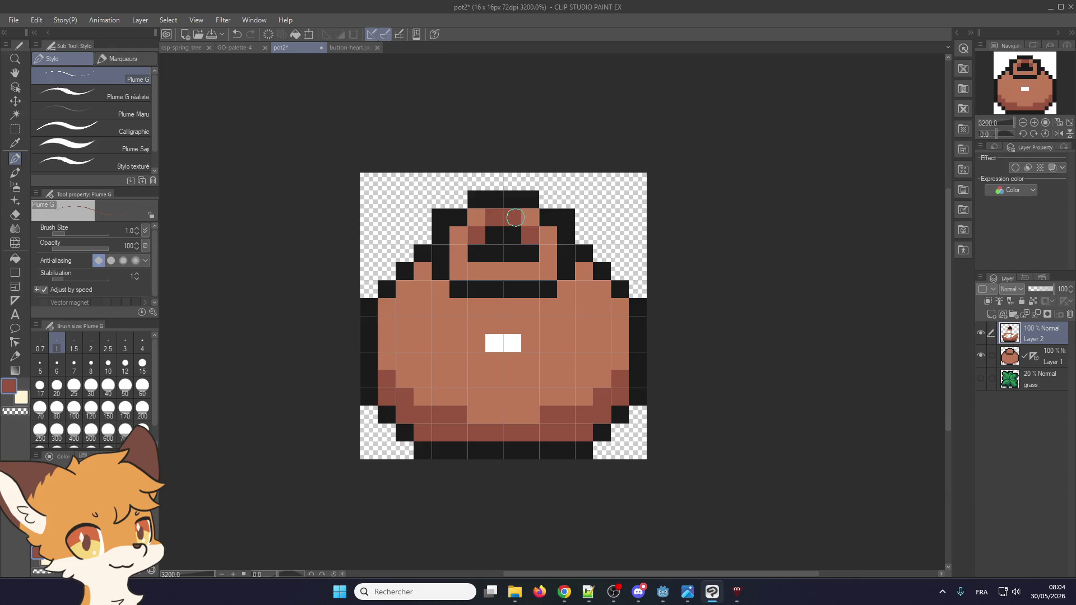
- Raise the knob with black outline pixels above the rim and tan pixels below it
alt+click(497, 194)
click(495, 182)
click(512, 182)
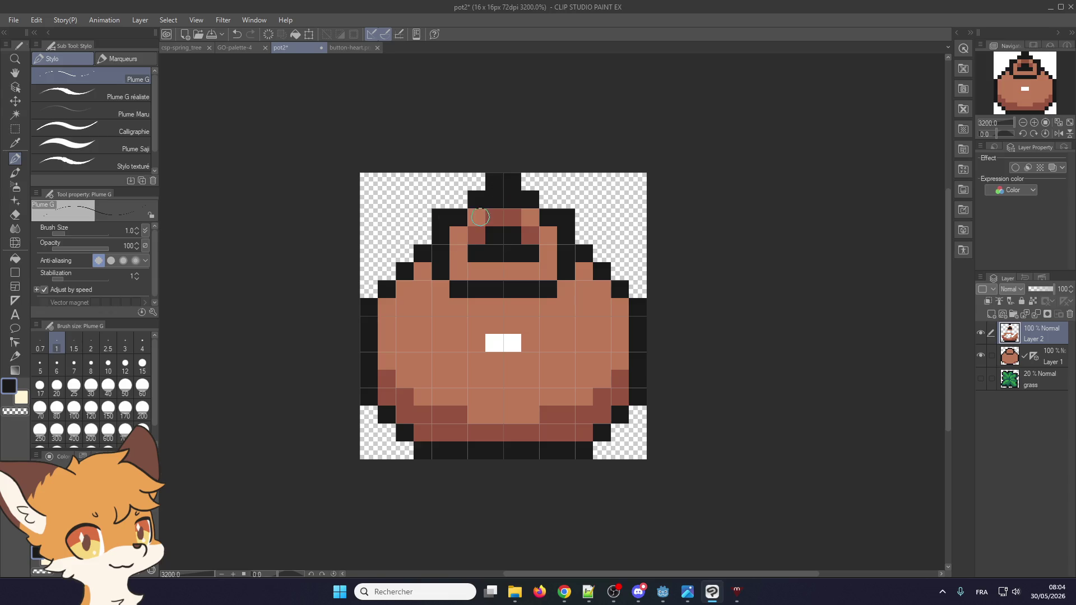
alt+click(477, 218)
click(500, 197)
click(512, 199)
click(476, 199)
click(530, 200)
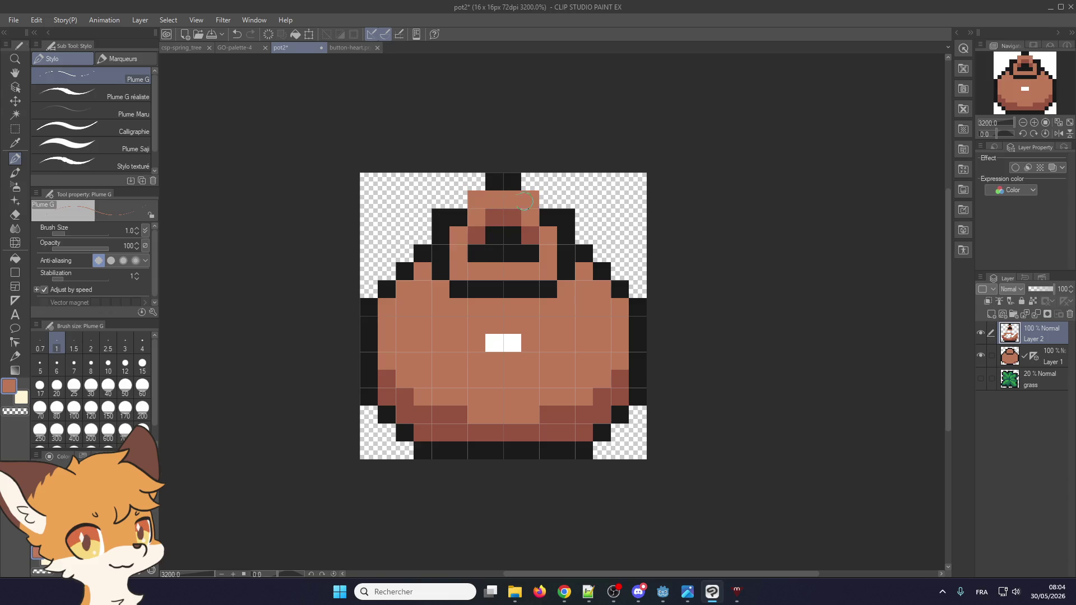
alt+click(460, 218)
click(458, 199)
click(477, 181)
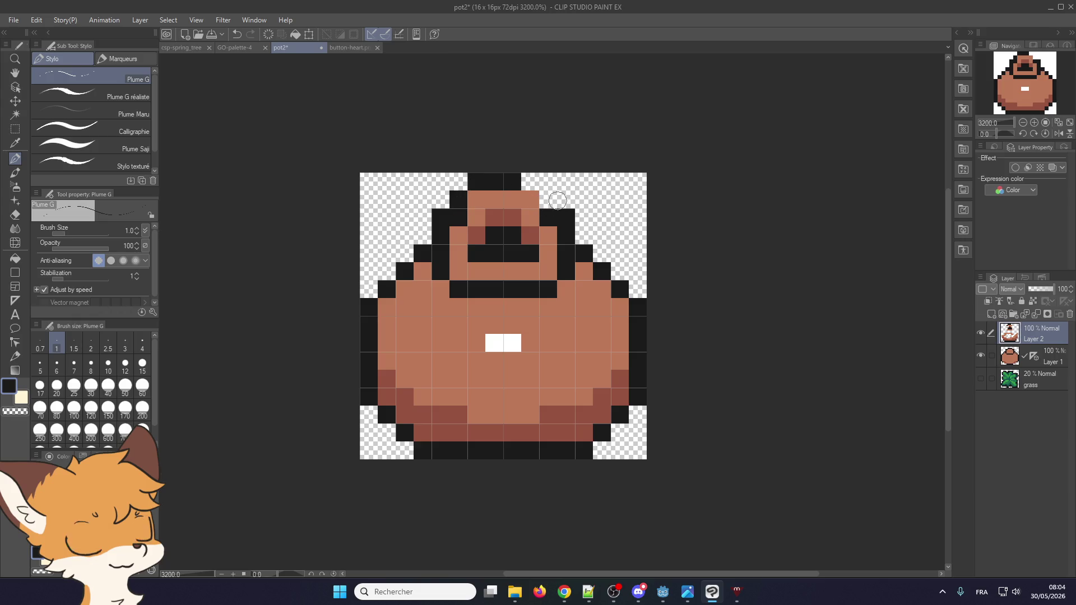
click(548, 200)
click(530, 181)
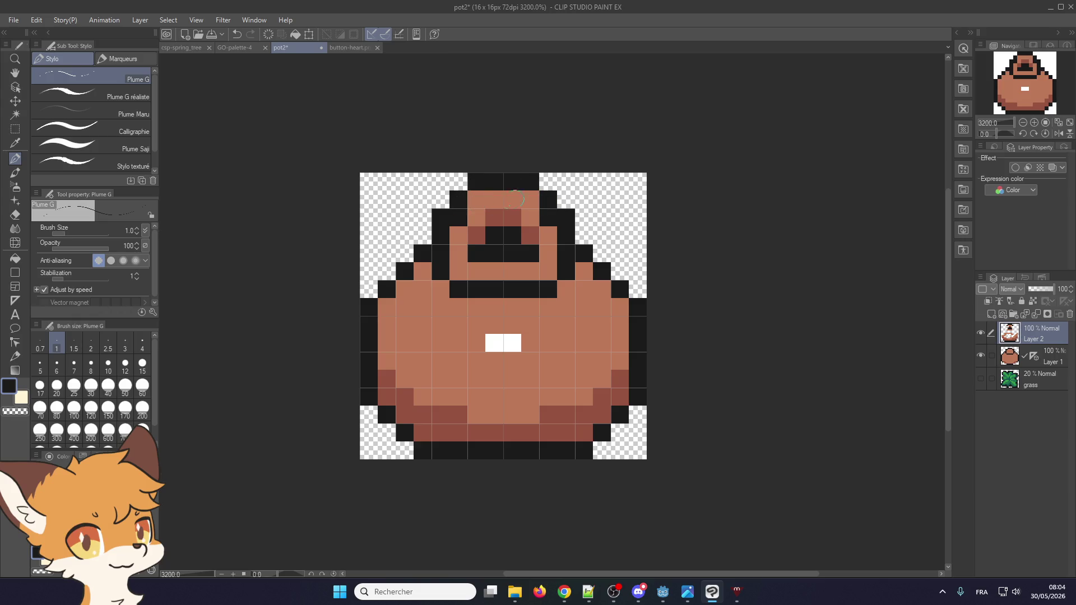
- Recolour the pixels beside the neck, turning stray black pixels tan to shorten the neck line
alt+click(471, 210)
click(458, 217)
click(548, 218)
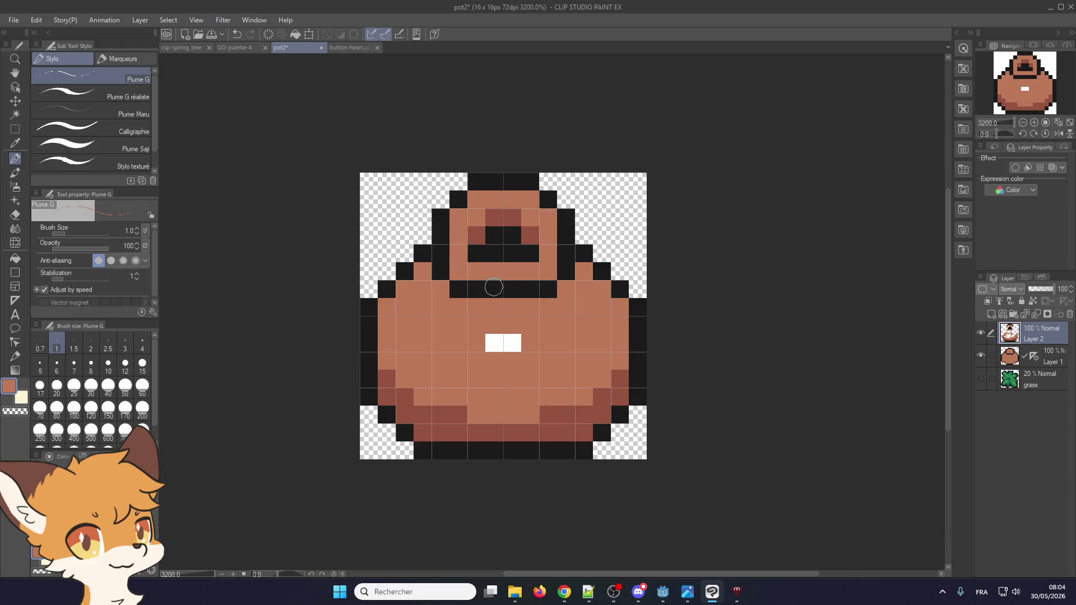
alt+click(459, 286)
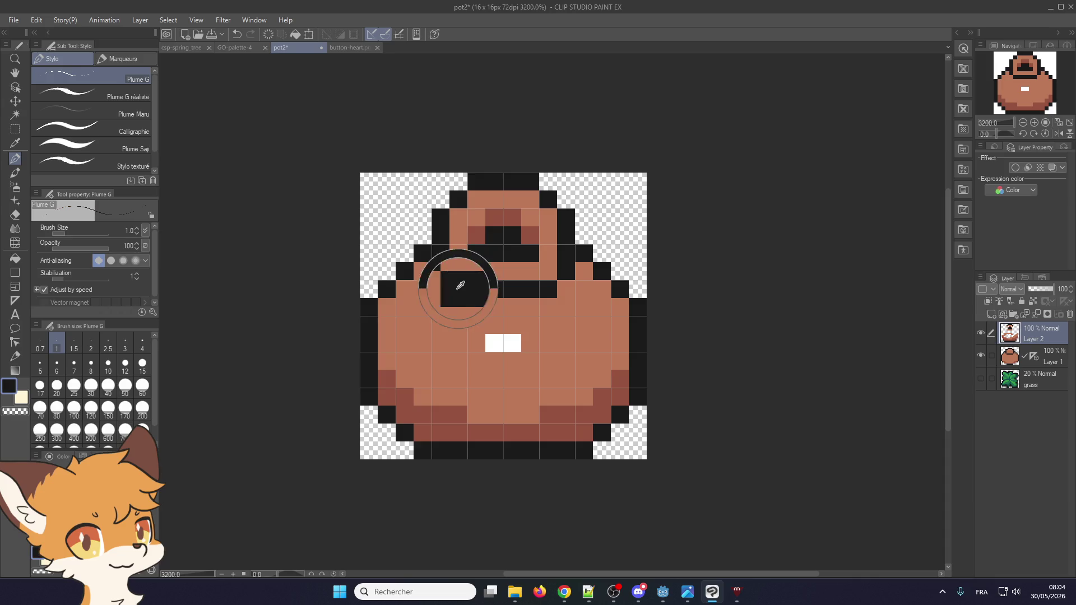
click(463, 267)
alt+click(434, 293)
drag(441, 271, 458, 290)
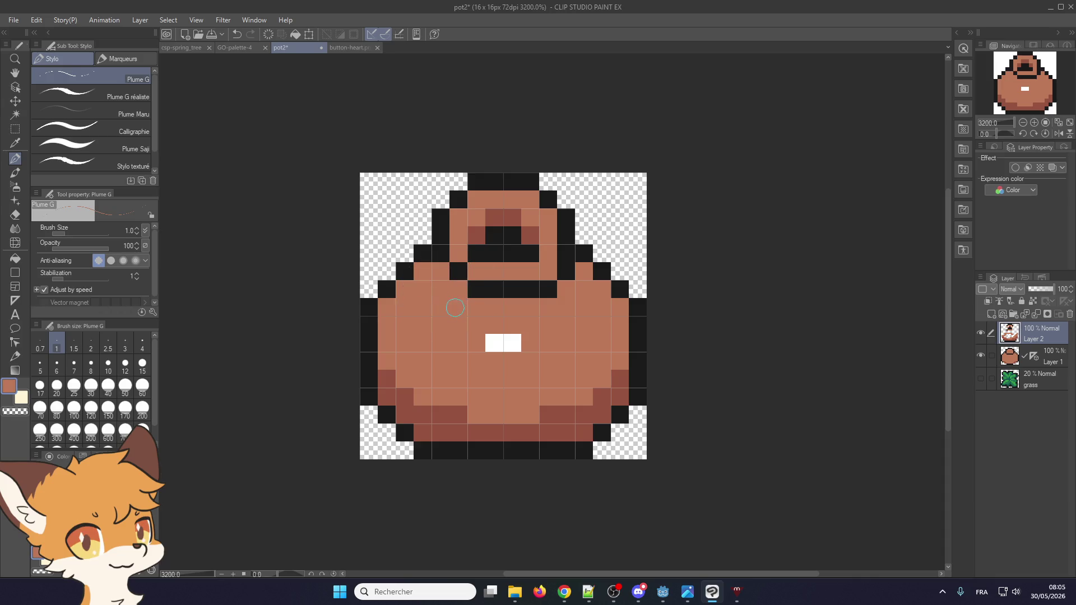
- Redraw the black outline row under the neck, with tan pixels above its ends
alt+click(463, 268)
click(441, 271)
click(458, 289)
mouse_move(495, 307)
mouse_down()
mouse_move(512, 308)
mouse_move(512, 289)
mouse_up()
alt+click(495, 270)
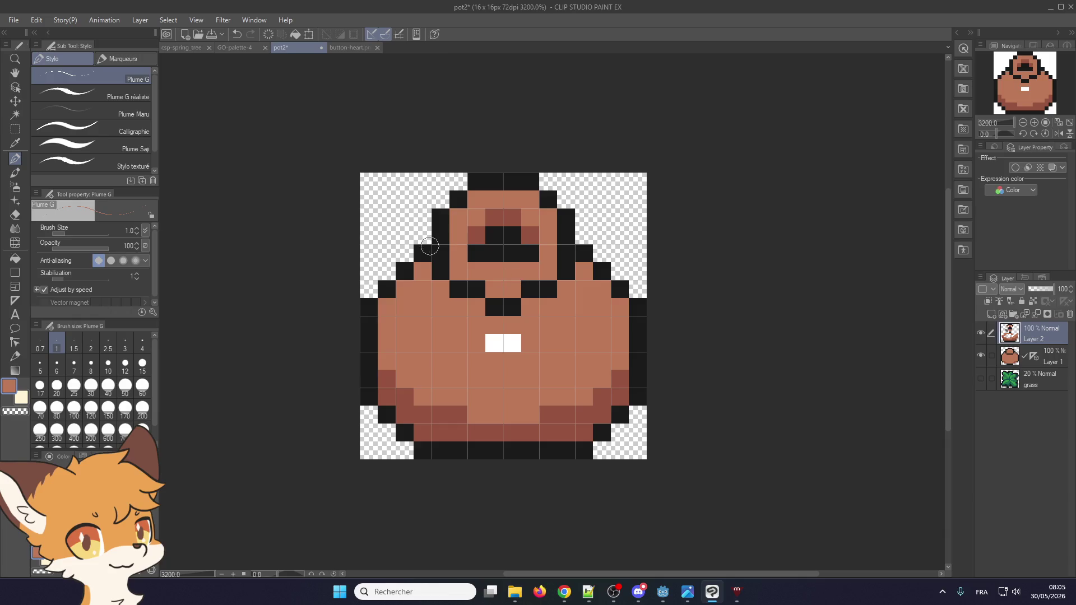
alt+click(494, 307)
click(477, 307)
click(530, 307)
alt+click(493, 271)
click(476, 289)
click(530, 289)
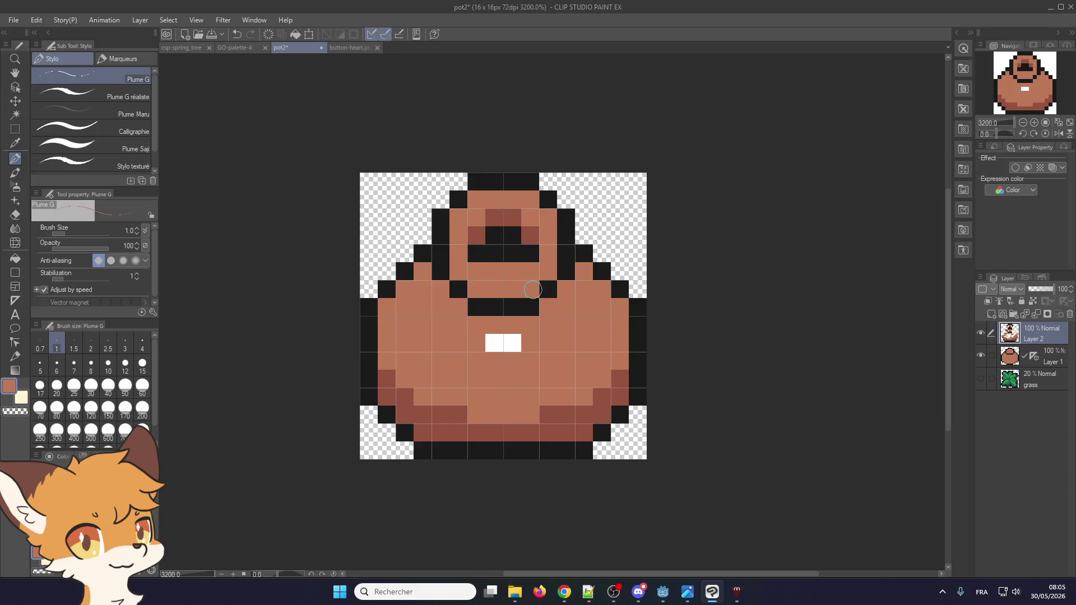
- Extend the black top opening downward into a cross shape
alt+click(489, 258)
drag(494, 271, 512, 272)
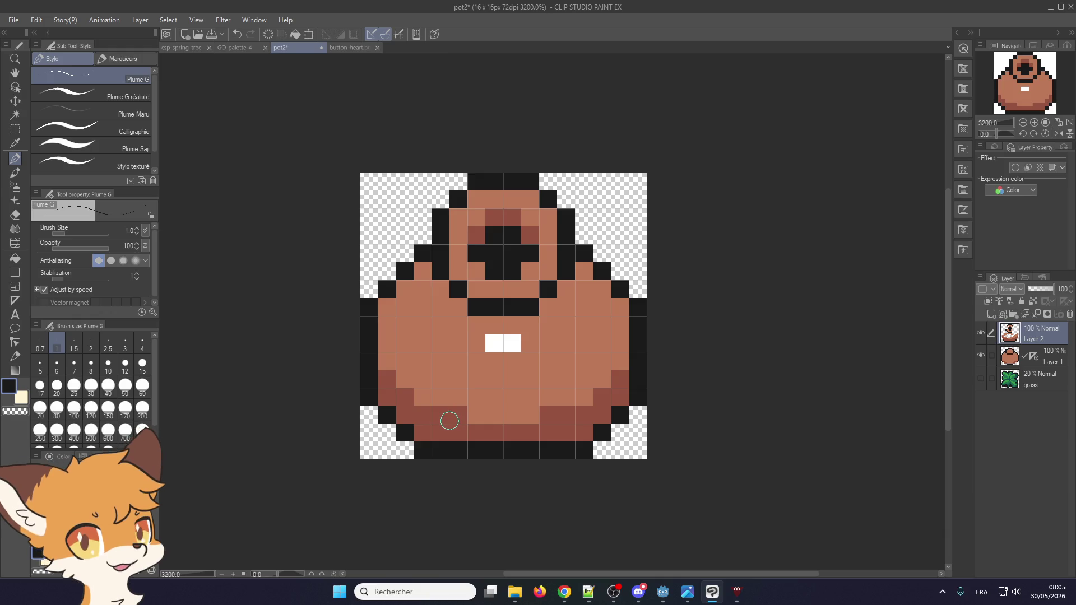
scroll(465, 347, down, 1)
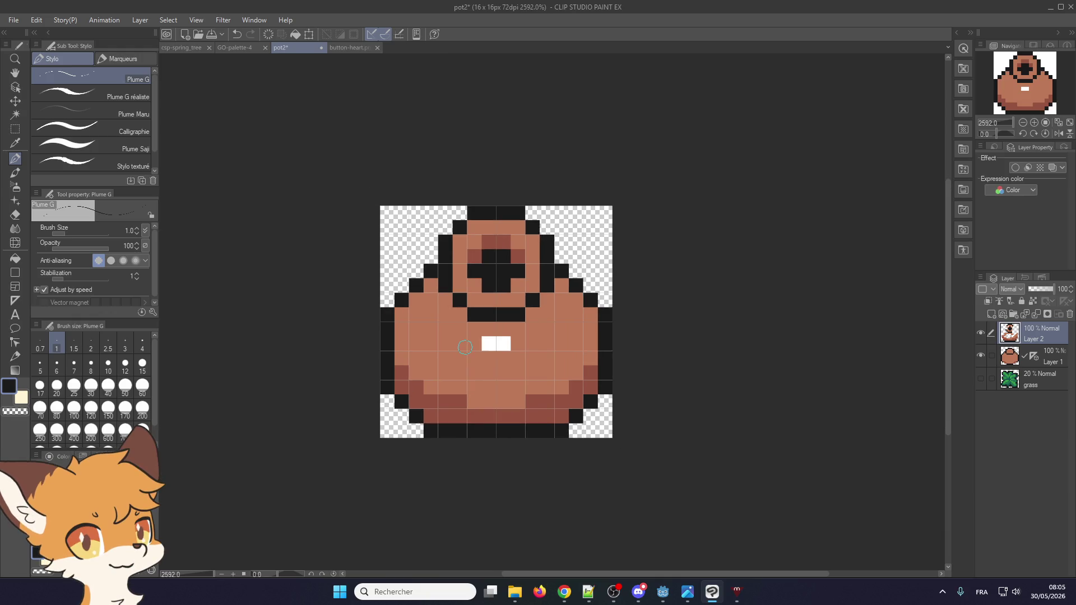
scroll(465, 347, up, 1)
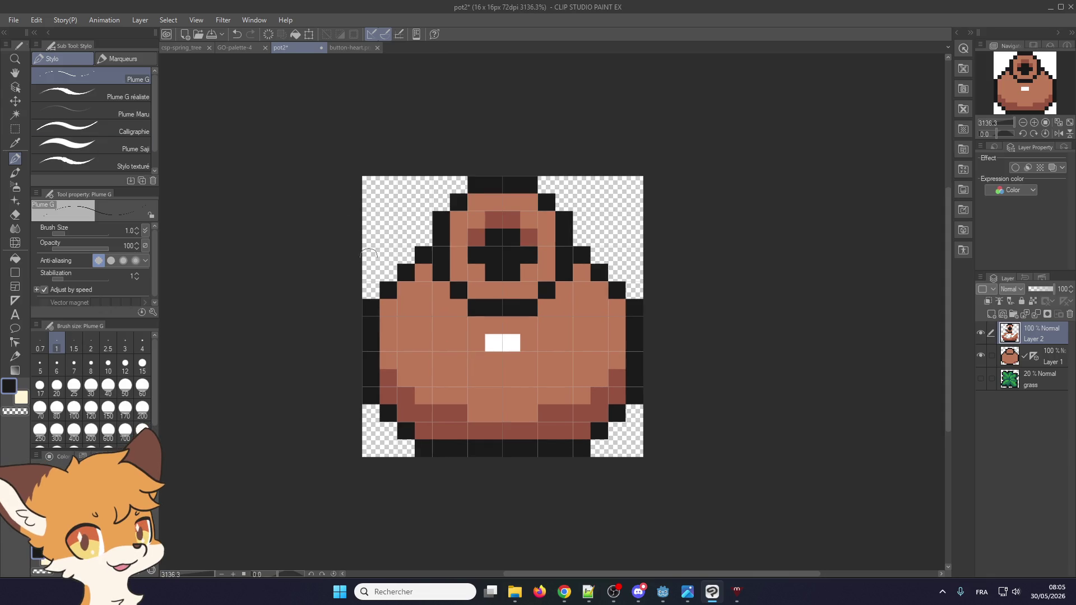
key(alt+Tab)
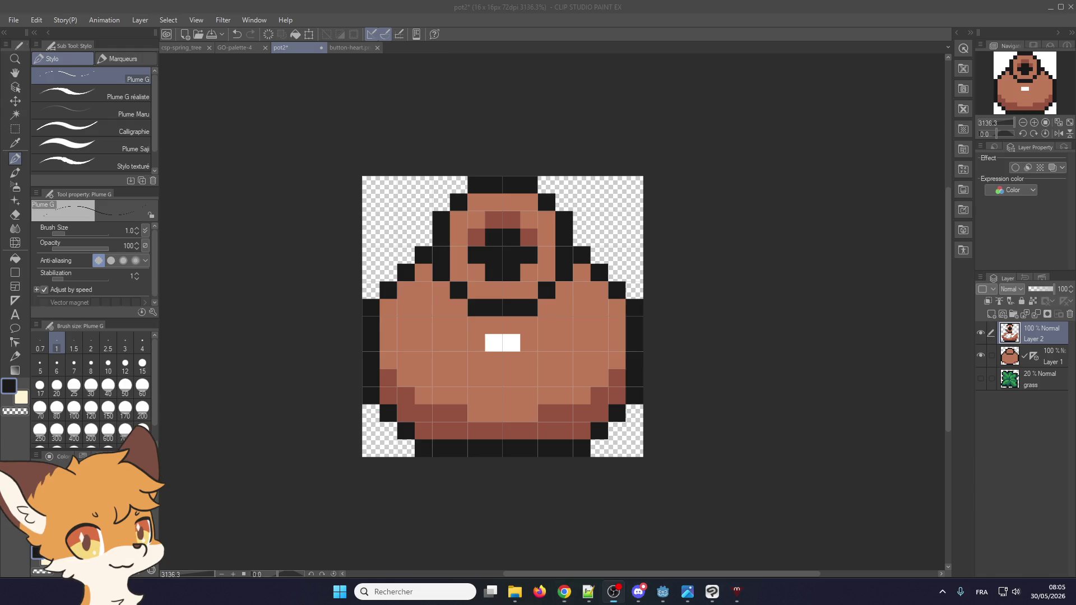
key(alt+Tab)
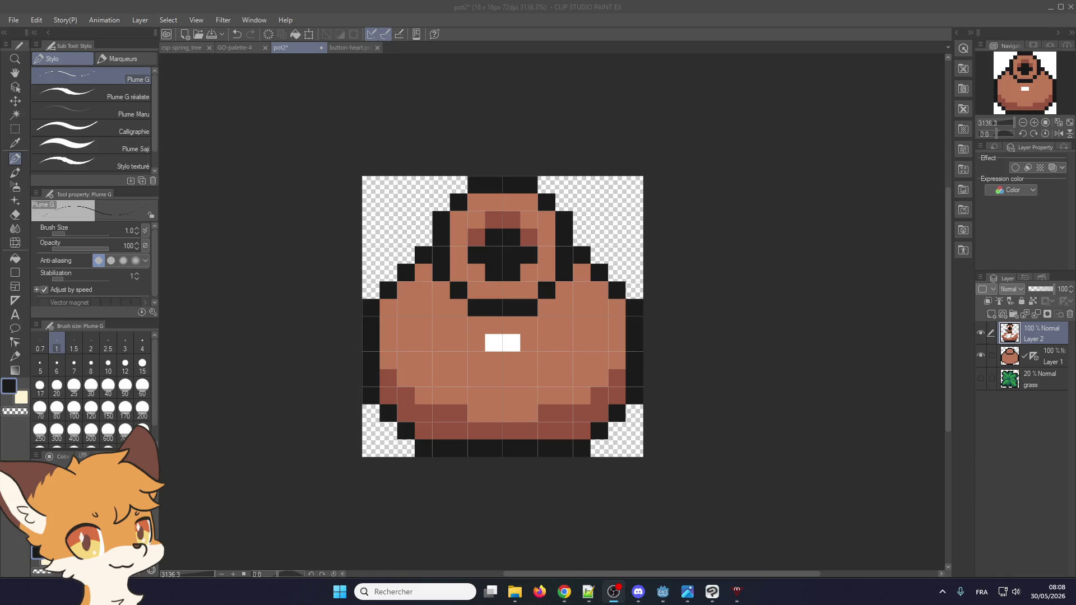
- Fix the stray pixel beside the left eye and paint the pot's top rim white
click(457, 253)
alt+click(453, 236)
click(457, 253)
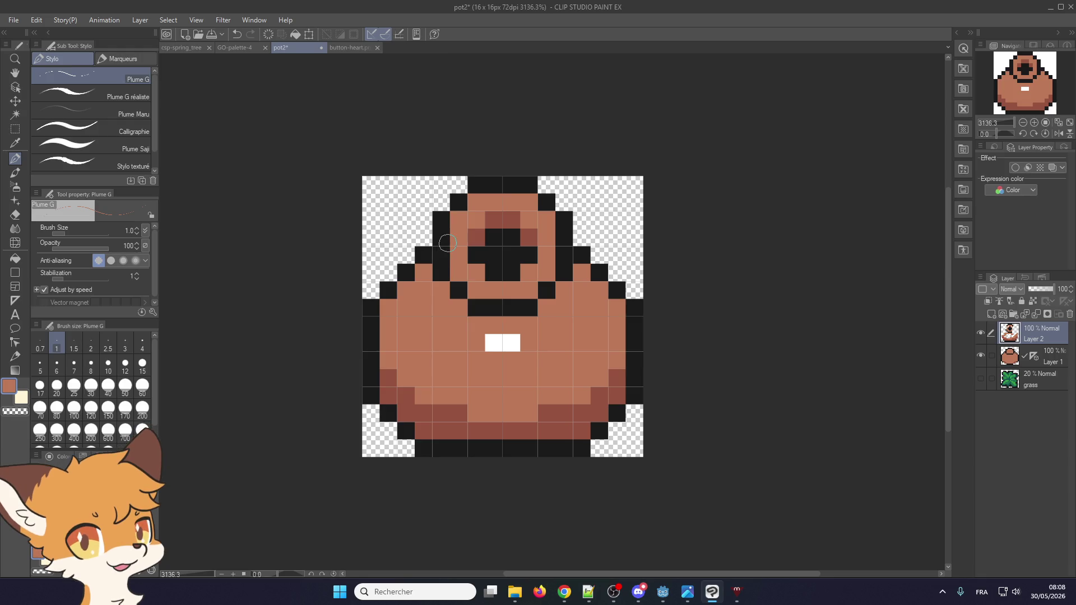
alt+click(487, 340)
drag(471, 203, 534, 203)
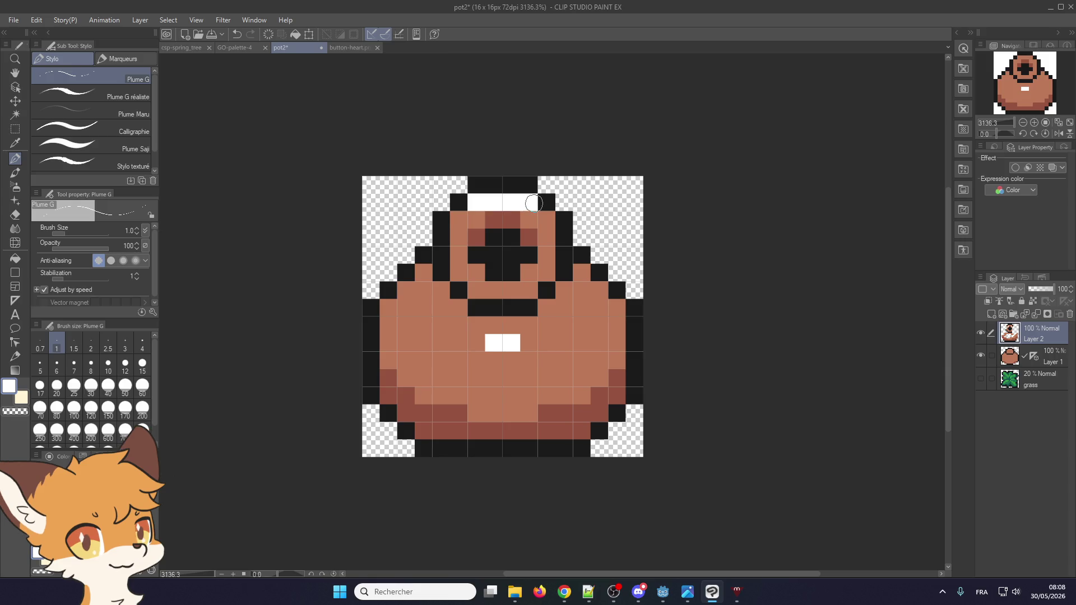
alt+click(457, 220)
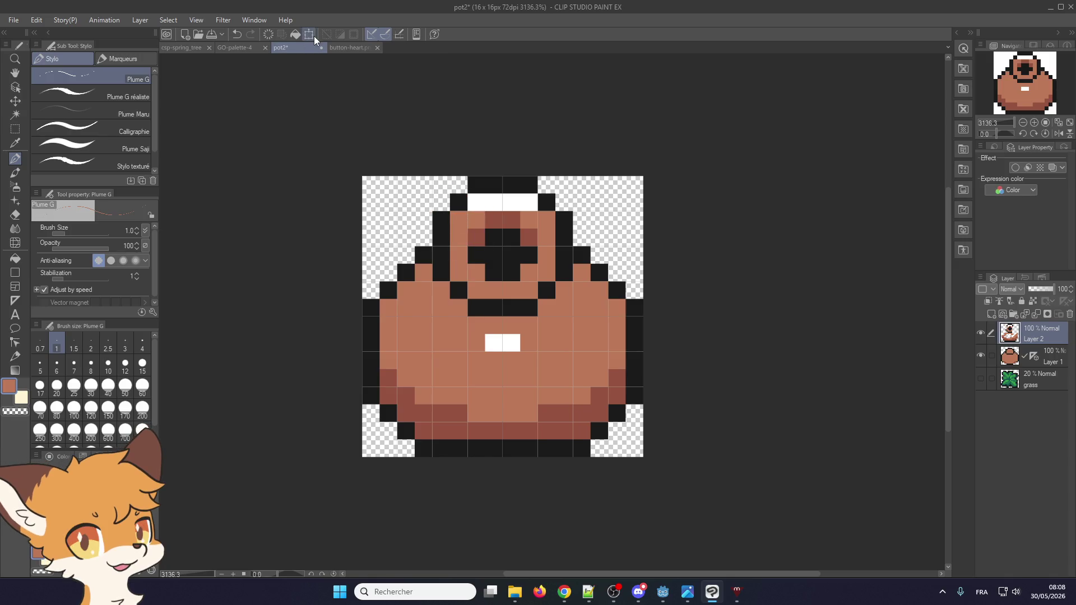
- Repaint the top rim pixels with the cream beige sampled from button-heart.png
click(350, 48)
alt+click(424, 296)
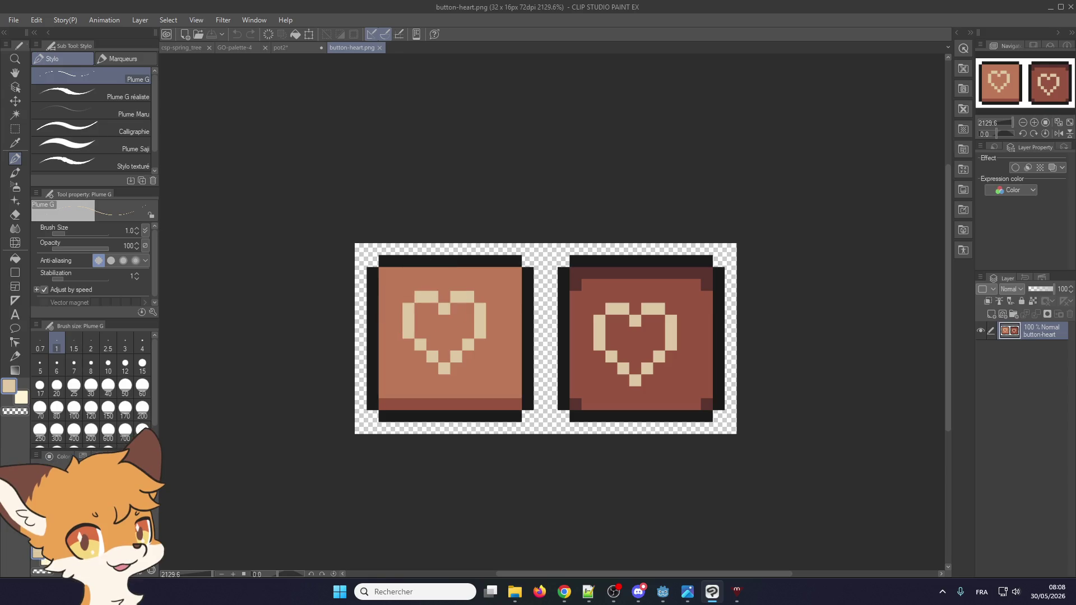
click(283, 48)
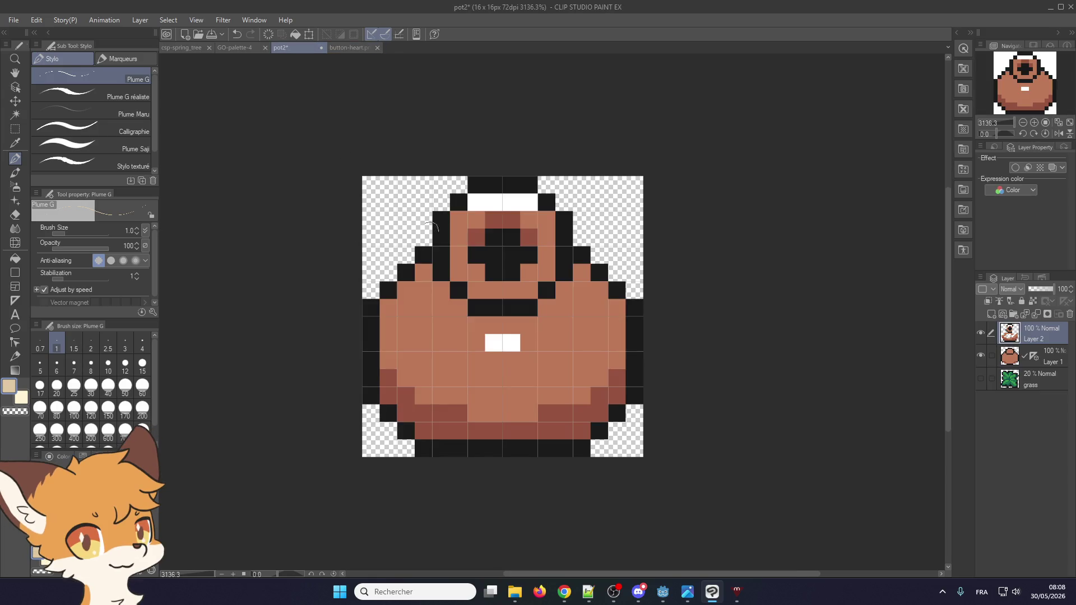
drag(475, 202, 529, 202)
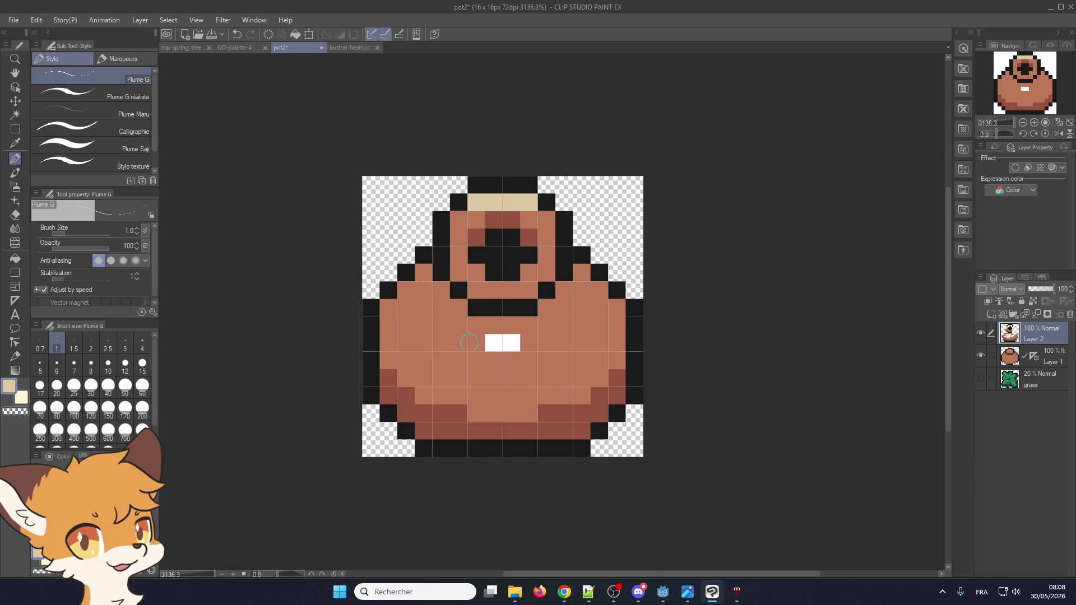
- Turn the white centre pixels beige and add beige highlights beside the eyes and inner rim
drag(491, 343, 513, 343)
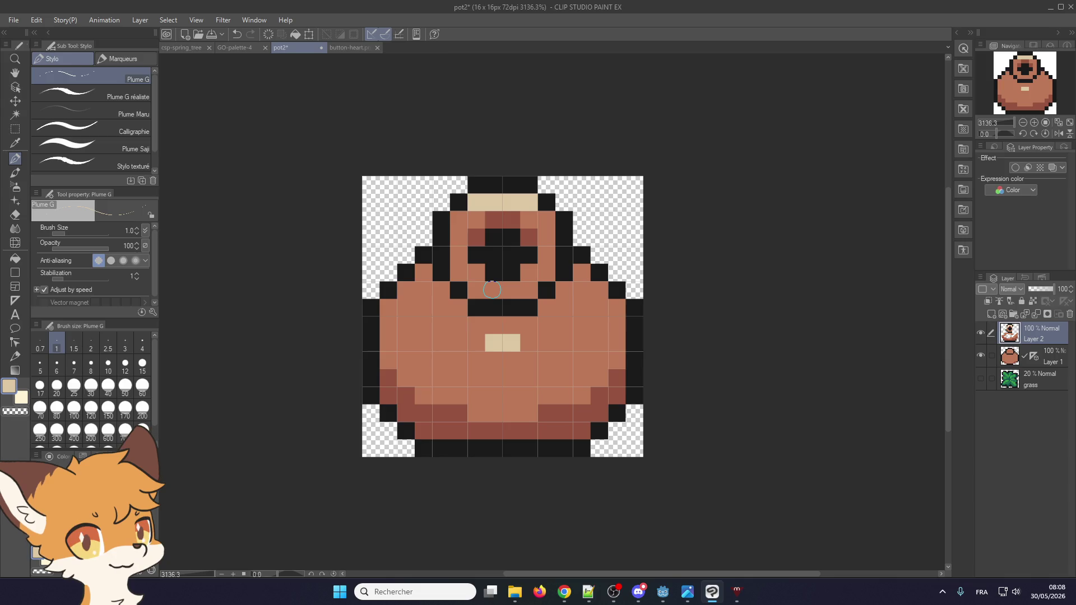
drag(492, 290, 511, 289)
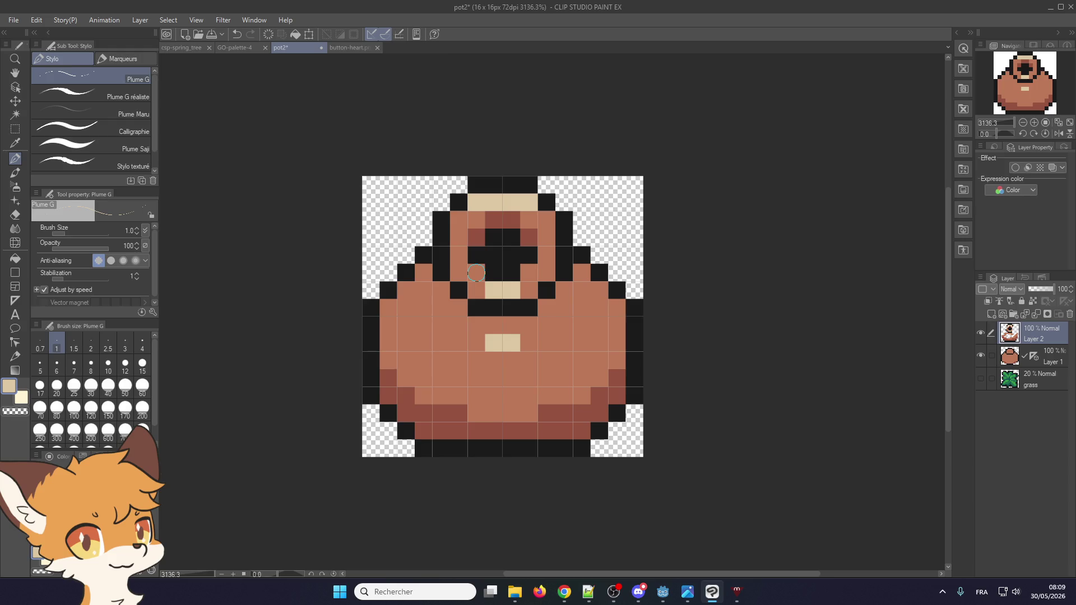
click(476, 273)
click(529, 273)
click(458, 220)
click(547, 220)
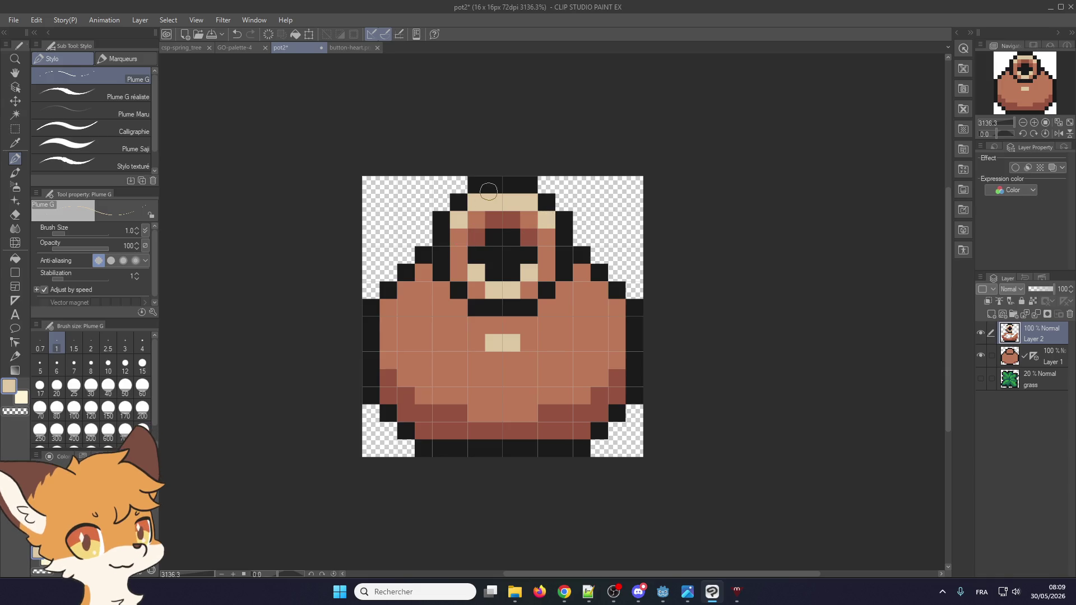
- Redraw the black mouth line across the pot's middle, repainting its stray end pixels brown
scroll(466, 267, down, 1)
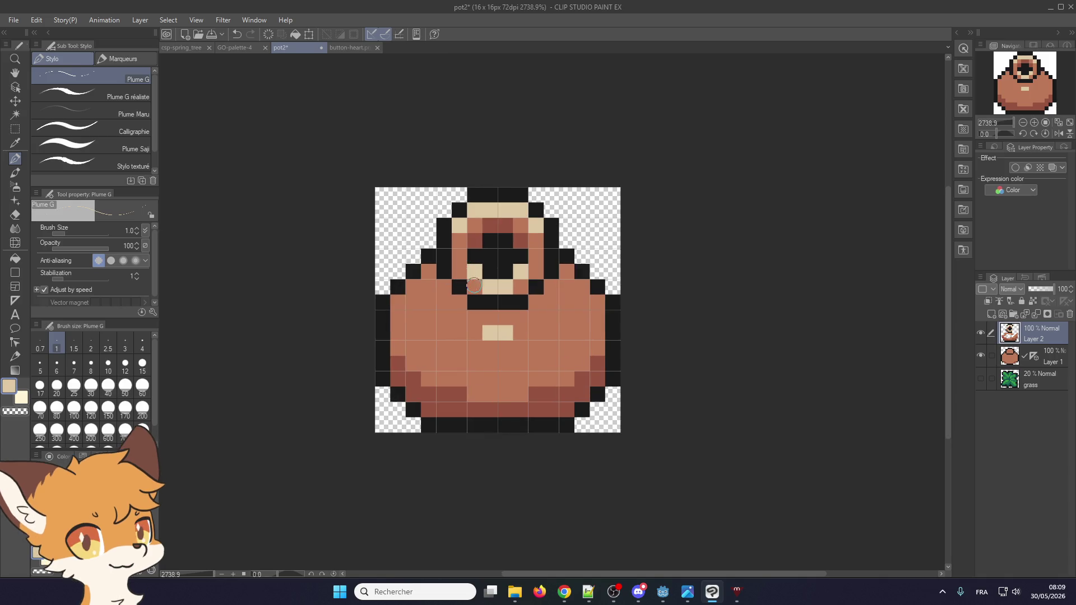
alt+click(474, 288)
alt+click(452, 290)
drag(479, 318, 521, 317)
click(536, 309)
click(459, 303)
click(444, 288)
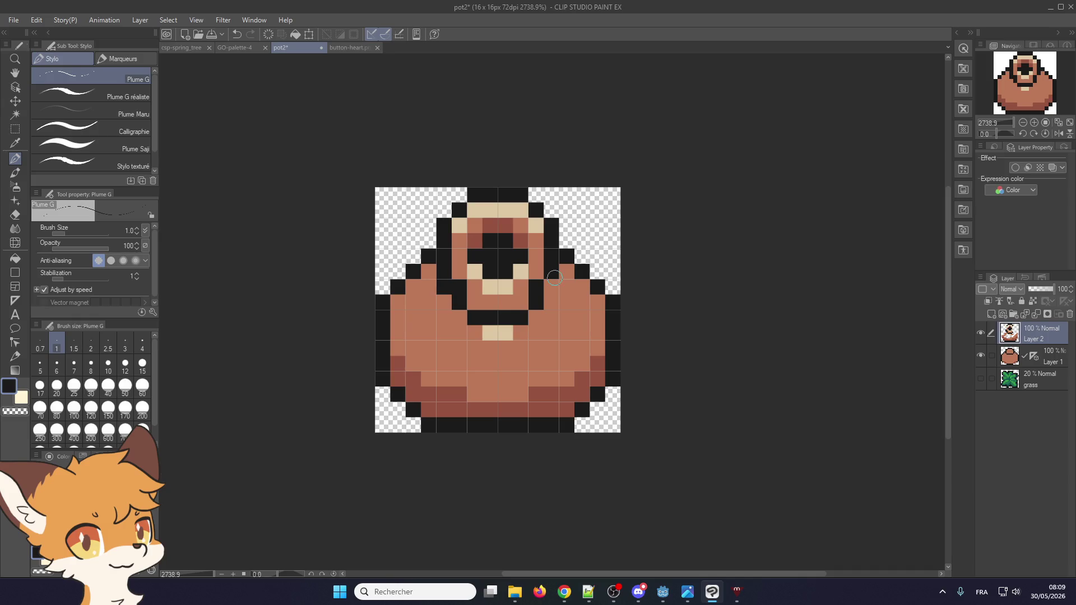
click(551, 286)
alt+click(494, 297)
click(461, 287)
click(537, 282)
scroll(488, 255, up, 1)
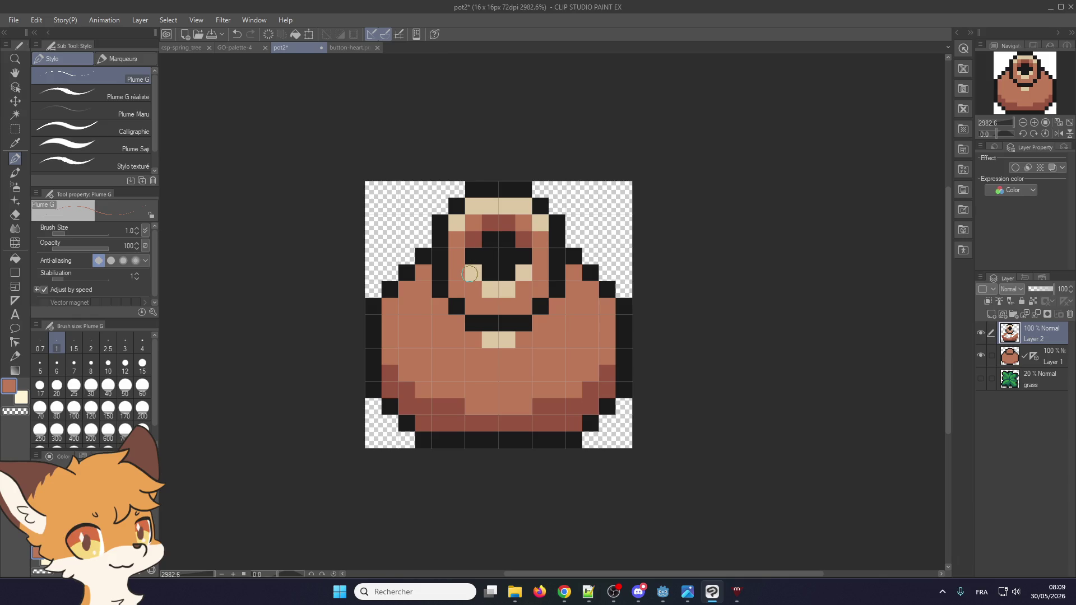
- Select the pot's face area and shift it one pixel up-left with Scale/Rotate, then deselect
key(m)
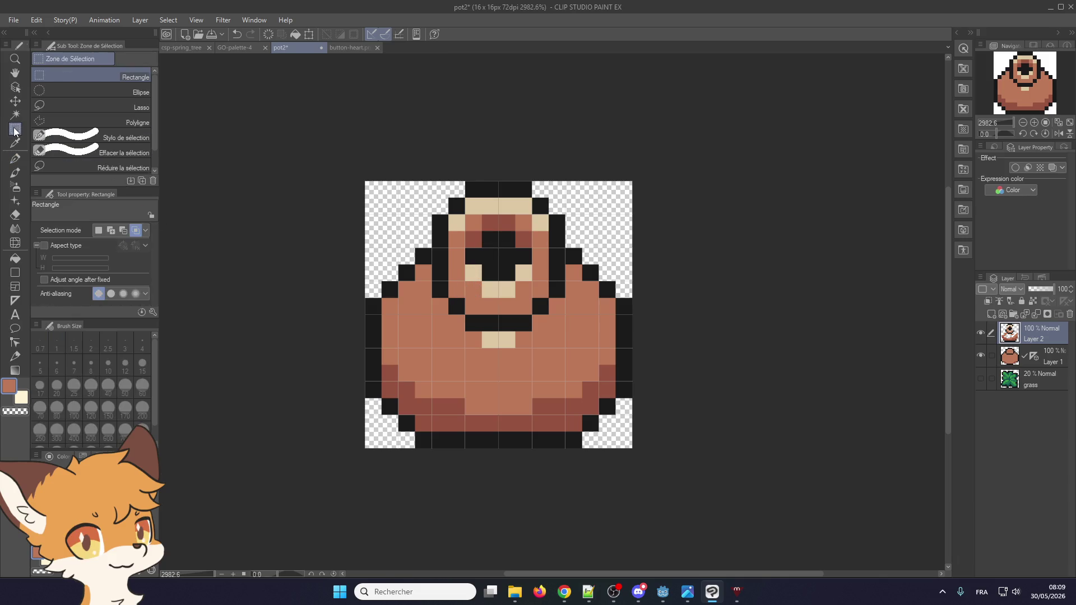
key(alt+Tab)
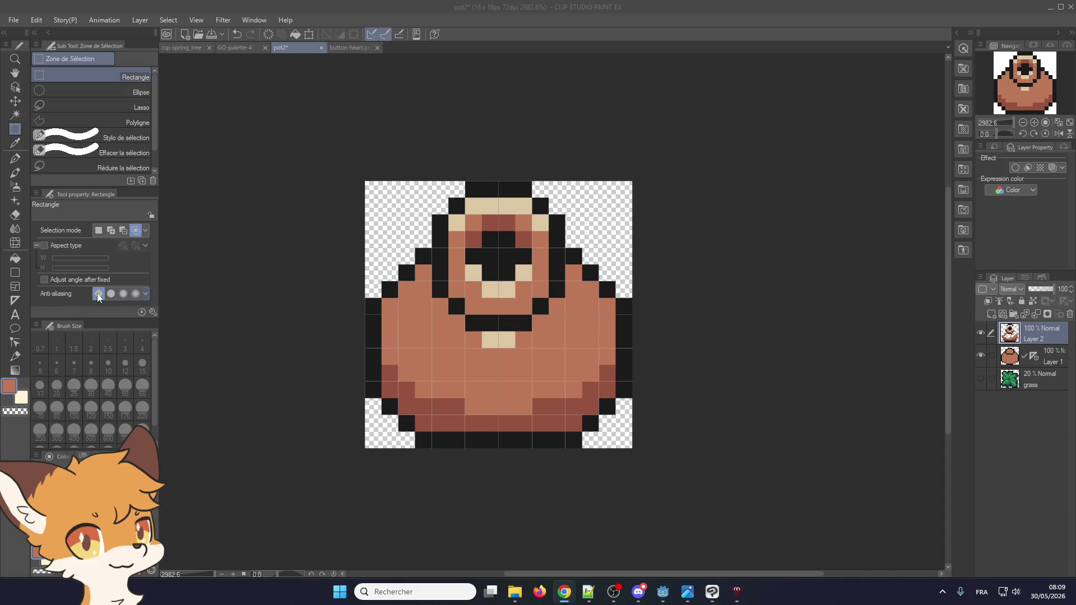
key(alt+Tab)
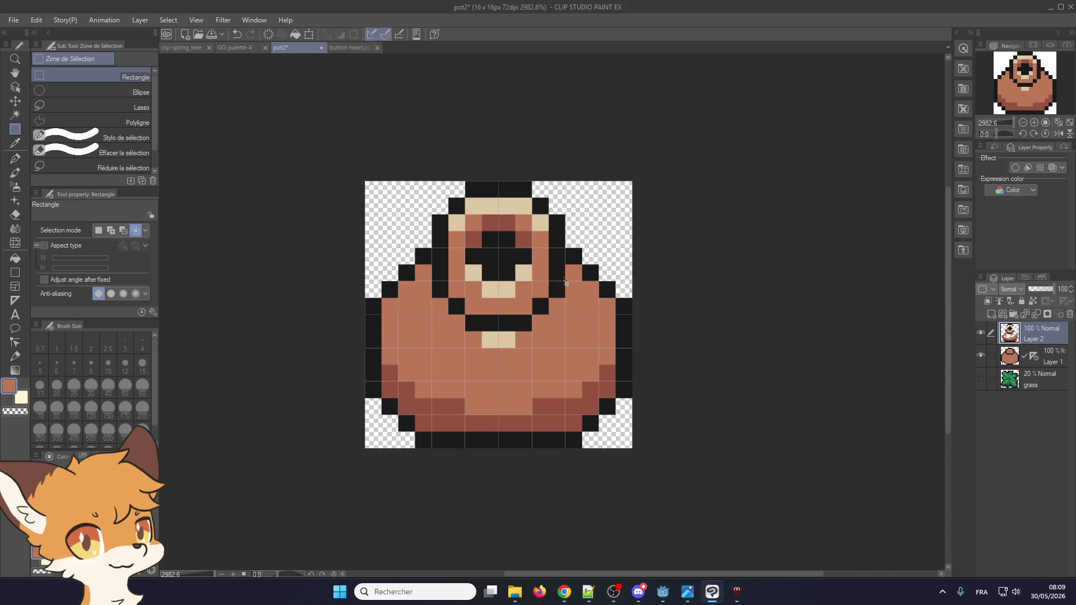
drag(433, 331, 565, 266)
click(541, 348)
mouse_move(542, 320)
mouse_down()
mouse_move(525, 303)
mouse_move(542, 303)
mouse_up()
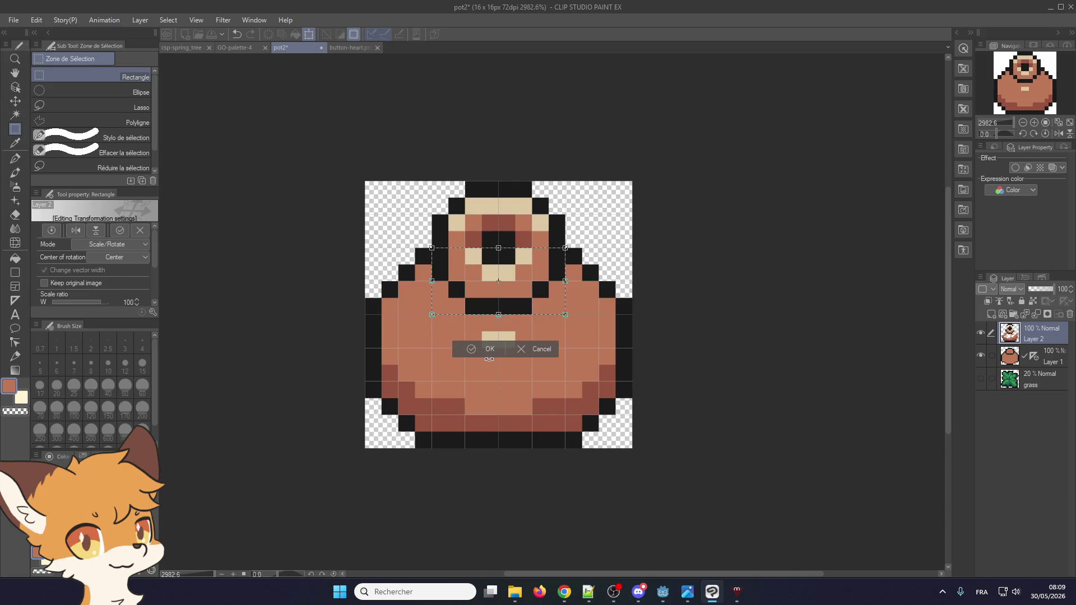
click(489, 351)
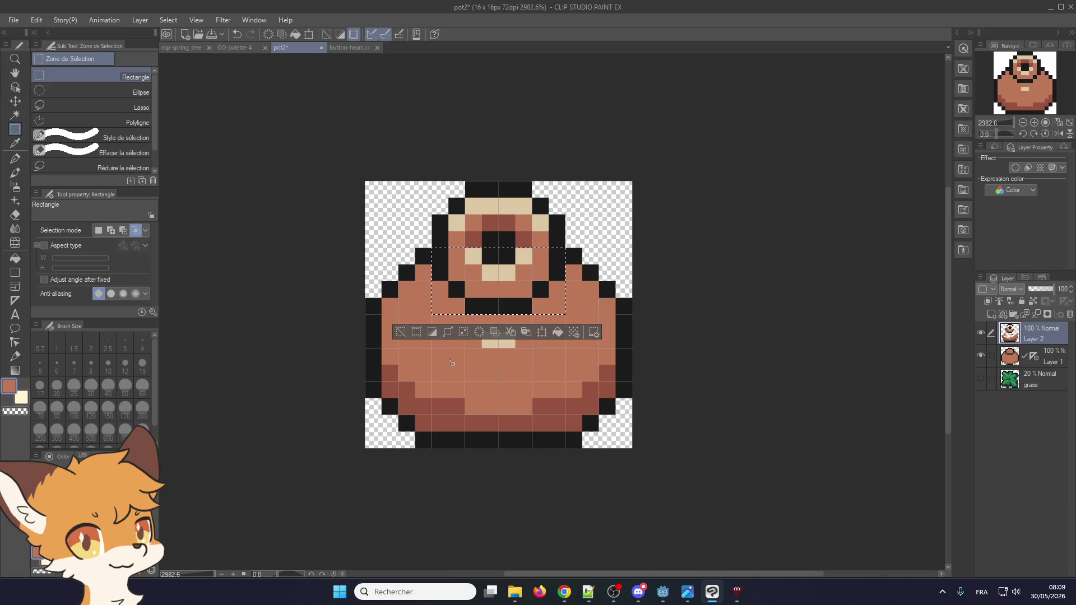
click(451, 363)
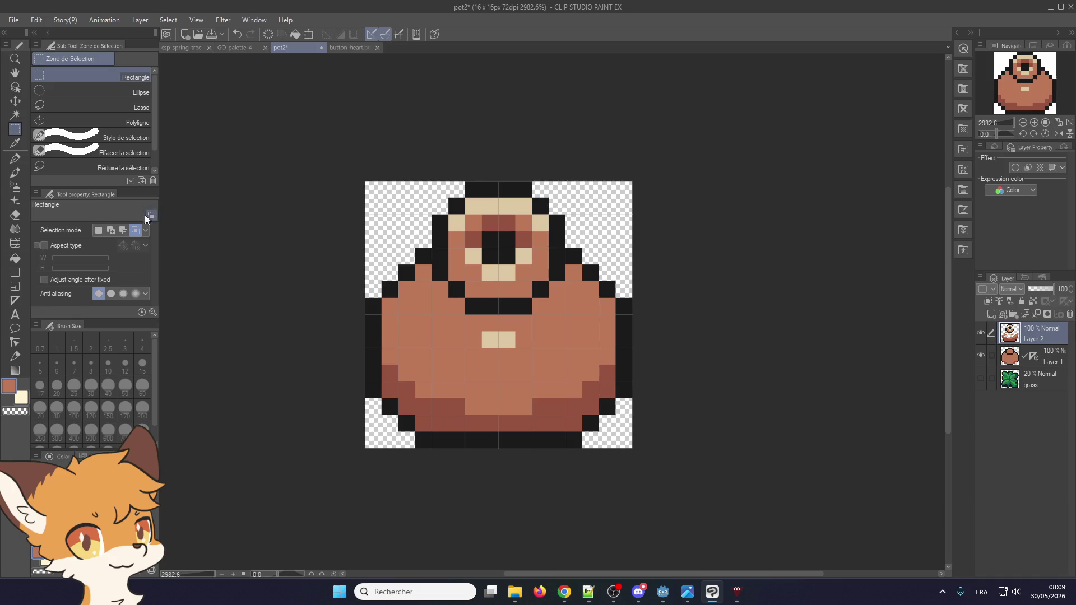
click(15, 159)
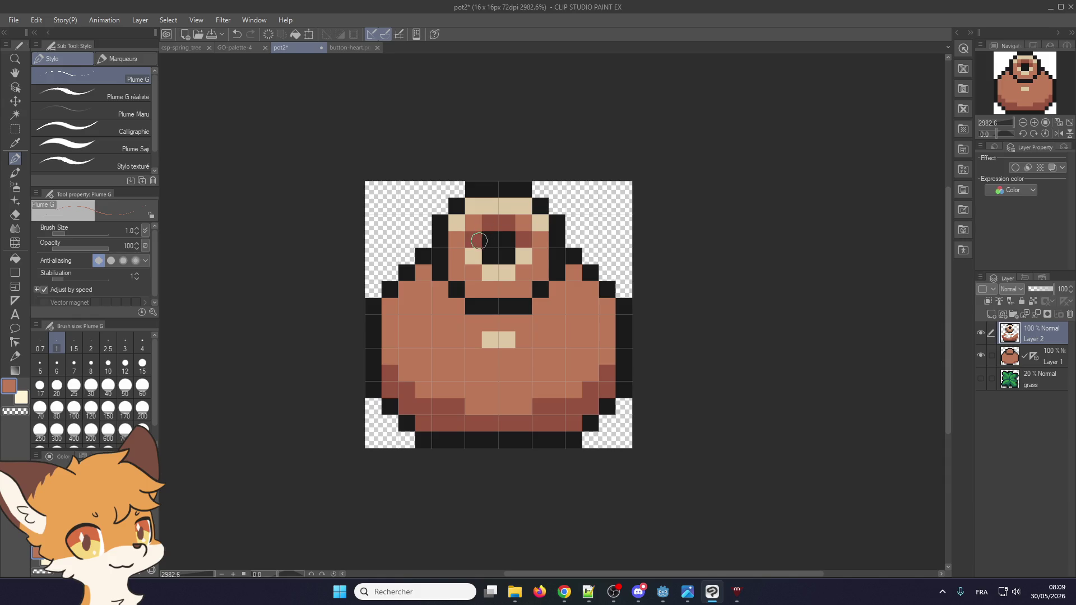
- Repaint the pixels around the eye brown, testing black pixels beside it and reverting them
mouse_move(476, 248)
mouse_down()
mouse_move(508, 224)
mouse_move(525, 240)
mouse_up()
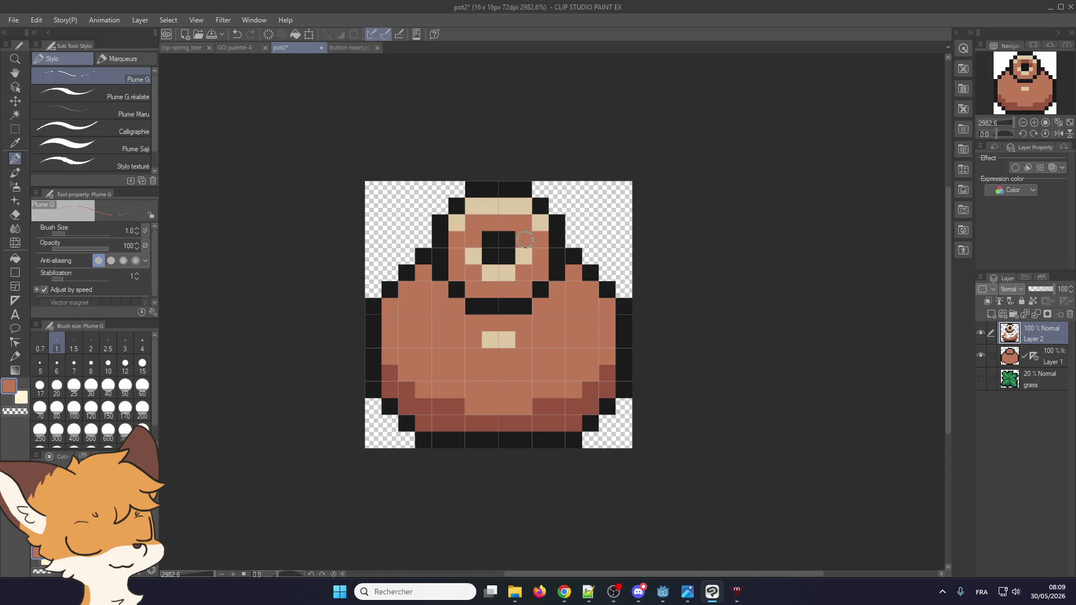
click(524, 256)
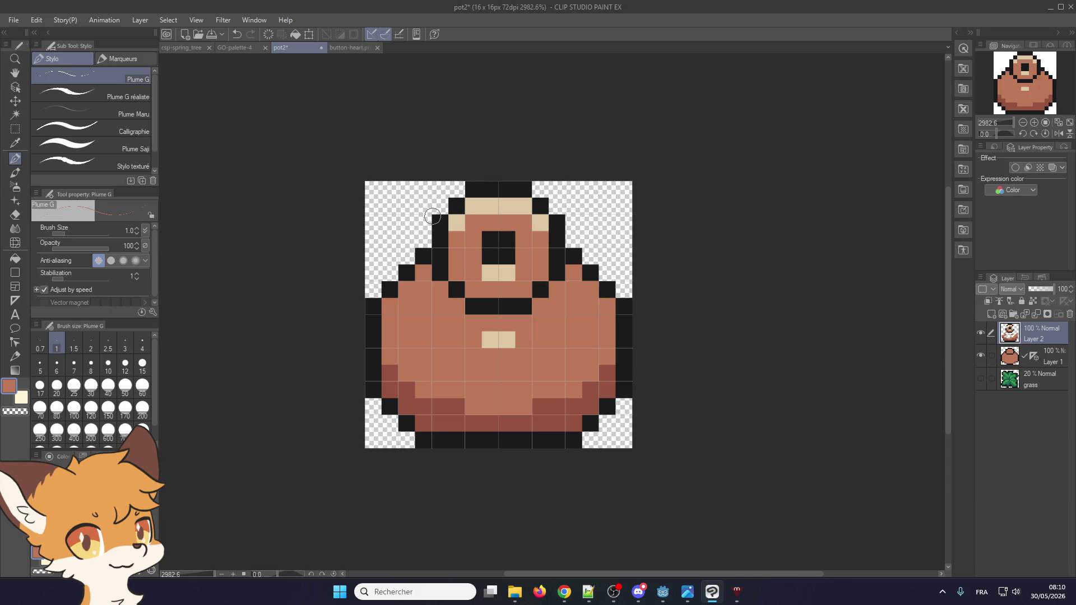
alt+click(485, 245)
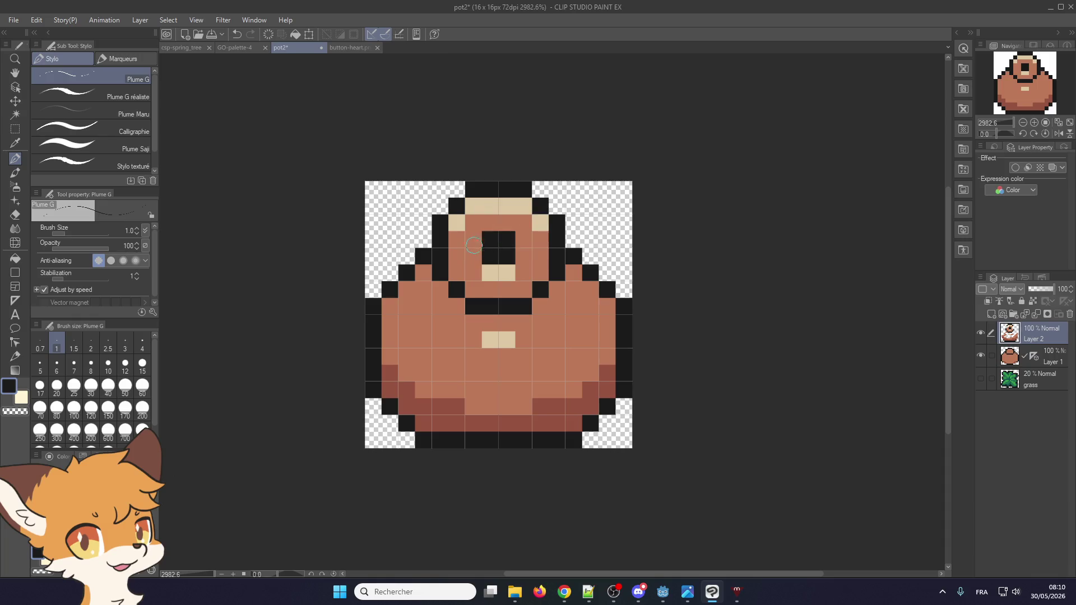
click(475, 252)
click(521, 250)
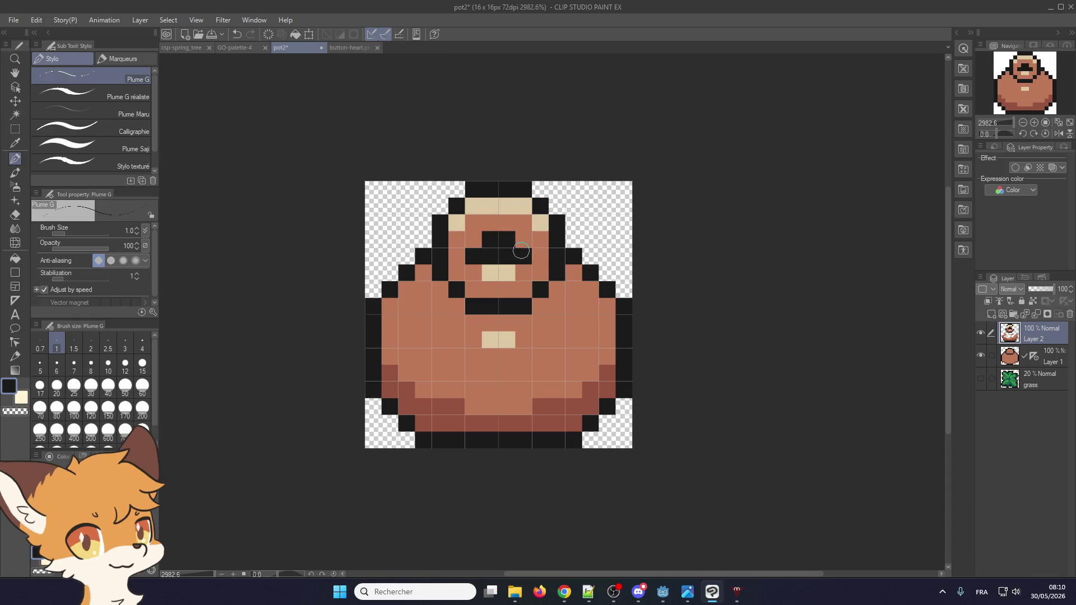
click(467, 235)
click(526, 236)
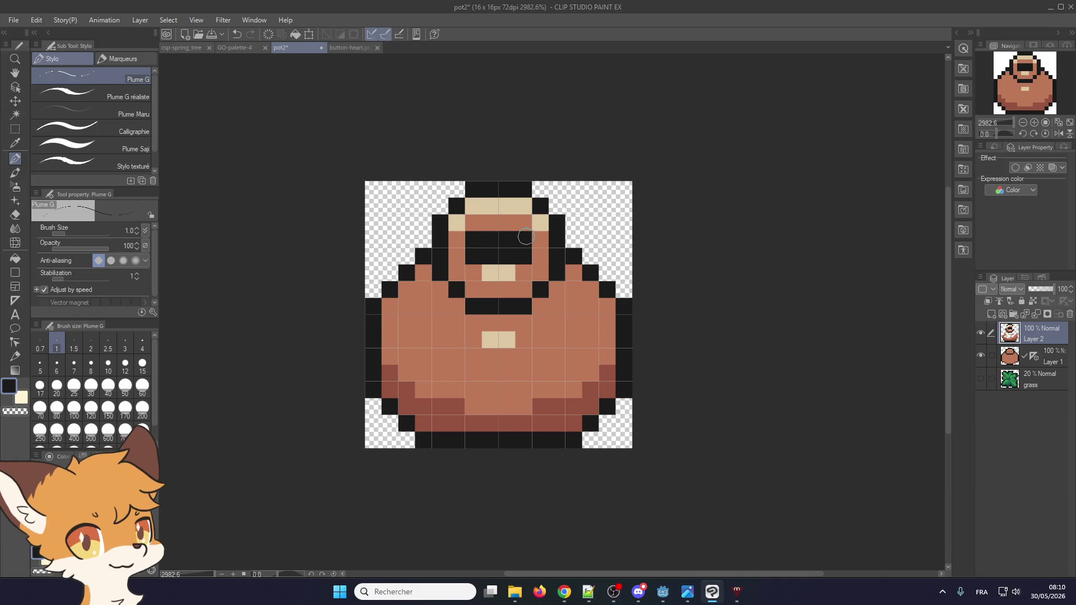
alt+click(459, 244)
click(474, 240)
click(526, 239)
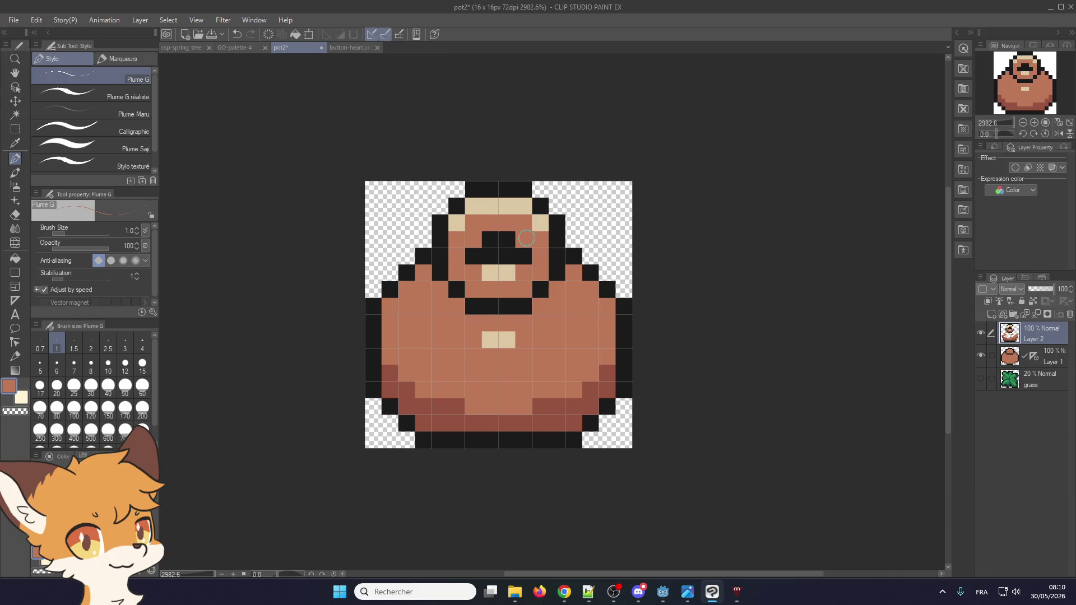
click(474, 255)
click(524, 255)
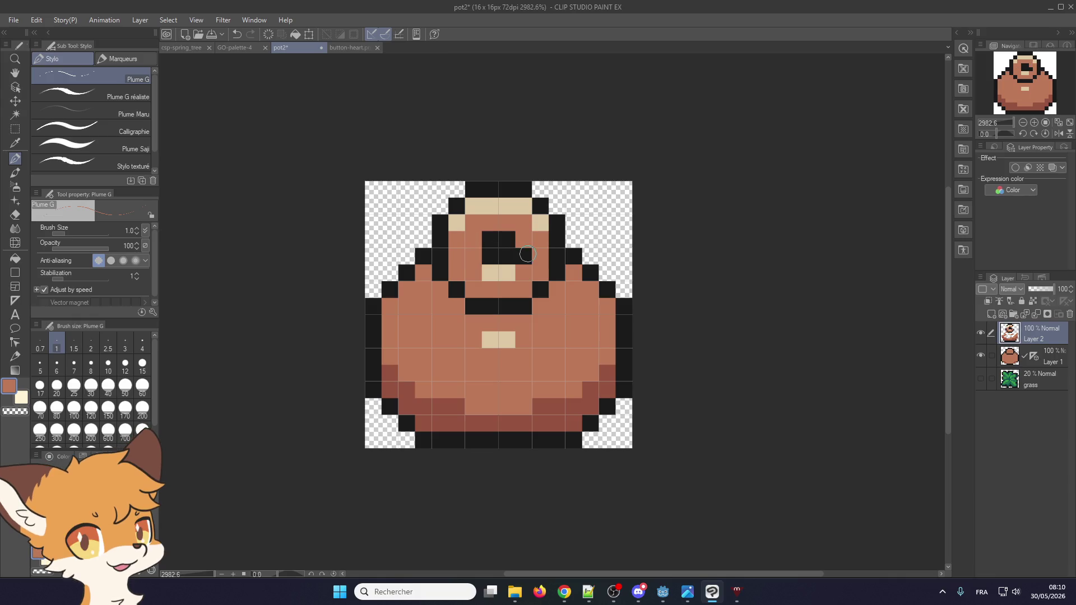
- Paint a black row beside the eye and cover stray black and cream pixels with brown
scroll(494, 223, down, 1)
scroll(497, 222, up, 1)
scroll(498, 221, down, 1)
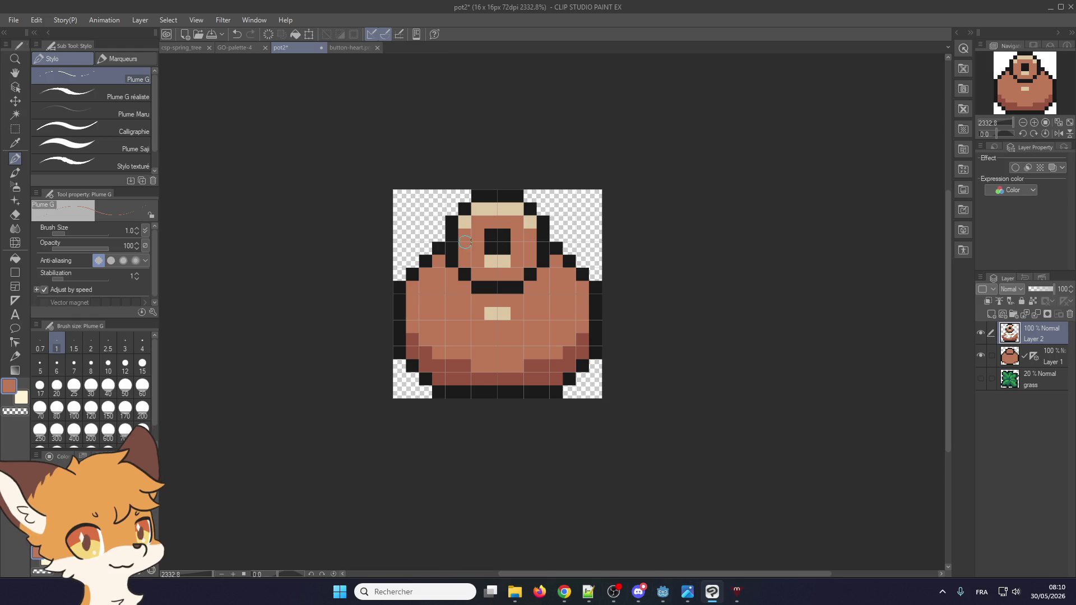
scroll(465, 242, up, 1)
alt+click(482, 284)
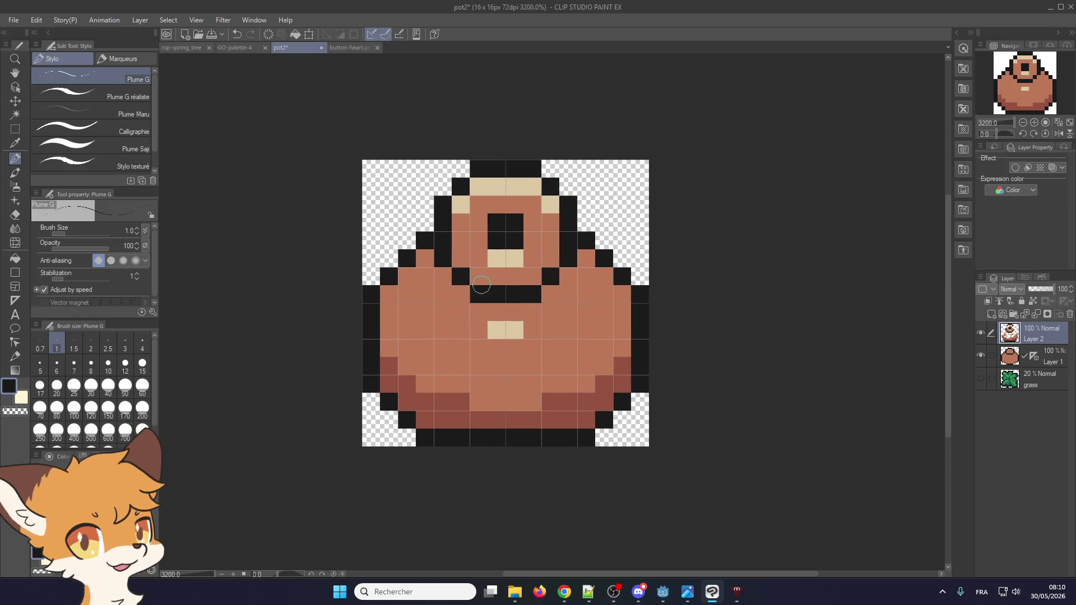
drag(481, 278, 532, 277)
click(461, 258)
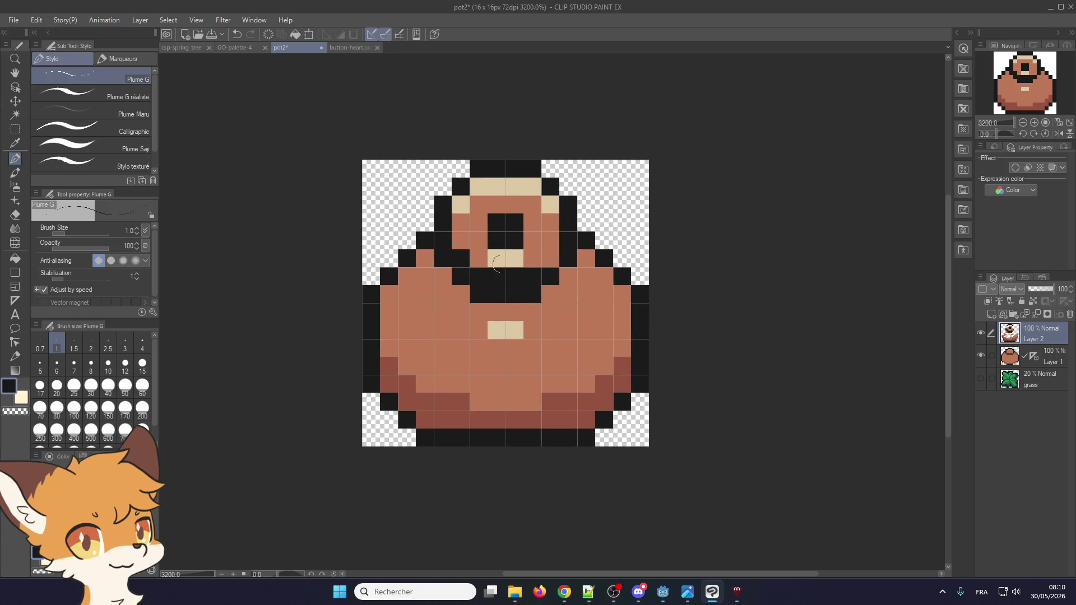
click(550, 259)
alt+click(403, 269)
click(442, 259)
mouse_move(443, 269)
mouse_down()
mouse_move(532, 294)
mouse_move(569, 262)
mouse_up()
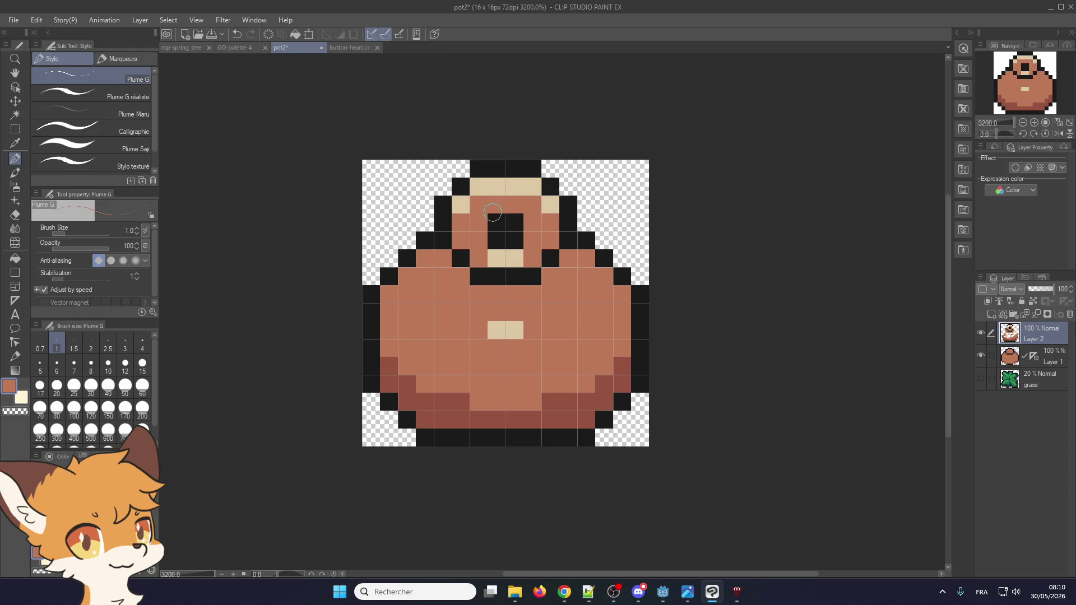
drag(480, 255, 524, 255)
- Widen the eye's black top row and paint the rim's centre pixels dark red
alt+click(511, 232)
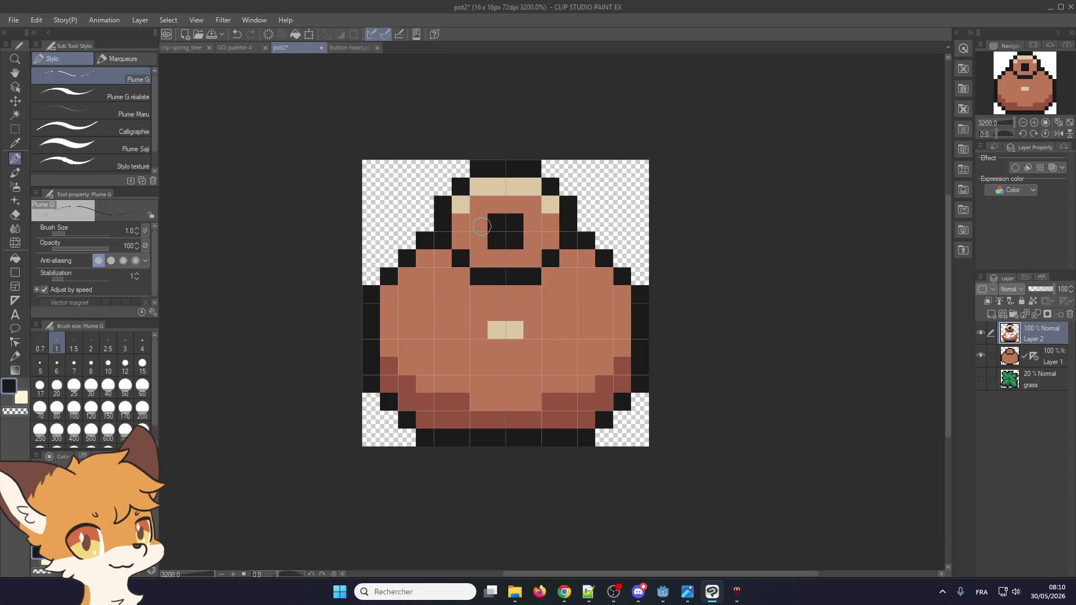
click(476, 224)
click(532, 222)
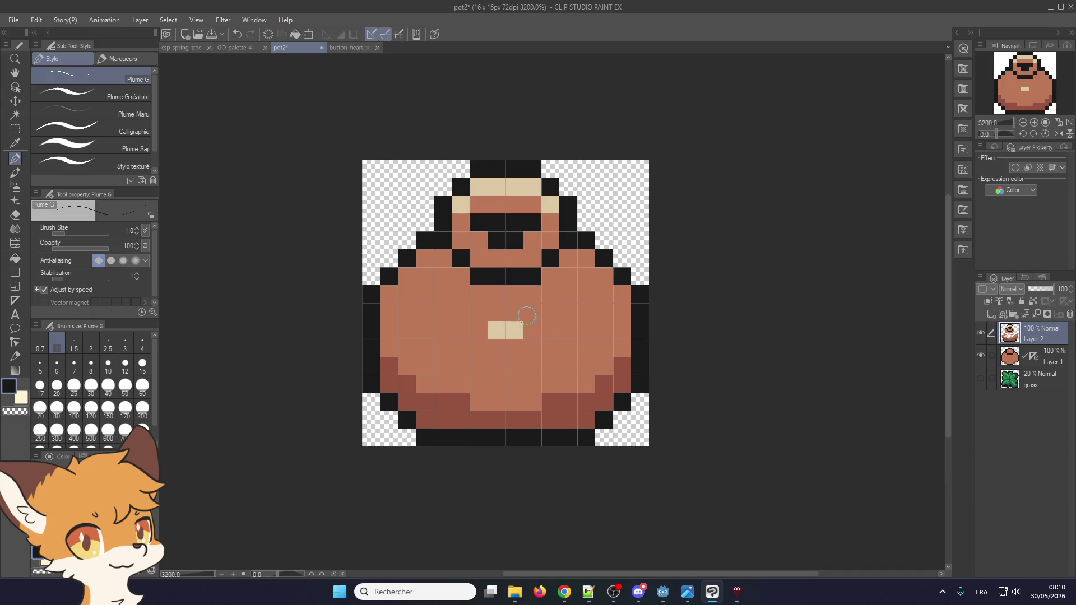
alt+click(577, 409)
drag(515, 204, 493, 205)
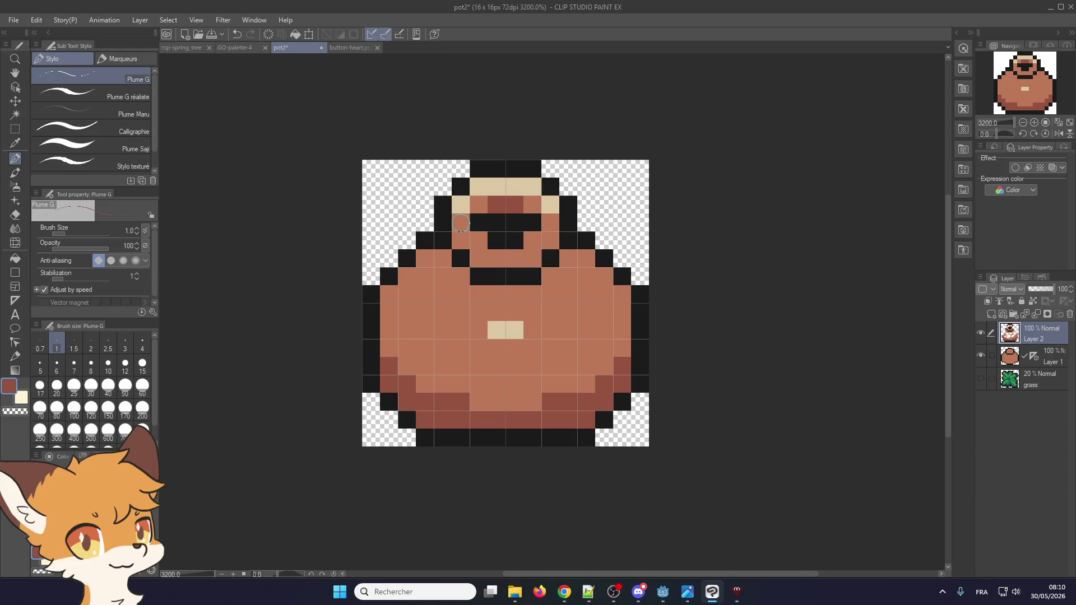
- Reshape the tan belly highlight, extending it down and sideways and trimming its top-left corner
alt+click(504, 330)
click(479, 331)
click(496, 348)
click(513, 351)
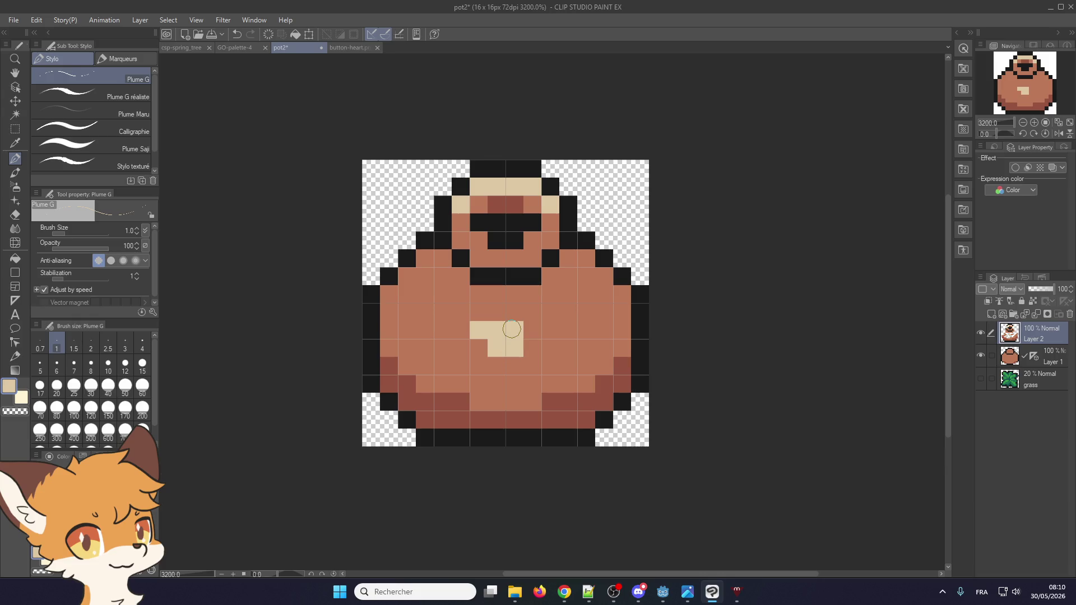
alt+click(481, 307)
click(477, 329)
click(476, 326)
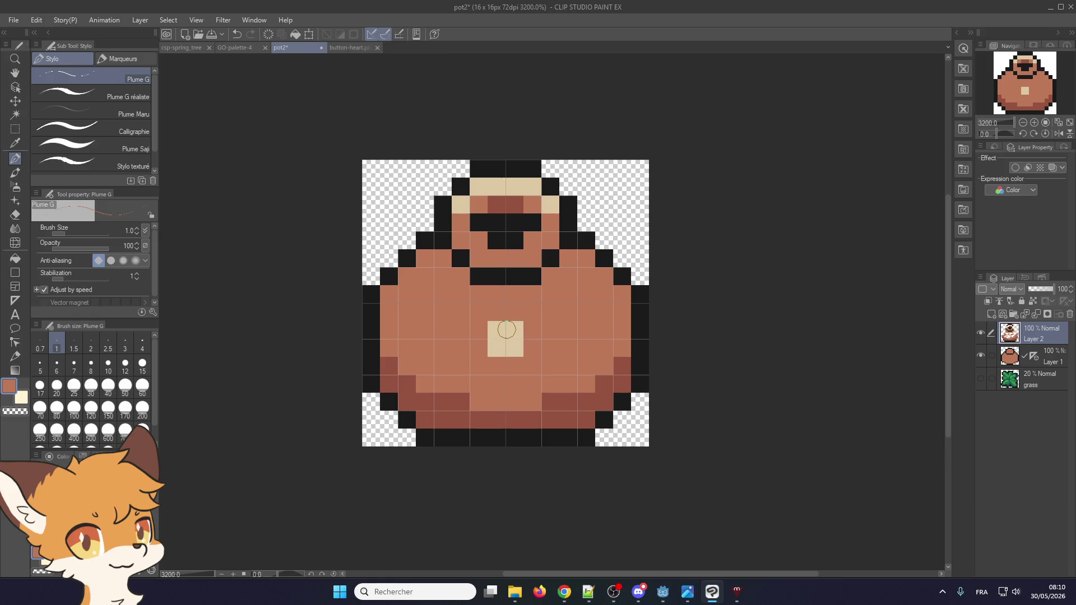
alt+click(512, 333)
click(478, 330)
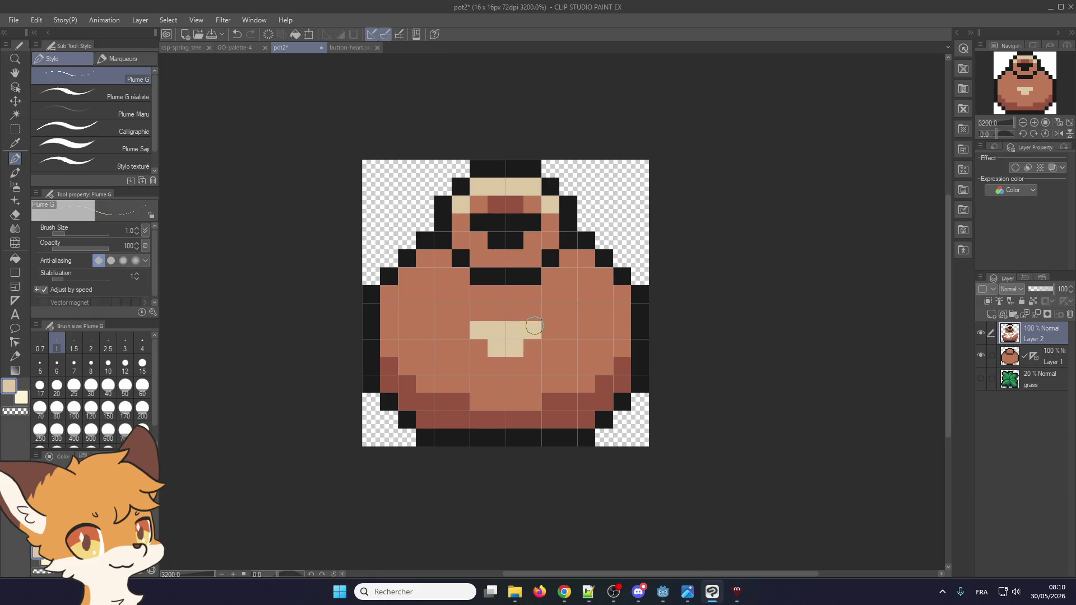
click(530, 329)
- Add dark red shading pixels along the pot's lower left, lower right and bottom
alt+click(443, 403)
click(443, 384)
click(443, 347)
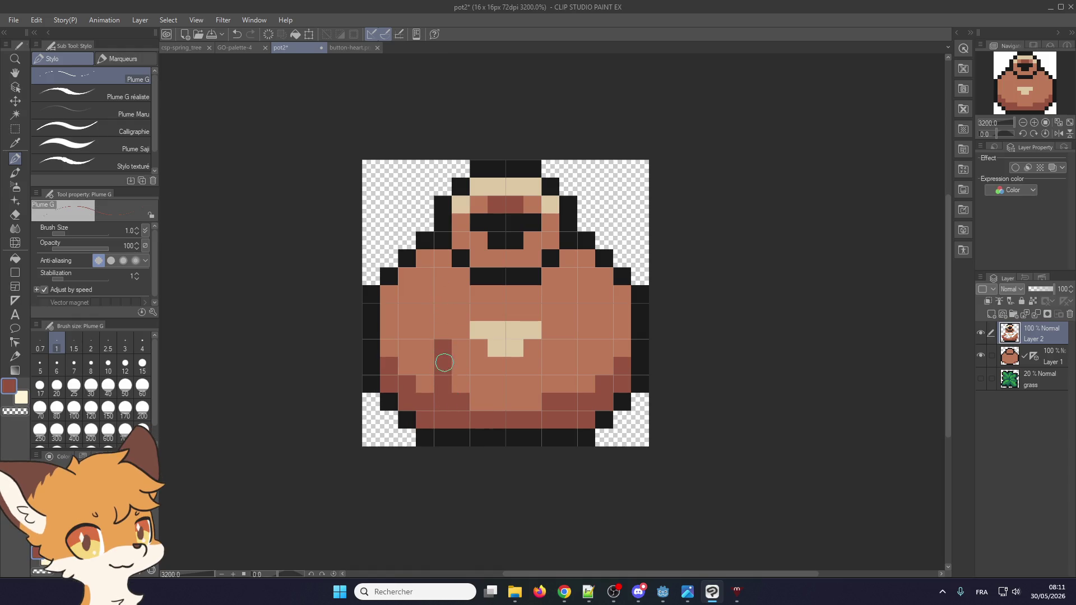
click(461, 384)
drag(577, 391, 573, 362)
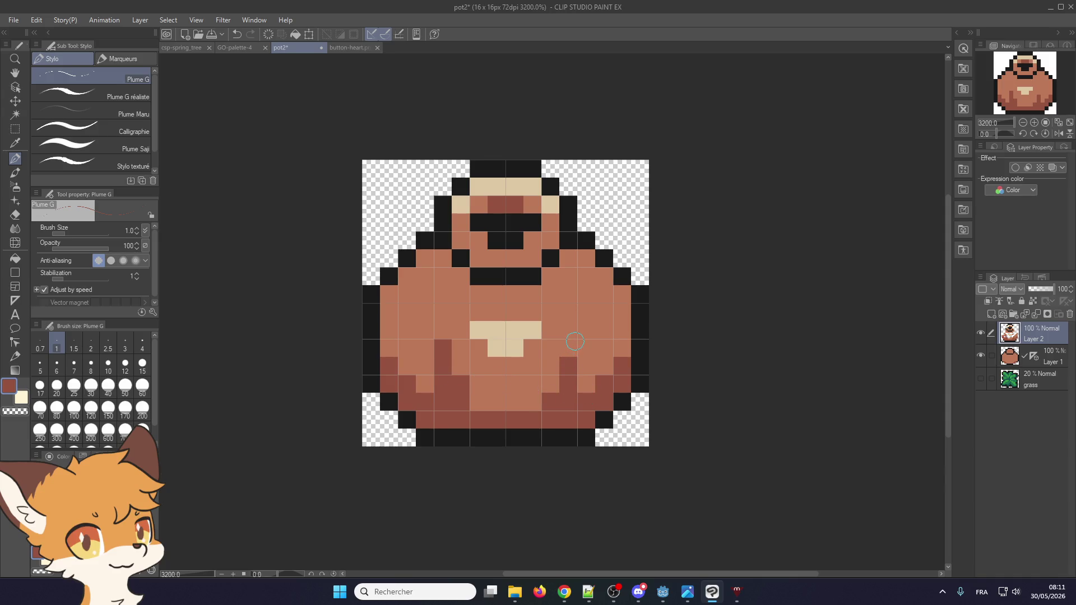
click(572, 345)
click(551, 386)
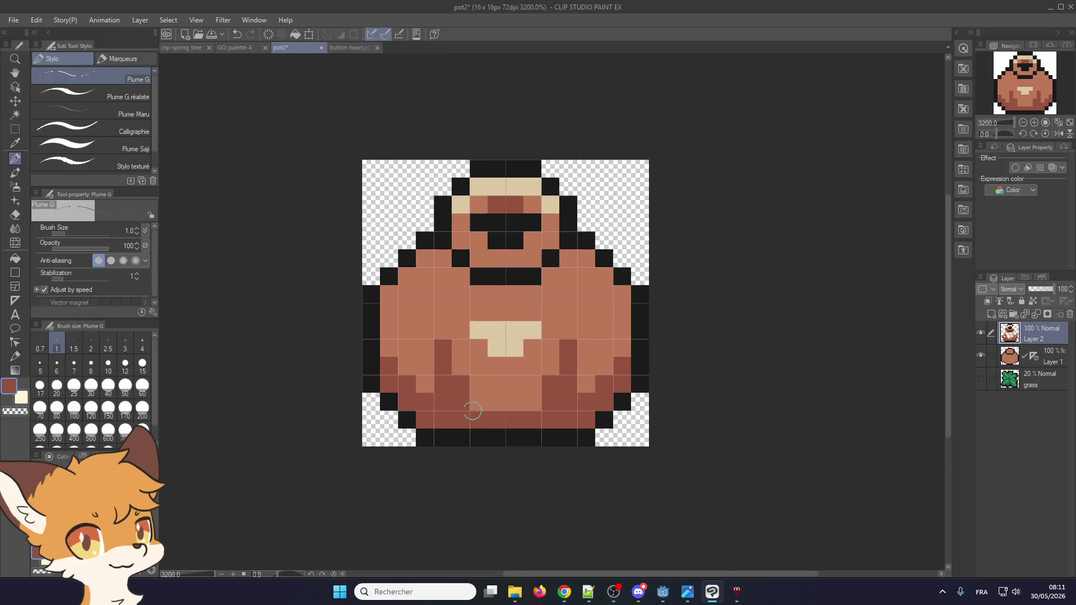
click(478, 403)
click(533, 403)
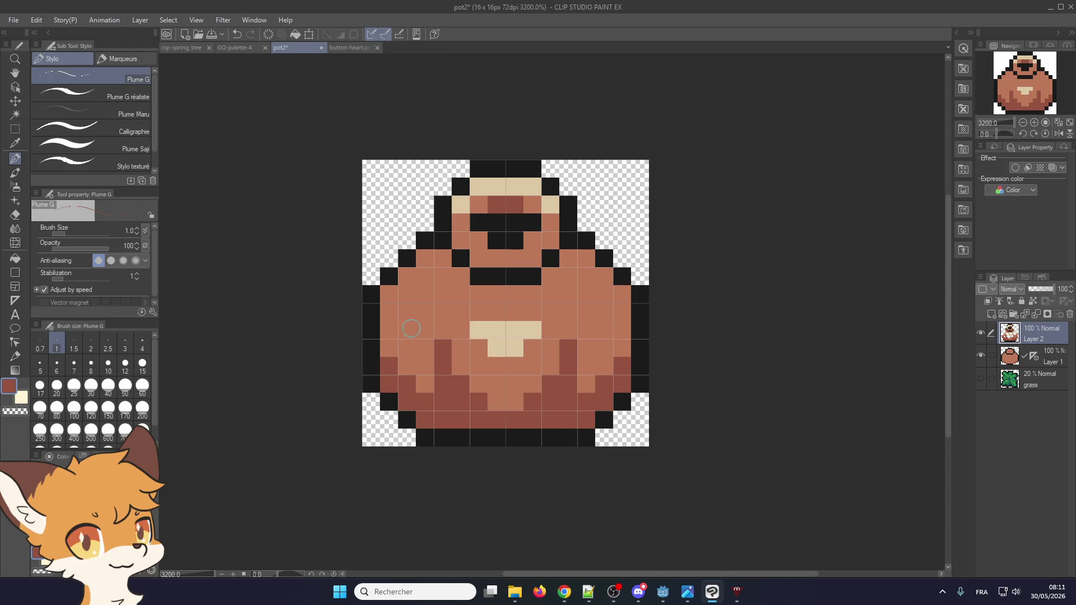
- Paint dark red spots on the pot's sides, clean stray cells, and darken the bottom centre
drag(436, 314, 420, 310)
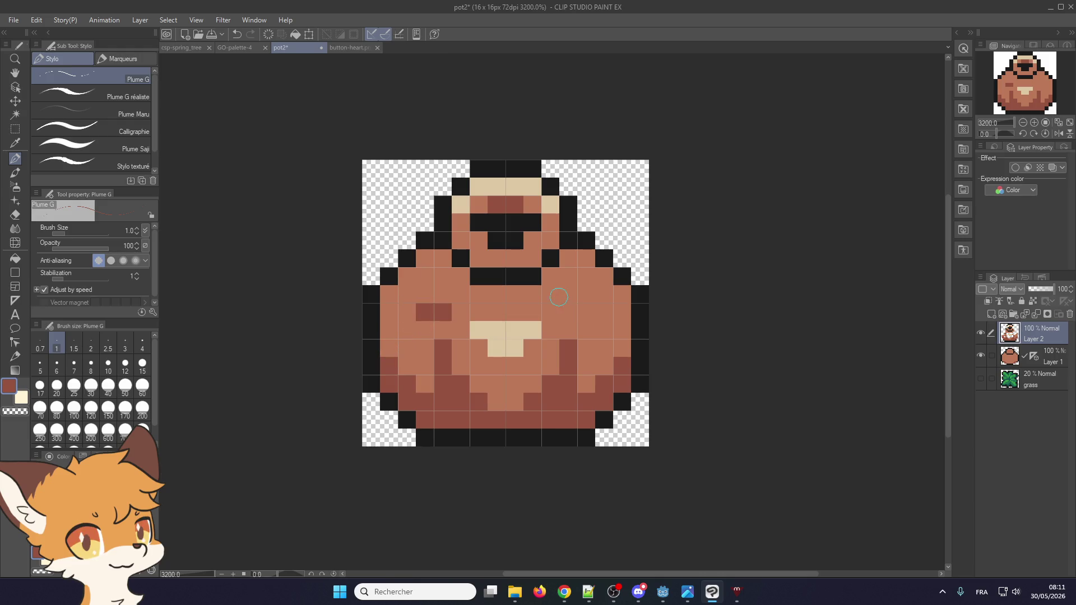
mouse_move(588, 297)
mouse_down()
mouse_move(610, 295)
mouse_move(588, 312)
mouse_move(605, 294)
mouse_up()
alt+click(560, 297)
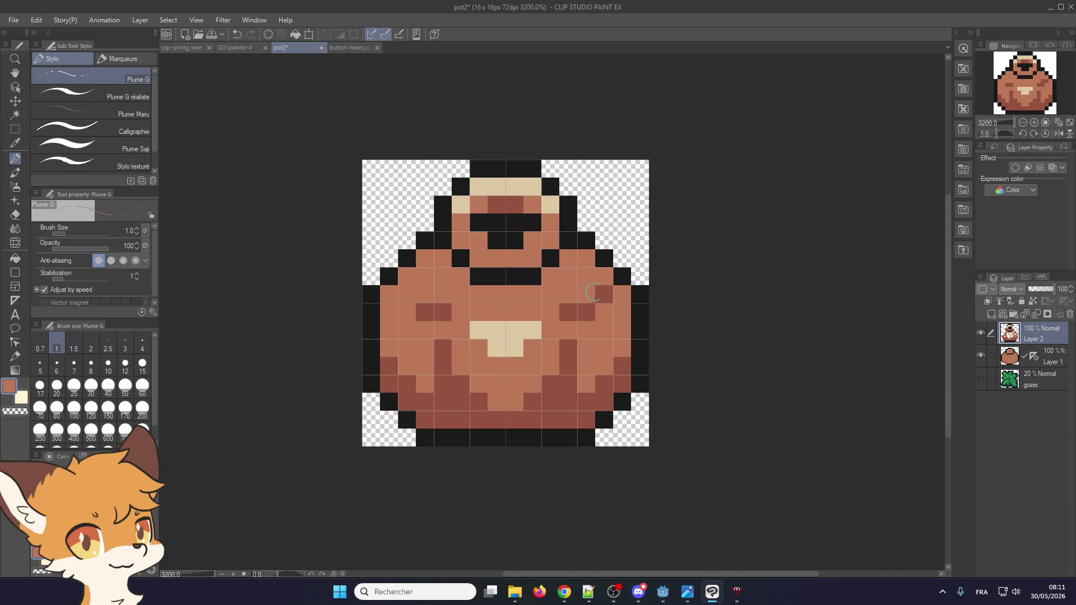
click(566, 350)
click(445, 346)
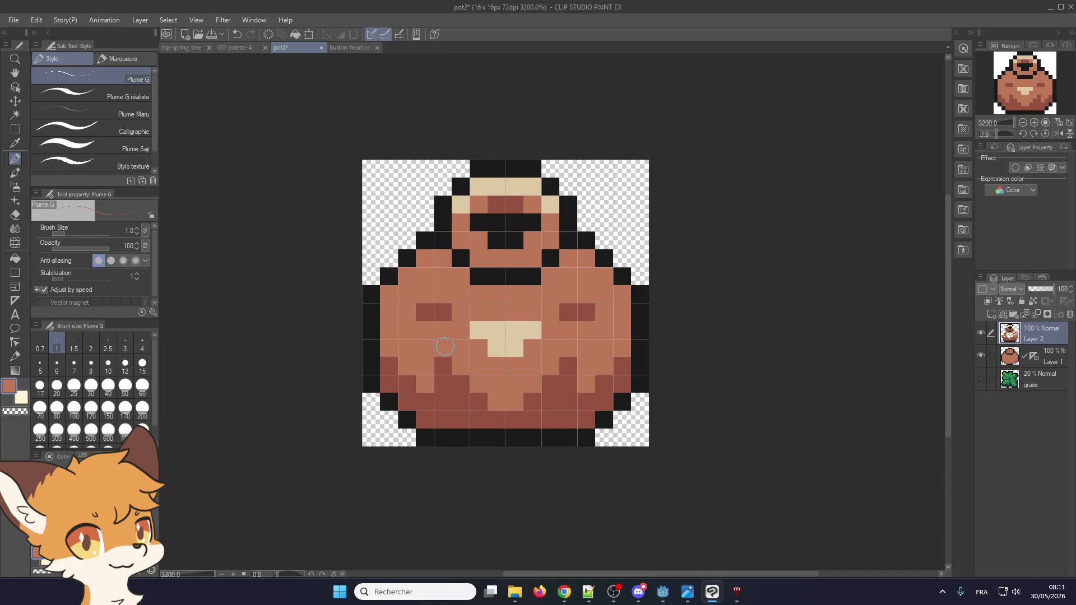
alt+click(476, 399)
drag(476, 399, 525, 396)
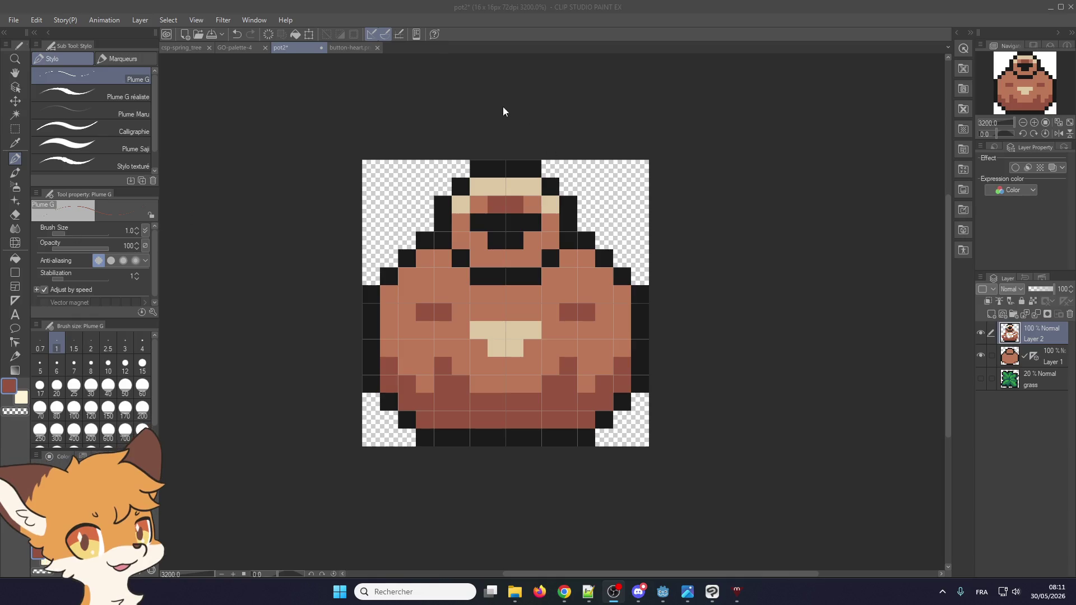
- Save the pot drawing and export it as a PNG
click(14, 19)
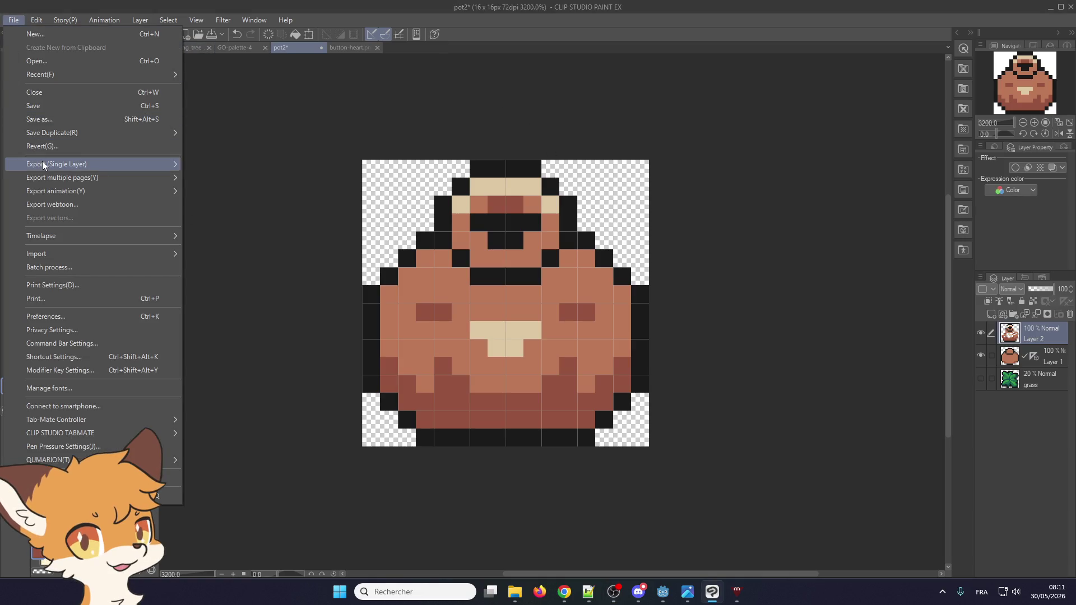
click(29, 106)
click(14, 21)
mouse_move(36, 161)
click(293, 192)
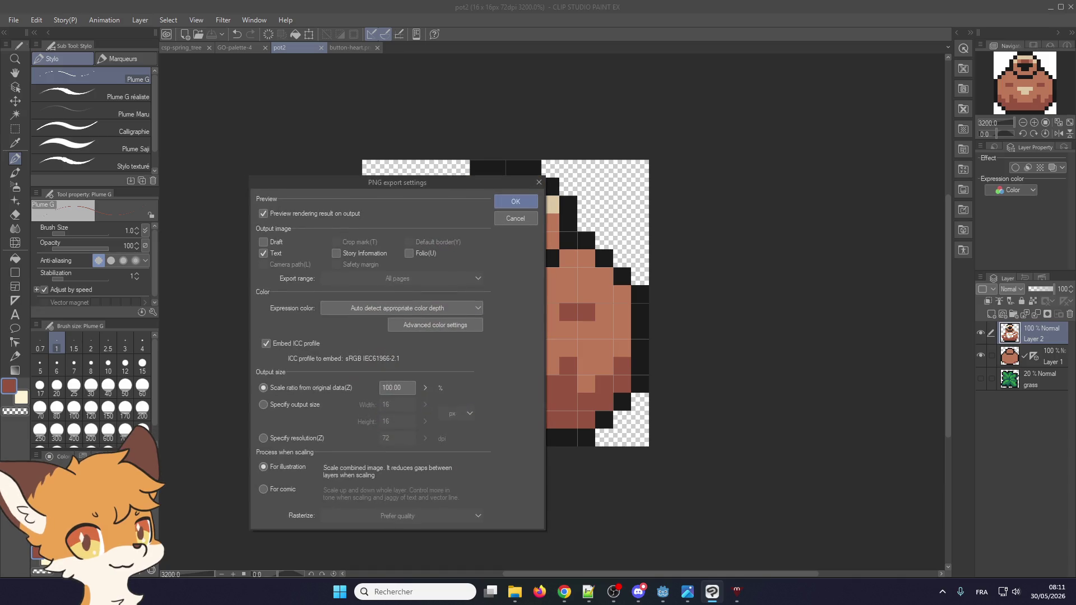
key(Return)
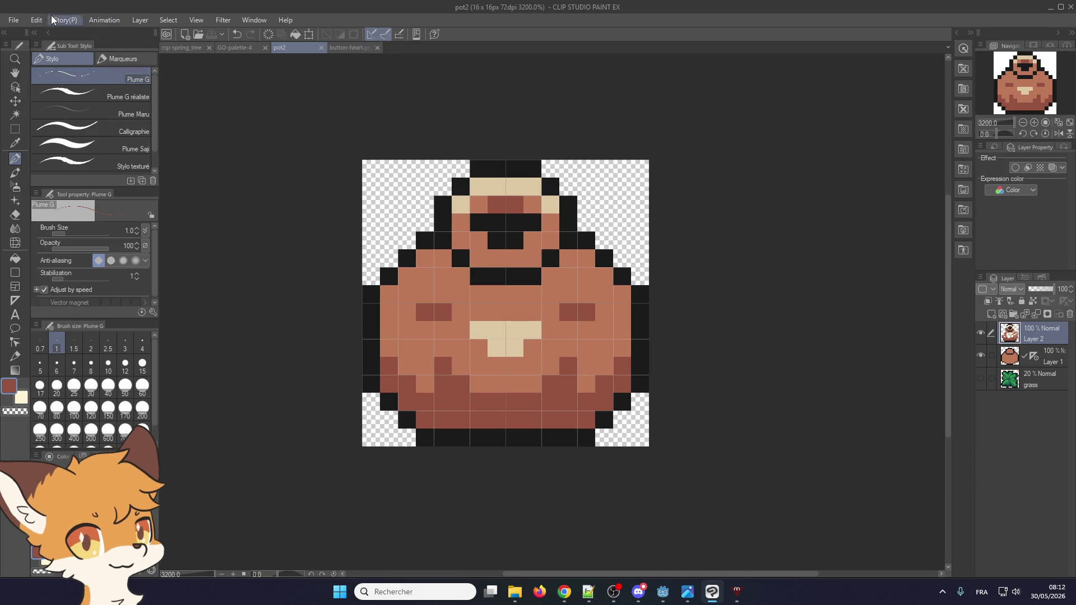
- Save a copy of the drawing named pot3
click(38, 23)
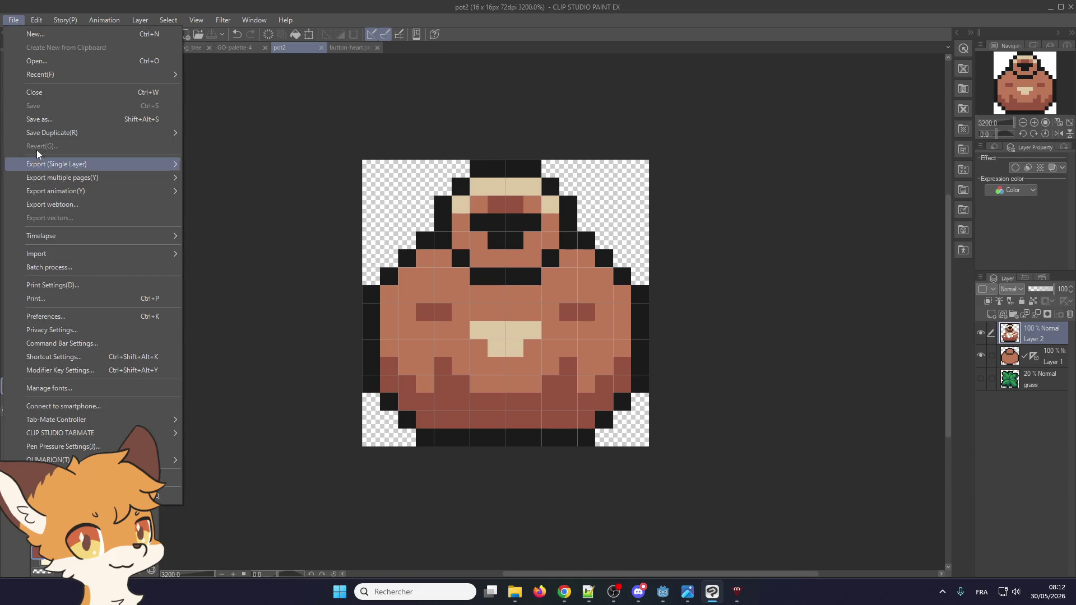
click(56, 124)
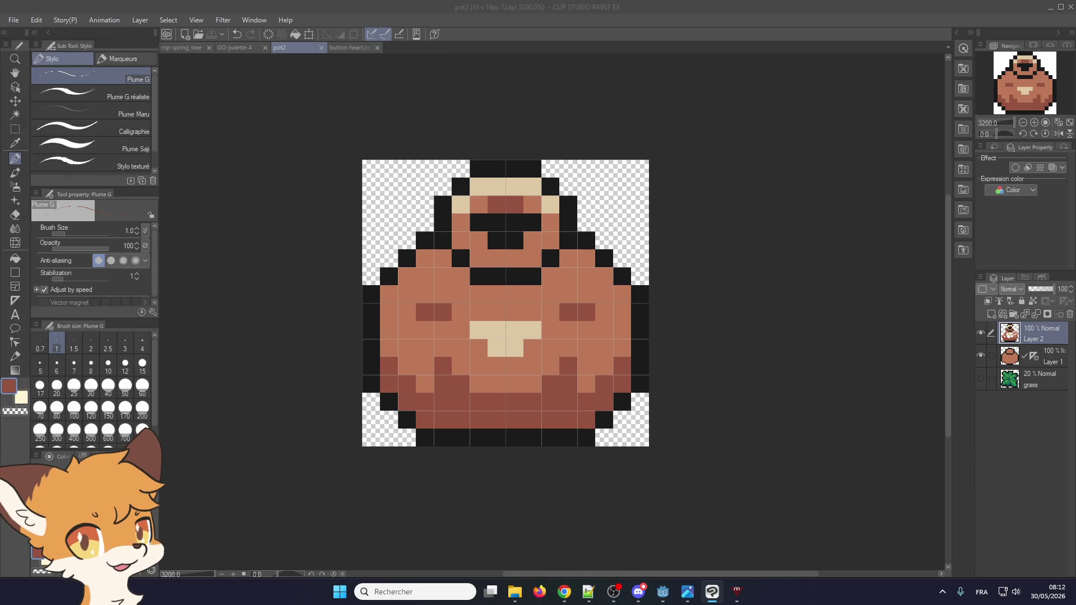
key(Return)
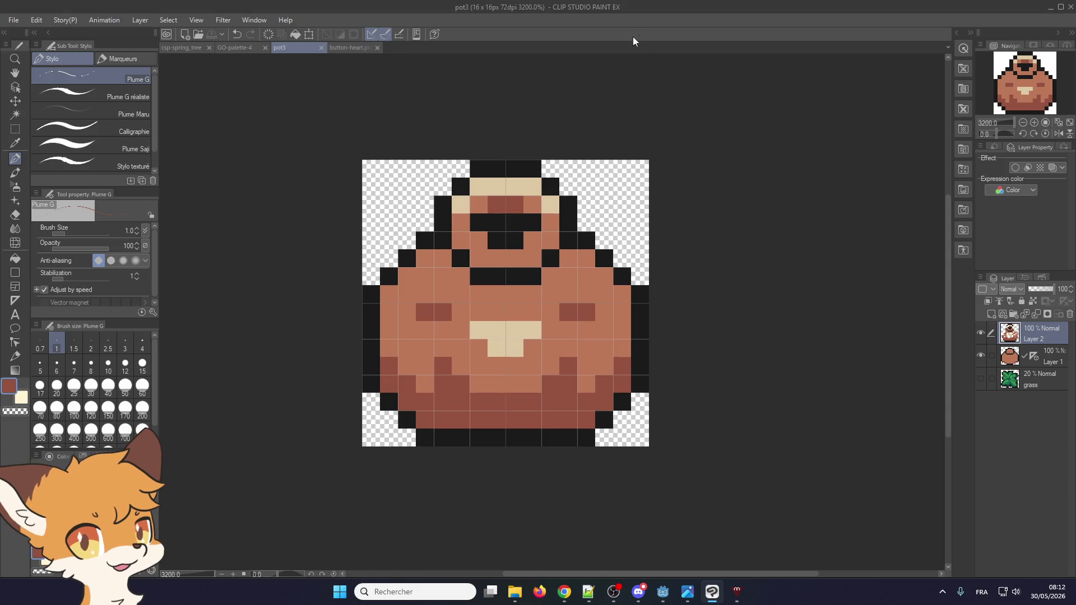
click(40, 23)
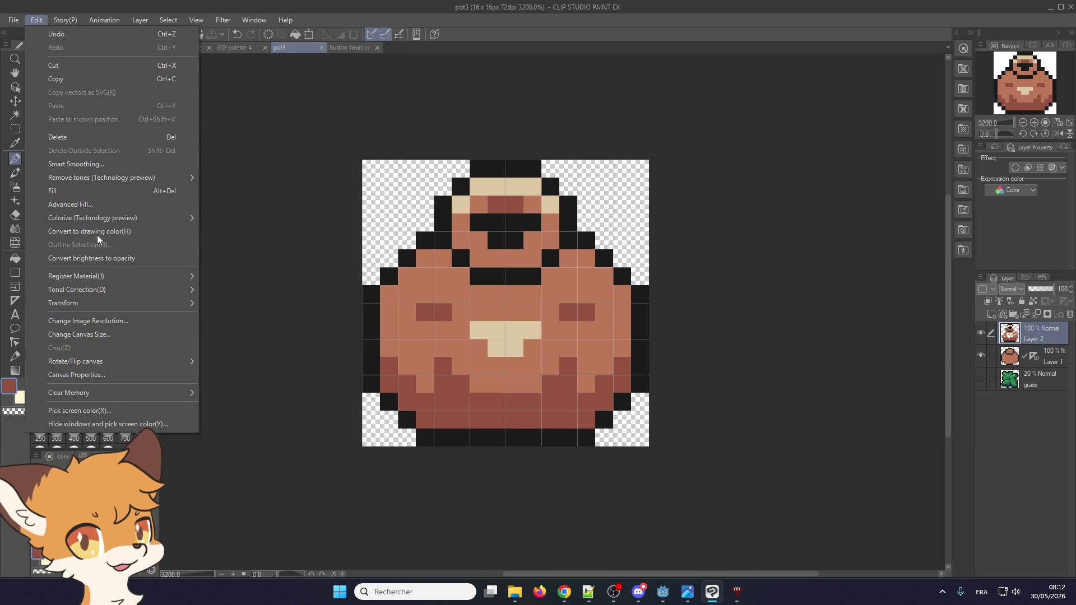
- Resize the canvas to 48×16 anchored middle-left
click(83, 332)
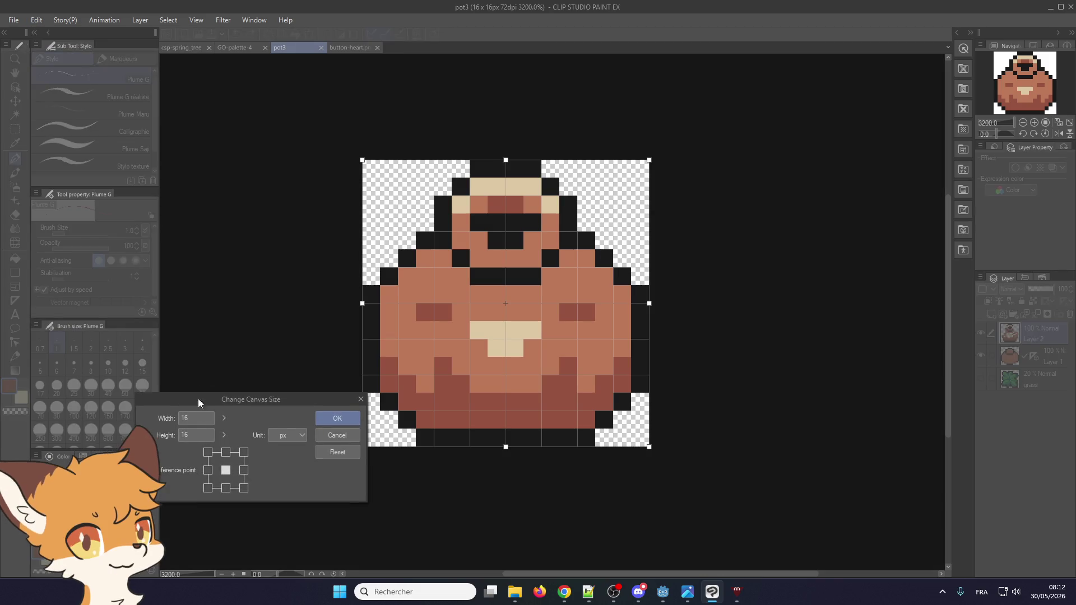
click(206, 469)
double_click(197, 418)
text(48)
key(Return)
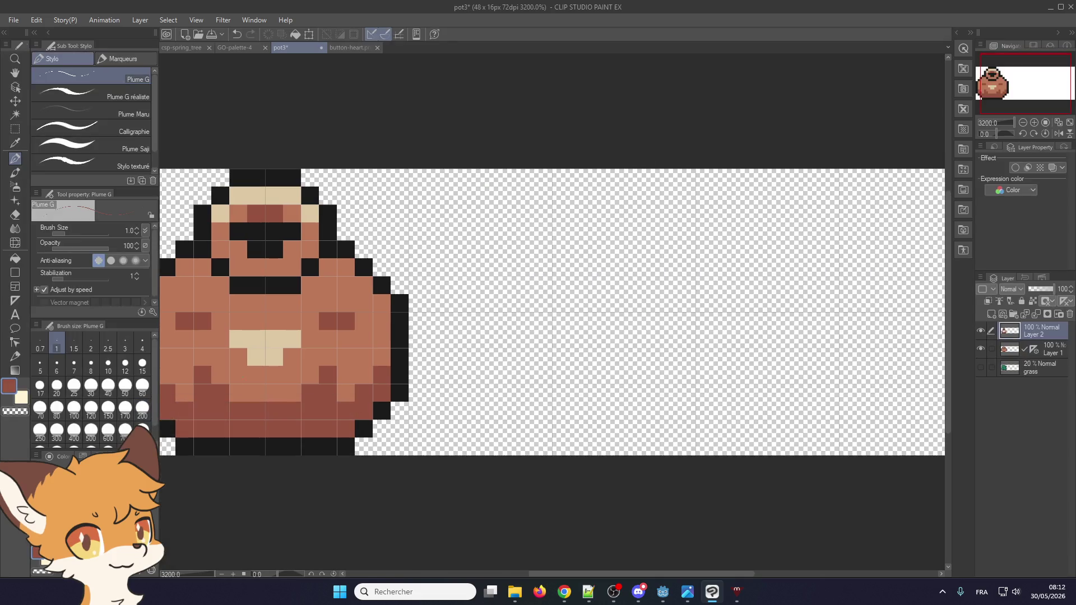
- Merge into Layer 1, delete the grass layer, add a blank layer, and pick black and brown
scroll(505, 359, down, 5)
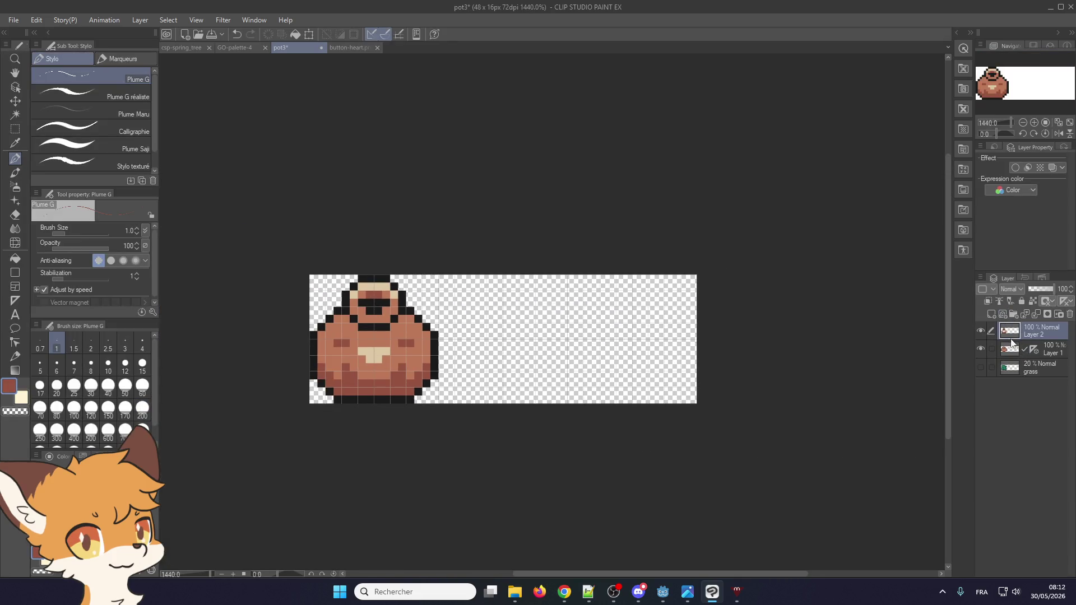
click(1034, 315)
click(1038, 288)
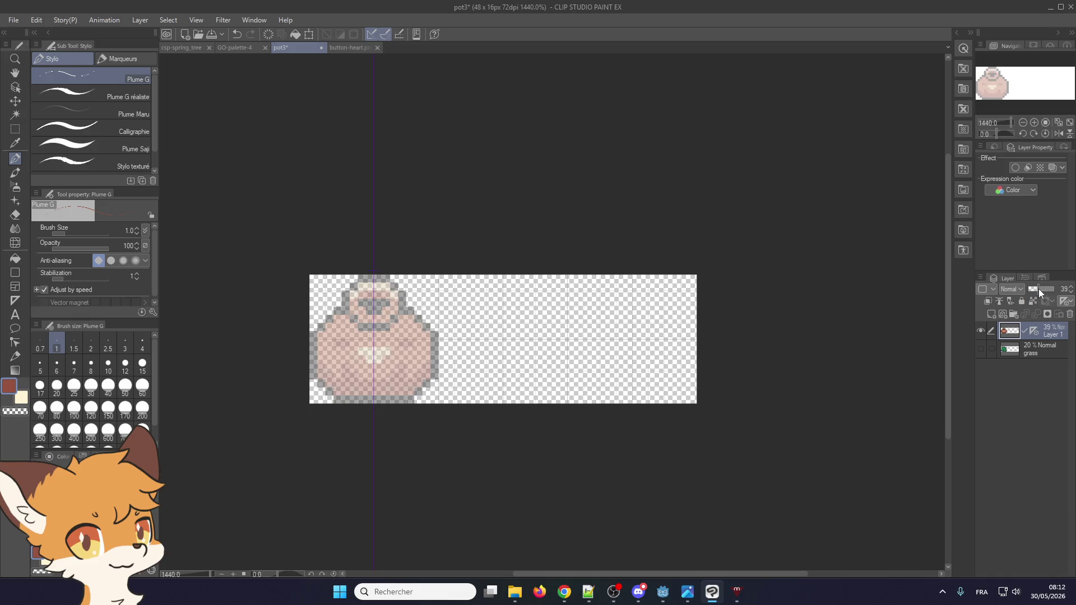
click(1041, 349)
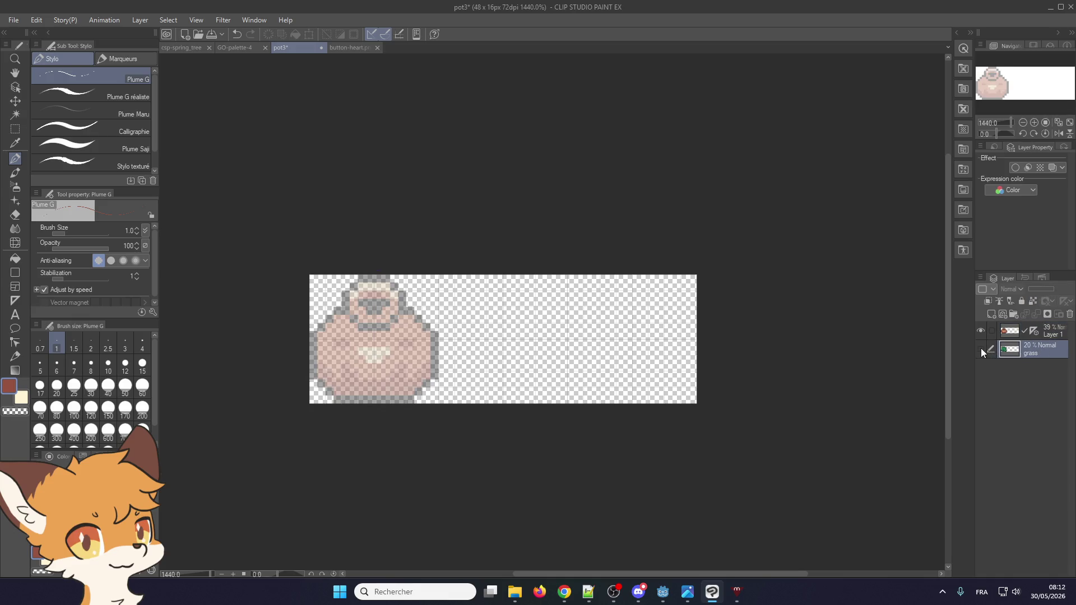
click(1070, 314)
scroll(357, 332, up, 1)
scroll(356, 331, up, 3)
click(992, 314)
scroll(491, 290, up, 1)
click(1043, 350)
drag(1037, 288, 1056, 289)
alt+click(552, 368)
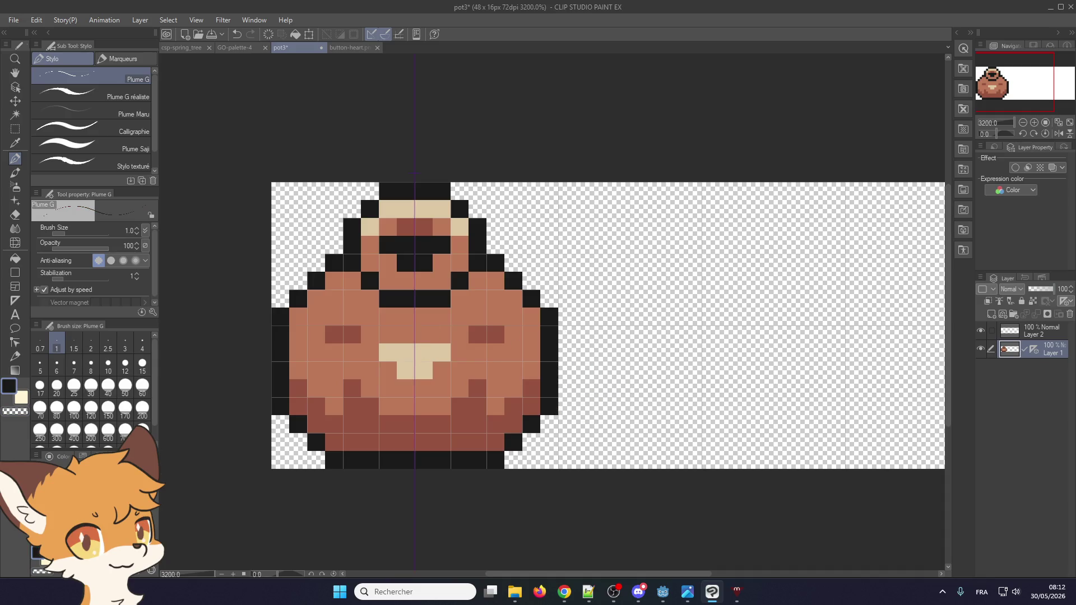
alt+click(369, 365)
- Fade Layer 1 to 35% opacity and start painting the shard on Layer 2
drag(1056, 292, 1037, 291)
click(1023, 334)
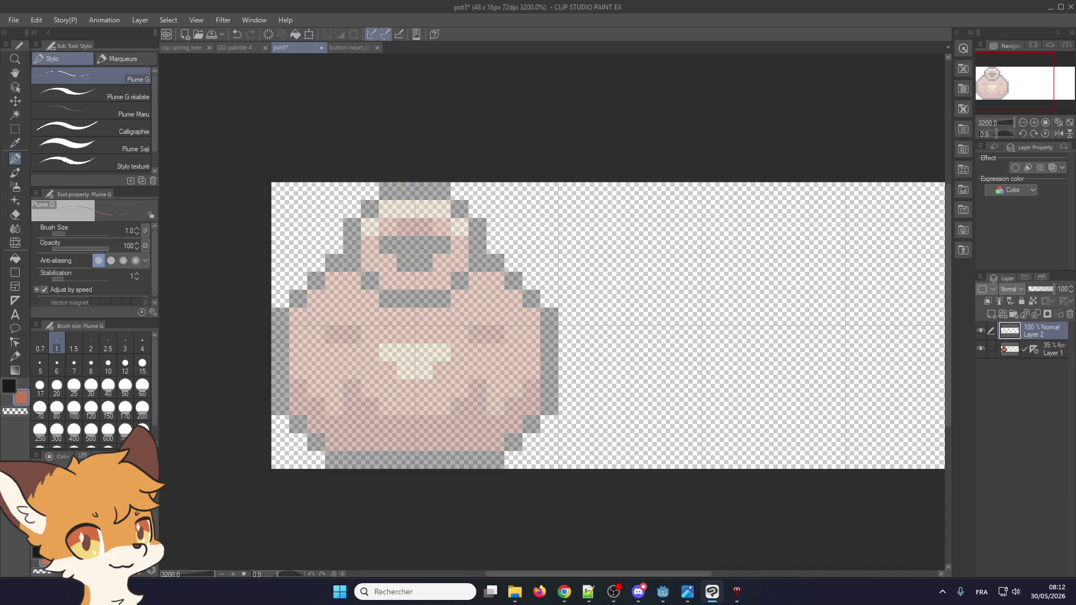
scroll(395, 312, down, 1)
scroll(396, 312, up, 1)
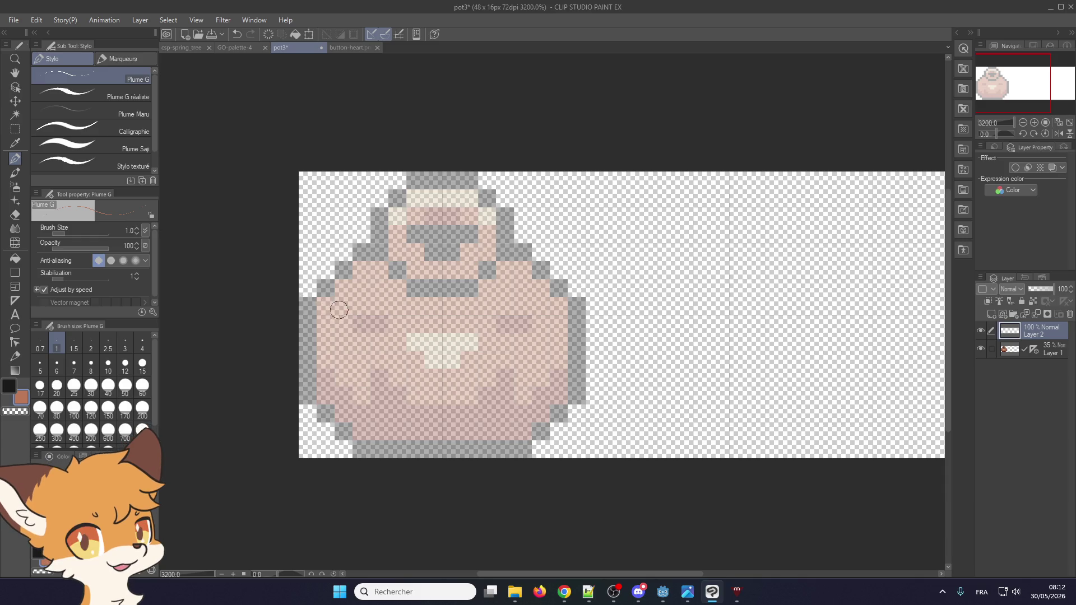
mouse_move(344, 306)
mouse_down()
mouse_move(344, 324)
mouse_move(343, 306)
mouse_up()
- Draw the shard's black crack outline pixels at the pot's left edge
click(40, 556)
click(361, 324)
click(362, 288)
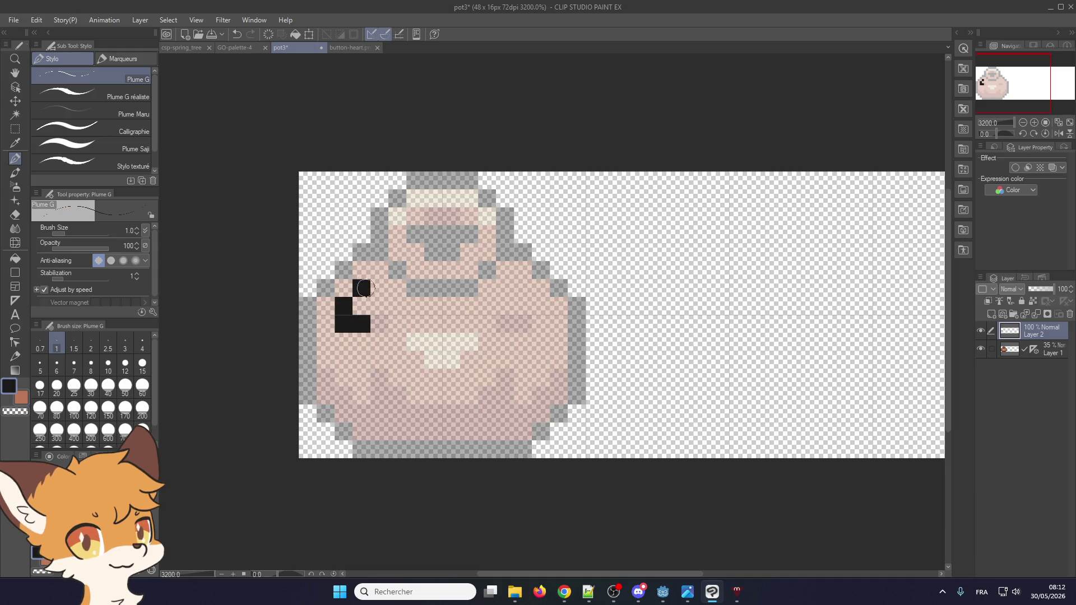
click(380, 270)
click(380, 324)
click(398, 306)
click(415, 288)
click(398, 270)
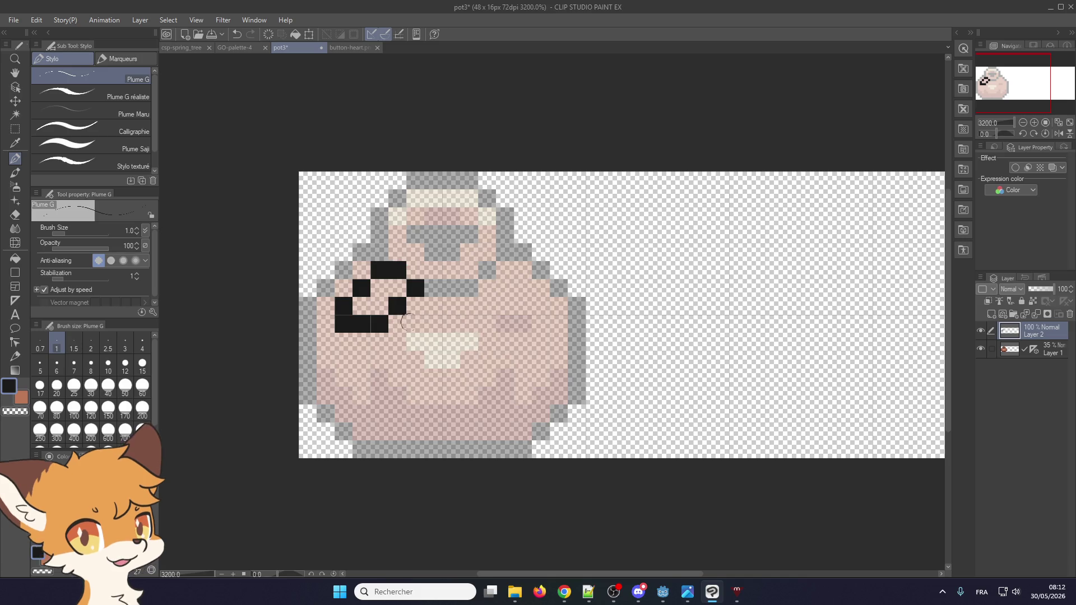
- Sample the pot's dark brown and fill the shard outline with it on Layer 2
click(1046, 349)
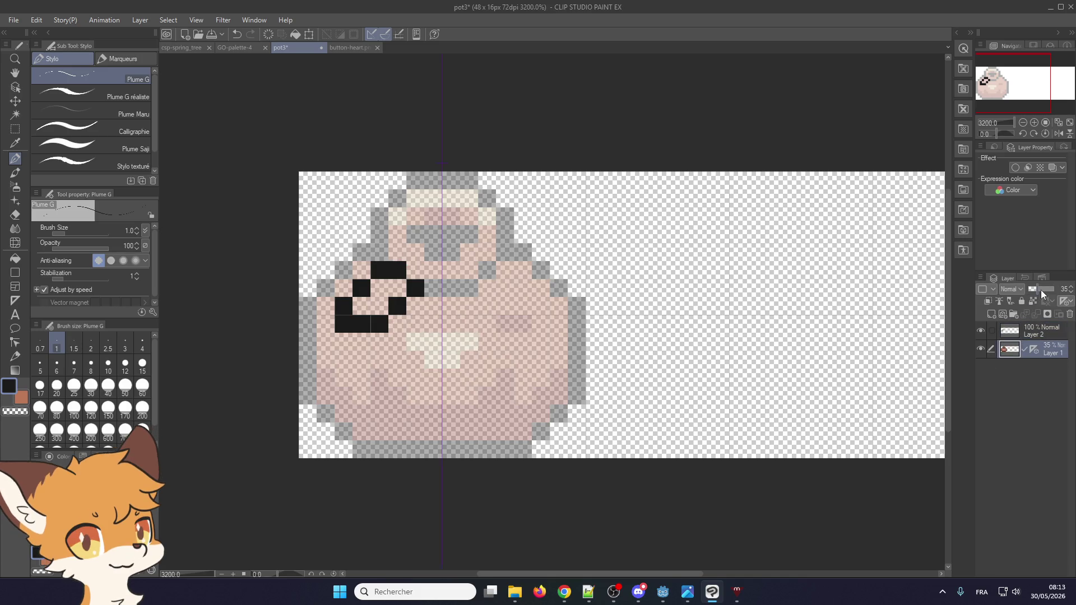
drag(1043, 292, 1056, 290)
alt+click(411, 421)
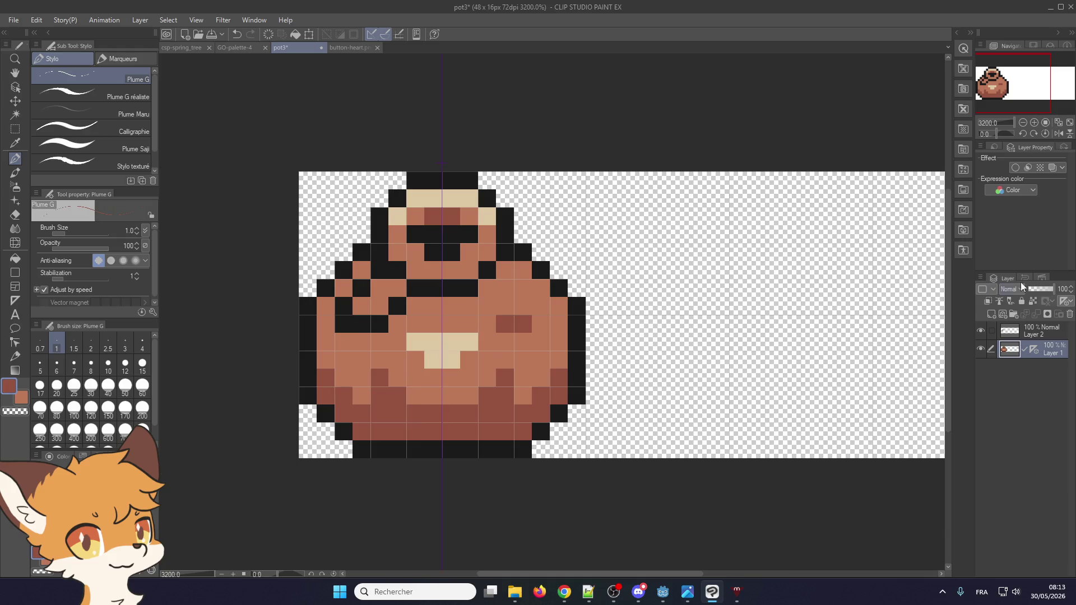
click(1034, 289)
click(1021, 330)
drag(365, 305, 400, 288)
click(398, 288)
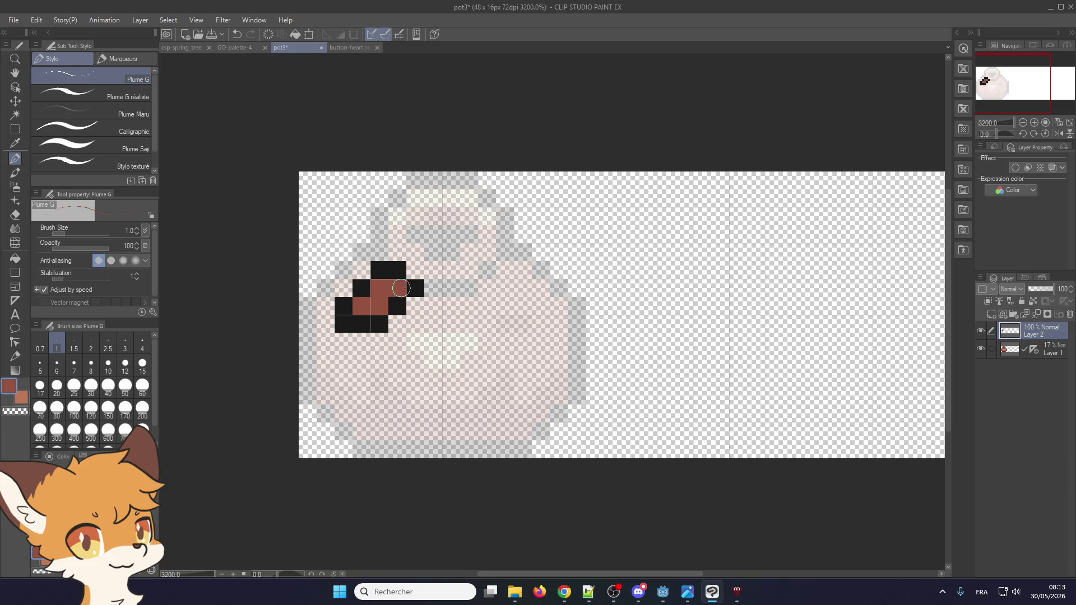
scroll(426, 322, down, 1)
scroll(426, 322, up, 1)
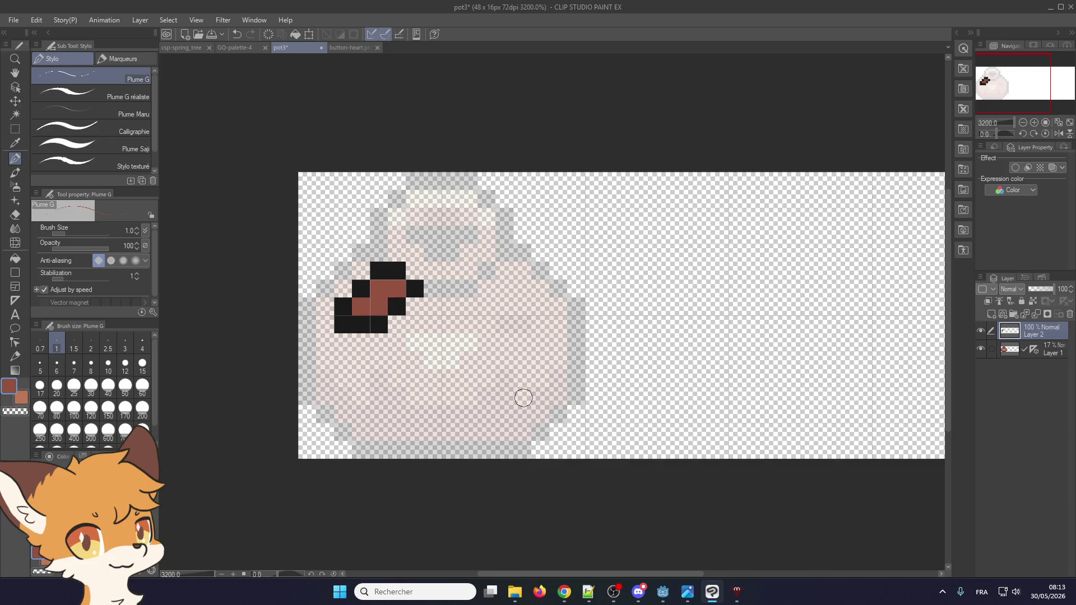
click(508, 601)
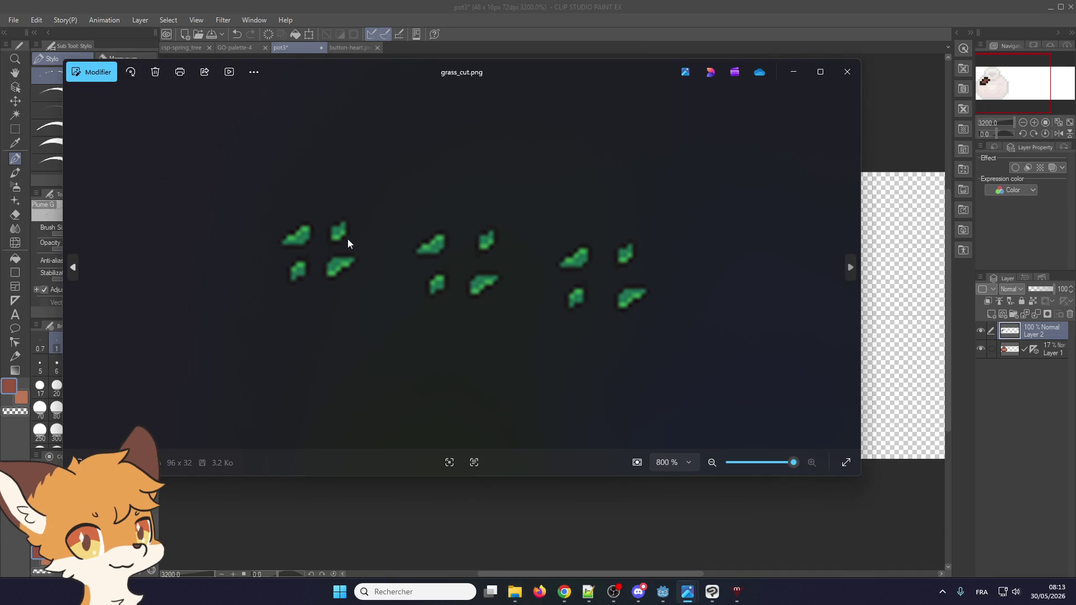
click(848, 74)
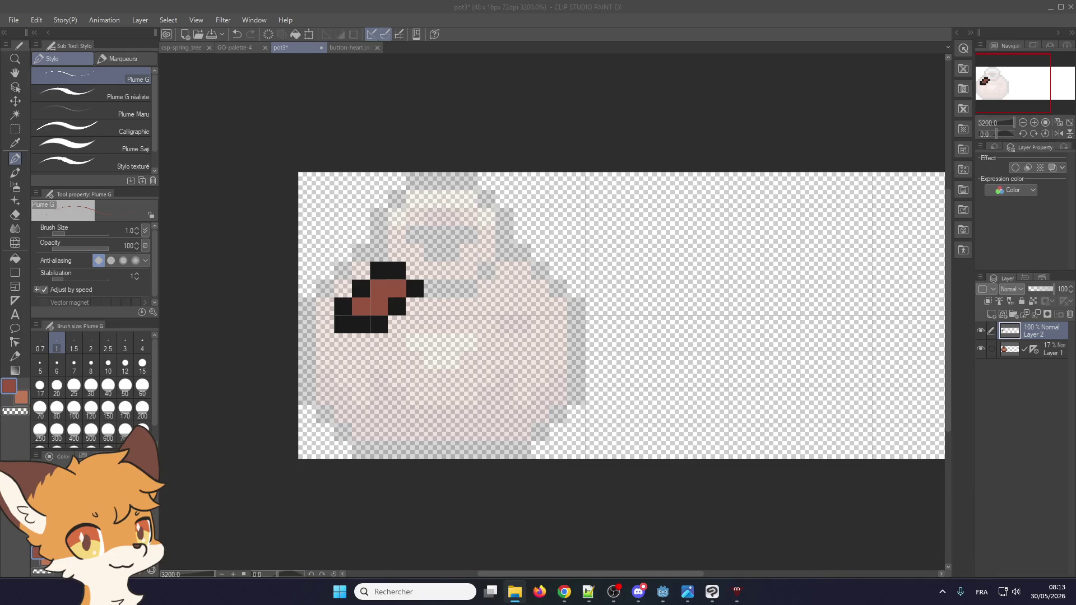
drag(536, 224, 523, 221)
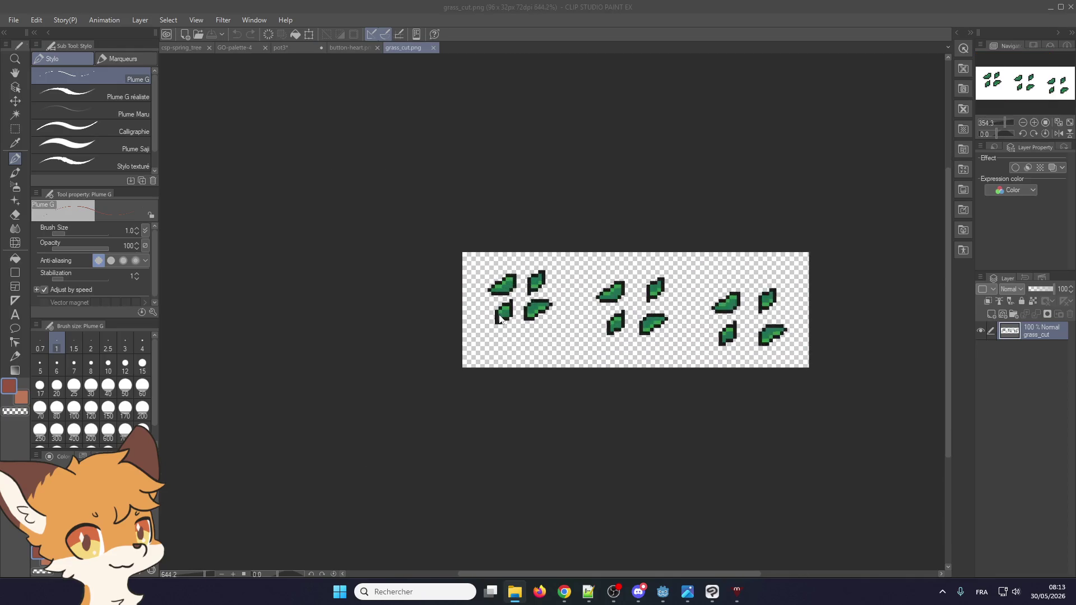
- Zoom over the grass_cut.png leaf sprites, then switch back to the pot3 drawing
scroll(250, 281, down, 2)
scroll(250, 282, down, 2)
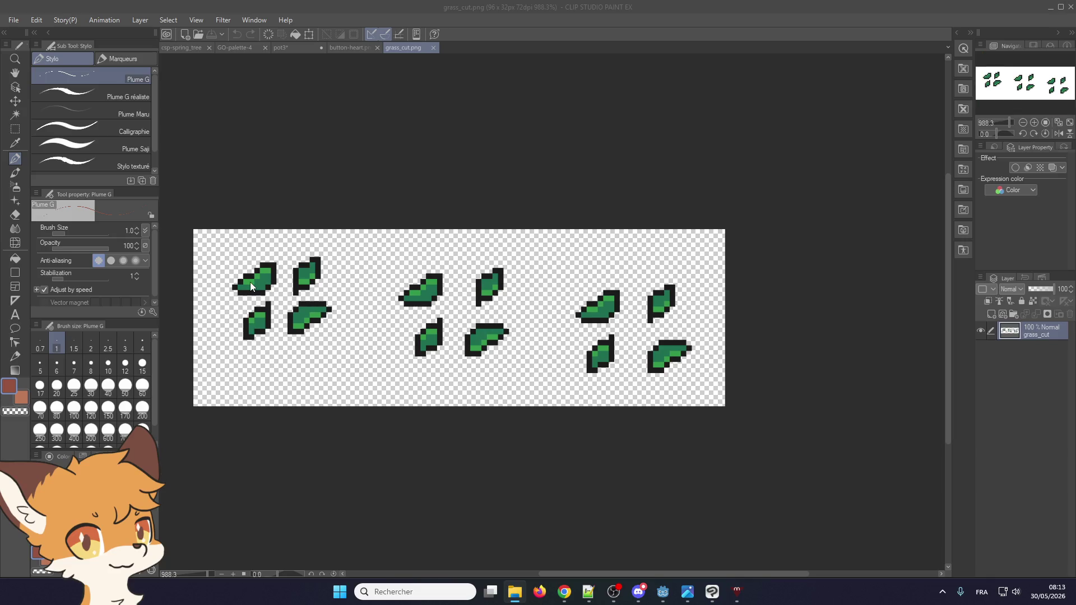
scroll(250, 290, up, 5)
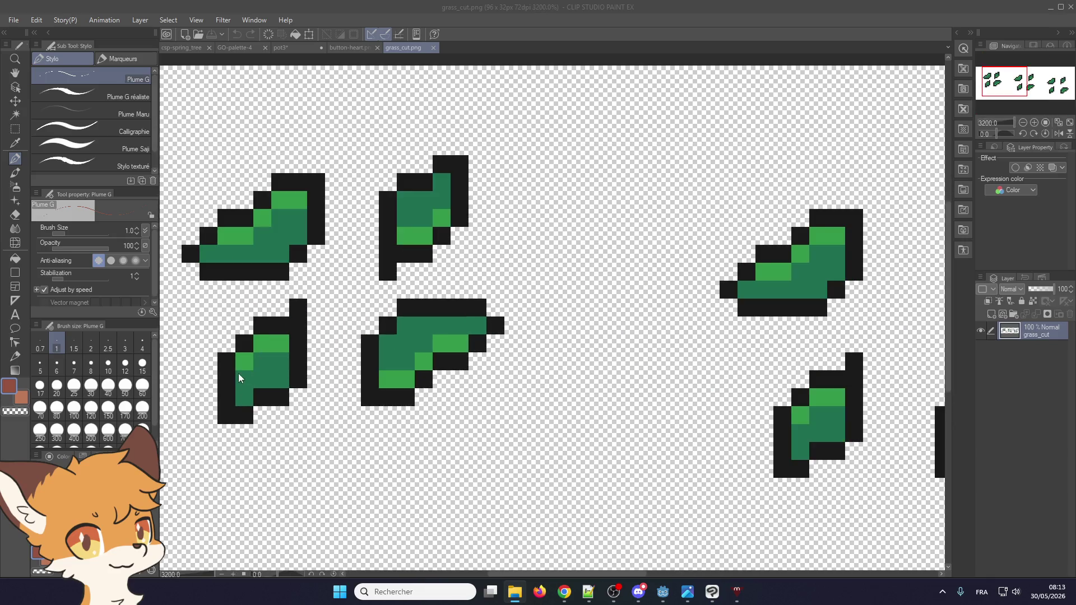
scroll(254, 382, down, 3)
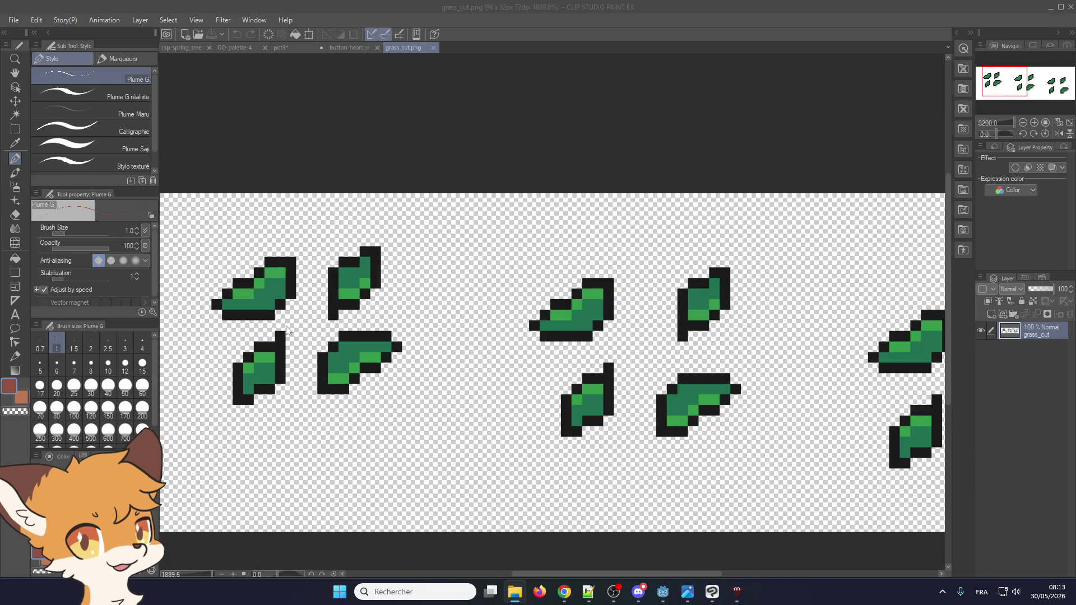
click(344, 49)
click(311, 49)
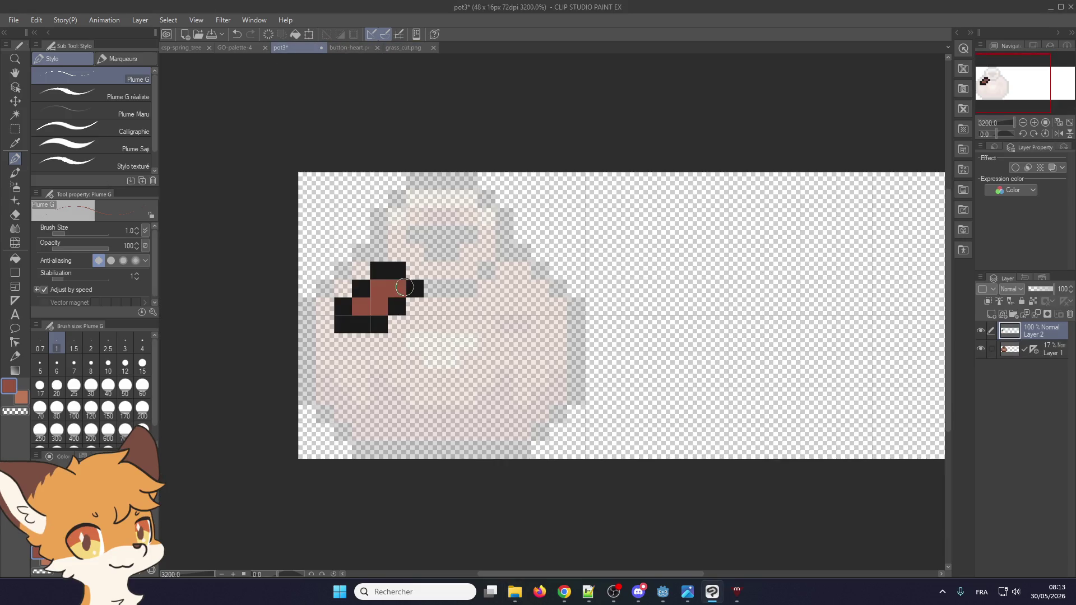
- Extend the shard's black outline and brown fill, checking the grass_cut.png sprites for reference
alt+click(373, 325)
click(347, 339)
mouse_move(347, 339)
mouse_down()
mouse_move(393, 331)
mouse_move(415, 308)
mouse_move(387, 325)
mouse_move(397, 305)
mouse_up()
alt+click(367, 310)
alt+click(415, 302)
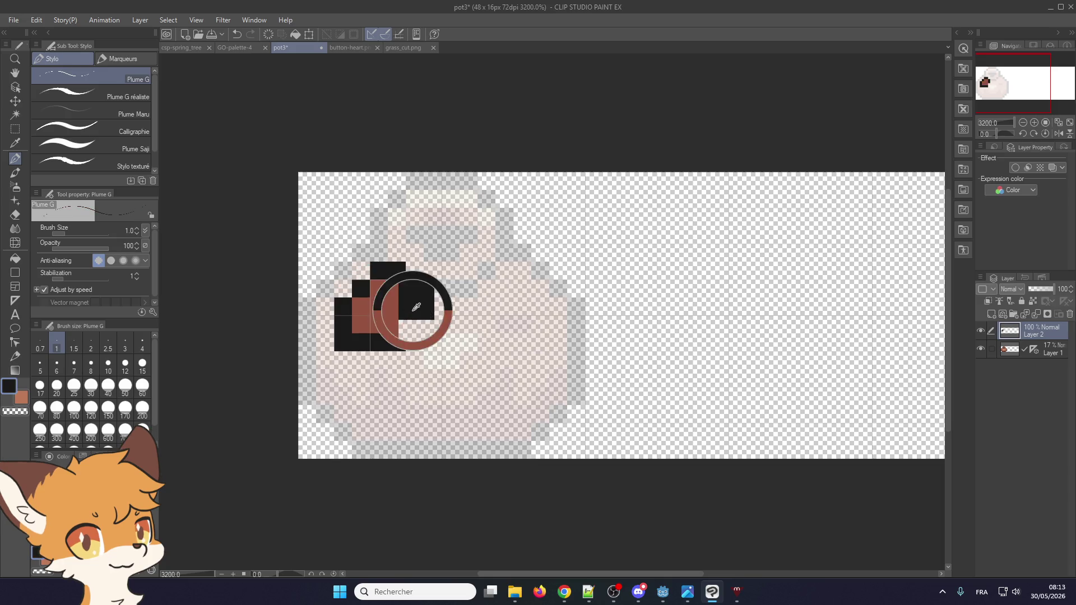
click(398, 46)
click(293, 49)
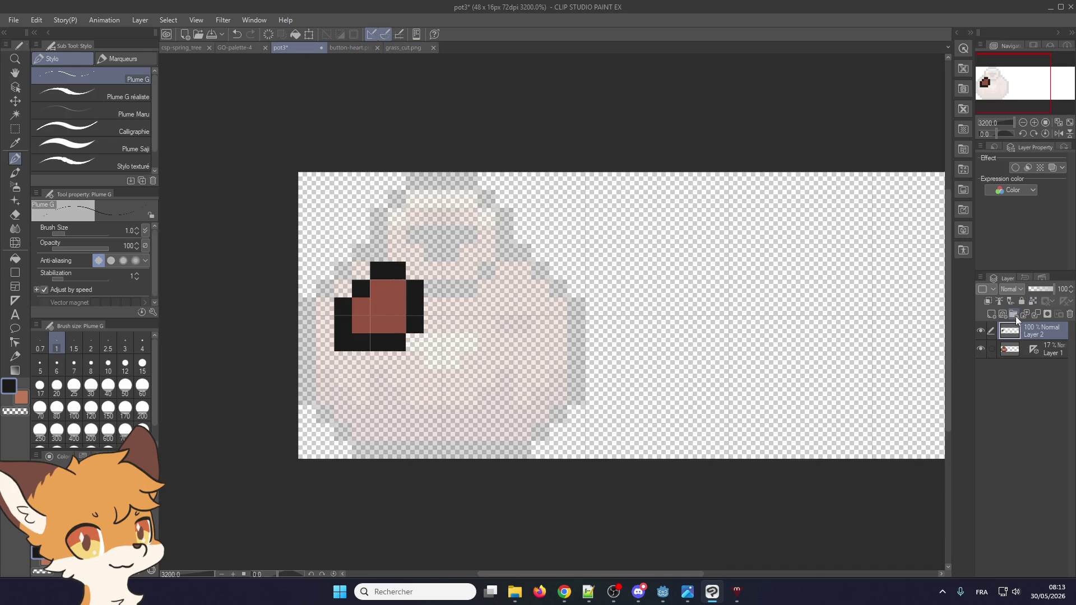
- Set Layer 1 to 100% opacity and hide it, keeping Layer 2 visible and active
click(980, 333)
click(1014, 350)
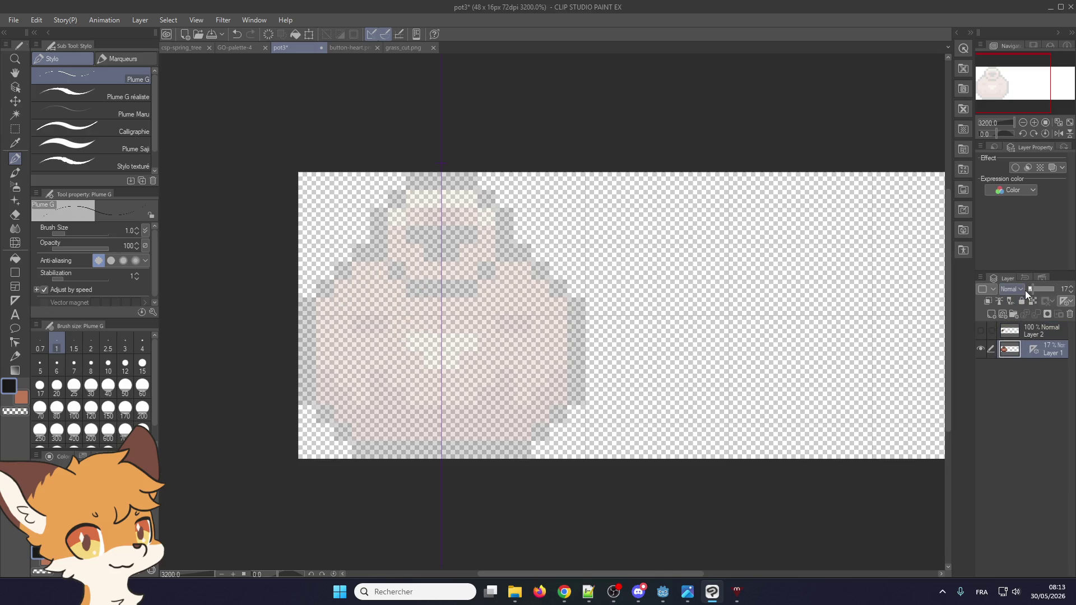
drag(1029, 289, 1053, 289)
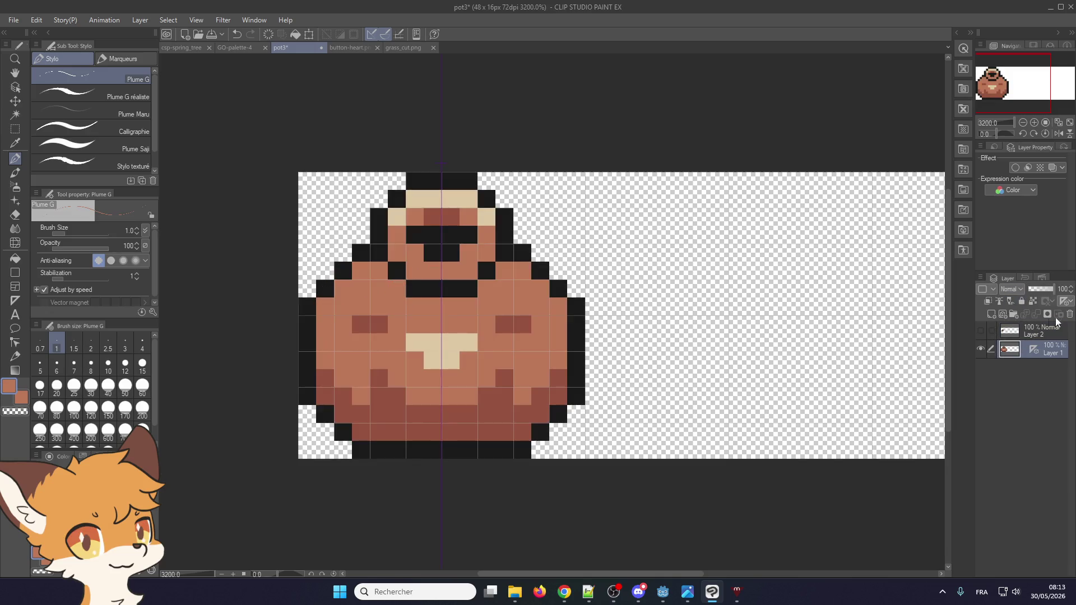
click(980, 348)
click(1023, 332)
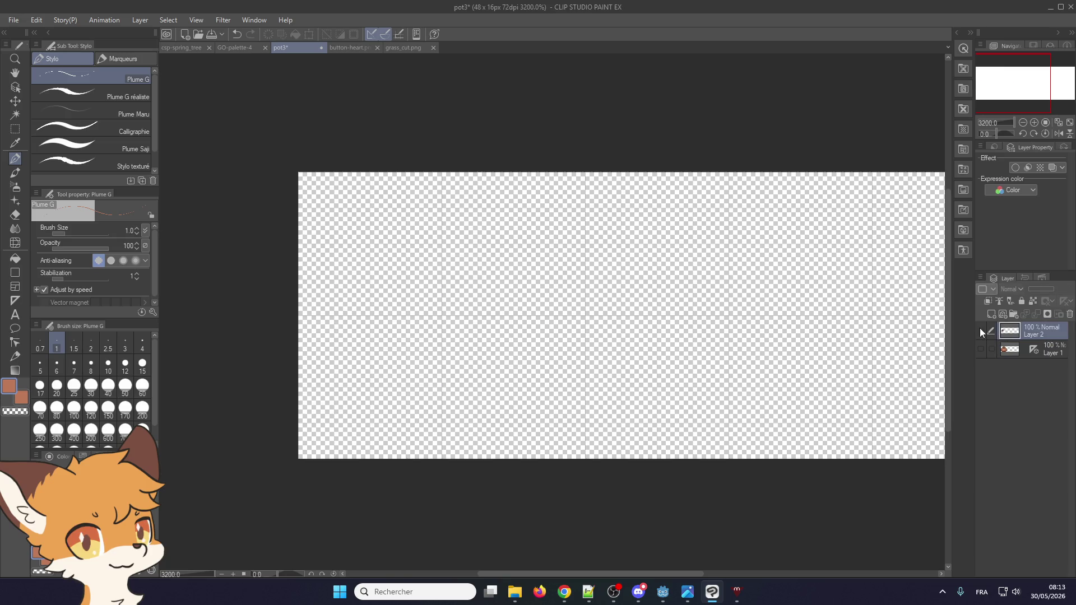
click(980, 329)
- Add light orange highlights and a black edge pixel, then select the area around the shard
drag(343, 306, 399, 289)
alt+click(361, 289)
click(343, 306)
scroll(425, 327, down, 1)
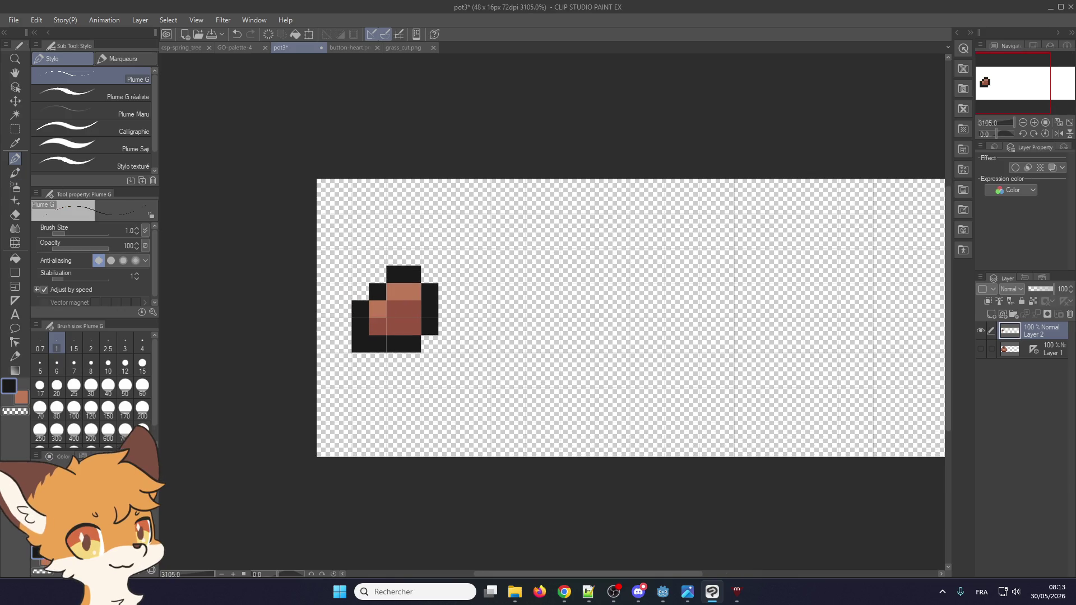
click(411, 48)
click(309, 48)
click(15, 129)
mouse_move(333, 366)
mouse_down()
mouse_move(474, 248)
mouse_move(456, 250)
mouse_up()
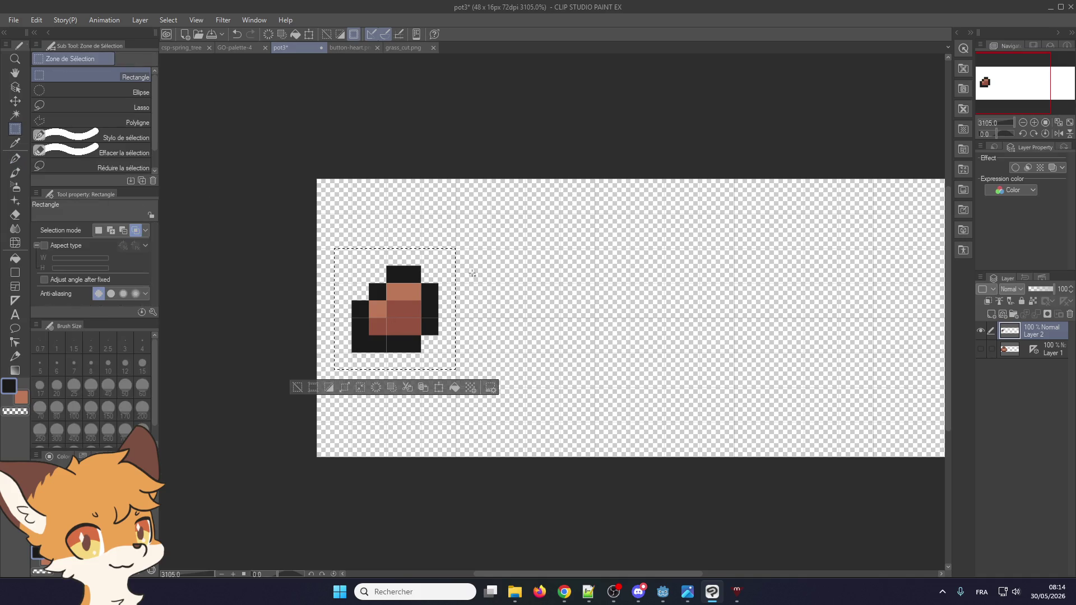
- Paste a copy of the shard, moved down-right and rotated clockwise, then deselect
key(ctrl+c)
key(ctrl+v)
click(438, 387)
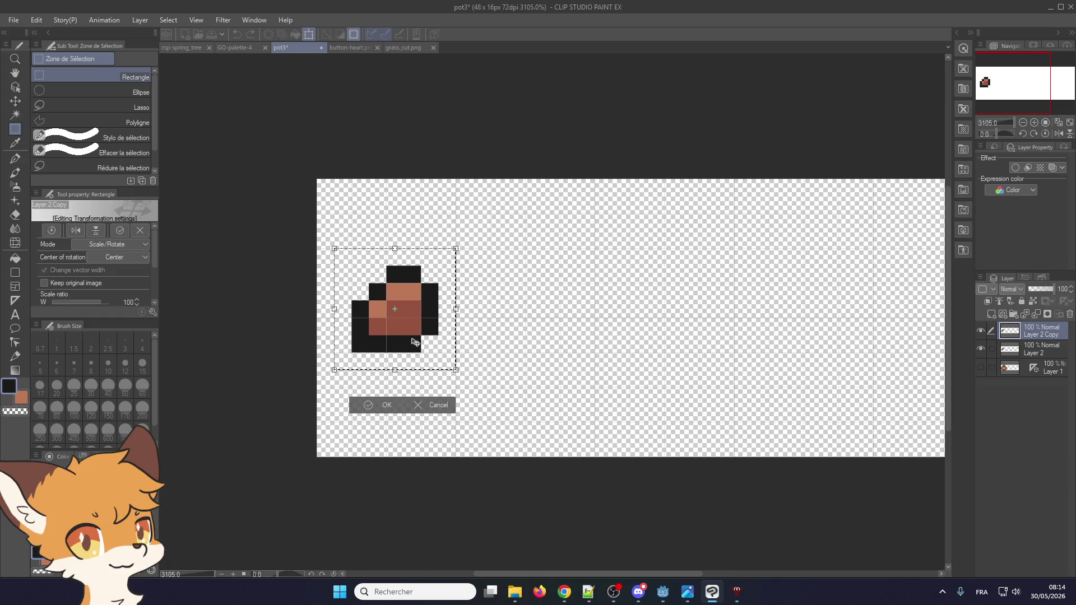
drag(418, 349, 539, 419)
mouse_move(583, 303)
mouse_down()
mouse_move(622, 368)
mouse_move(611, 441)
mouse_up()
mouse_move(665, 398)
mouse_down()
mouse_move(622, 482)
mouse_move(504, 469)
mouse_up()
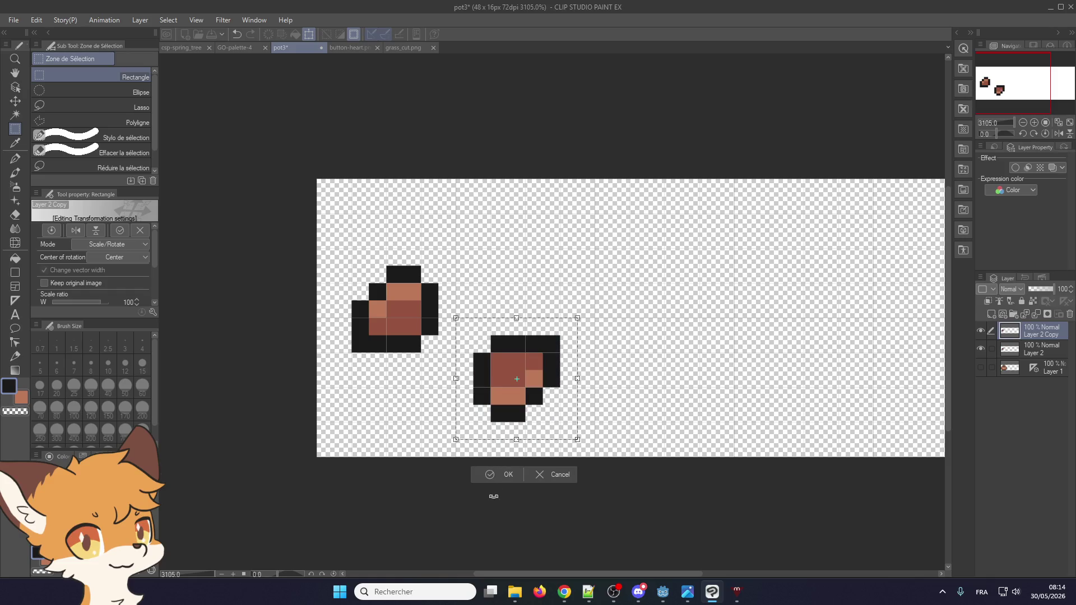
click(493, 478)
key(ctrl+d)
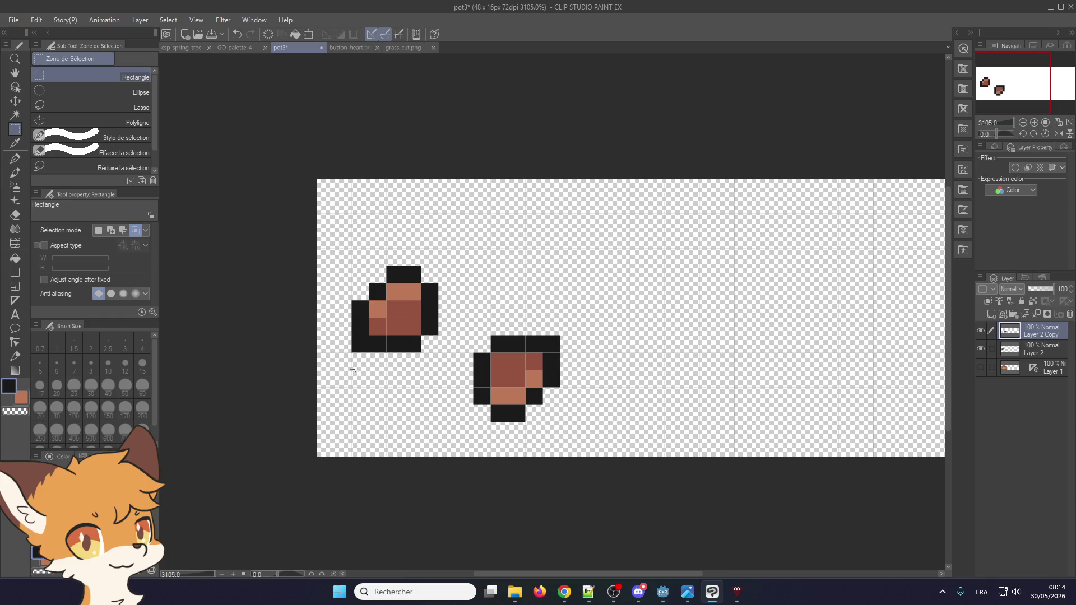
drag(333, 370, 372, 419)
click(354, 33)
- Reshade the rotated copy with light brown on top and dark brown below
click(15, 159)
alt+click(396, 297)
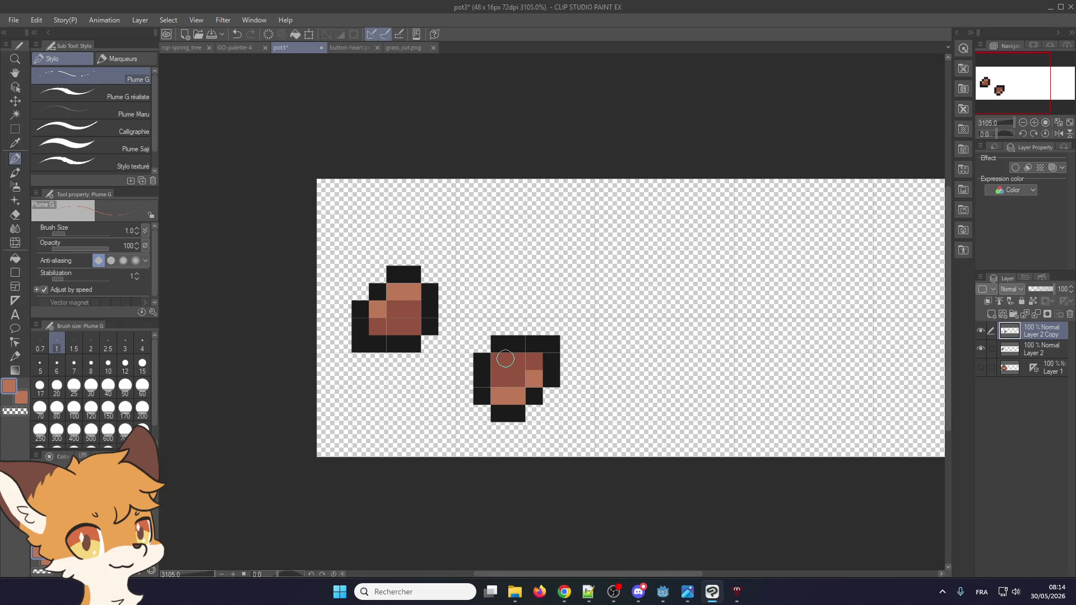
drag(506, 359, 535, 362)
alt+click(514, 372)
click(533, 378)
click(501, 398)
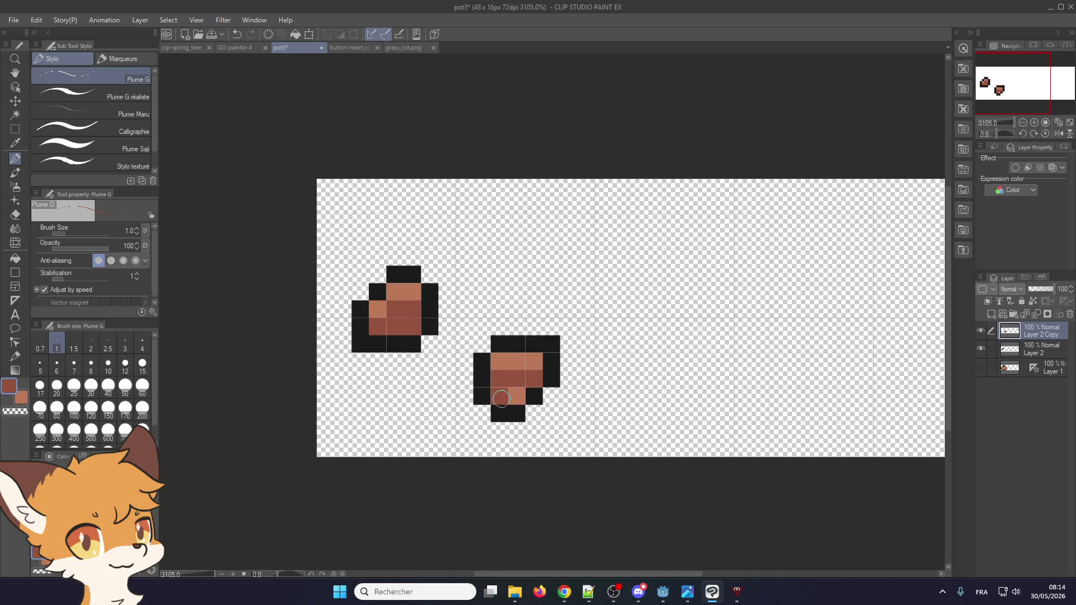
click(522, 392)
- Outline a third shard between them and fill its interior with dark brown
scroll(392, 280, up, 1)
alt+click(392, 280)
drag(493, 264, 547, 245)
mouse_move(512, 280)
mouse_down()
mouse_move(552, 300)
mouse_move(564, 263)
mouse_up()
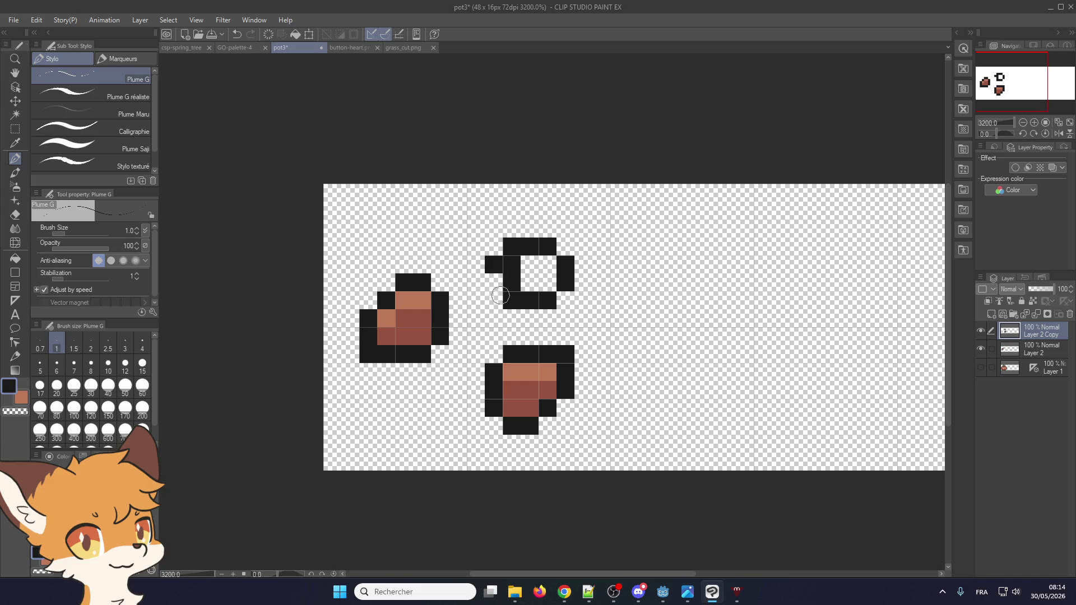
alt+click(523, 383)
drag(530, 285, 551, 272)
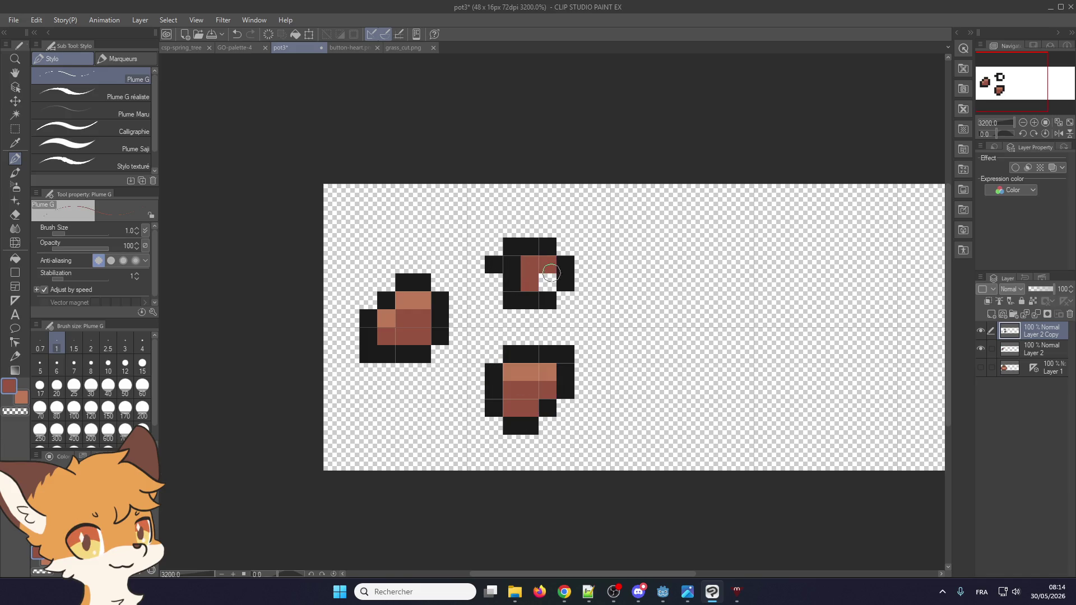
- Finish the third shard, then paste an upside-down copy of it at the bottom left
click(550, 267)
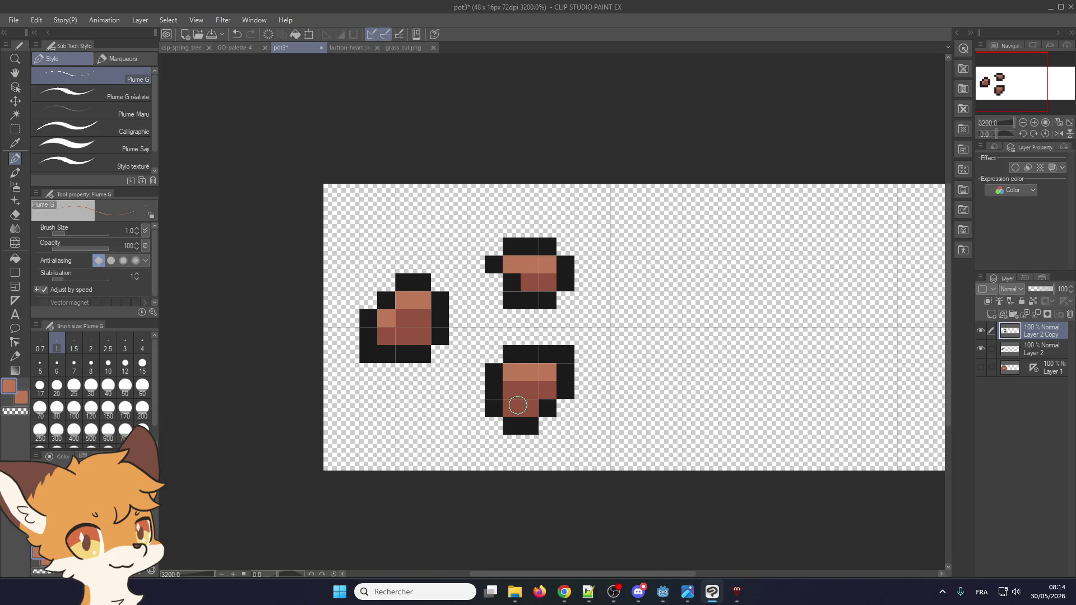
scroll(520, 344, down, 1)
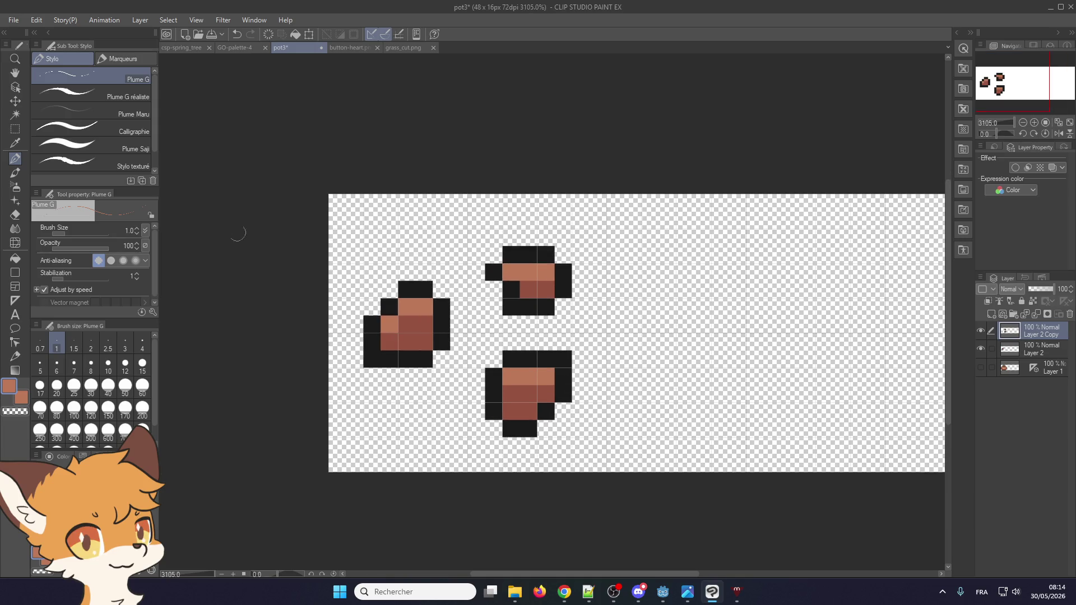
click(16, 129)
mouse_move(468, 229)
mouse_down()
mouse_move(606, 331)
mouse_move(655, 292)
mouse_move(560, 387)
mouse_move(448, 352)
mouse_up()
key(ctrl+c)
key(ctrl+v)
key(ctrl+t)
mouse_move(517, 276)
mouse_down()
mouse_move(396, 433)
mouse_move(413, 398)
mouse_move(396, 408)
mouse_up()
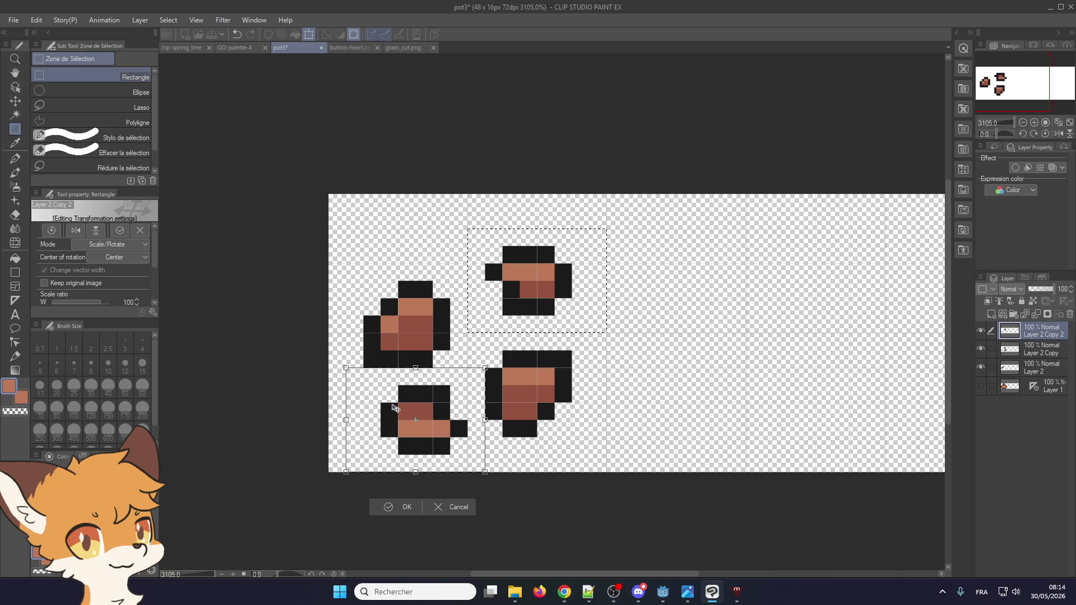
key(Return)
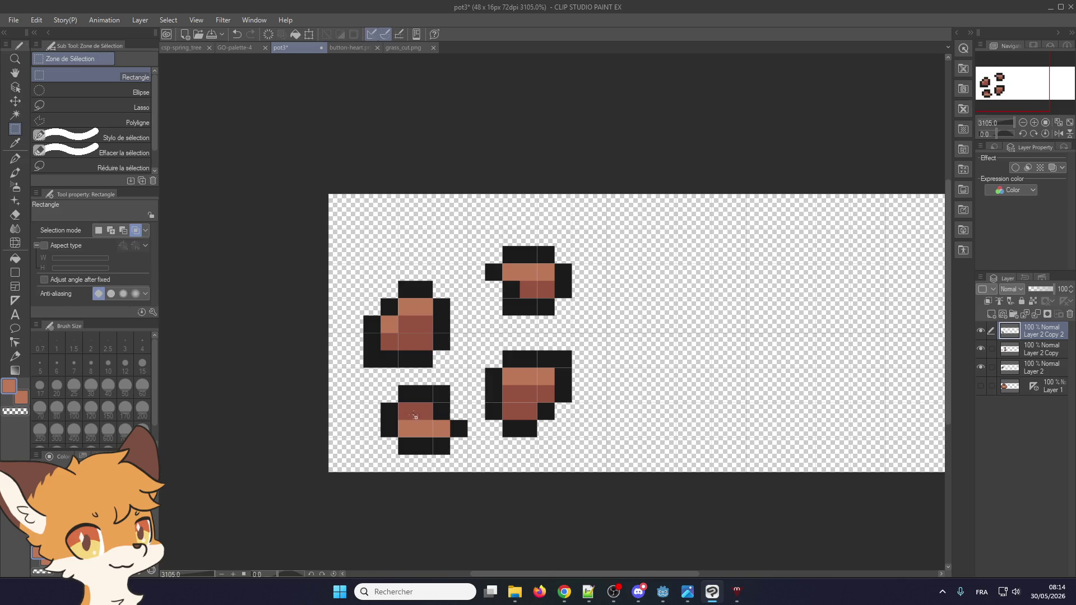
- Darken the fourth shard's lower row, merge both copy layers into Layer 2, and save pot3
key(p)
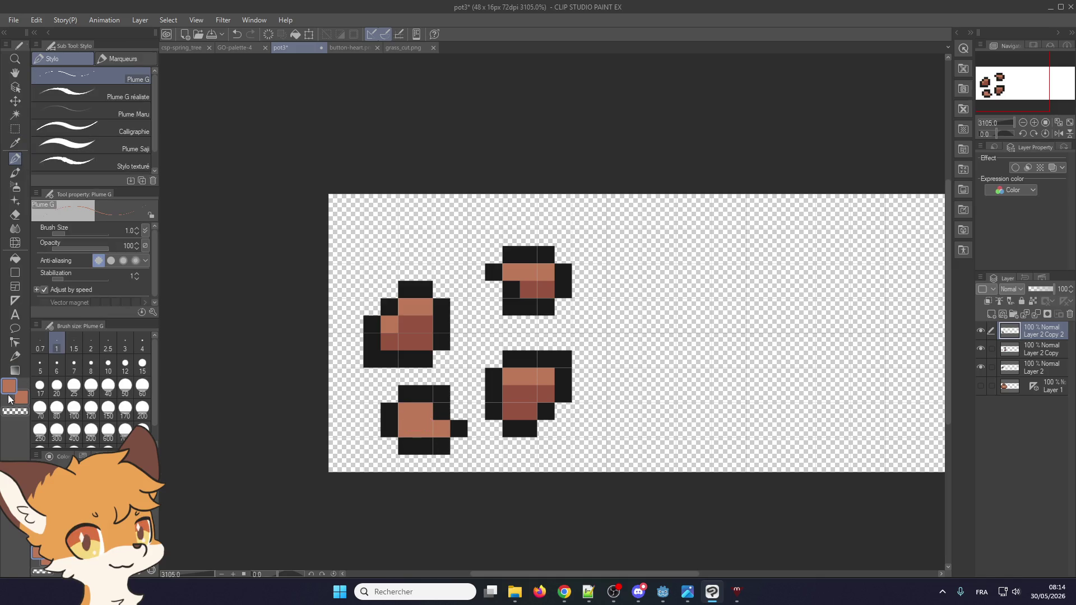
alt+click(408, 346)
drag(405, 428, 446, 430)
key(m)
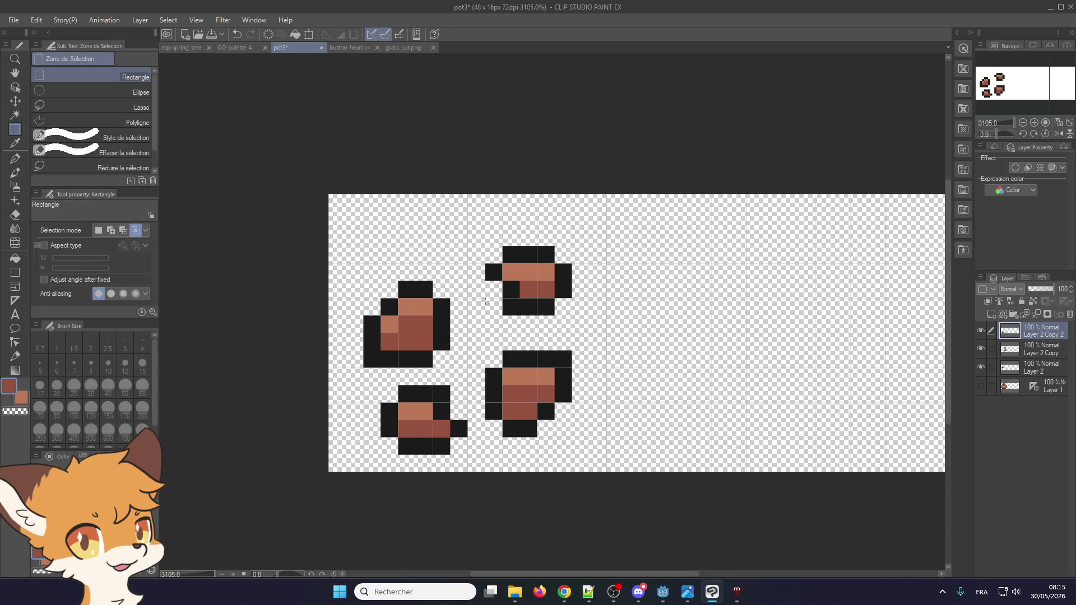
scroll(473, 335, down, 1)
click(1037, 315)
click(1036, 315)
key(ctrl+s)
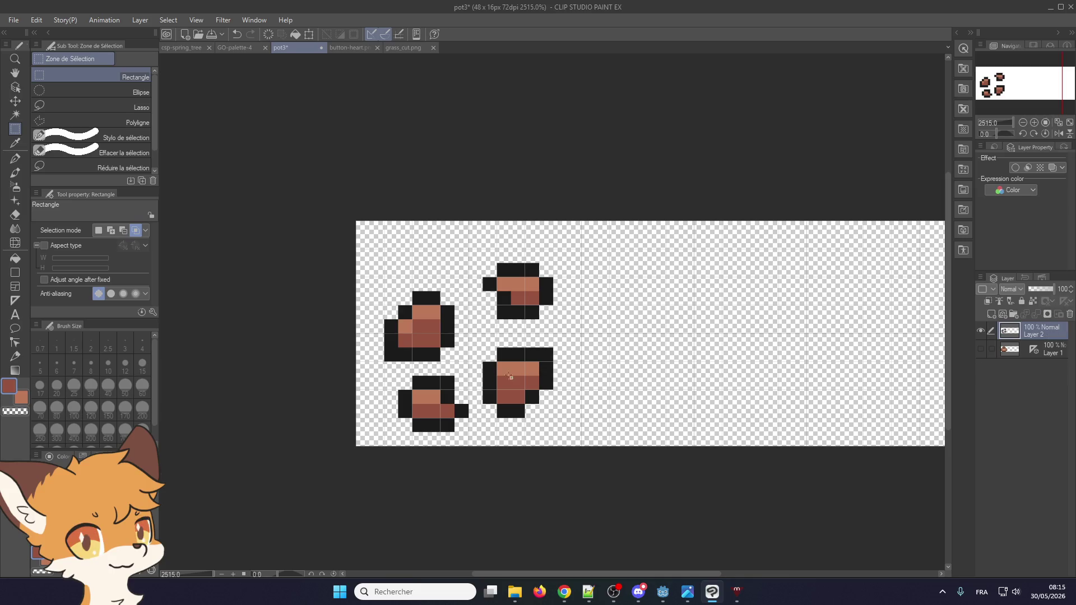
- Copy the four-shard cluster and place the copy in the canvas's right third
mouse_move(460, 378)
mouse_down()
mouse_move(557, 208)
mouse_move(588, 210)
mouse_up()
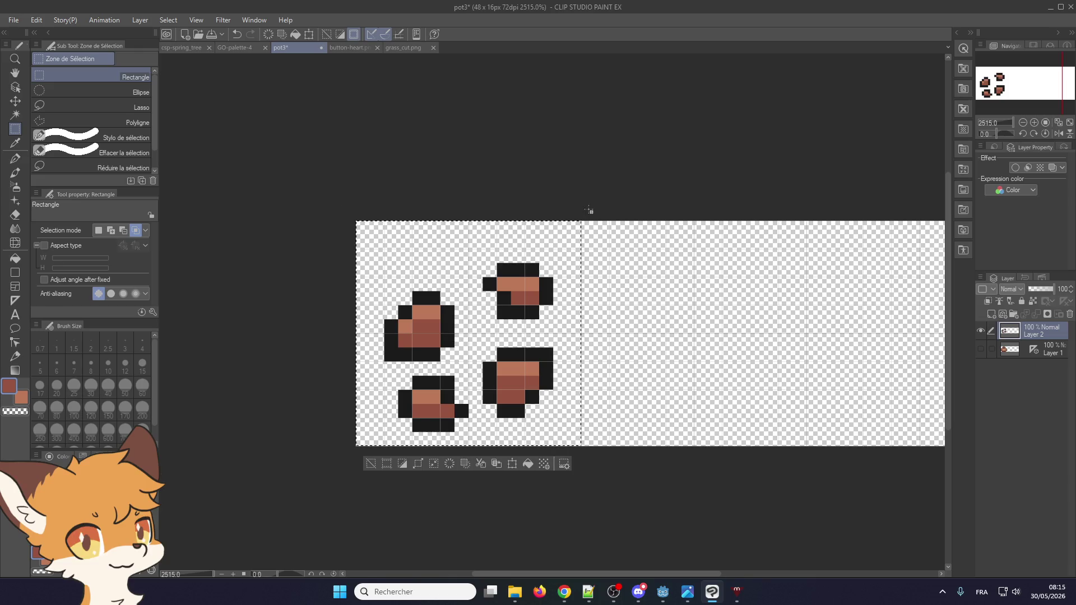
key(ctrl+c)
key(ctrl+v)
scroll(487, 310, down, 2)
scroll(487, 310, up, 2)
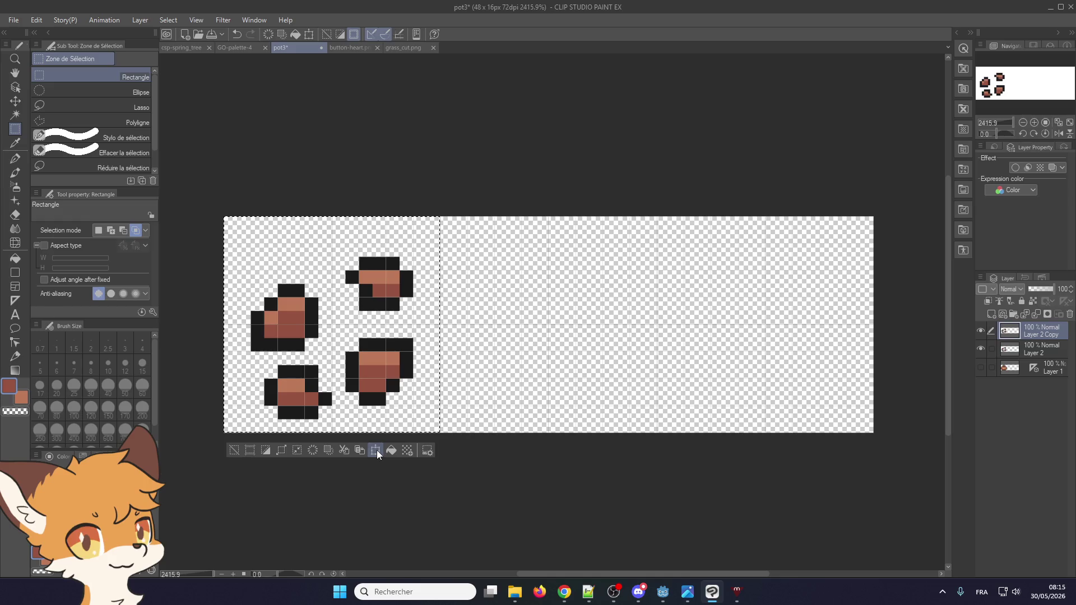
click(376, 451)
mouse_move(334, 346)
mouse_down()
mouse_move(645, 331)
mouse_move(643, 346)
mouse_up()
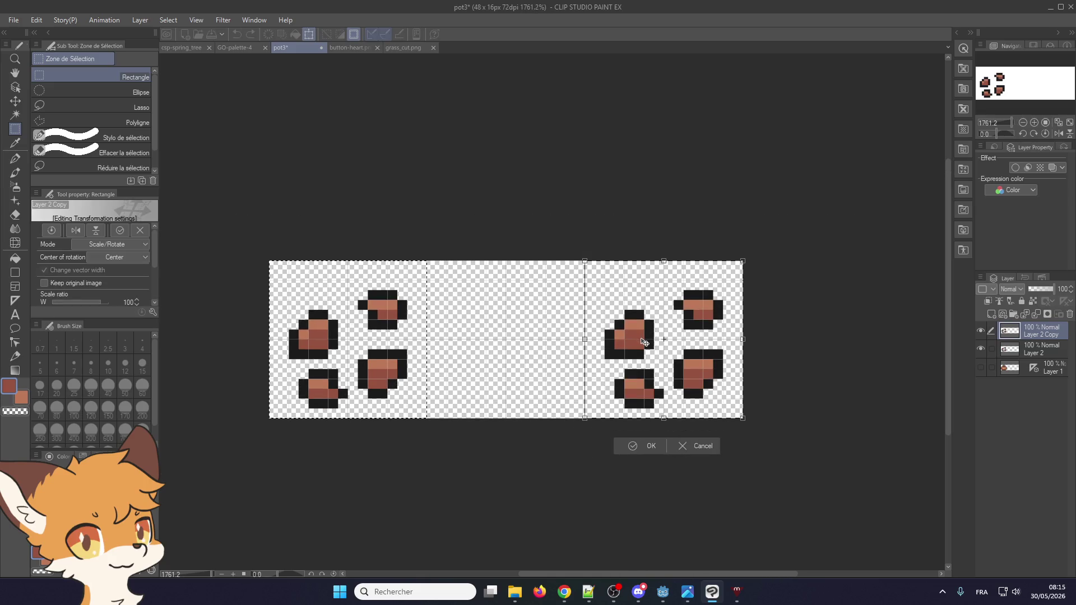
click(641, 448)
- Paste another copy of the cluster as a new layer and move it to the middle section
click(495, 372)
key(ctrl+c)
key(ctrl+v)
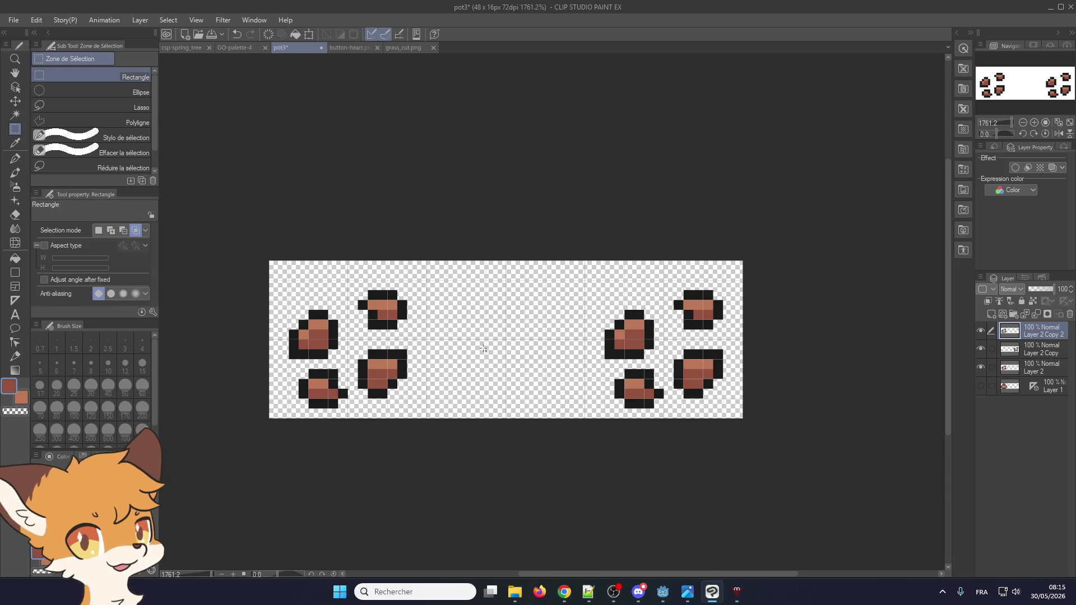
click(16, 103)
scroll(344, 298, up, 1)
mouse_move(343, 303)
mouse_down()
mouse_move(543, 318)
mouse_move(532, 319)
mouse_up()
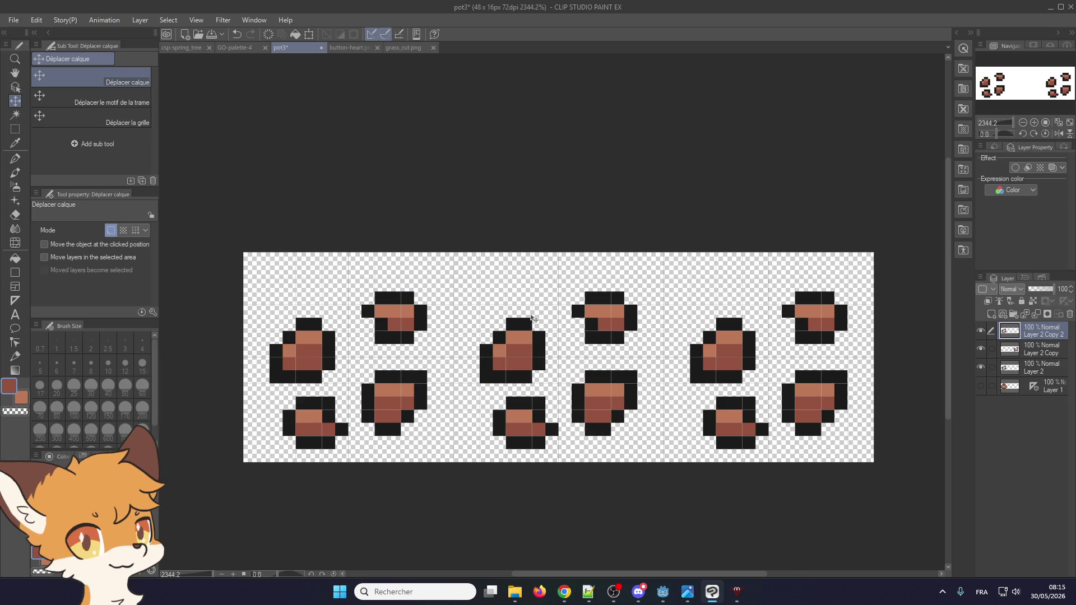
- Raise the middle shard cluster 1 px and the Layer 2 cluster 2 px
scroll(531, 319, up, 1)
mouse_move(538, 356)
mouse_down()
mouse_move(543, 322)
mouse_move(540, 333)
mouse_up()
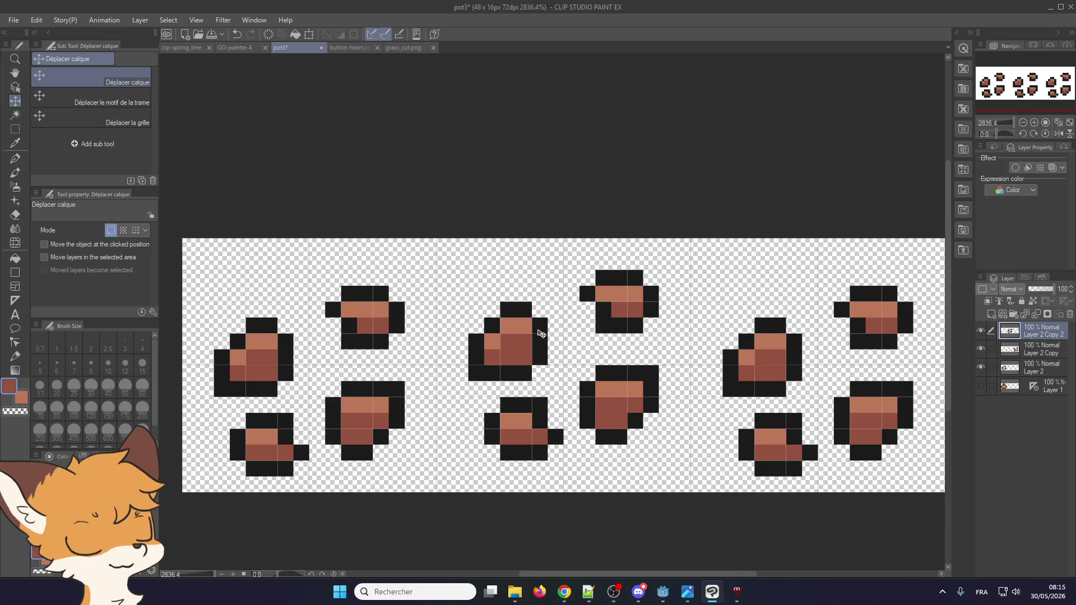
click(1040, 353)
scroll(636, 374, down, 1)
click(1015, 368)
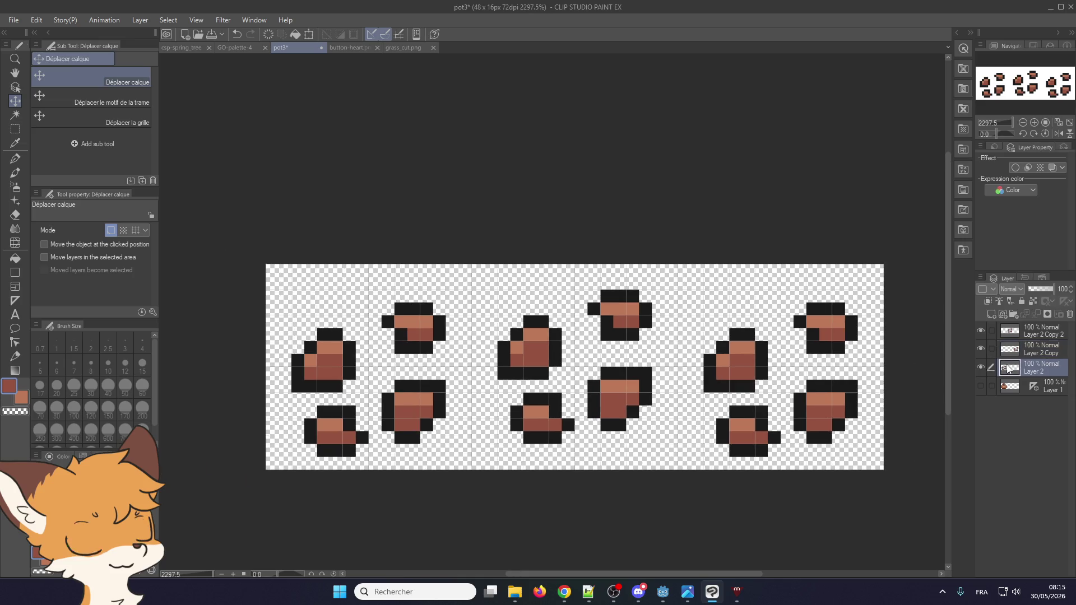
drag(428, 407, 427, 381)
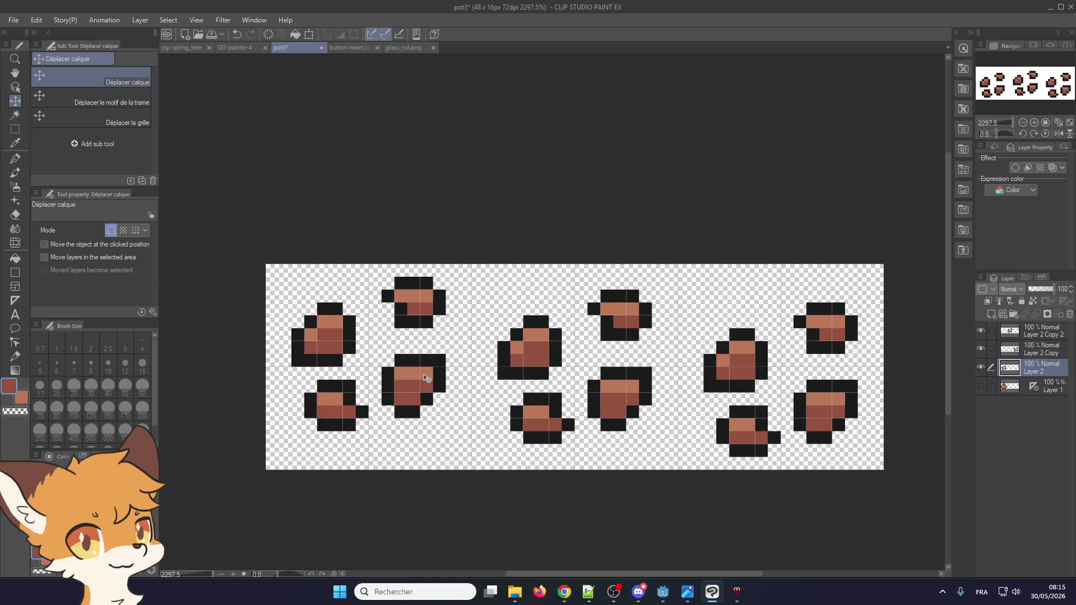
- Undo the left cluster's raise, try and cancel a transform, then redo the raise
click(16, 129)
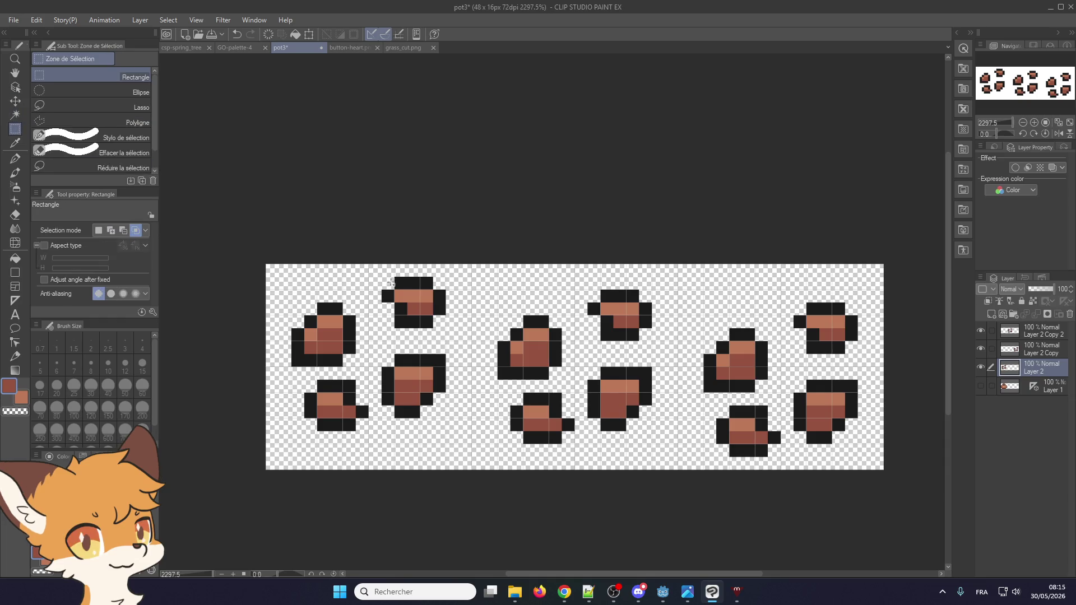
scroll(500, 451, down, 1)
scroll(501, 451, up, 2)
scroll(495, 414, down, 1)
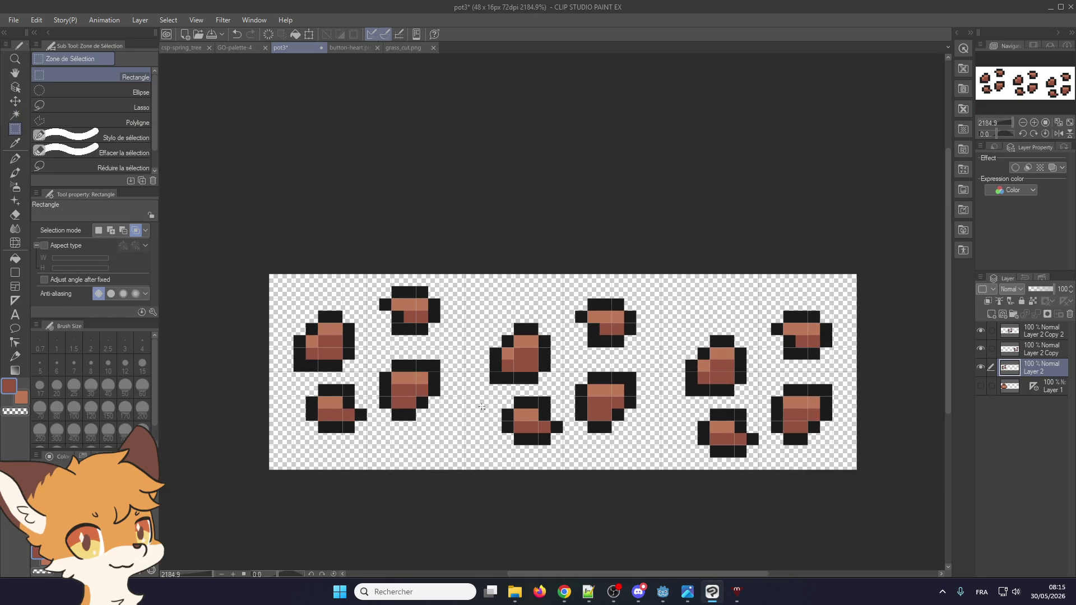
key(ctrl+z)
key(ctrl+t)
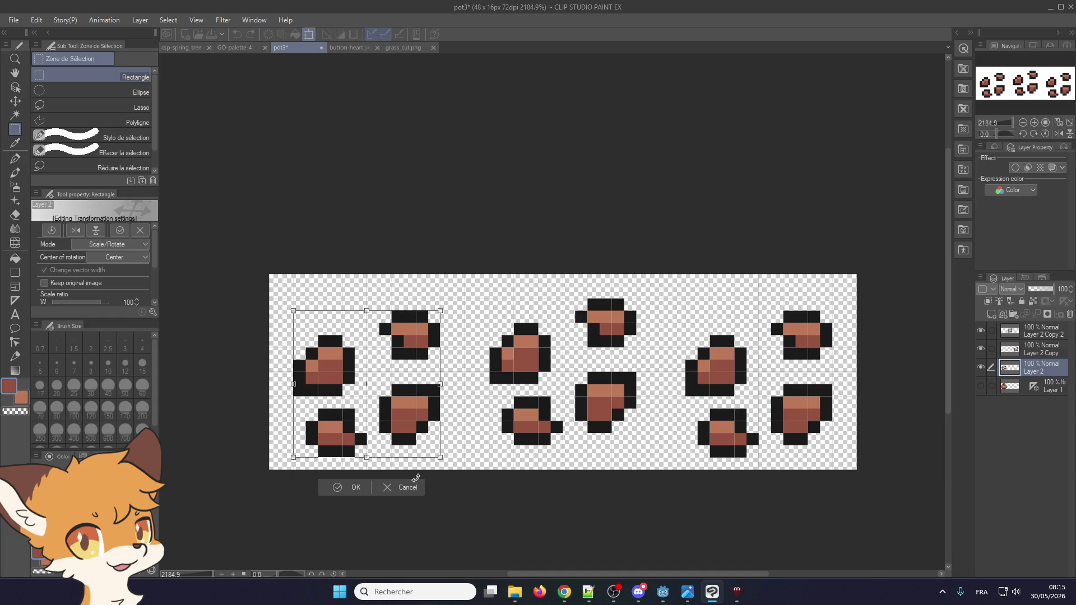
click(408, 489)
key(ctrl+y)
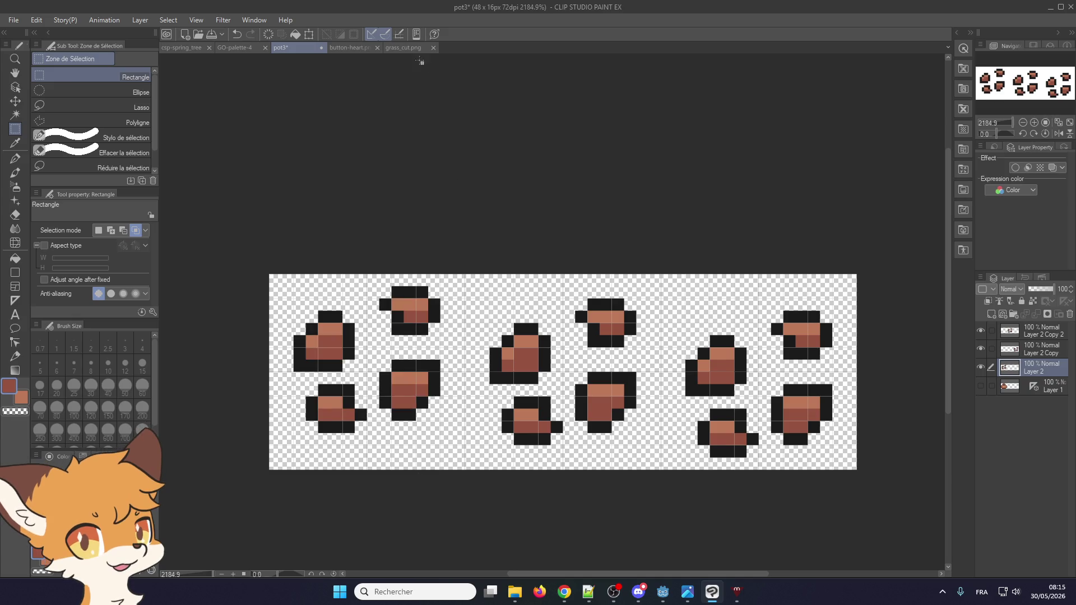
- Bring up the grass_cut.png leaf sheet for comparison
click(412, 47)
scroll(428, 235, down, 1)
scroll(403, 232, up, 1)
scroll(693, 279, up, 1)
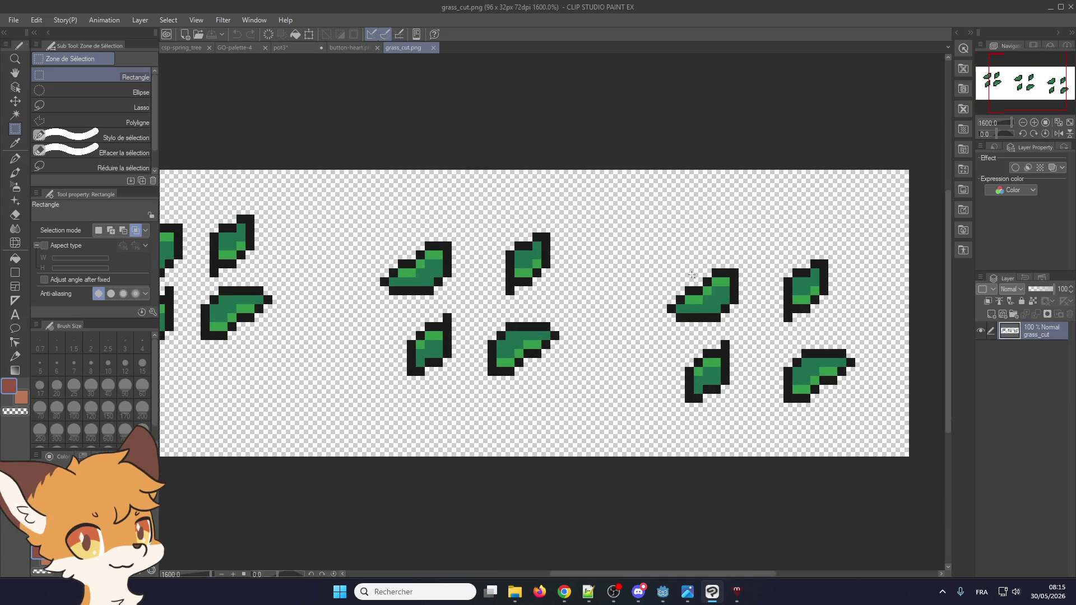
- Zoom over the grass_cut.png leaf layout, clear its selection, and go back to the pot3 sheet
scroll(690, 270, up, 1)
scroll(644, 252, down, 2)
scroll(552, 239, up, 2)
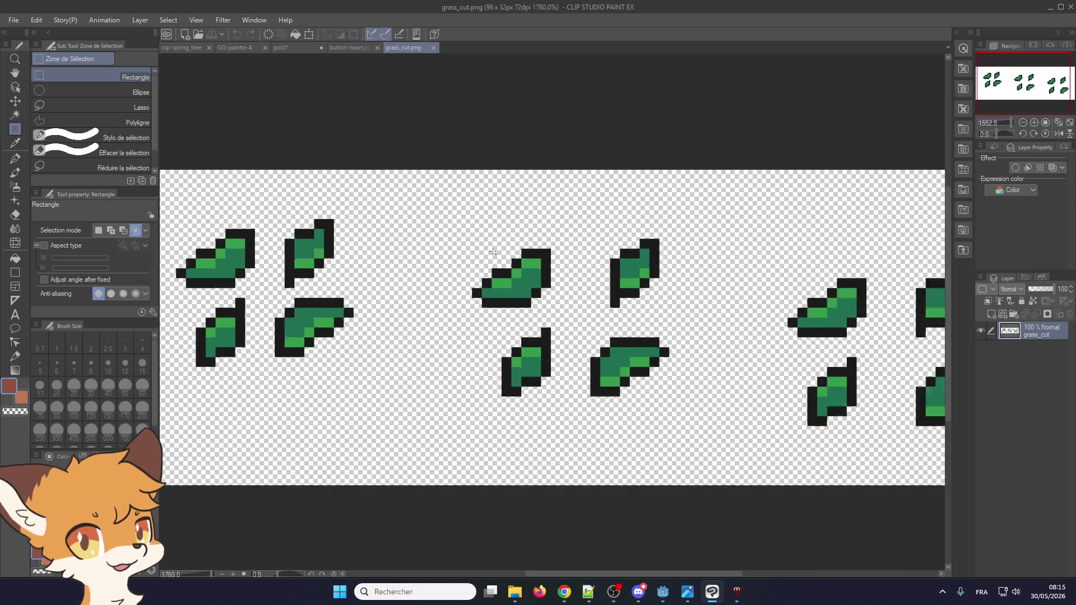
drag(518, 230, 524, 221)
click(524, 221)
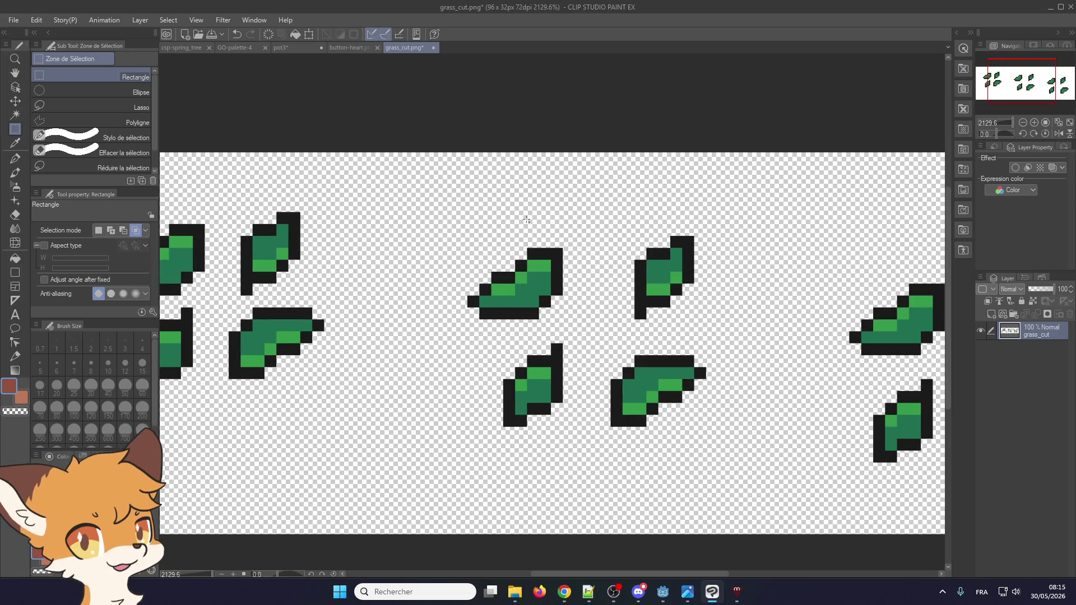
scroll(513, 250, down, 1)
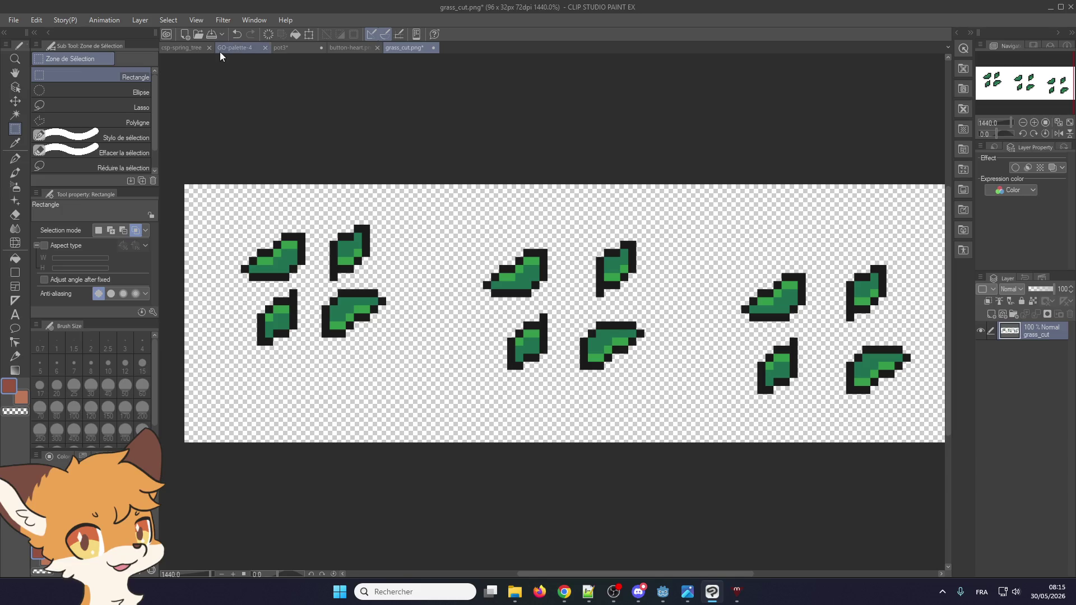
click(315, 48)
scroll(471, 396, down, 3)
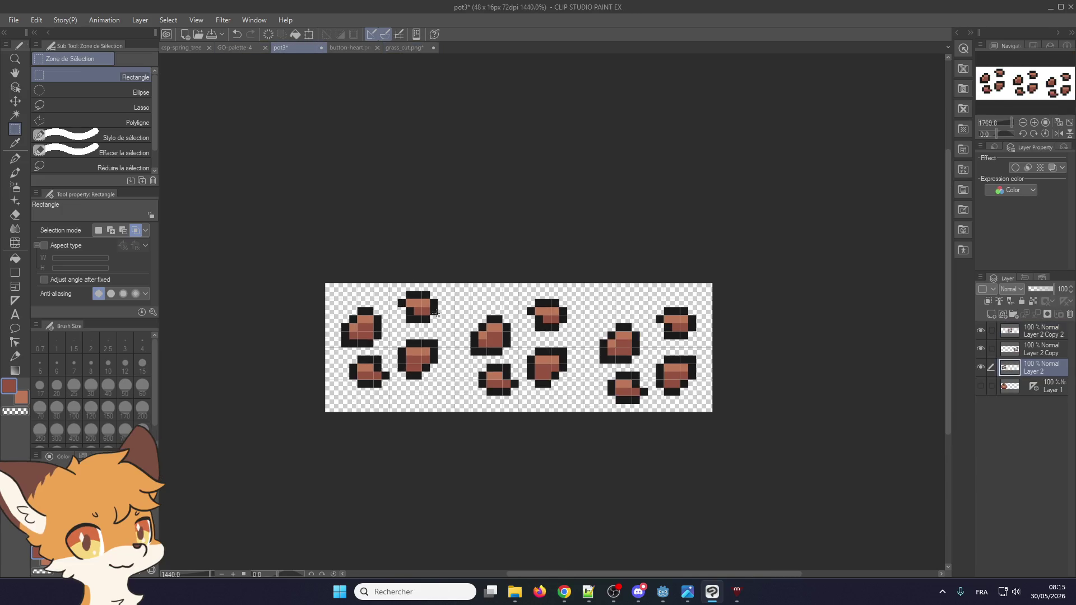
- Merge Layer 2 Copy 2 and Layer 2 Copy down into Layer 2
scroll(471, 395, up, 4)
drag(466, 413, 561, 333)
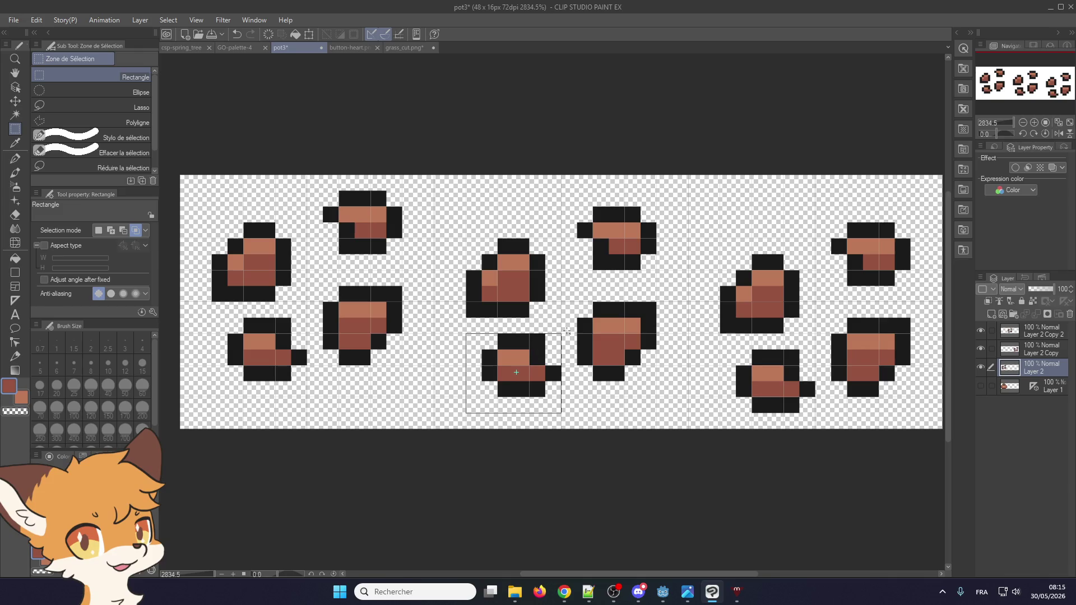
click(556, 431)
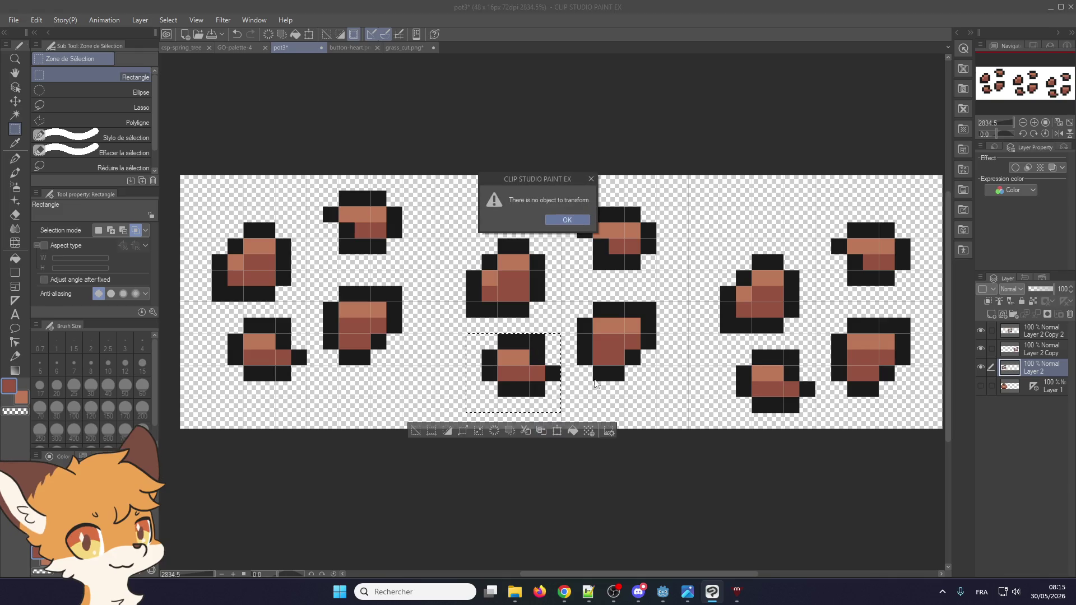
click(566, 219)
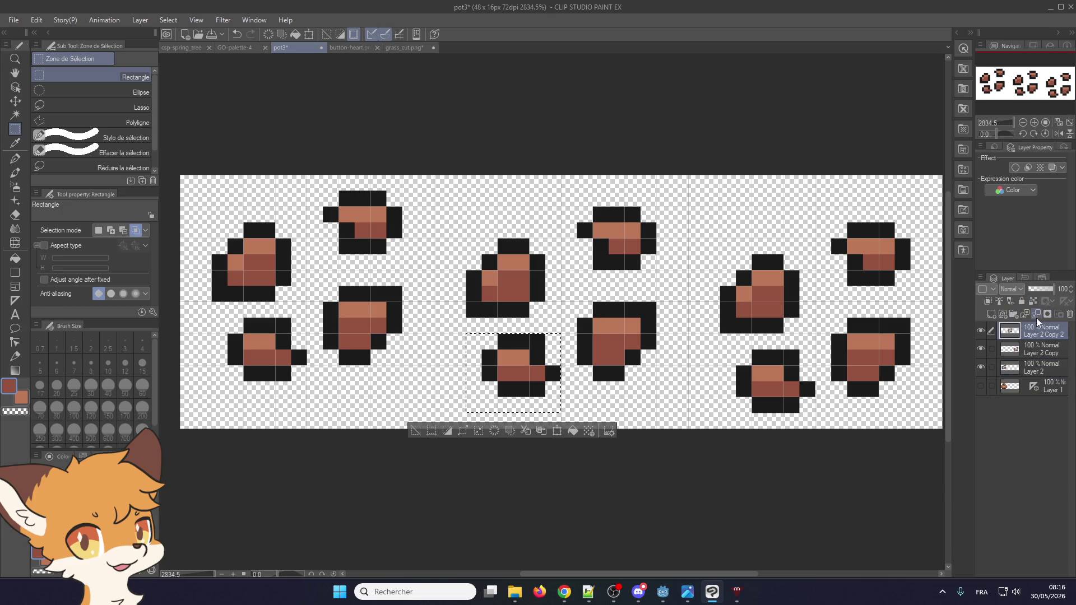
click(1037, 315)
click(1037, 315)
- Shift the bottom-middle shard one pixel left-down and the lower-middle shard one pixel right-down
scroll(576, 416, up, 1)
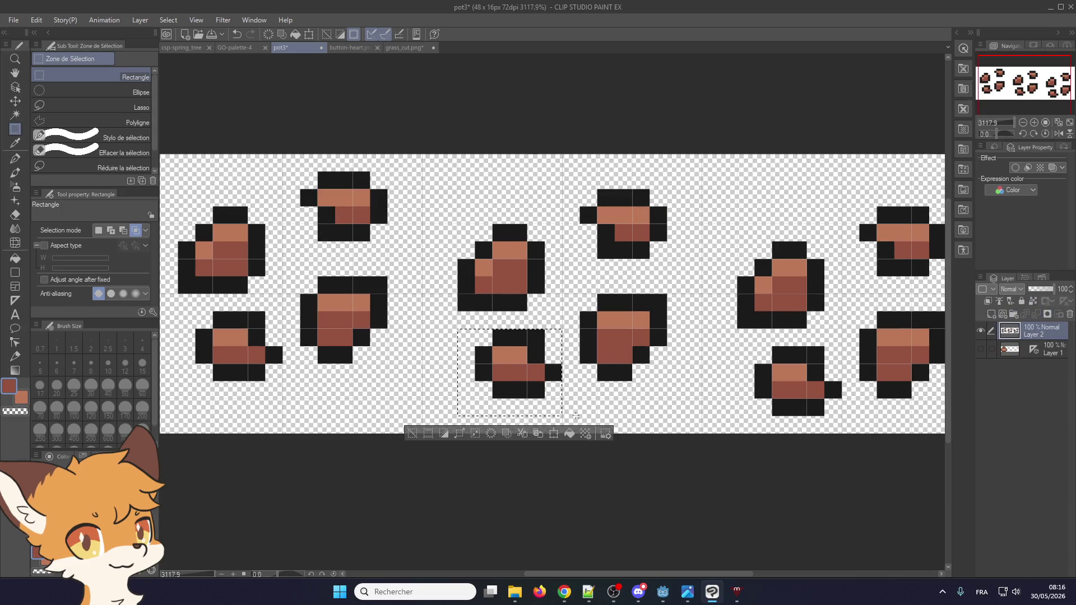
click(554, 433)
scroll(527, 392, up, 1)
drag(511, 363, 493, 381)
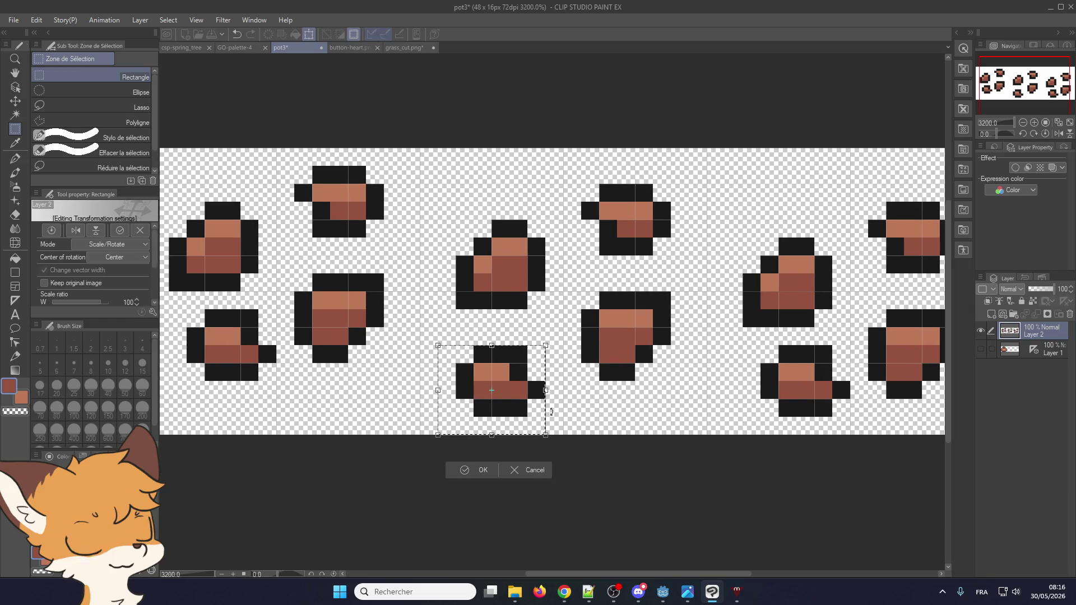
click(464, 470)
drag(579, 385, 689, 274)
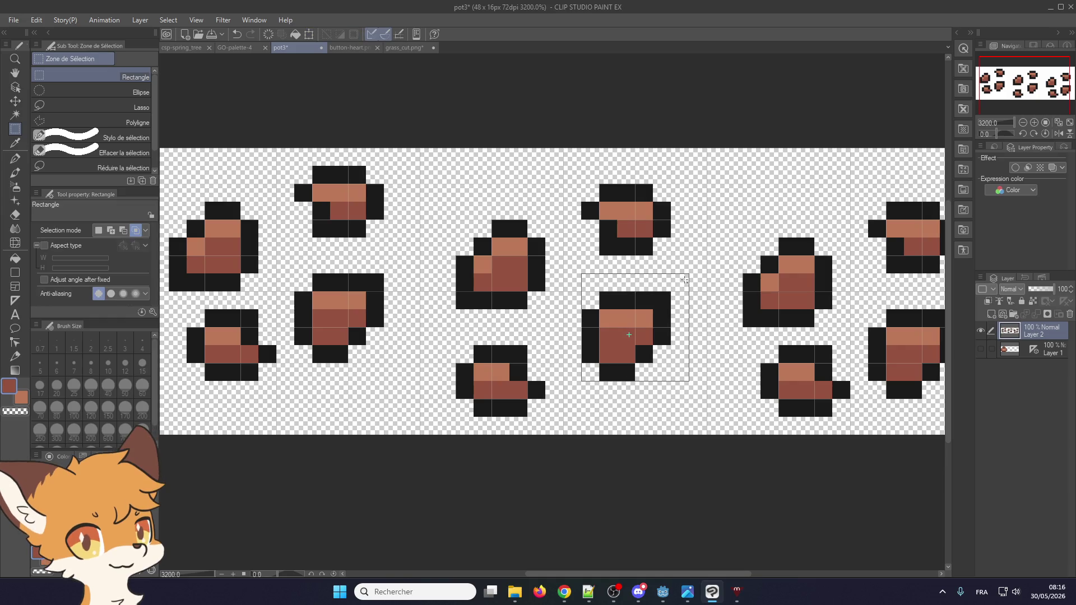
click(679, 399)
mouse_move(642, 342)
mouse_down()
mouse_move(661, 343)
mouse_move(661, 361)
mouse_up()
click(629, 435)
click(585, 340)
- Nudge the middle cluster's left shard one pixel up-left and its top shard one pixel right
drag(472, 295, 561, 200)
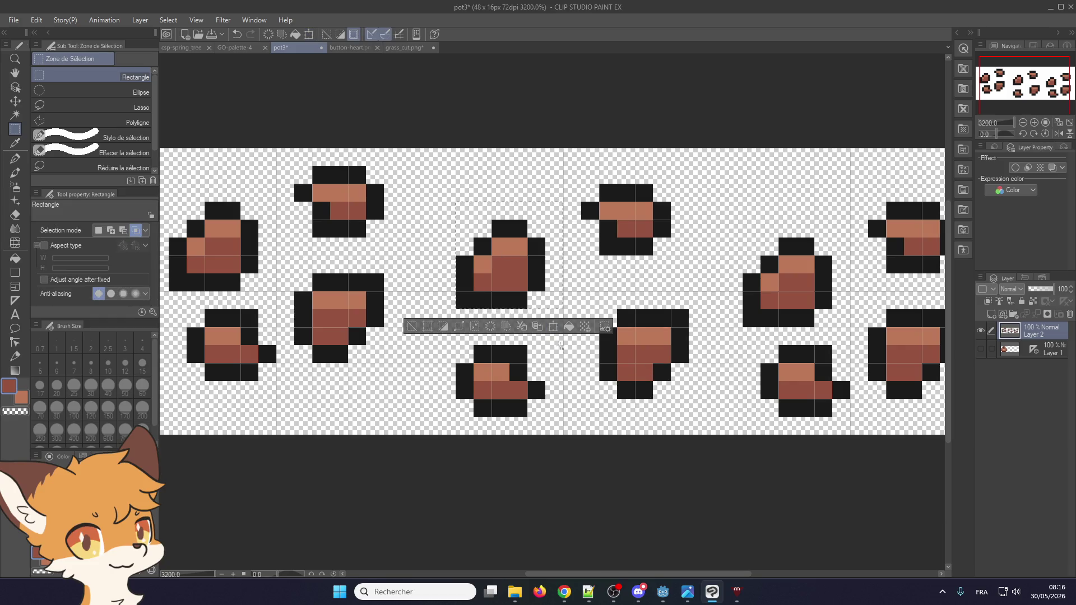
click(553, 330)
drag(512, 274, 497, 266)
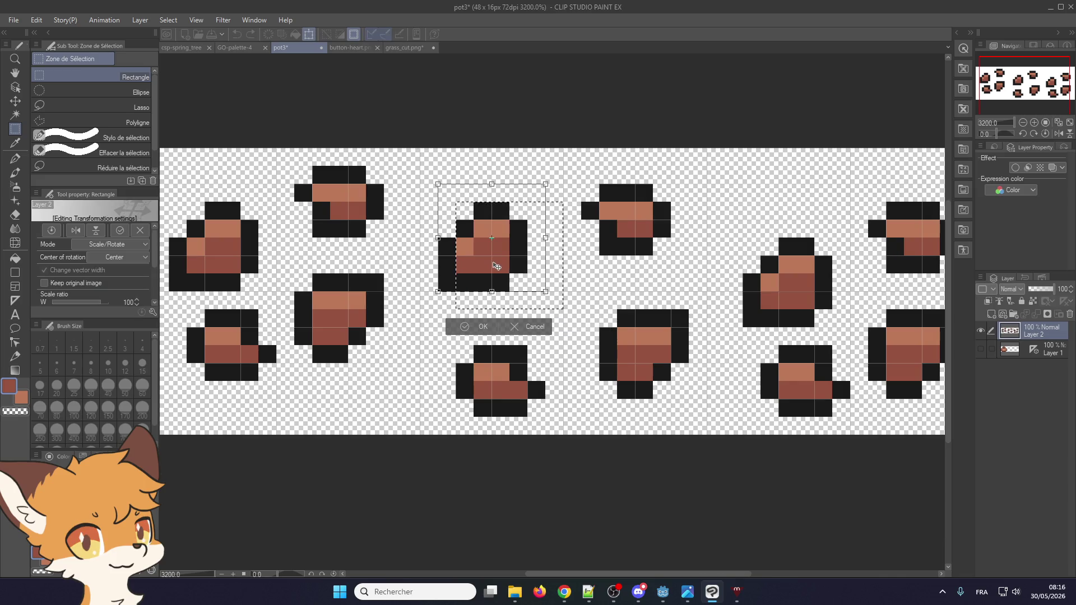
click(464, 327)
drag(642, 213, 689, 166)
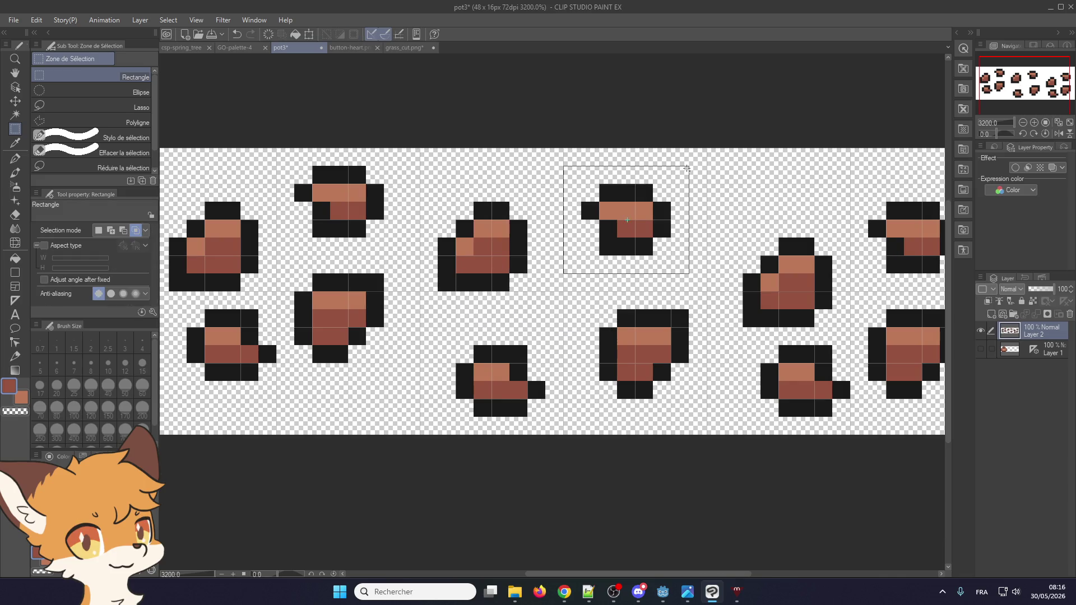
click(675, 294)
drag(627, 223, 633, 218)
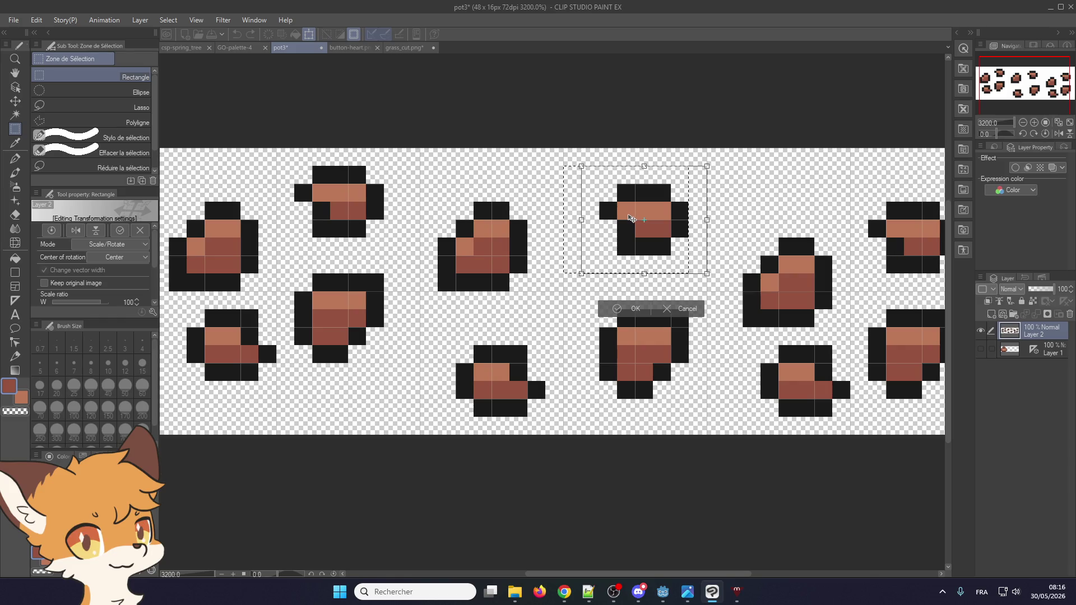
click(630, 308)
scroll(606, 411, down, 3)
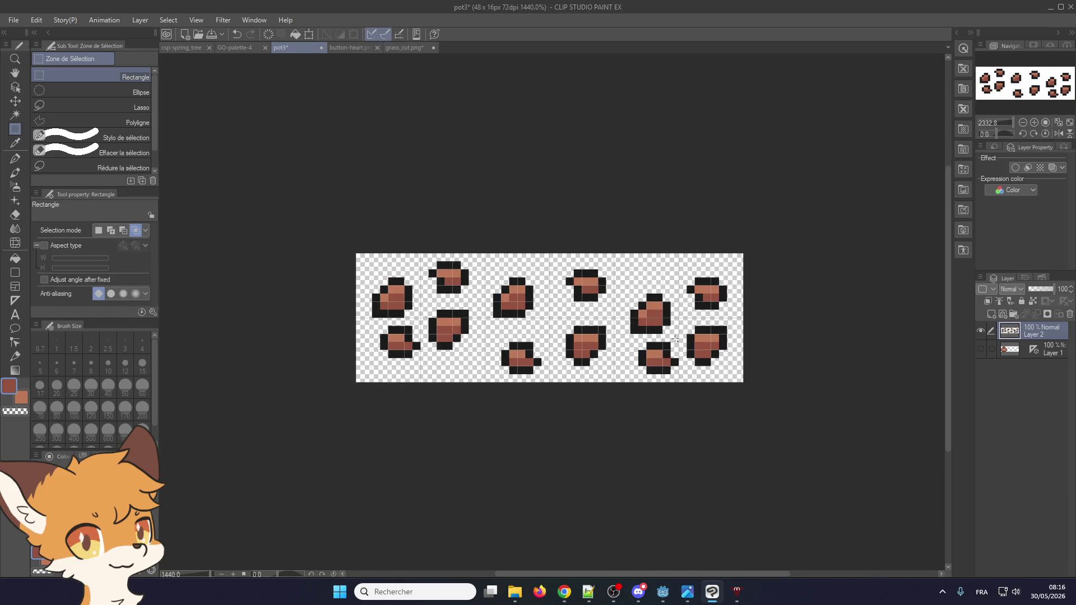
scroll(606, 411, up, 3)
- Replace the right-hand shard cluster with a pasted copy of the middle column
drag(548, 460, 865, 141)
key(Delete)
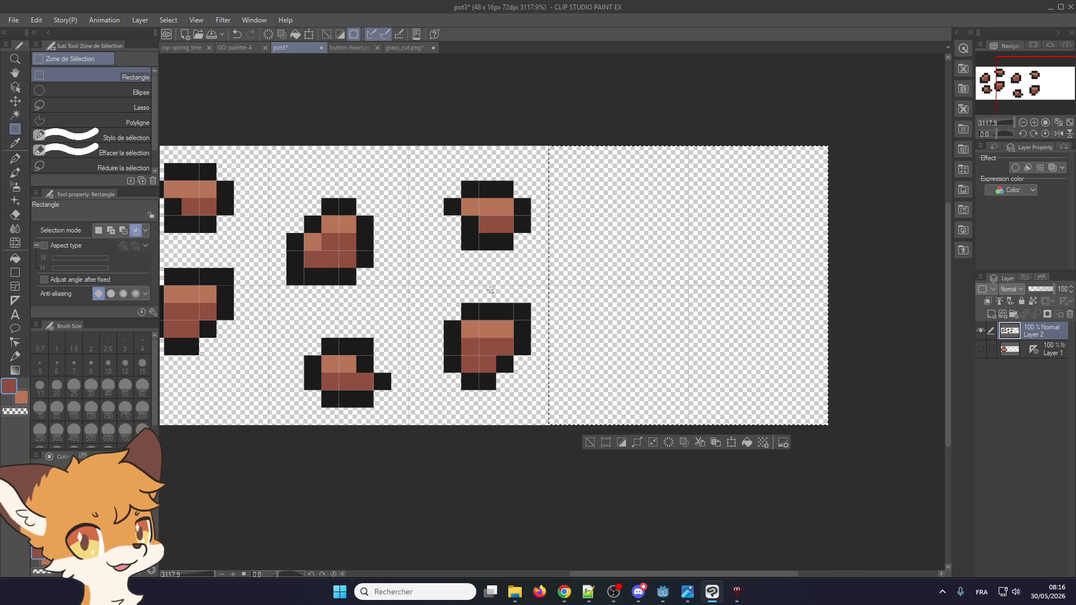
key(ctrl+d)
mouse_move(267, 137)
mouse_down()
mouse_move(514, 447)
mouse_move(555, 452)
mouse_up()
key(ctrl+c)
key(ctrl+v)
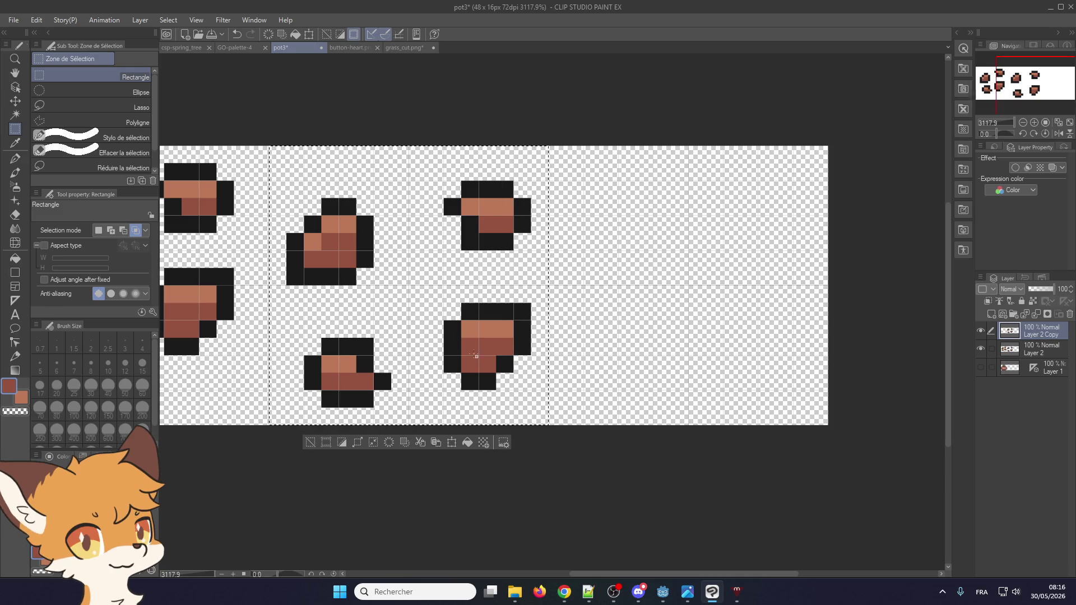
click(451, 442)
mouse_move(410, 317)
mouse_down()
mouse_move(687, 283)
mouse_move(679, 309)
mouse_up()
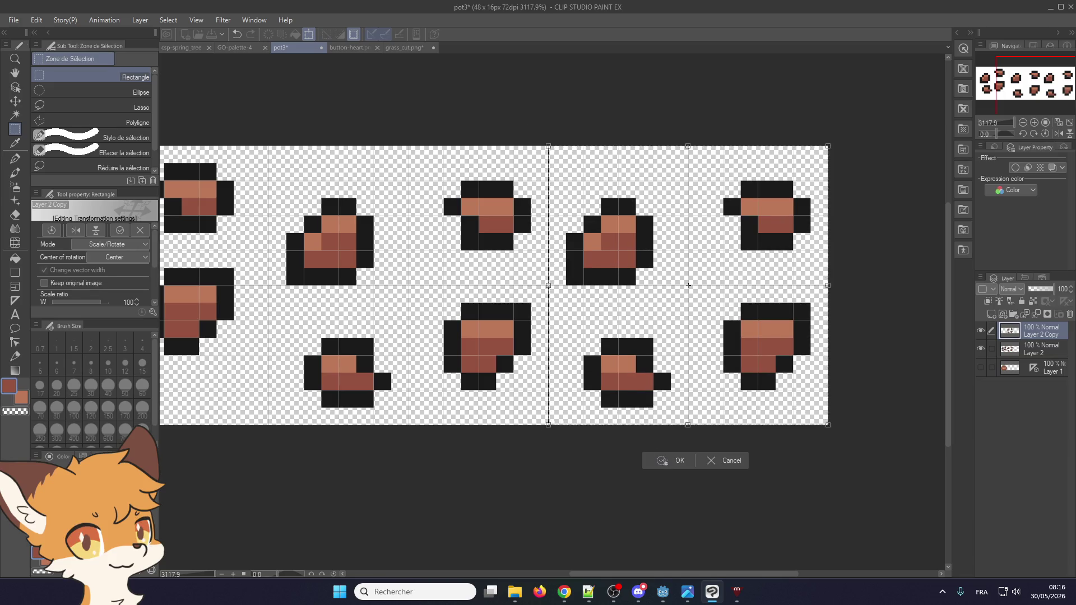
key(Return)
- Move the bottom-right shard one cell left and down
drag(570, 329, 688, 420)
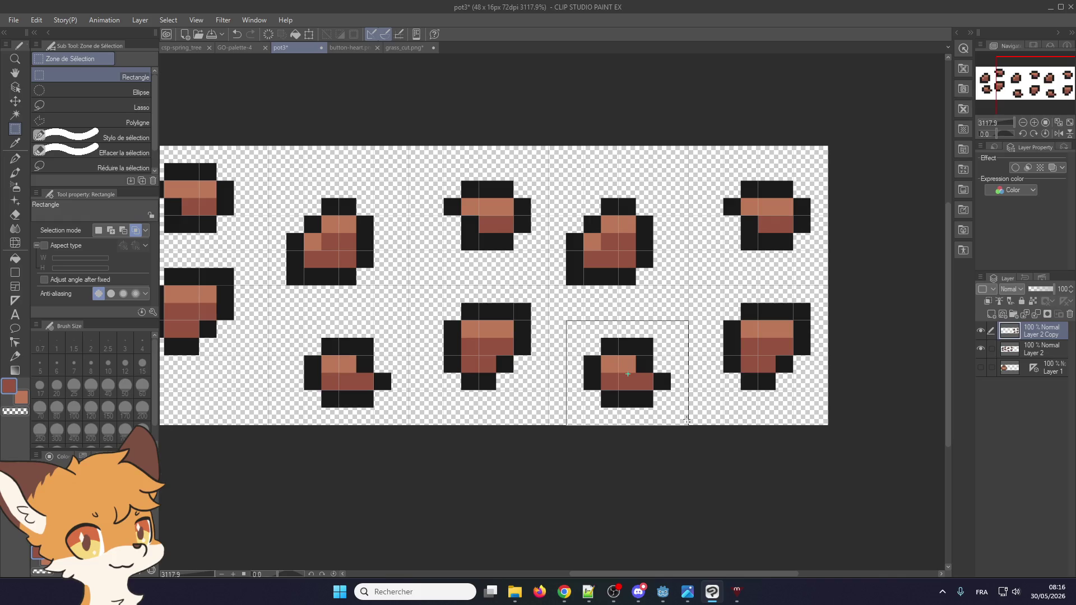
key(ctrl+t)
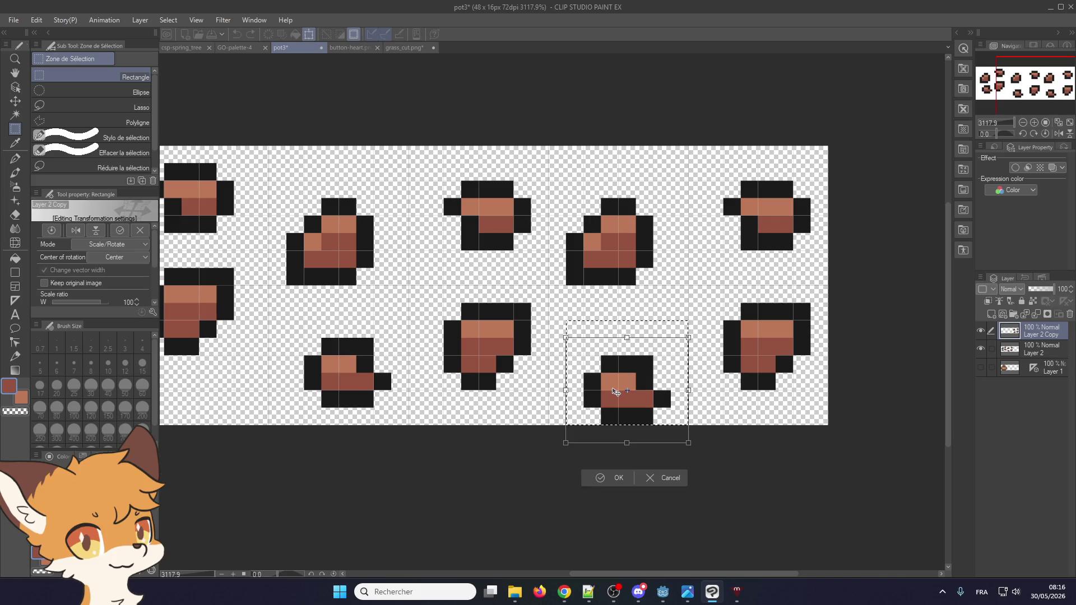
drag(626, 376, 608, 393)
scroll(625, 373, down, 1)
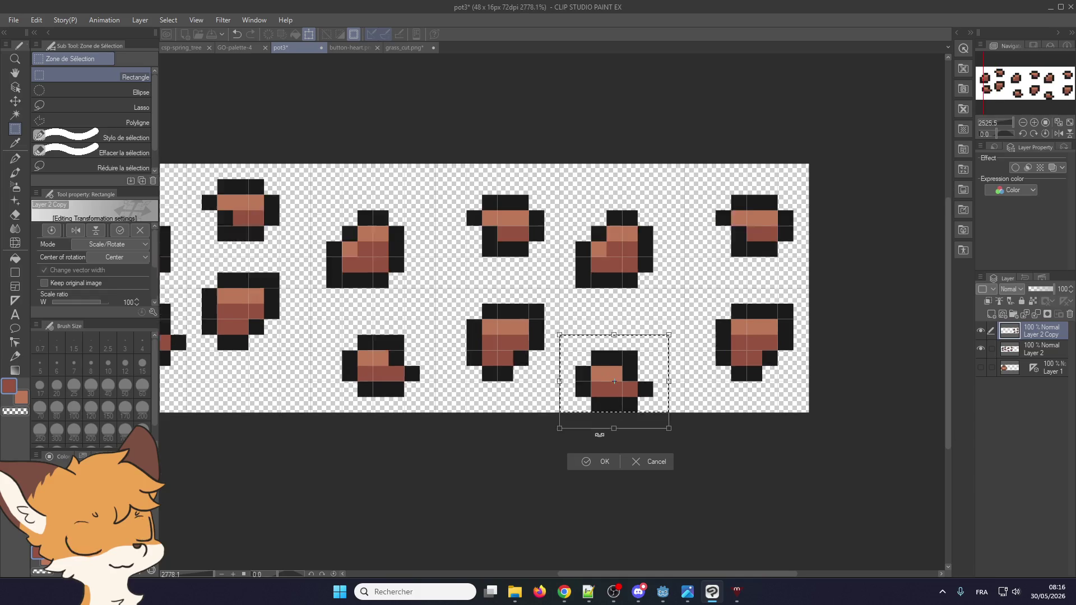
click(594, 469)
scroll(628, 319, down, 1)
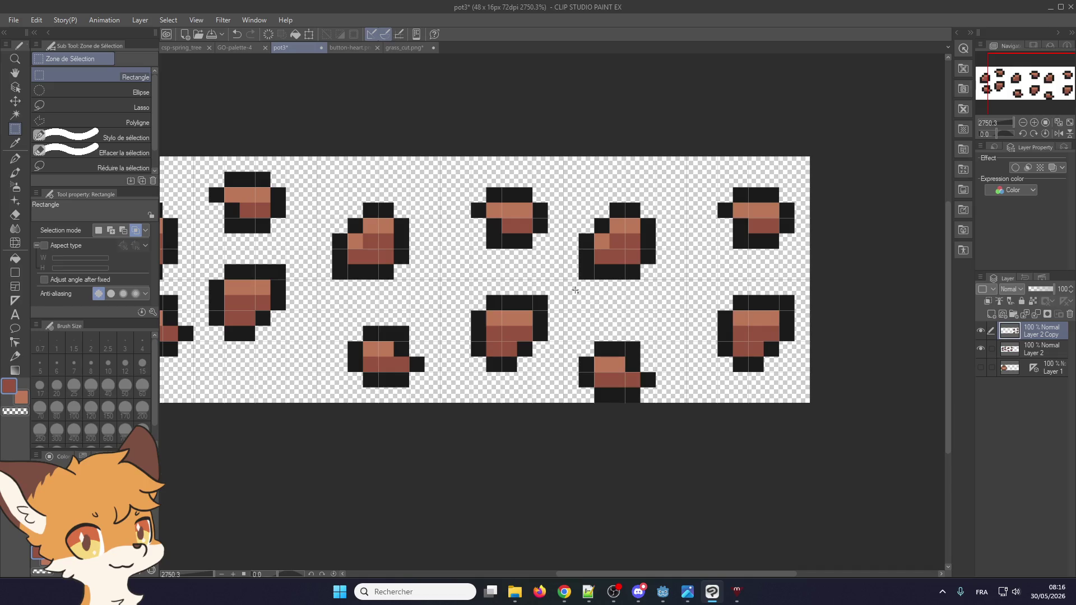
- Shift the heart-shaped pot sprite in the top row one pixel left and down
drag(563, 296, 671, 172)
key(ctrl+t)
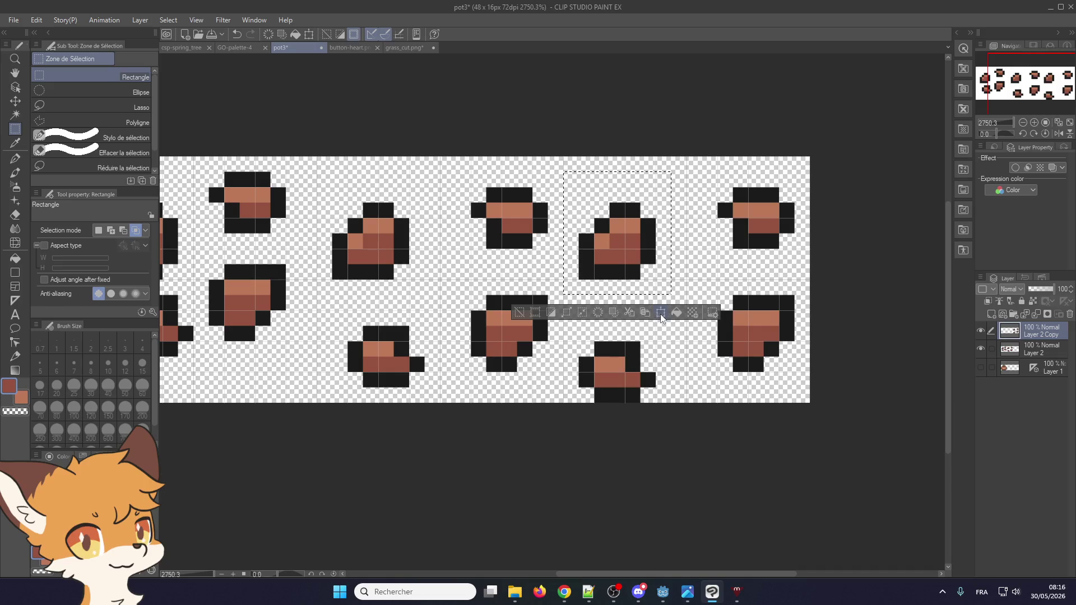
drag(614, 261, 601, 270)
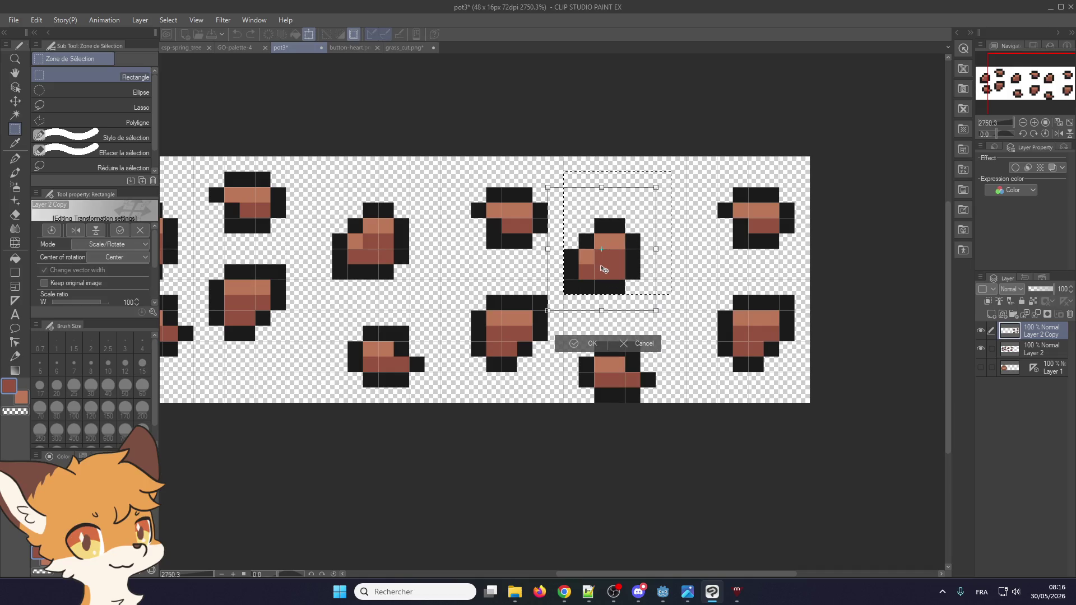
key(Return)
key(ctrl+d)
- Shift the top-right and bottom-right pot sprites each one pixel right and down
drag(703, 279, 835, 168)
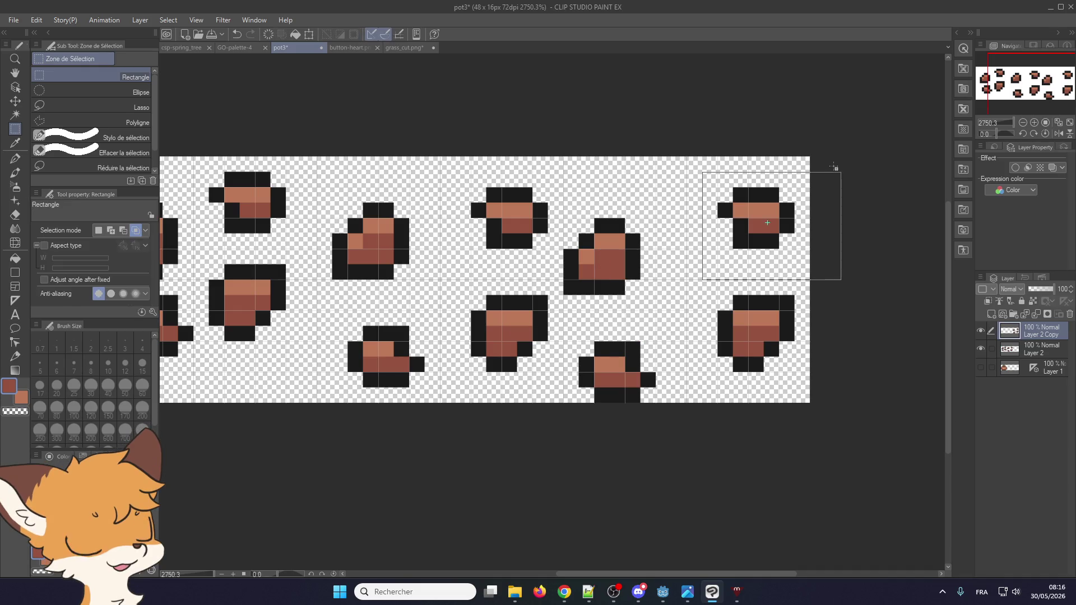
key(ctrl+t)
drag(762, 221, 778, 237)
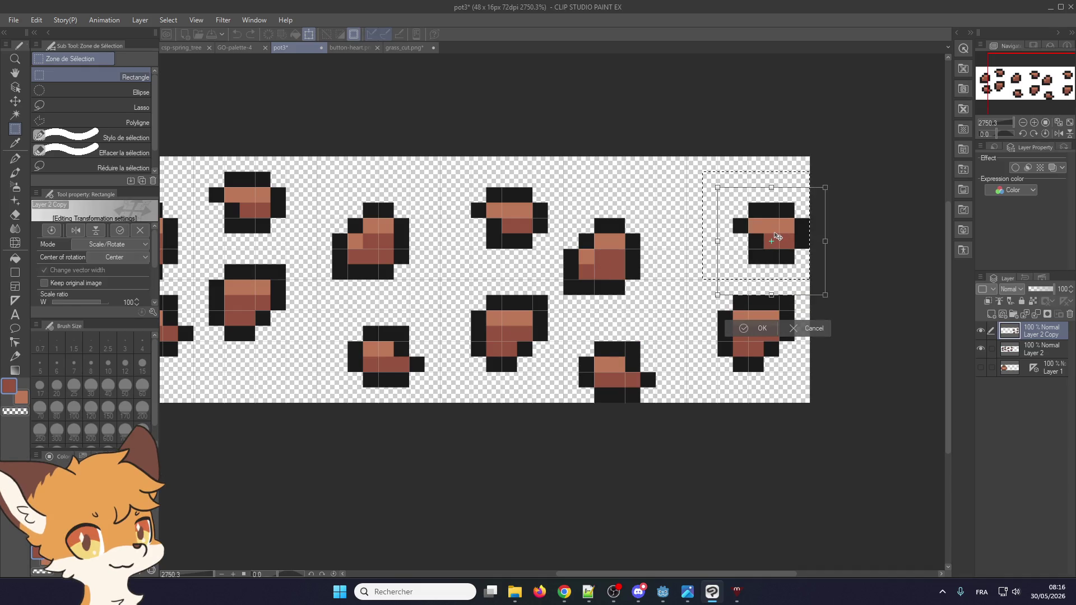
click(751, 329)
drag(703, 279, 796, 374)
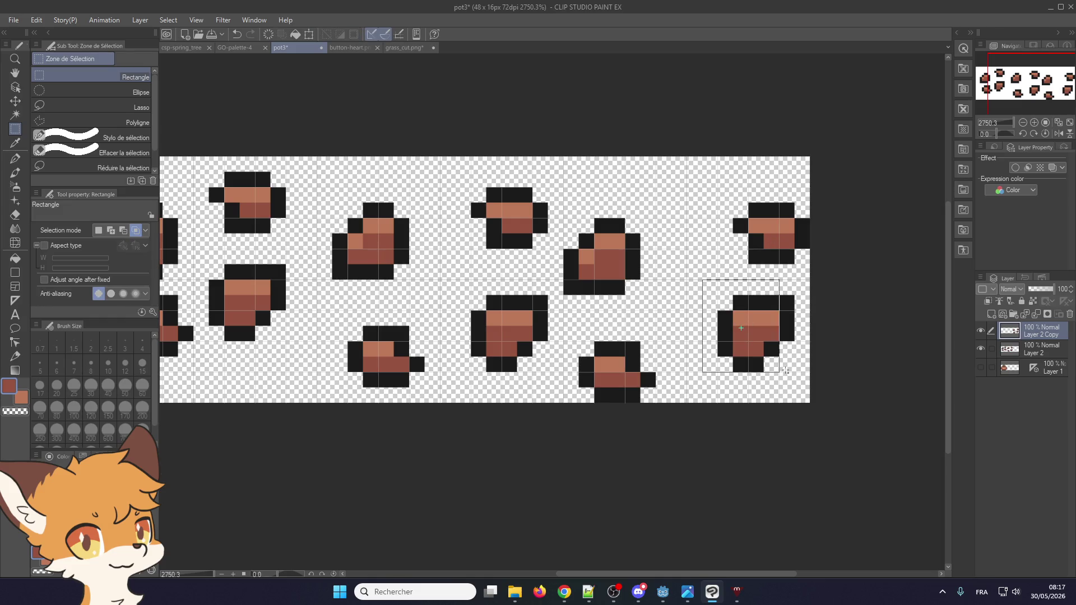
click(789, 392)
mouse_move(751, 323)
mouse_down()
mouse_move(765, 334)
mouse_move(755, 335)
mouse_up()
click(740, 421)
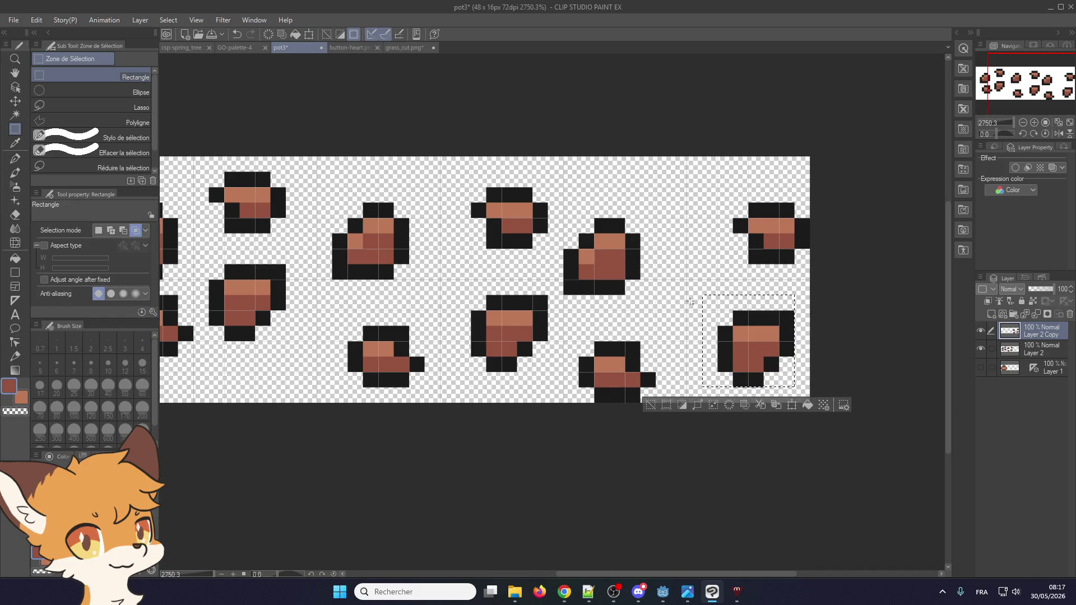
scroll(666, 270, up, 1)
scroll(597, 262, down, 2)
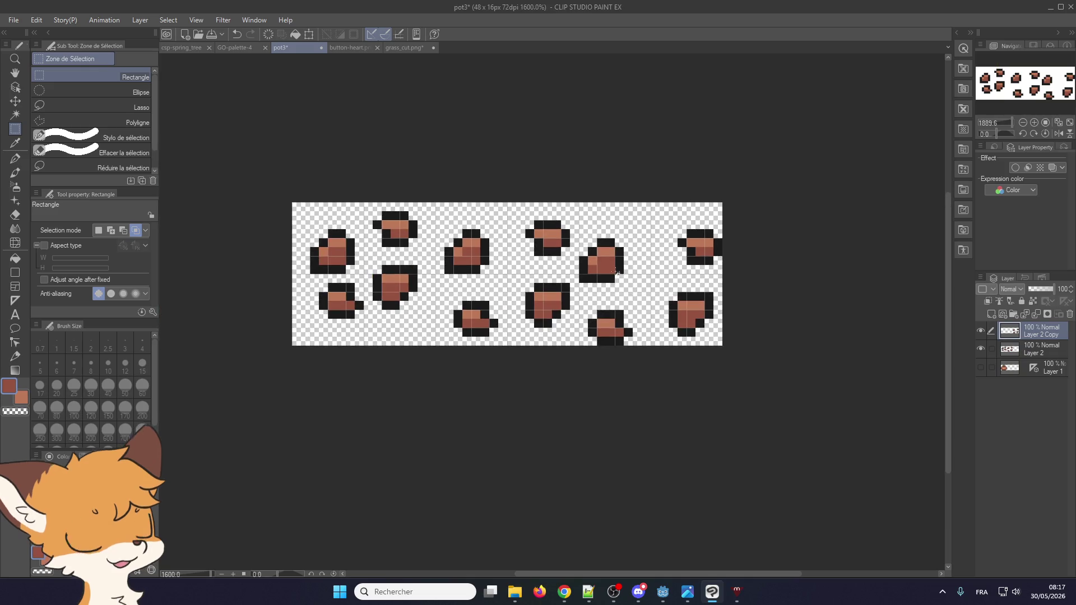
- Save the pot3 sprite sheet with Ctrl+S
scroll(602, 262, up, 1)
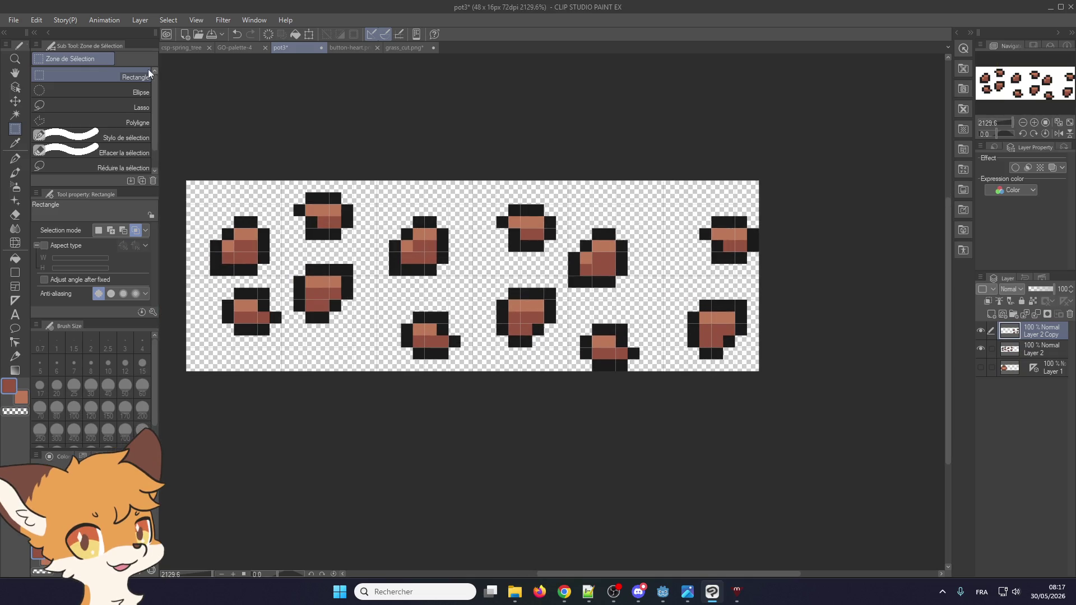
key(ctrl+s)
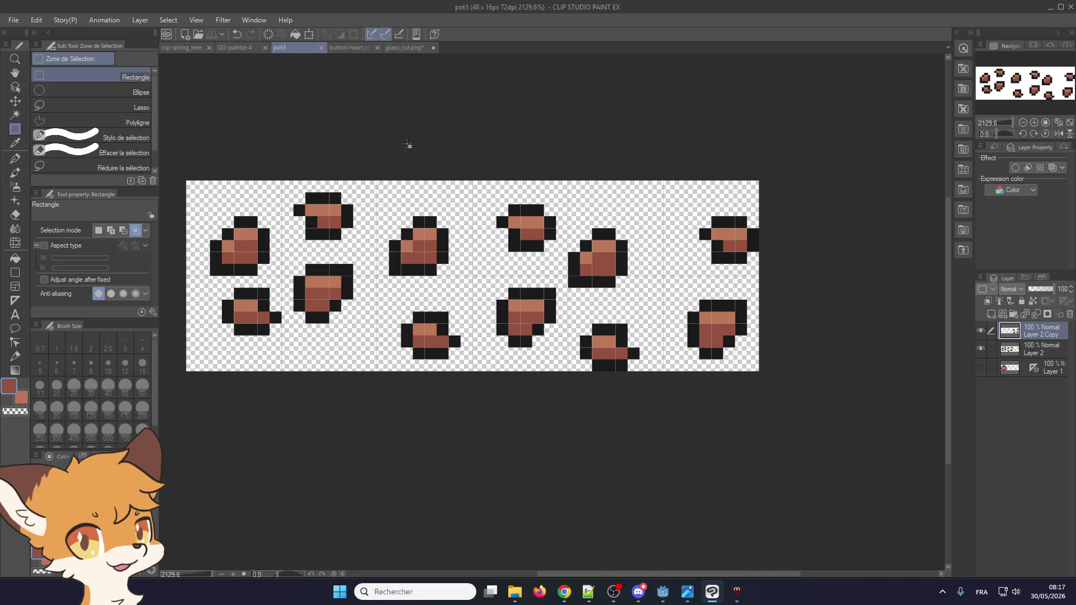
scroll(448, 202, down, 1)
scroll(415, 172, up, 1)
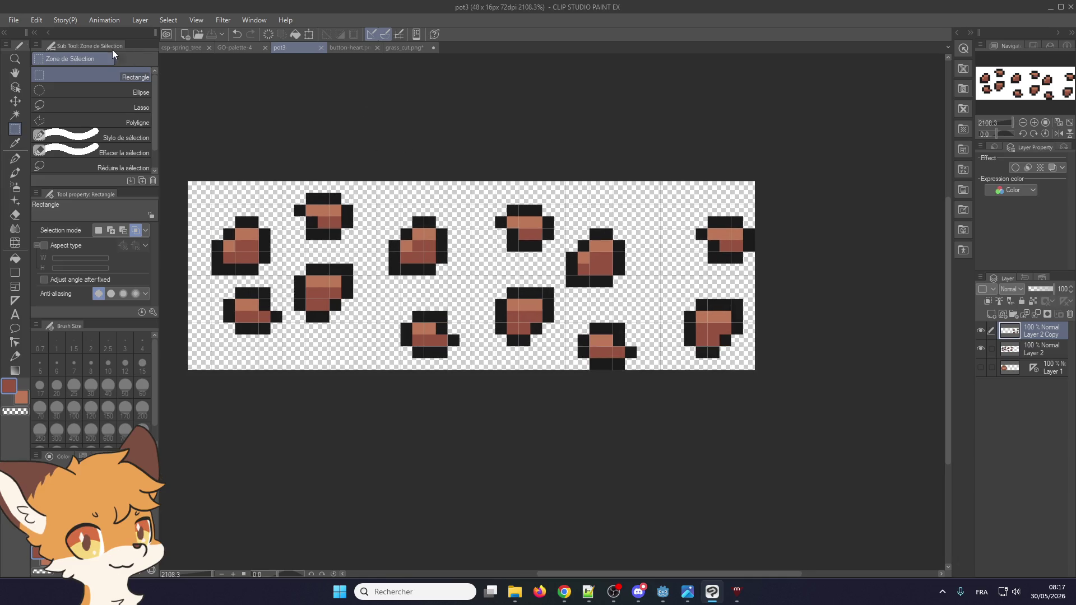
- Export the pot3 sheet as a single-layer PNG, then return to Godot
click(12, 21)
mouse_move(140, 164)
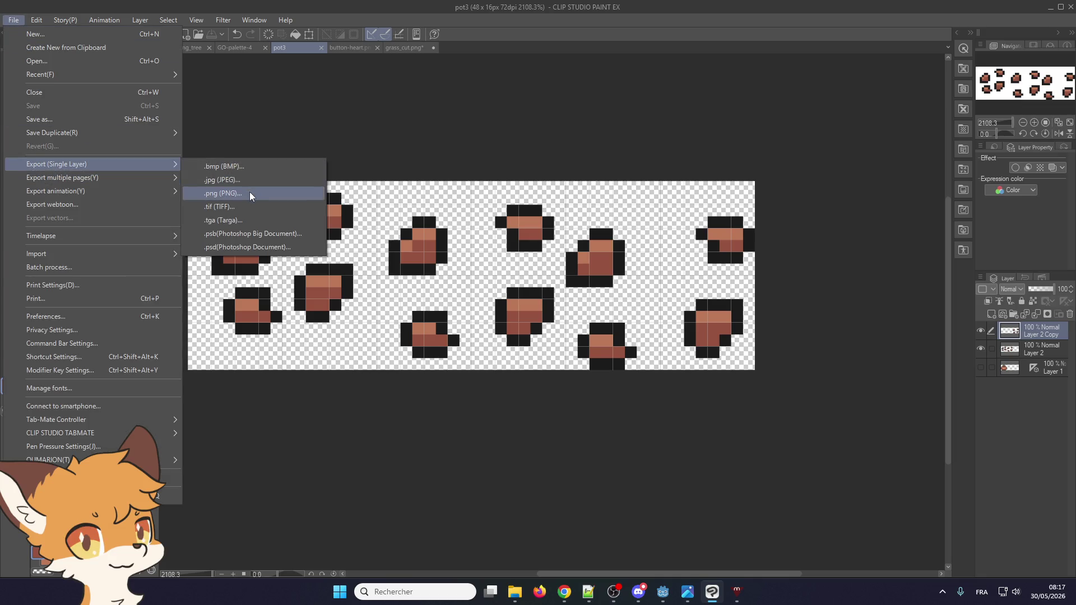
click(250, 194)
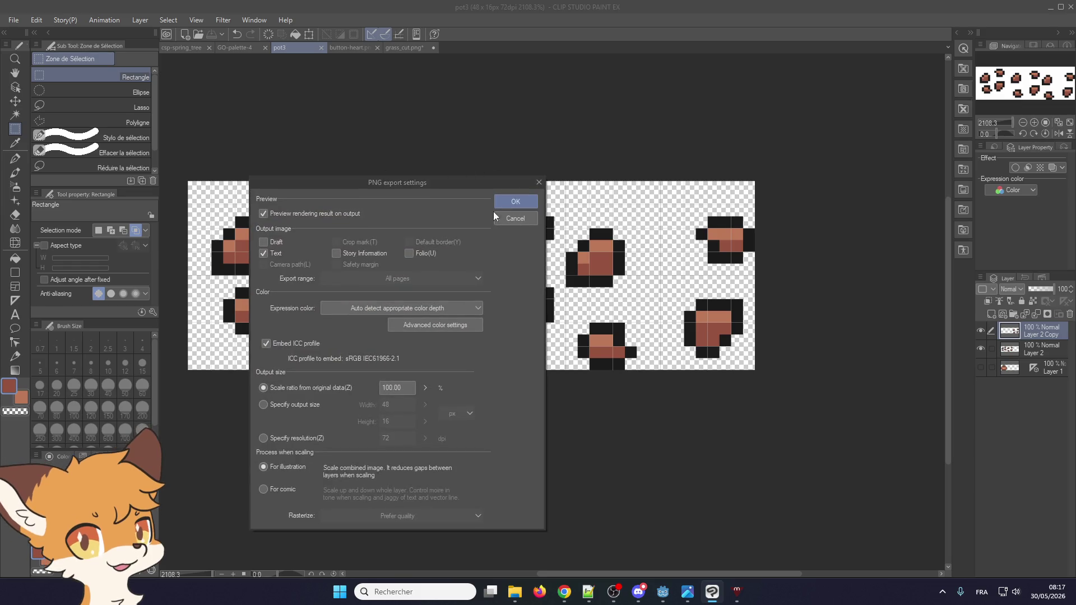
click(516, 201)
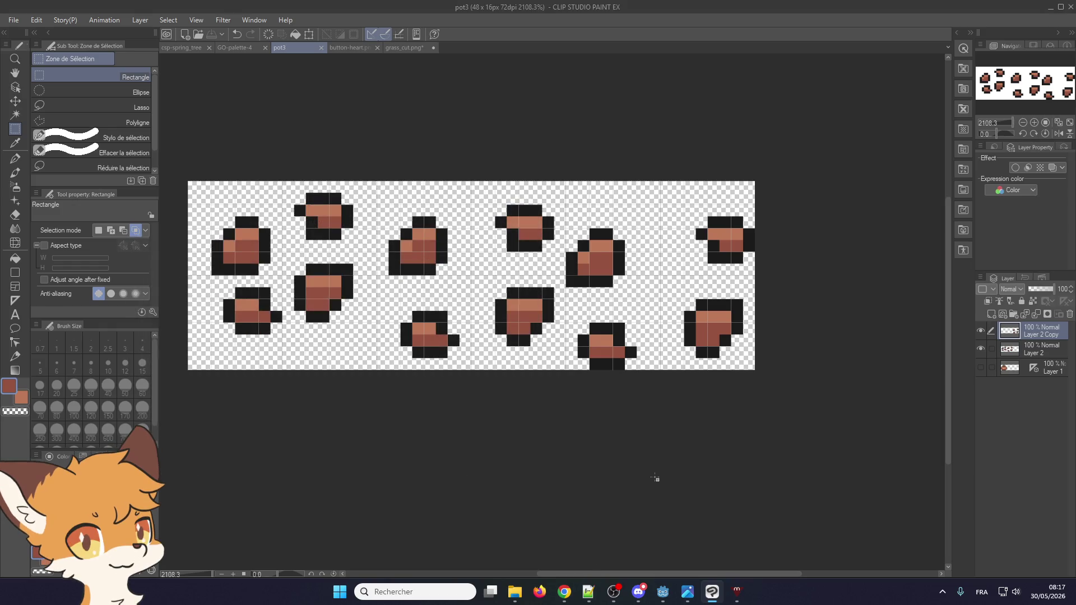
click(665, 593)
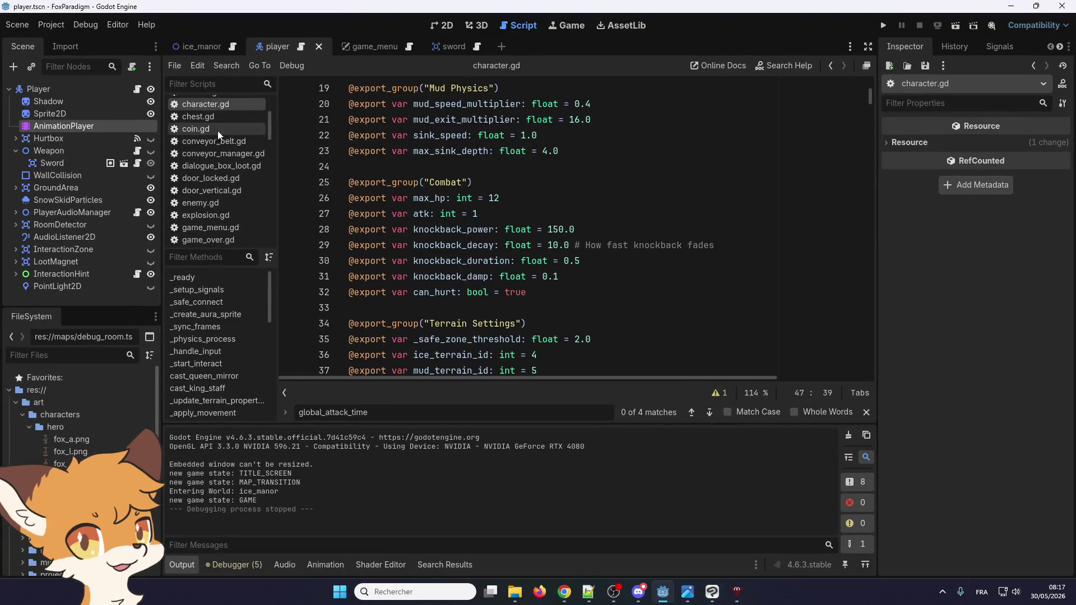
- In the 2D workspace, filter the FileSystem by 'grass' and open grass.tscn
key(alt+Tab)
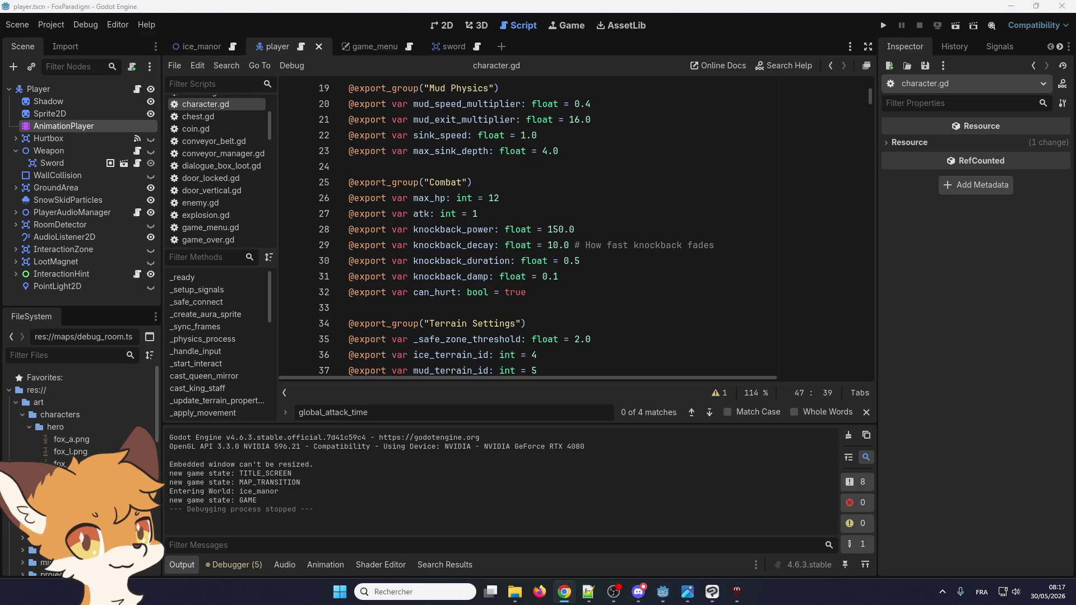
key(alt+Tab)
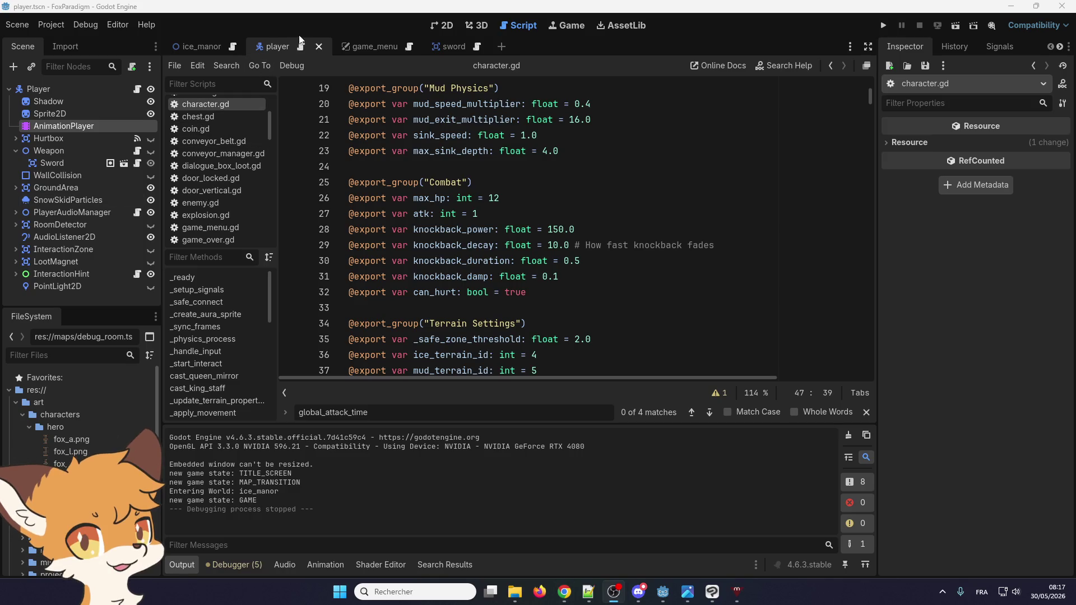
click(448, 27)
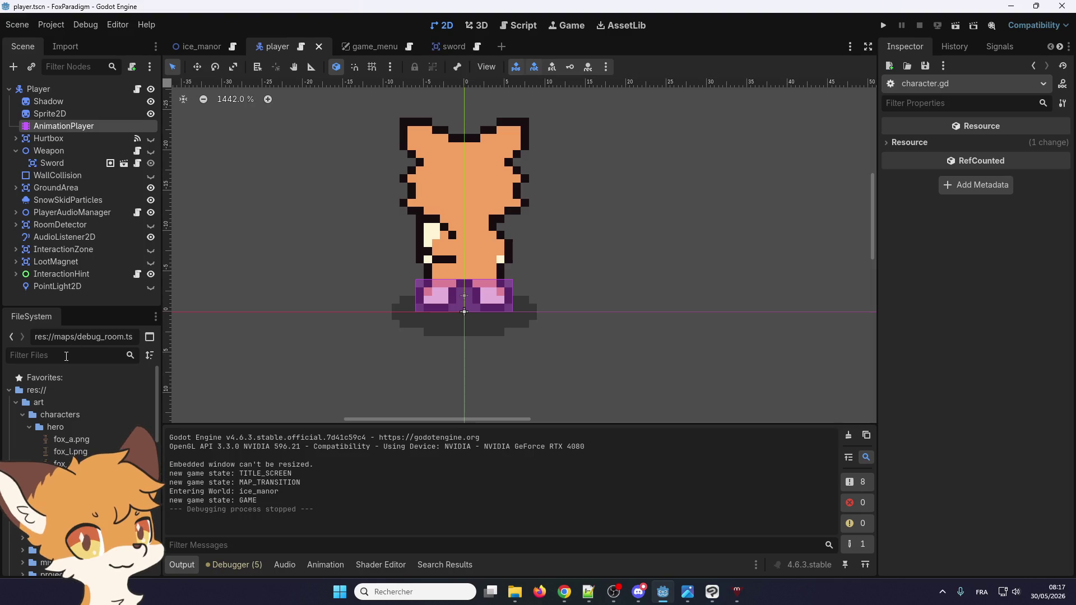
text(fgra)
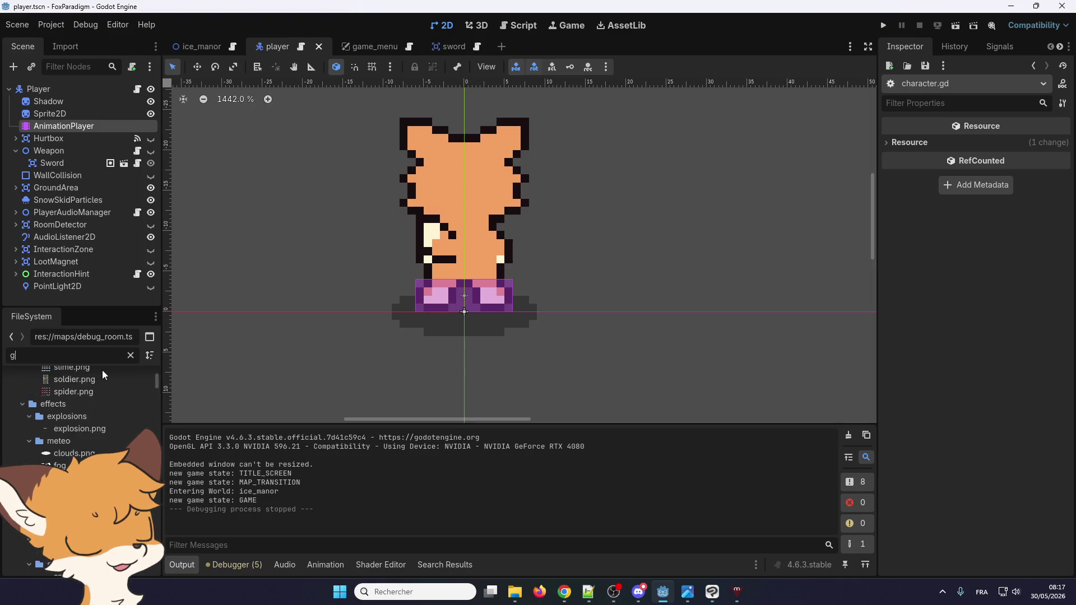
text(ss)
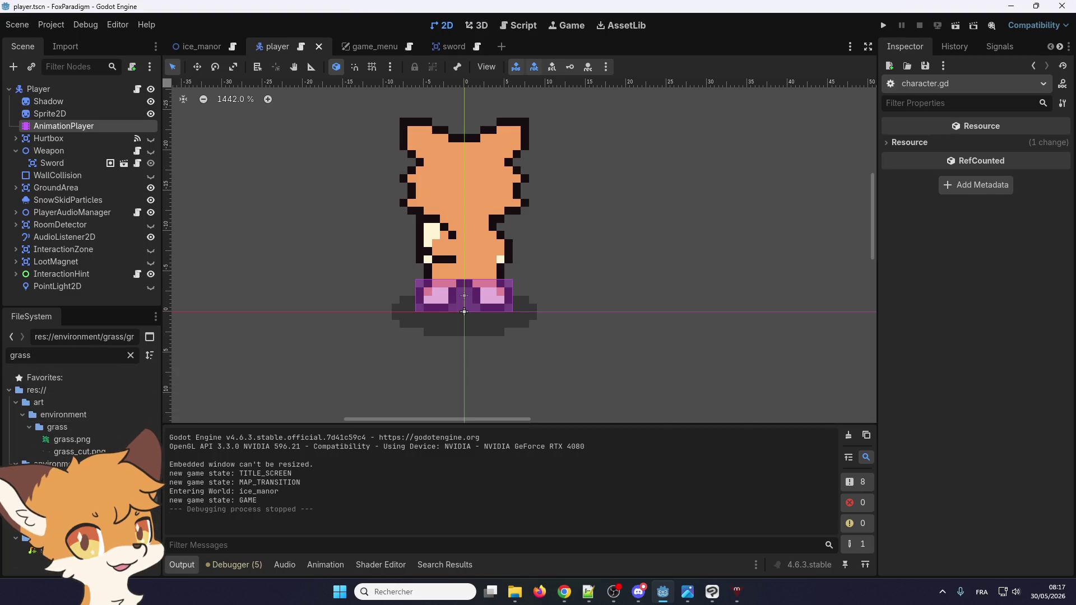
double_click(73, 477)
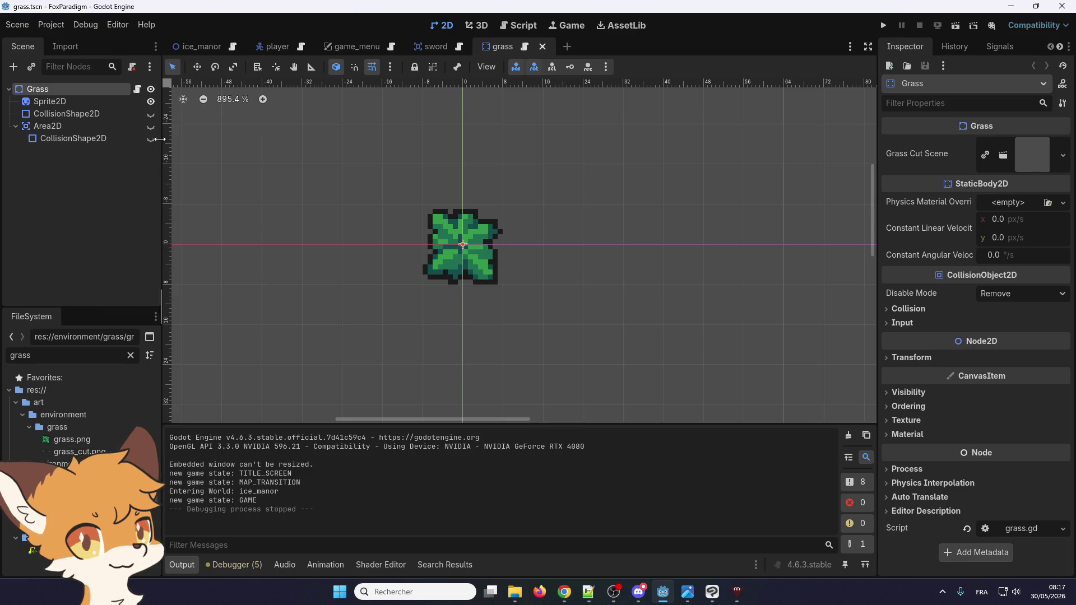
- Save the grass scene as pot.tscn in a newly created res://environment/pots folder
click(21, 25)
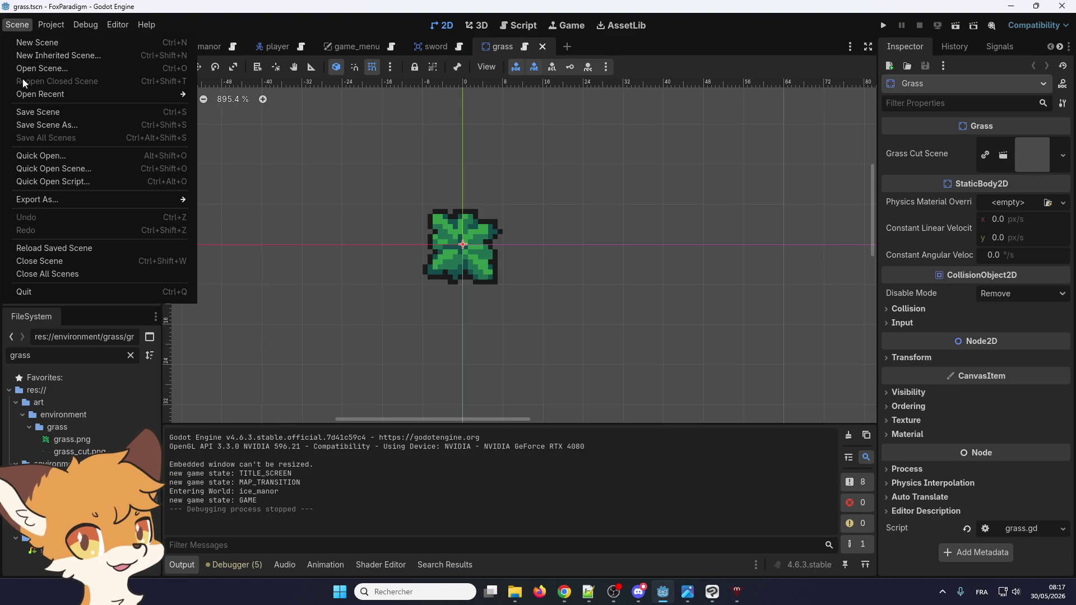
click(25, 124)
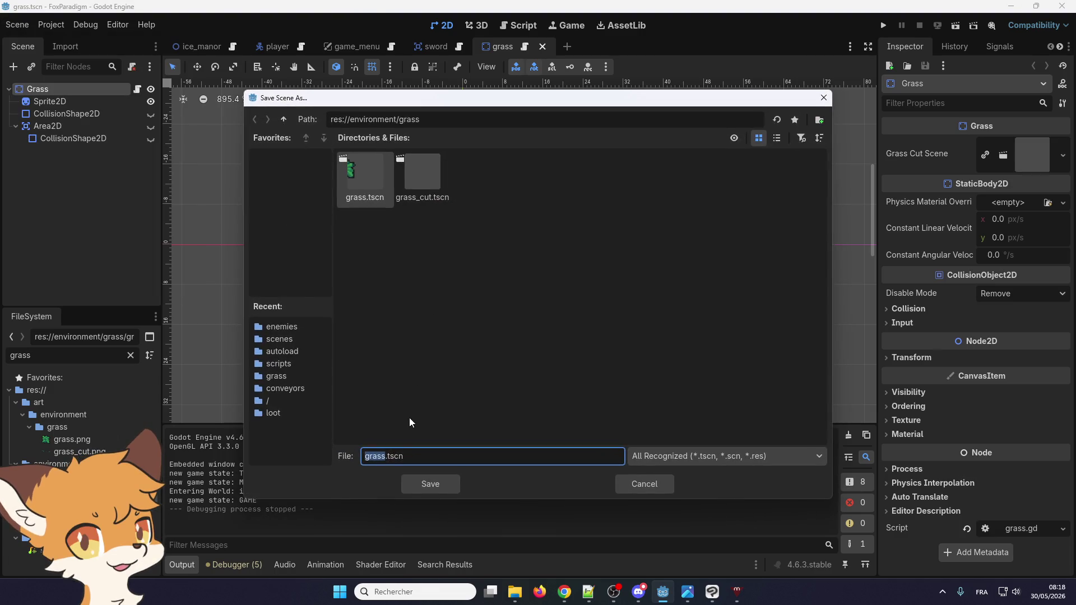
click(284, 118)
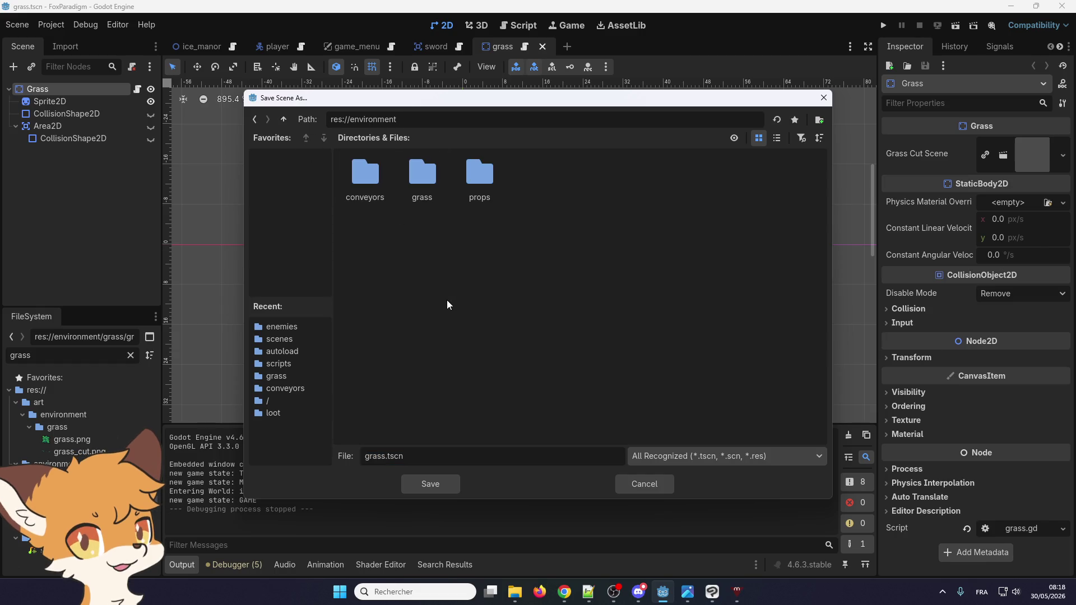
right_click(450, 277)
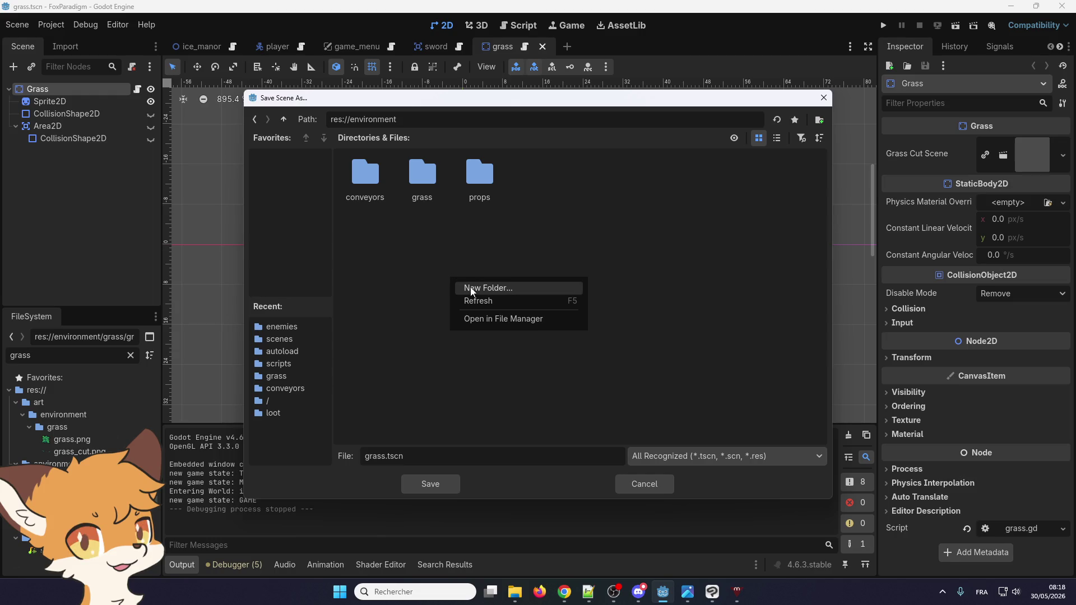
click(471, 289)
text(pots)
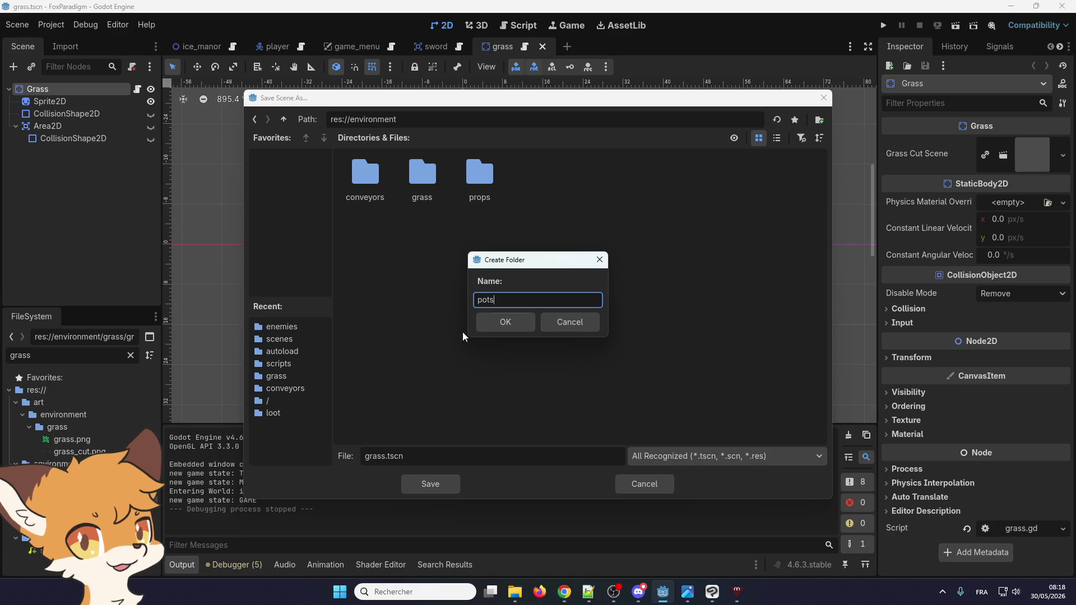
click(489, 322)
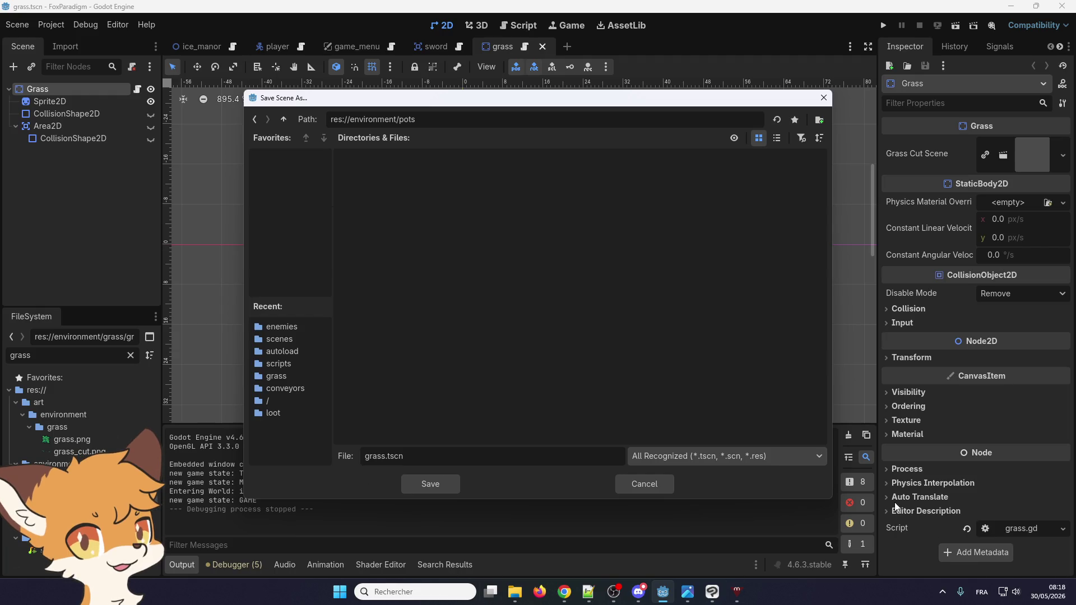
double_click(365, 456)
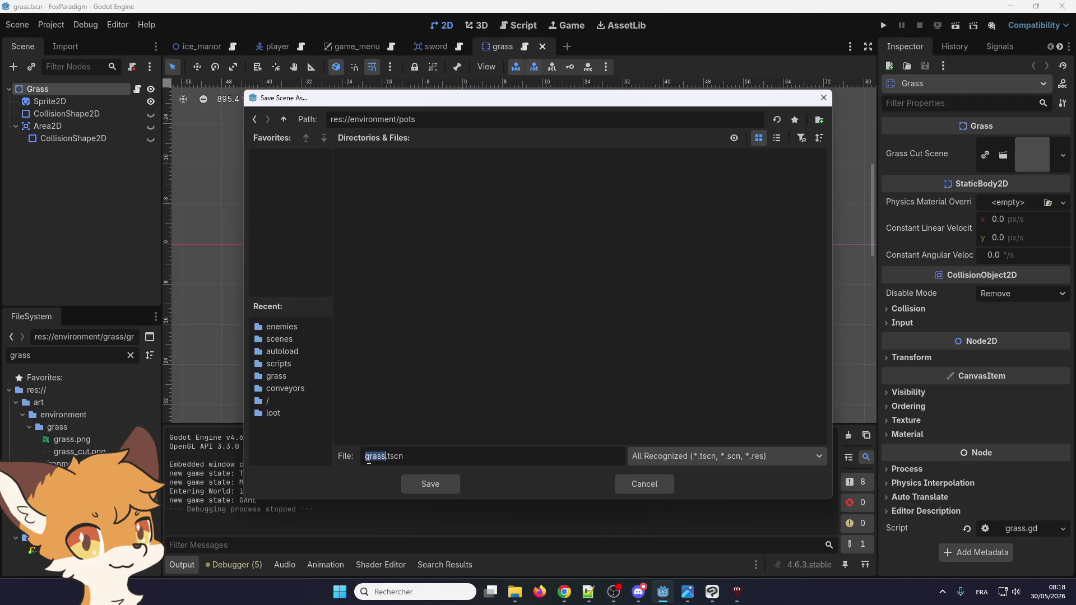
text(pot)
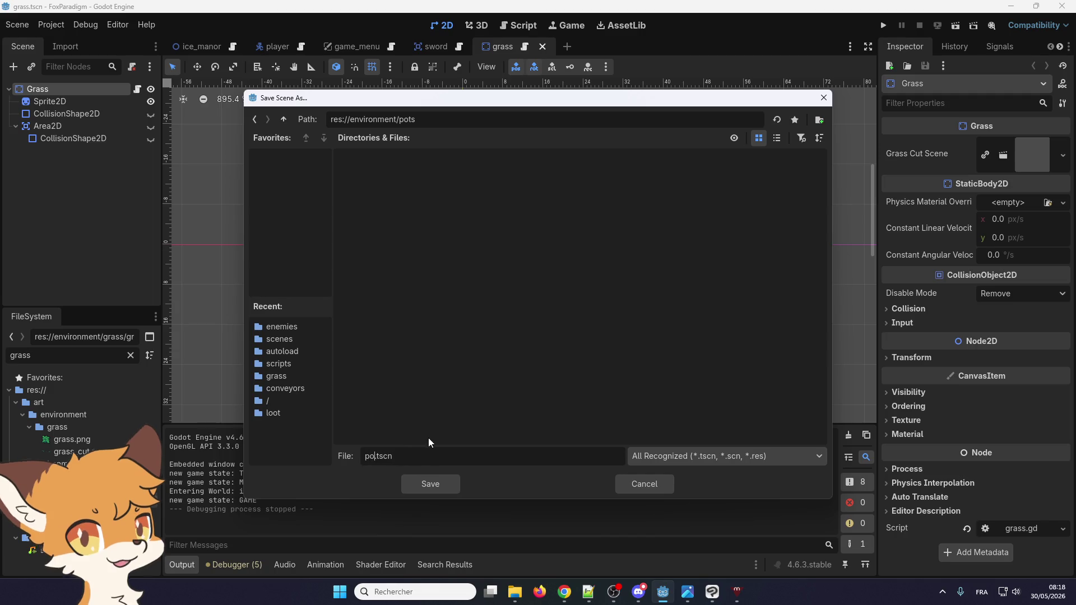
key(Return)
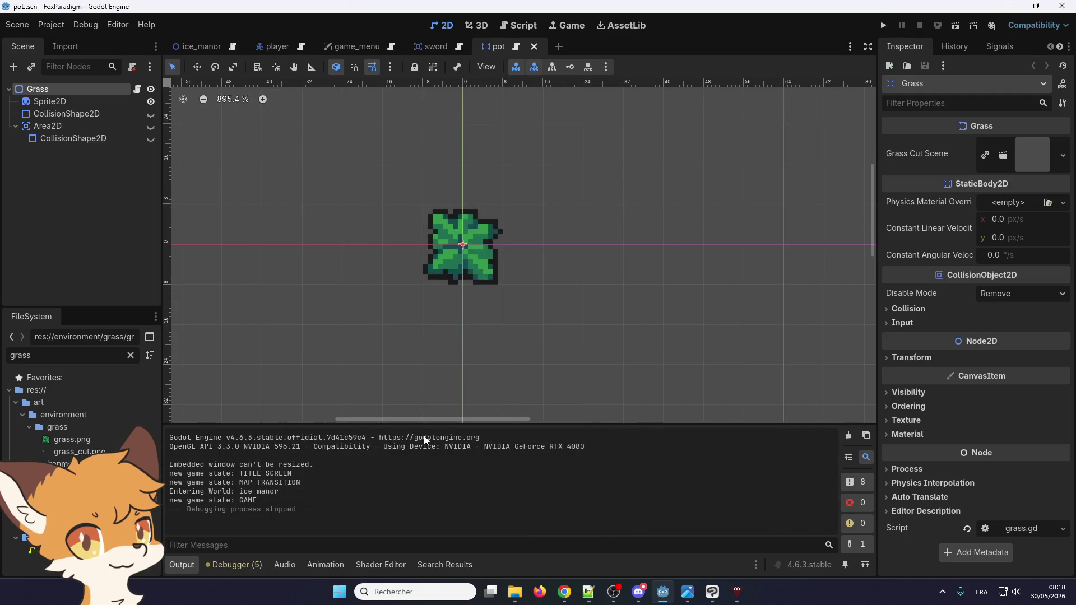
- Rename the root Grass node to Pot
double_click(80, 89)
text(Pot)
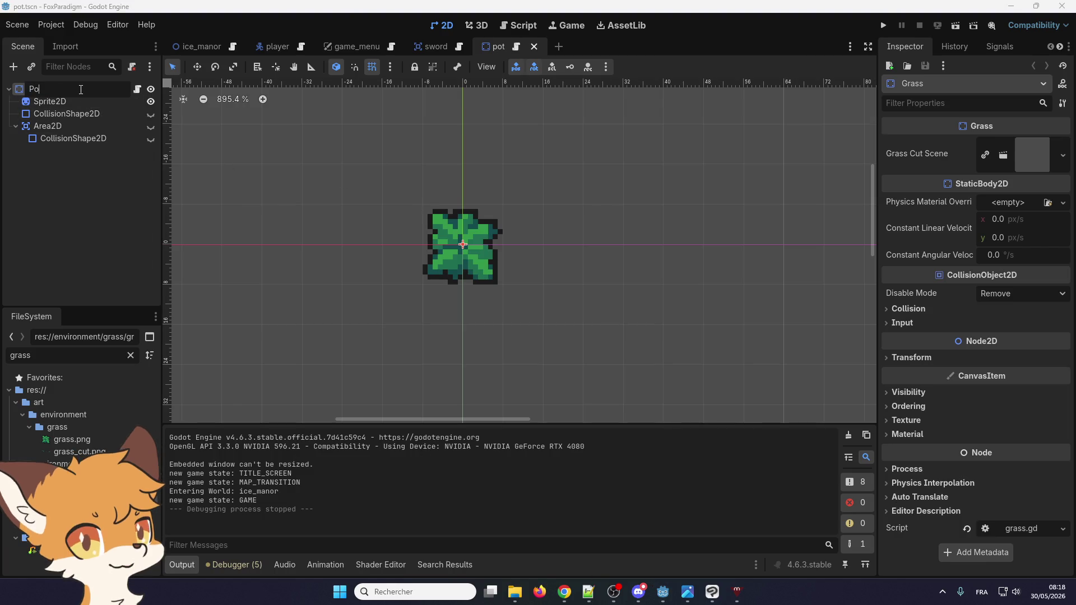
key(Return)
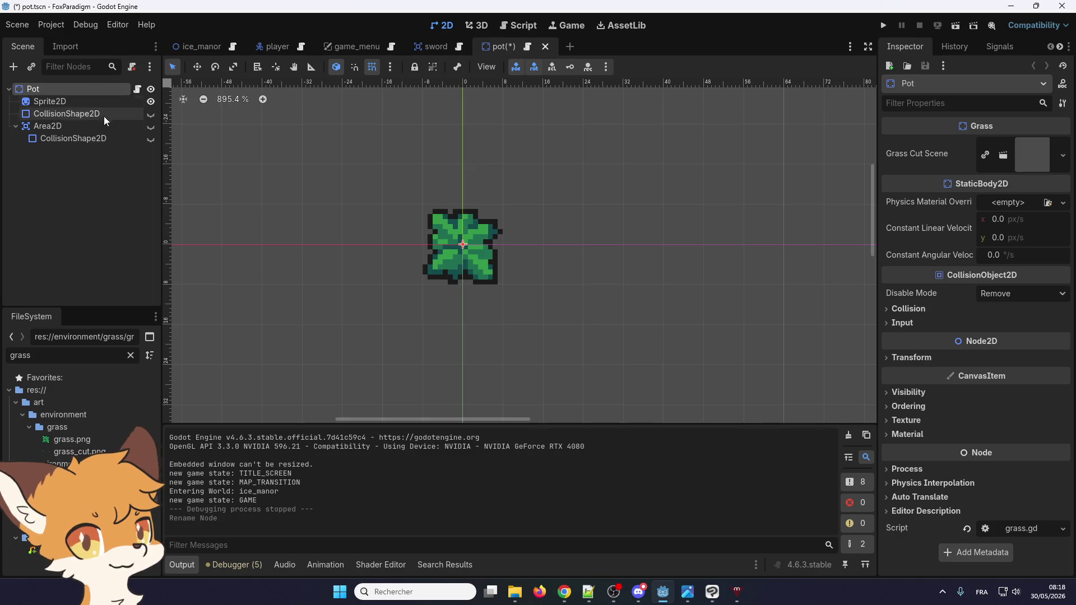
- Open the Pot node's grass.gd script and copy all of its code
click(137, 90)
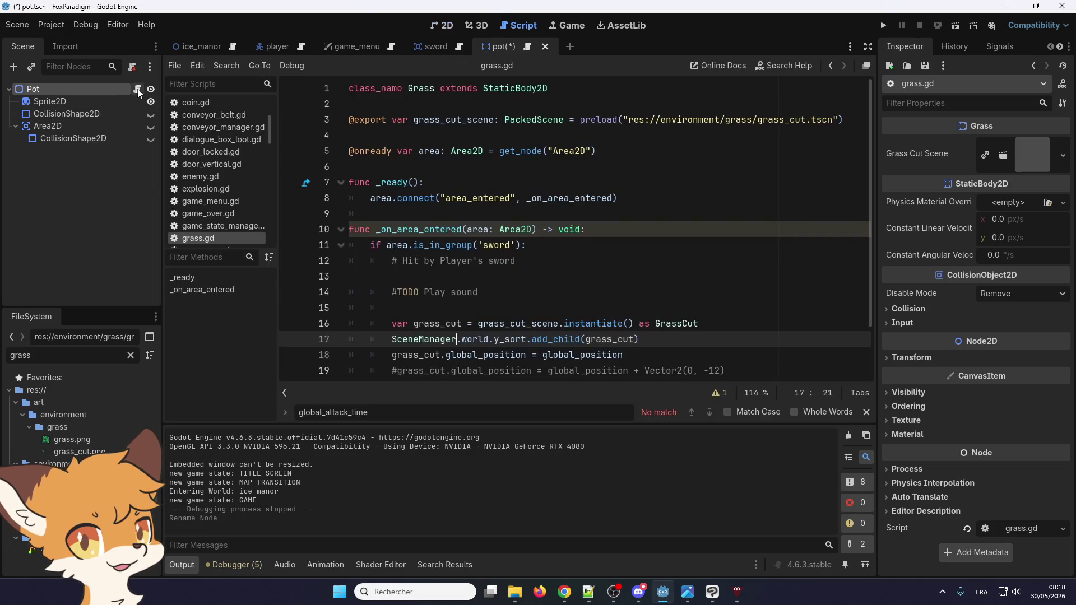
scroll(472, 313, down, 2)
scroll(472, 314, up, 2)
scroll(482, 331, down, 2)
scroll(509, 368, up, 2)
scroll(509, 365, down, 2)
click(509, 361)
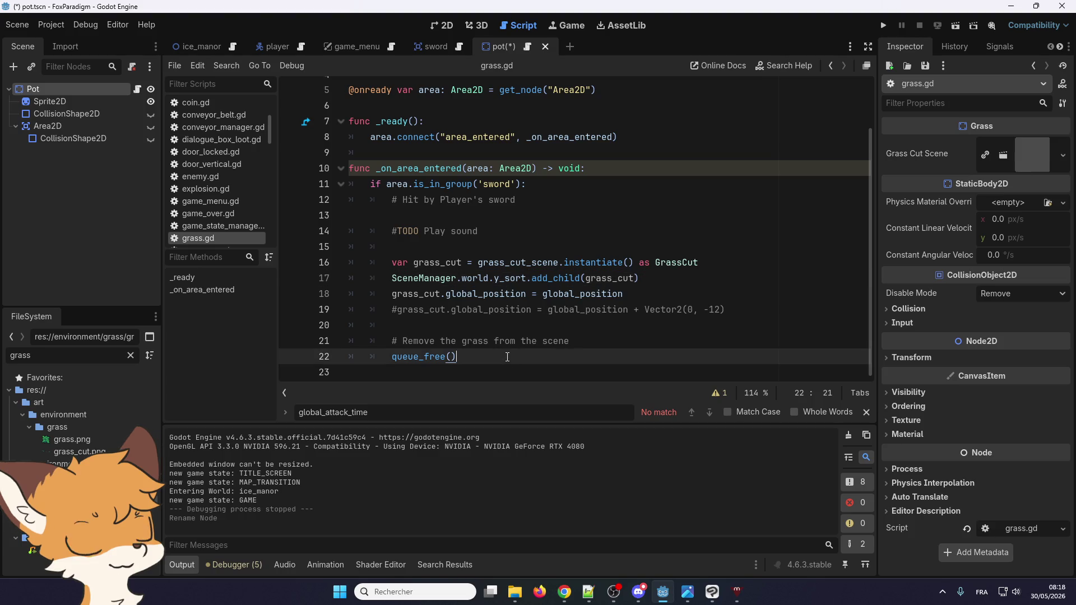
drag(508, 357, 372, 84)
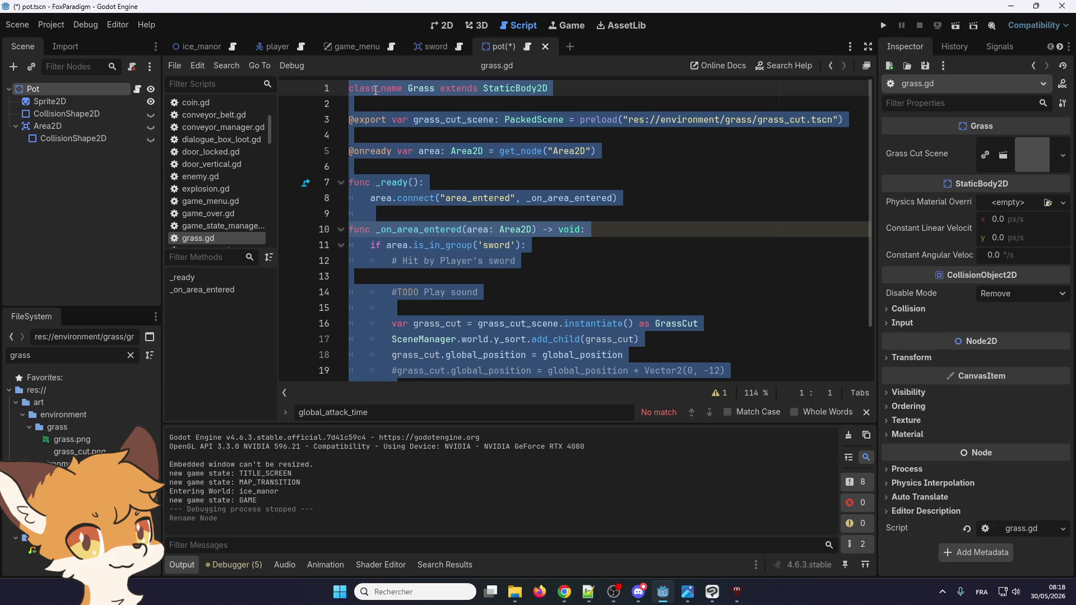
click(427, 168)
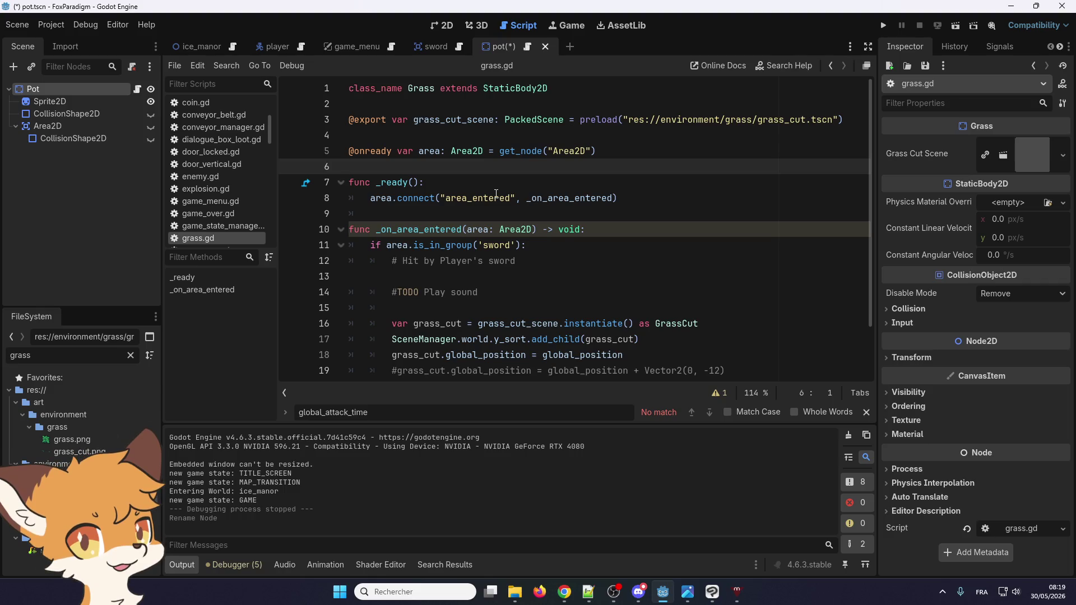
key(ctrl+a)
key(ctrl+c)
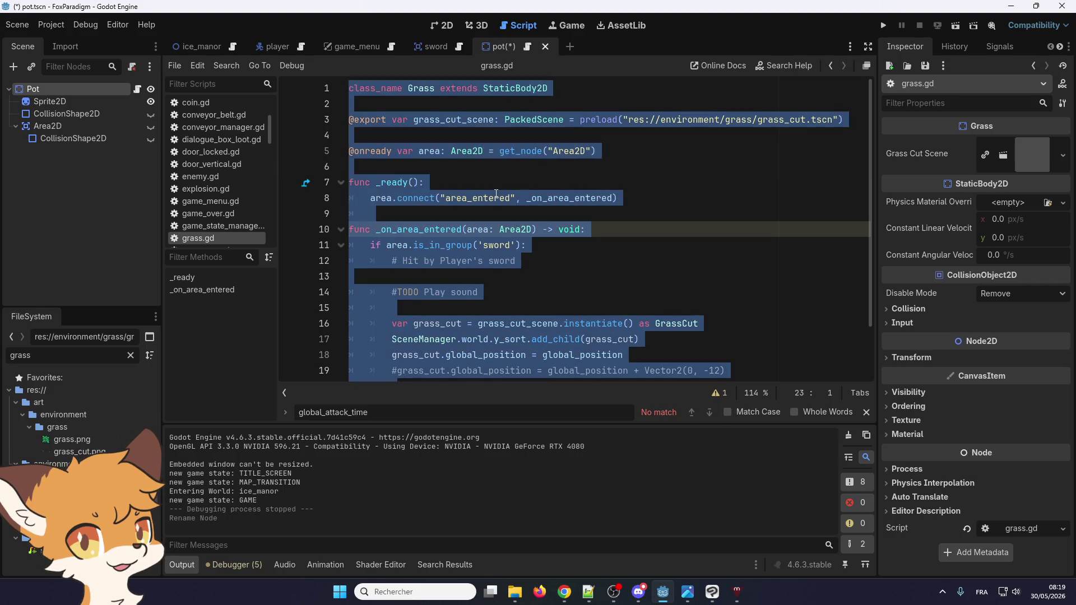
click(496, 156)
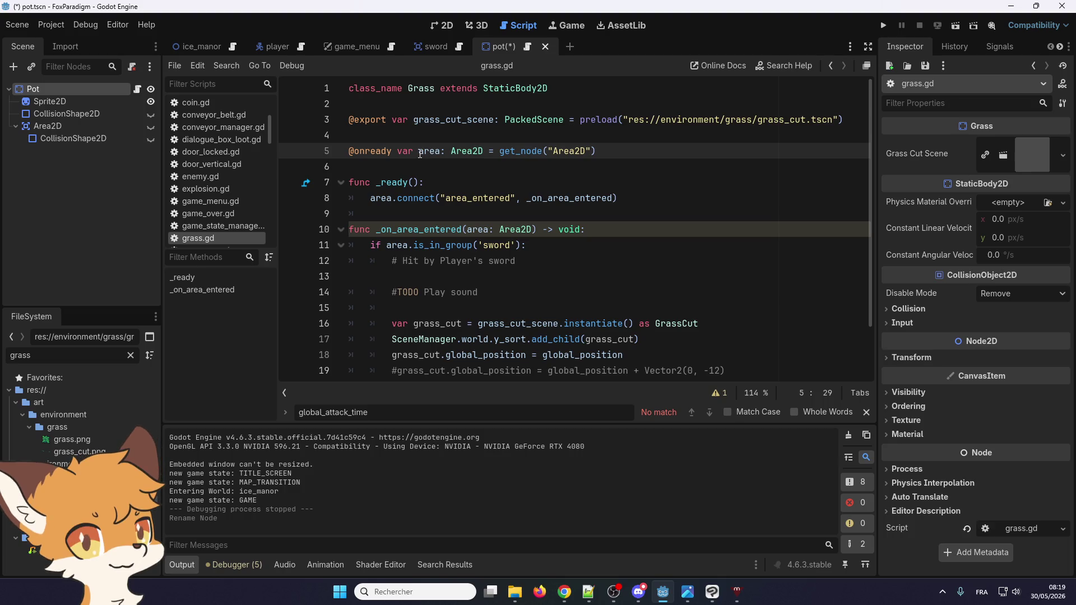
scroll(426, 168, down, 2)
scroll(444, 198, up, 2)
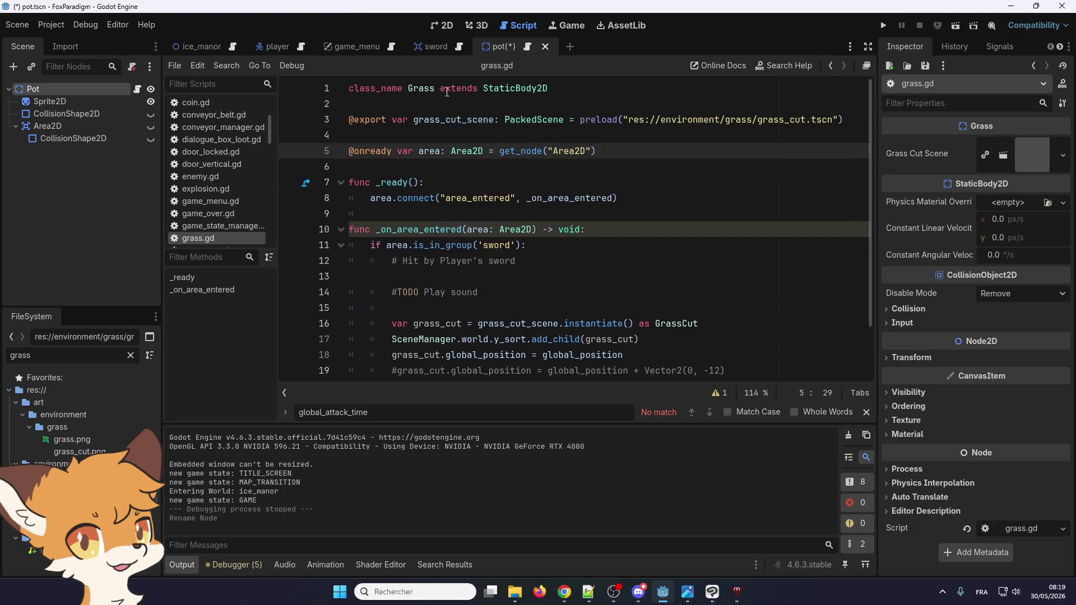
click(82, 101)
click(100, 92)
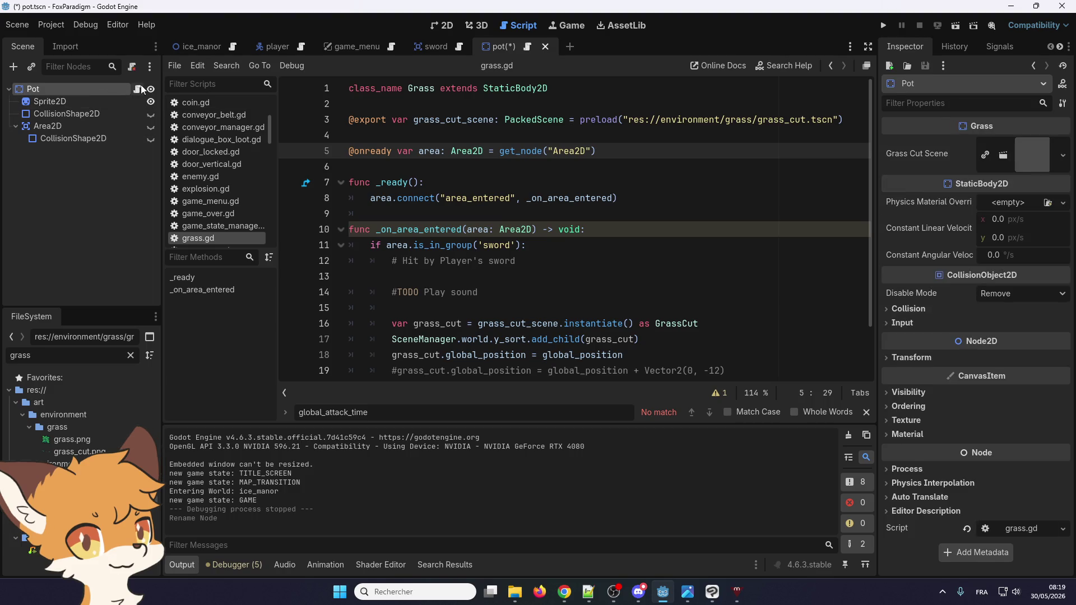
- Swap Pot's script for a new res://environment/pots/pot.gd with the grass code, class_name Pot
click(130, 67)
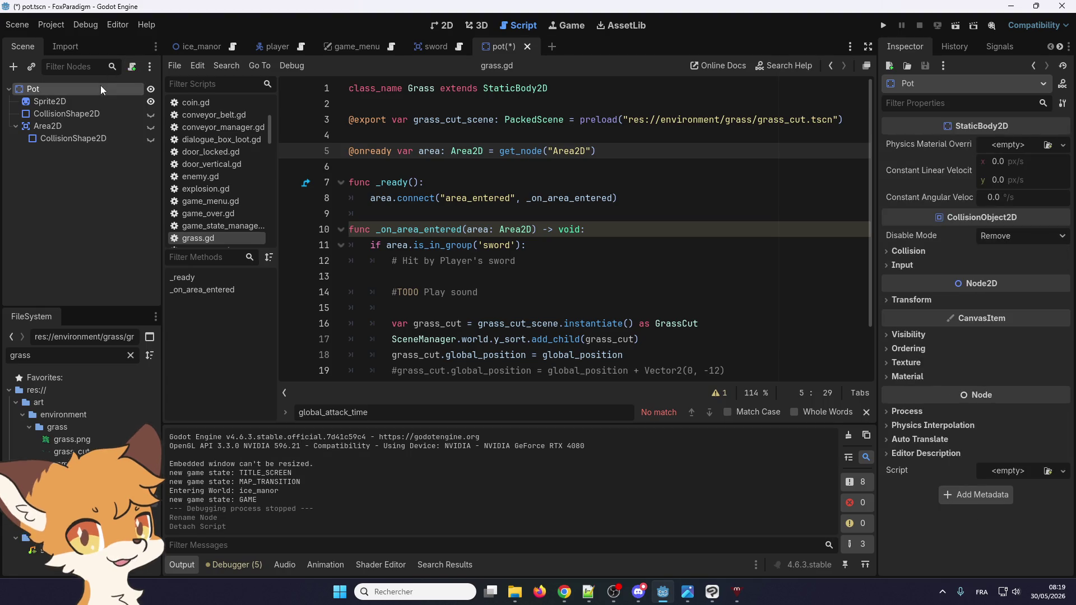
click(130, 67)
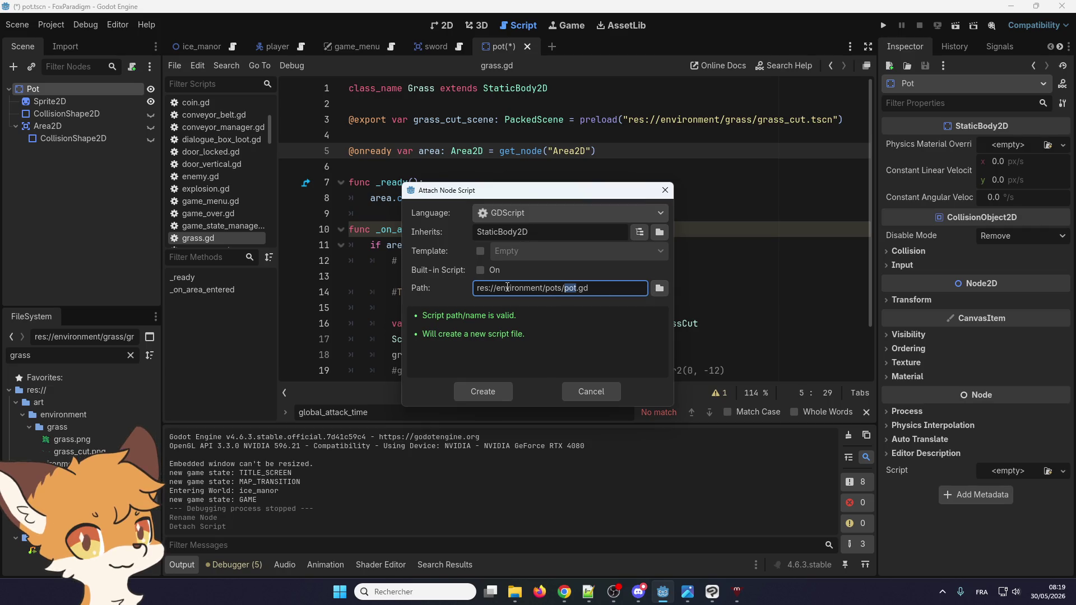
click(472, 392)
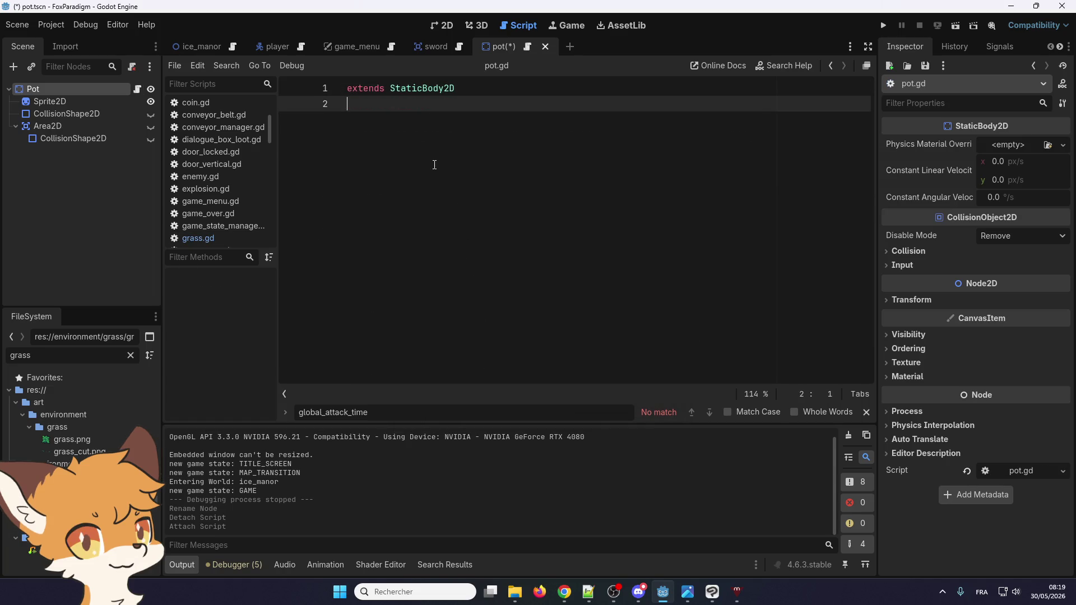
key(ctrl+a)
key(ctrl+v)
double_click(419, 88)
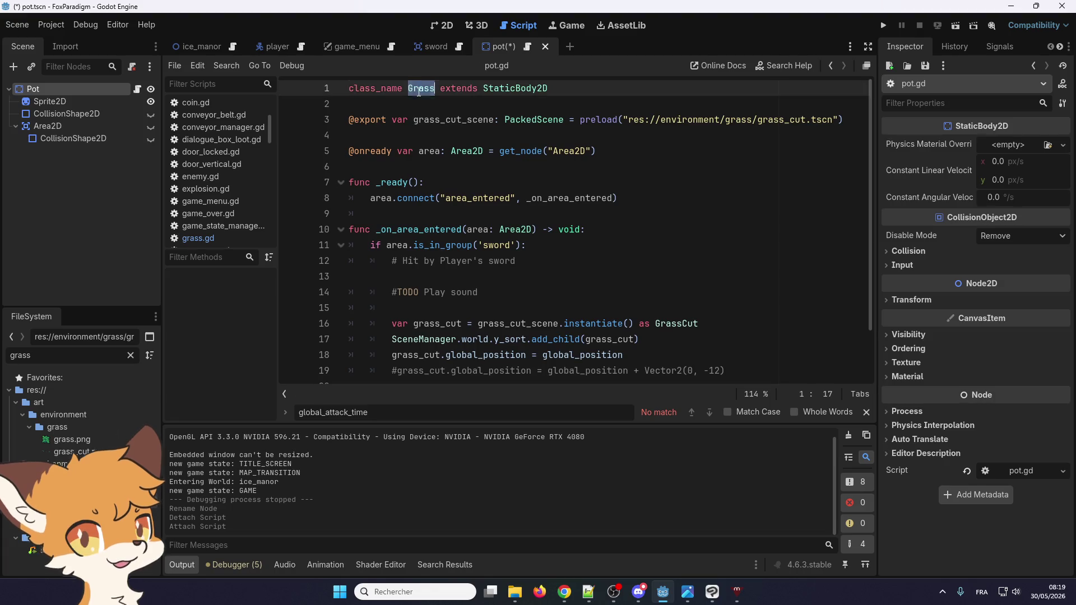
text(Pot)
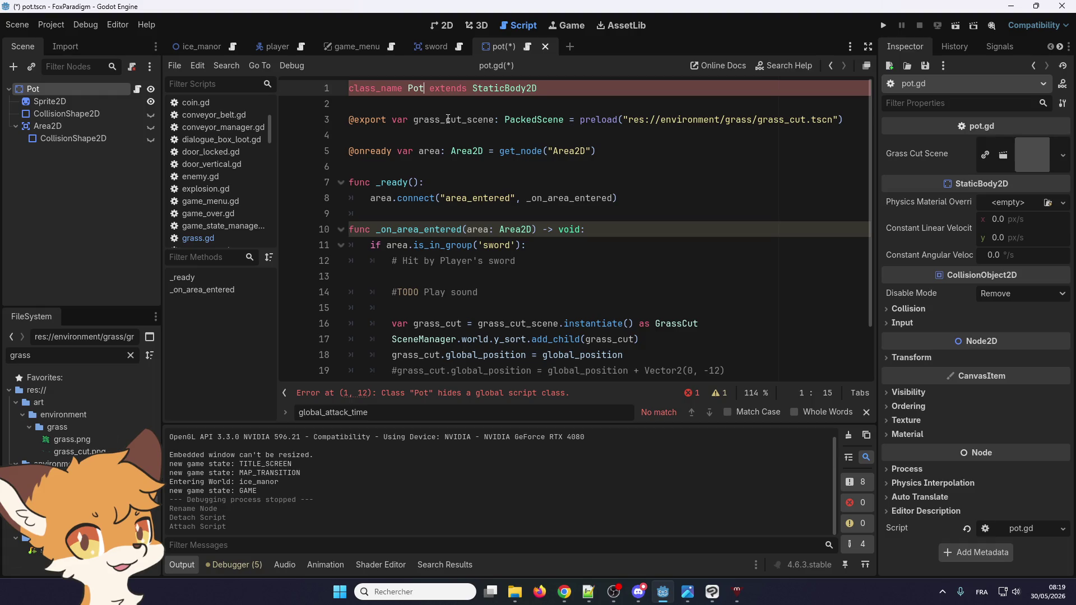
drag(441, 119, 414, 118)
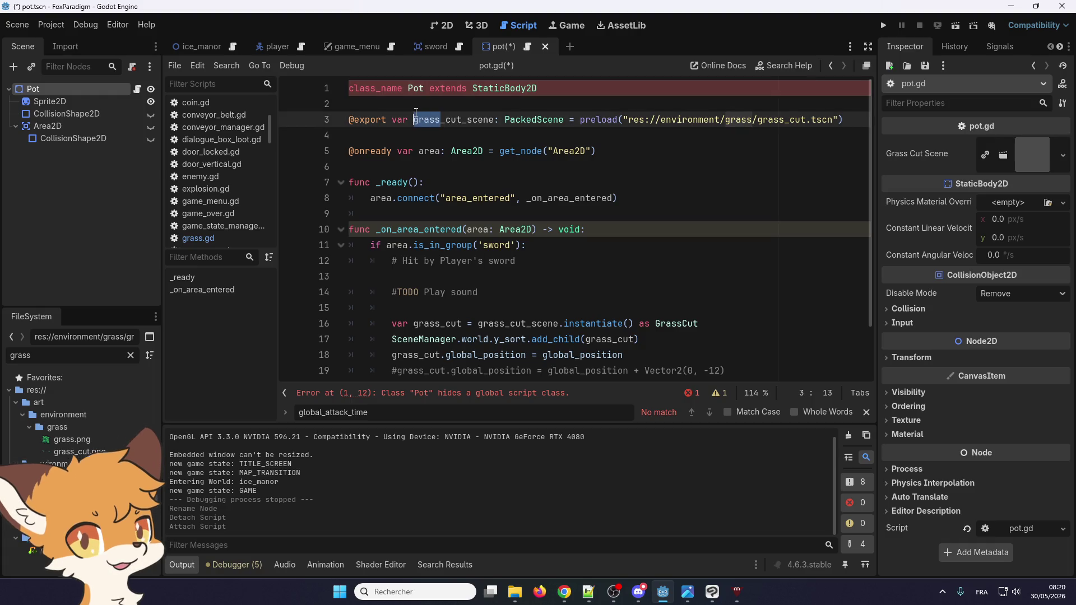
text(pot)
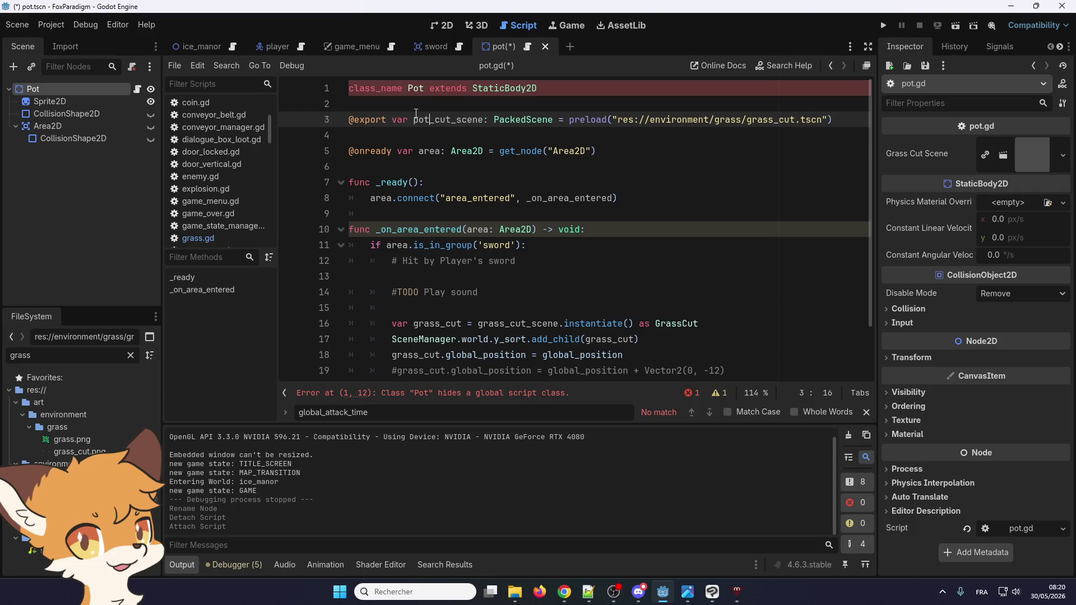
double_click(727, 119)
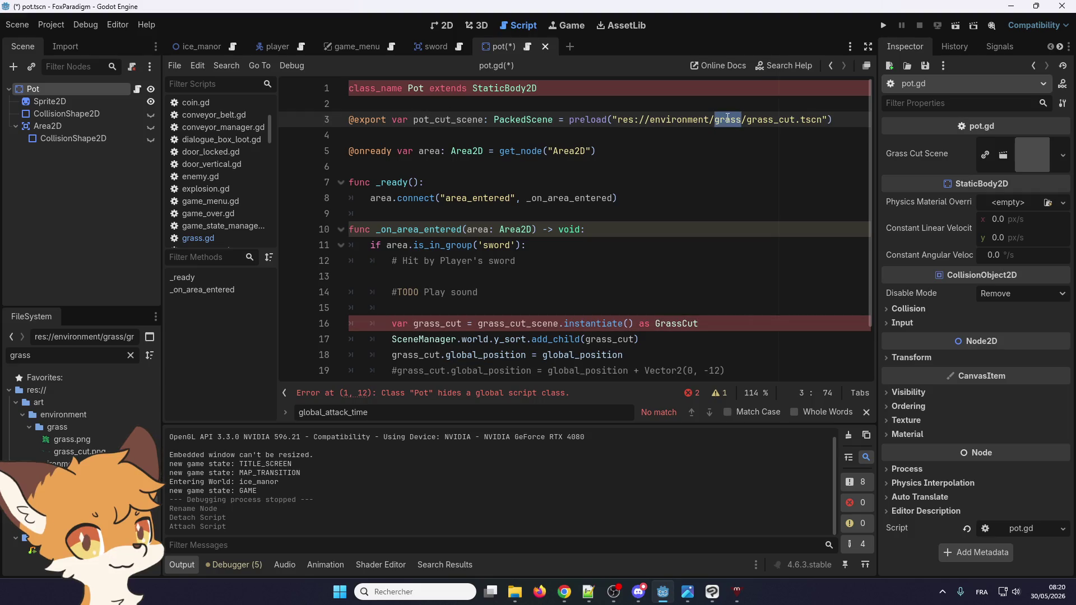
text(pots)
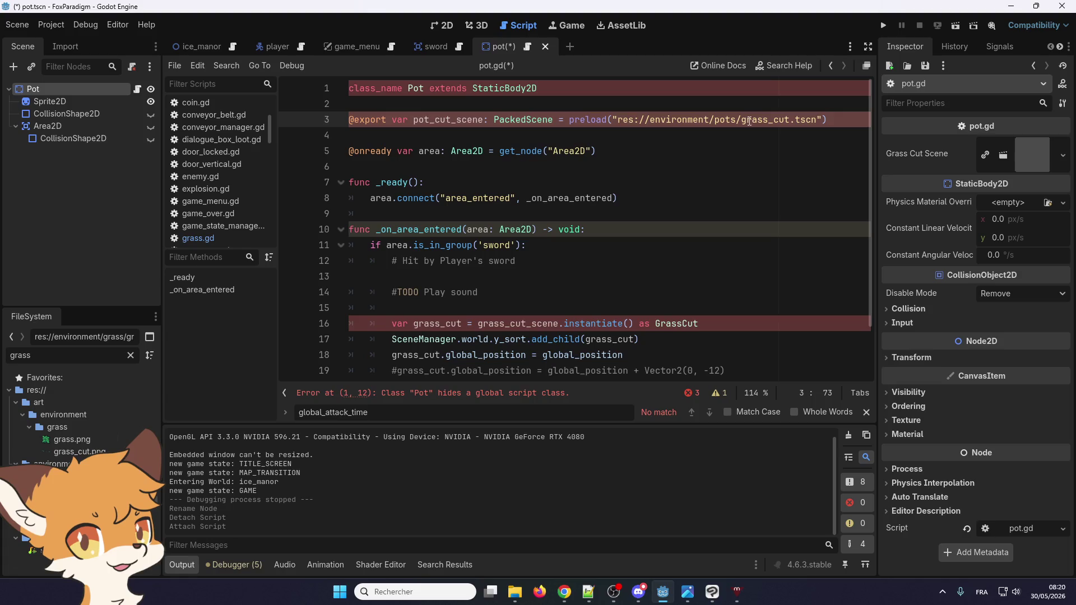
drag(768, 119, 744, 121)
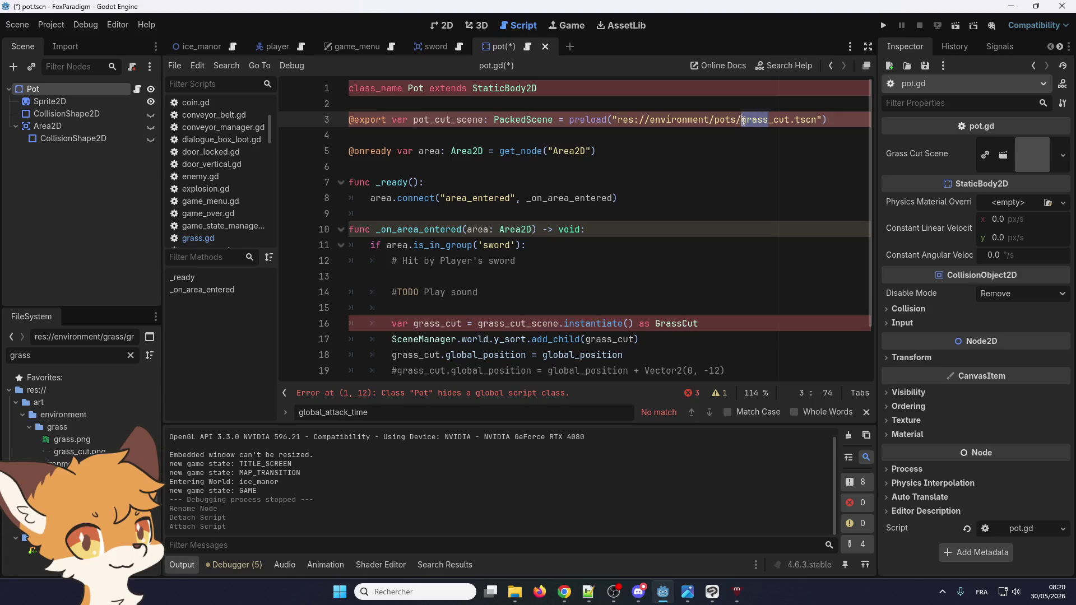
text(pot)
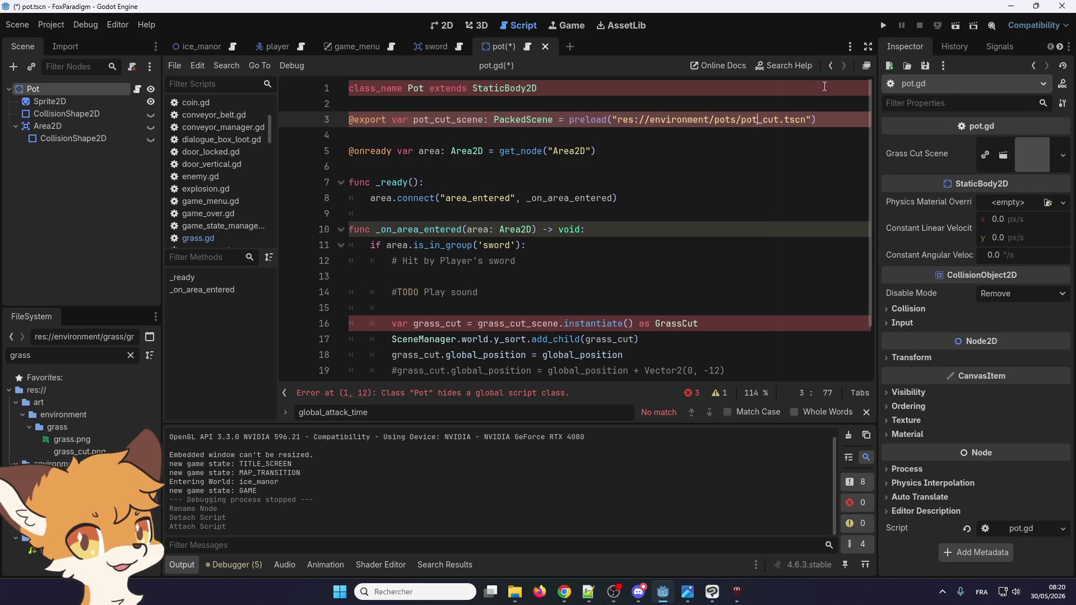
drag(780, 120, 766, 120)
text(broken)
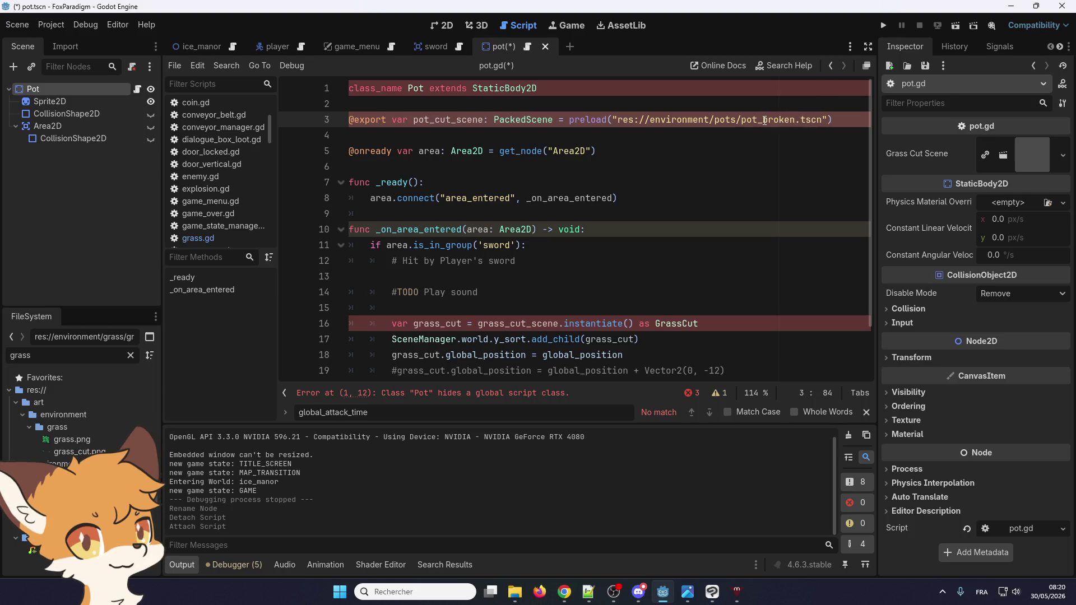
click(480, 213)
scroll(484, 217, down, 2)
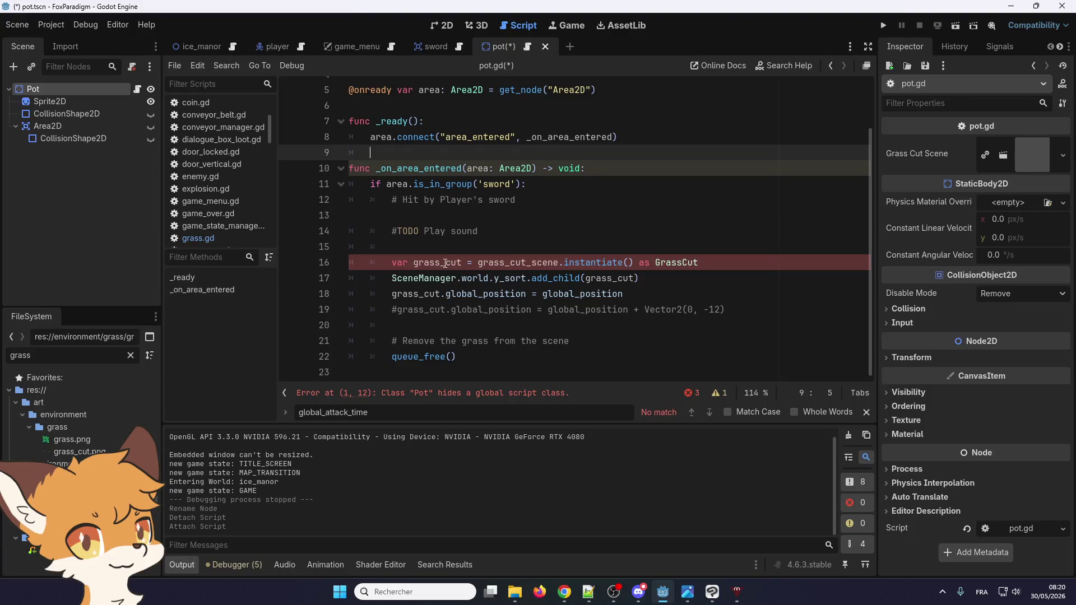
scroll(496, 200, up, 2)
double_click(459, 120)
key(ctrl+c)
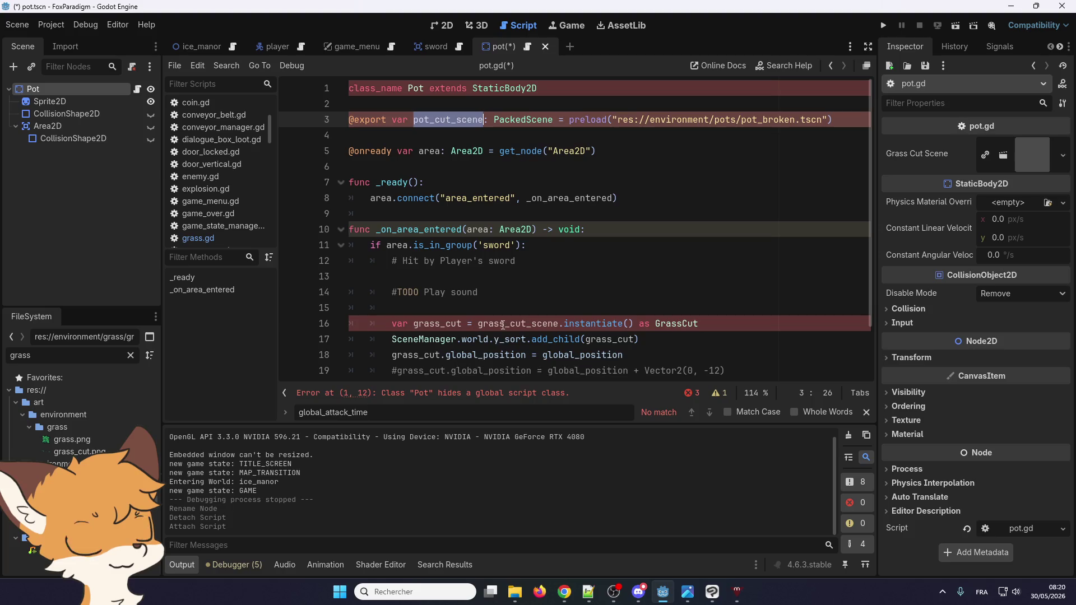
double_click(503, 324)
key(ctrl+v)
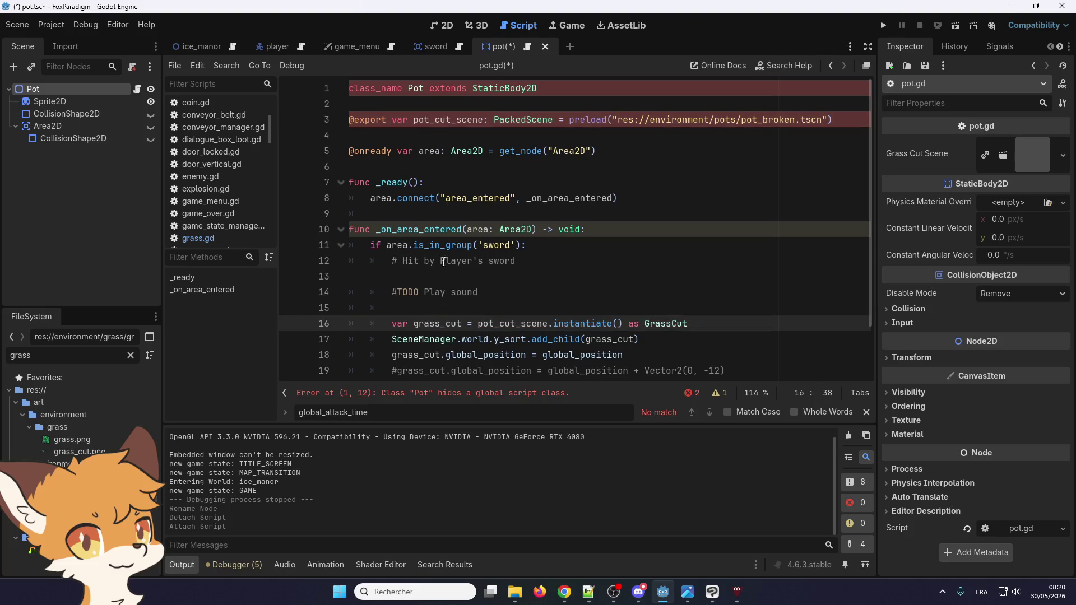
drag(791, 122, 763, 120)
key(ctrl+c)
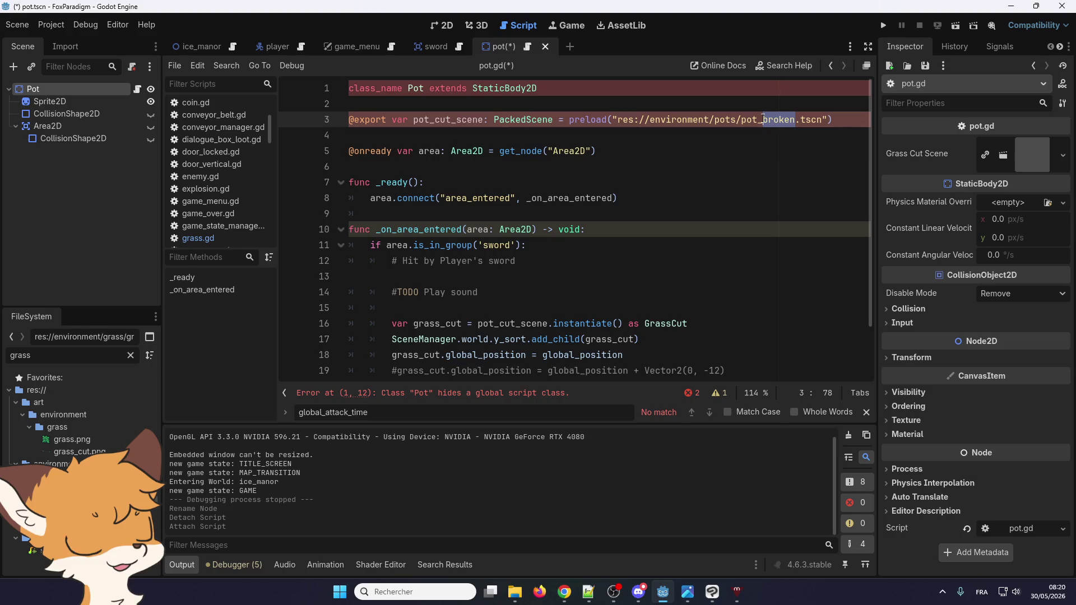
drag(452, 121, 434, 121)
key(ctrl+v)
double_click(452, 121)
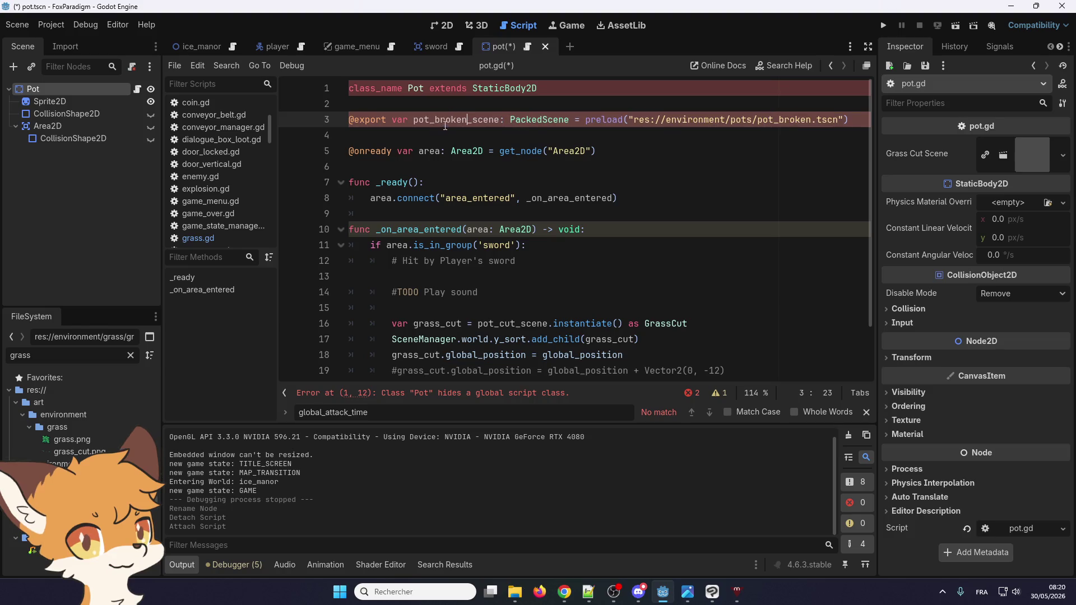
key(ctrl+c)
double_click(514, 323)
key(ctrl+v)
double_click(442, 324)
key(ctrl+v)
key(BackSpace)
key(BackSpace)
key(BackSpace)
key(BackSpace)
scroll(611, 324, down, 2)
key(ctrl+d)
key(ctrl+c)
double_click(595, 278)
key(ctrl+v)
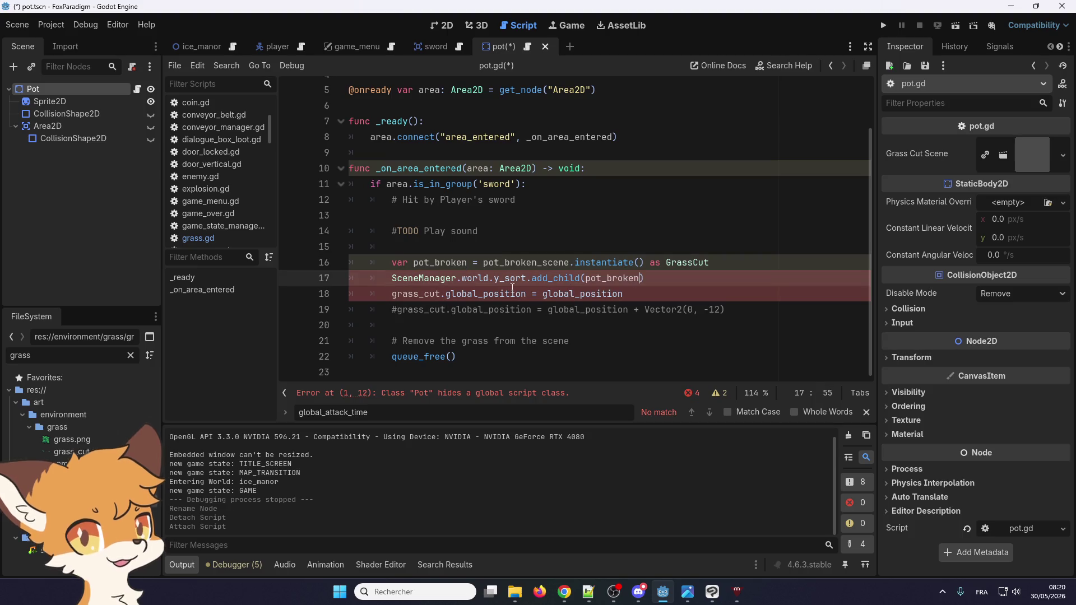
double_click(421, 295)
key(ctrl+v)
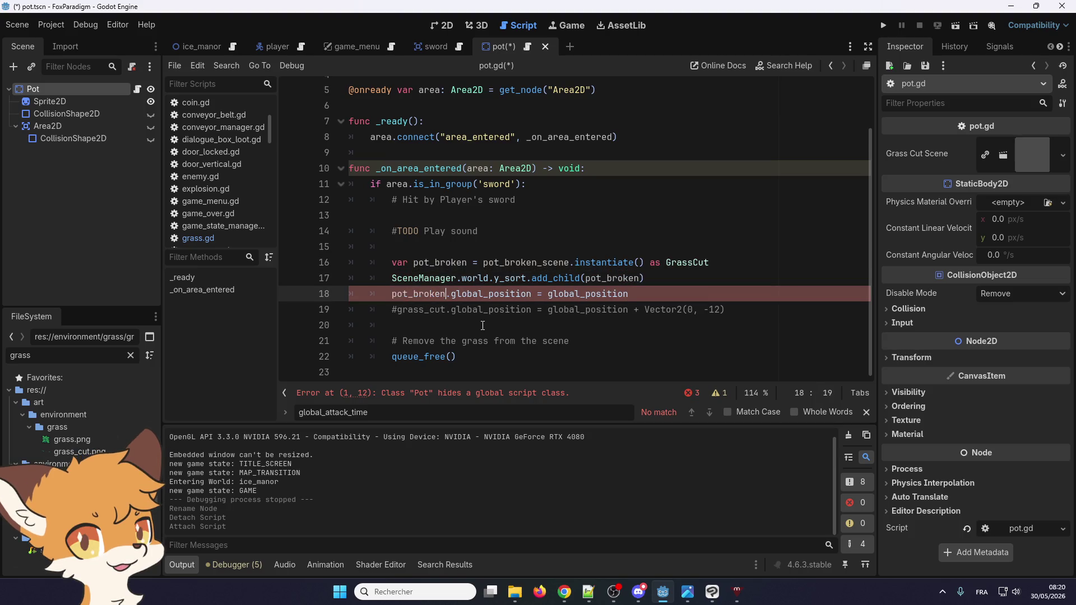
double_click(420, 309)
key(ctrl+v)
click(515, 341)
double_click(477, 340)
text(pot)
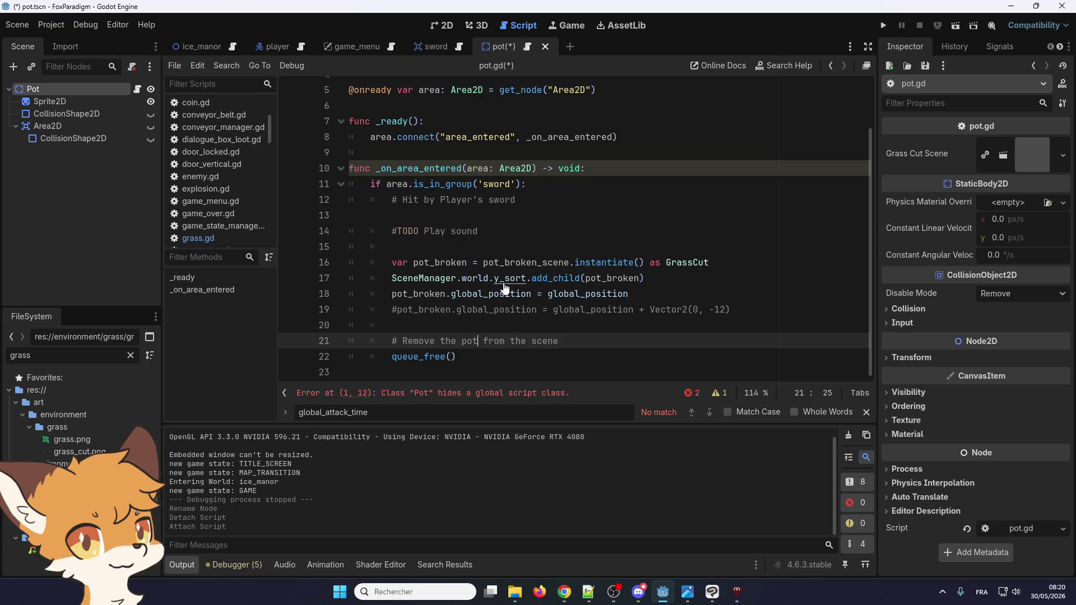
key(ctrl+s)
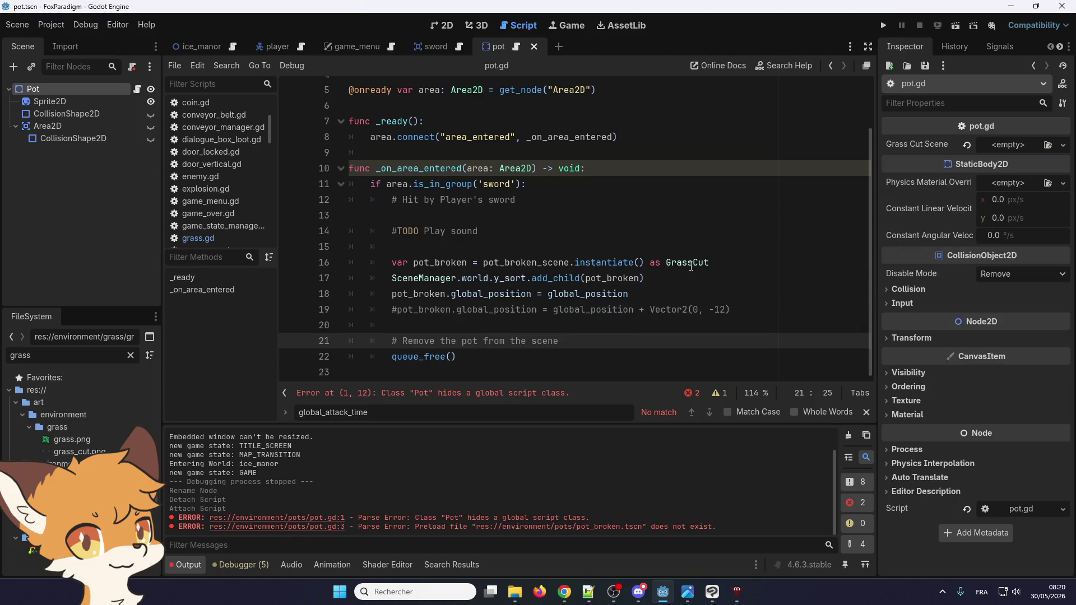
double_click(688, 262)
text(Pots)
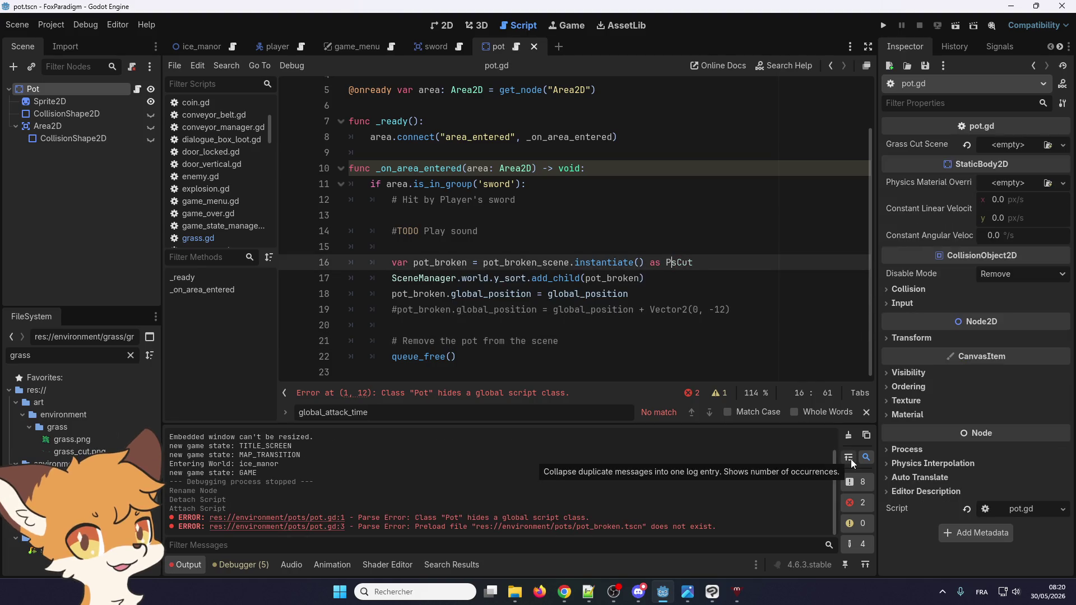
key(Delete)
text(ot)
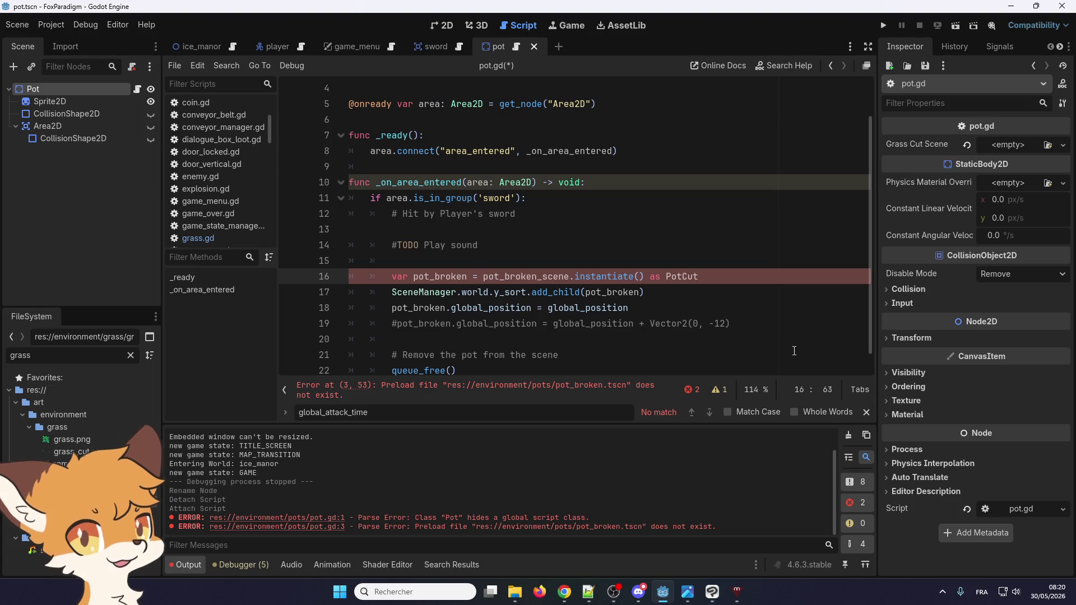
scroll(542, 300, down, 1)
click(542, 299)
key(ctrl+s)
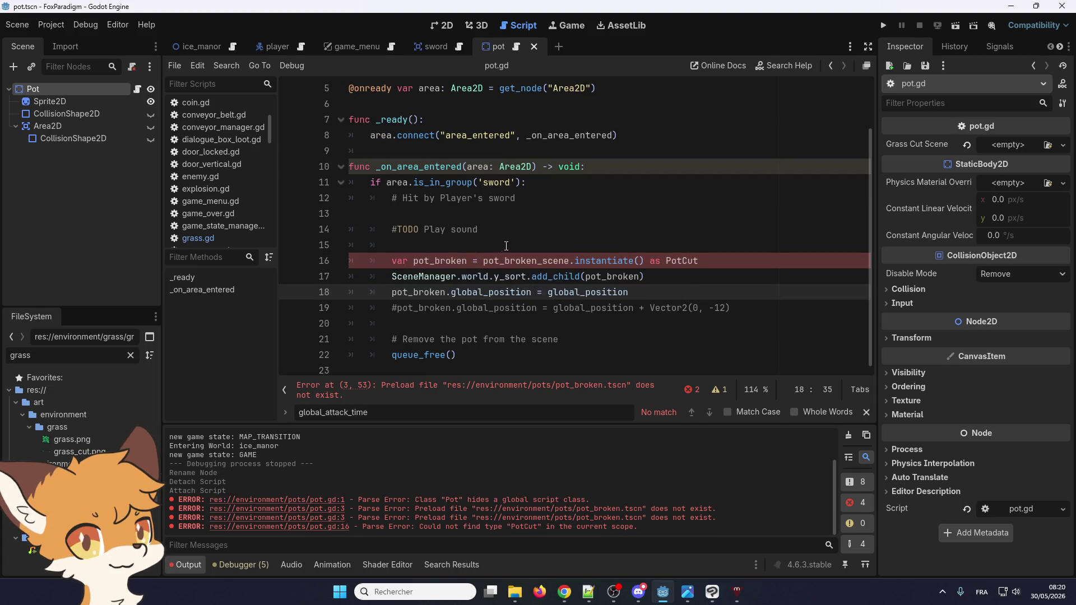
scroll(547, 288, up, 2)
double_click(673, 324)
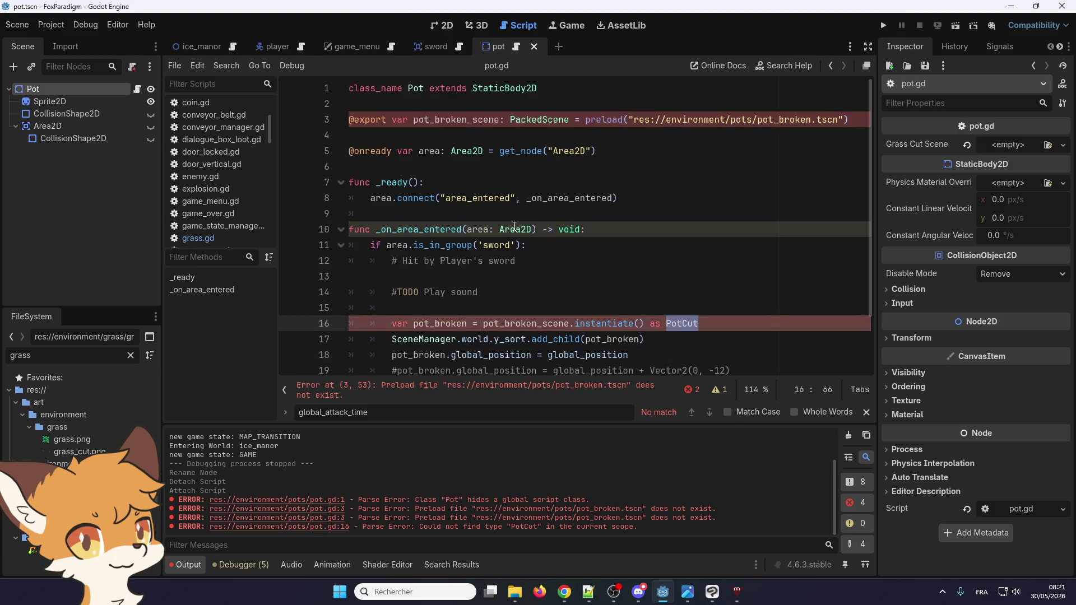
scroll(448, 192, down, 2)
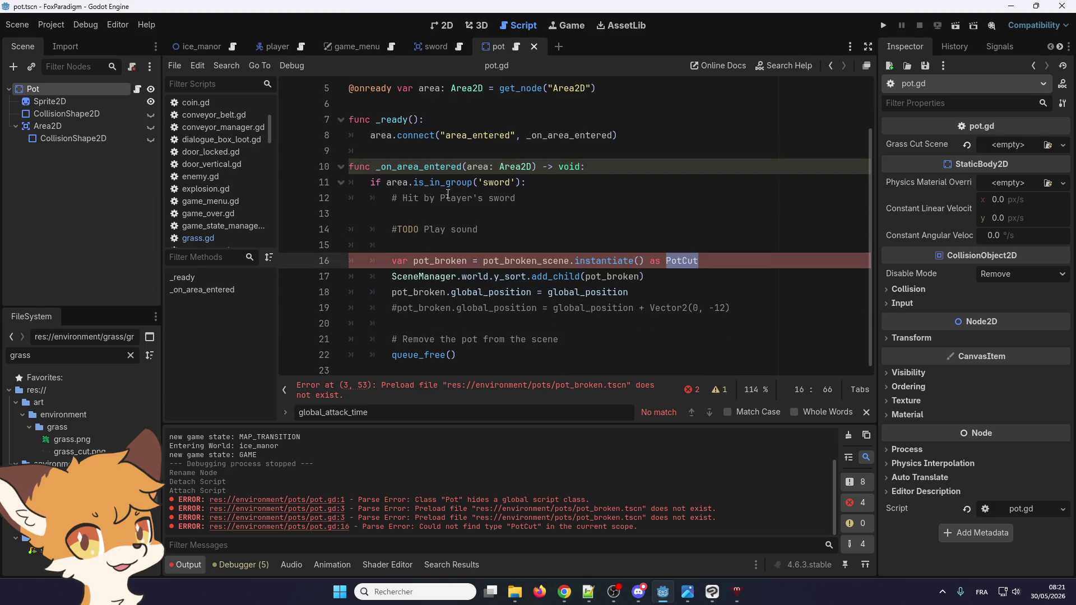
scroll(500, 153, up, 2)
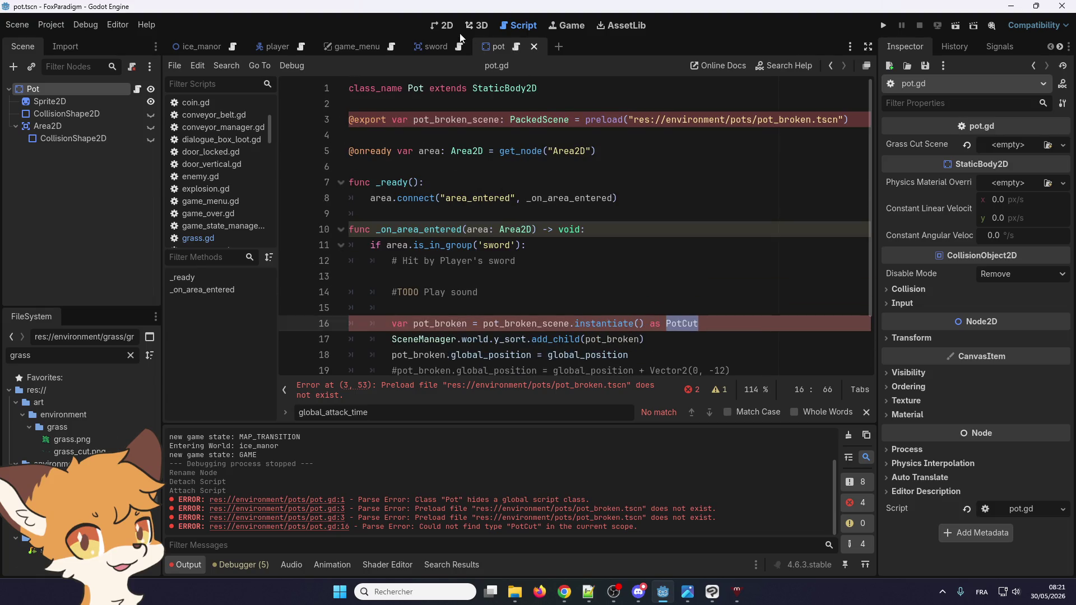
- Clear the 'grass' filter and create a folder named 'pots' inside the environment folder
click(448, 28)
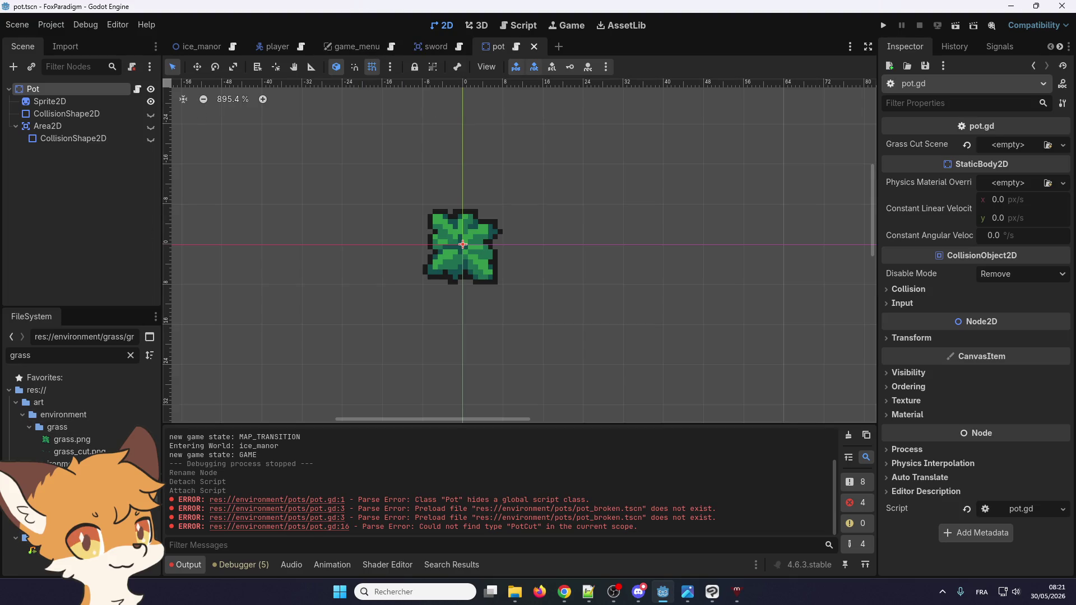
click(62, 359)
click(48, 411)
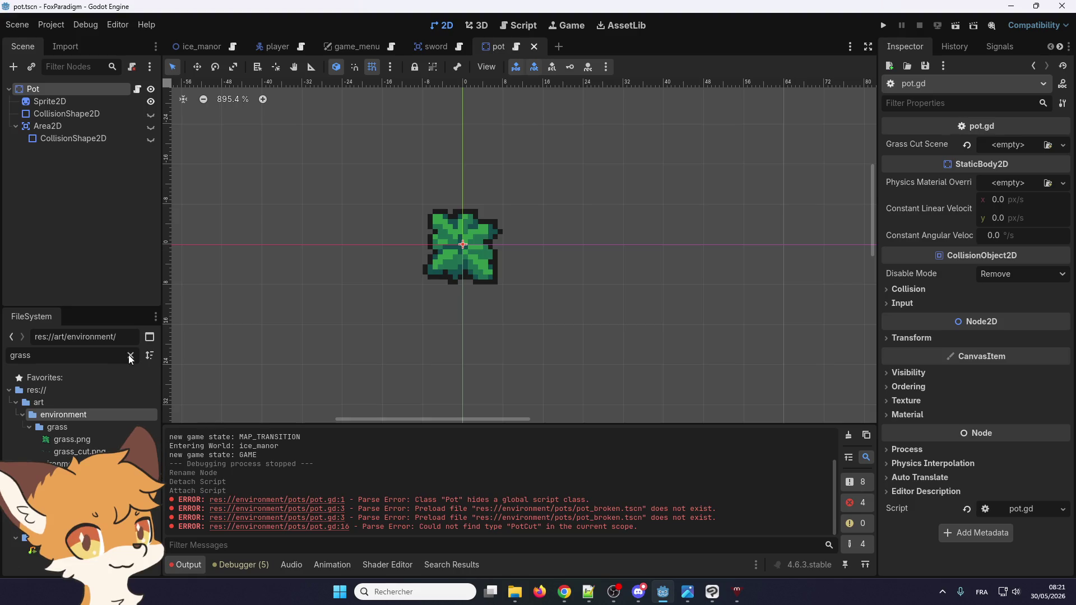
click(129, 355)
scroll(60, 418, up, 1)
right_click(59, 416)
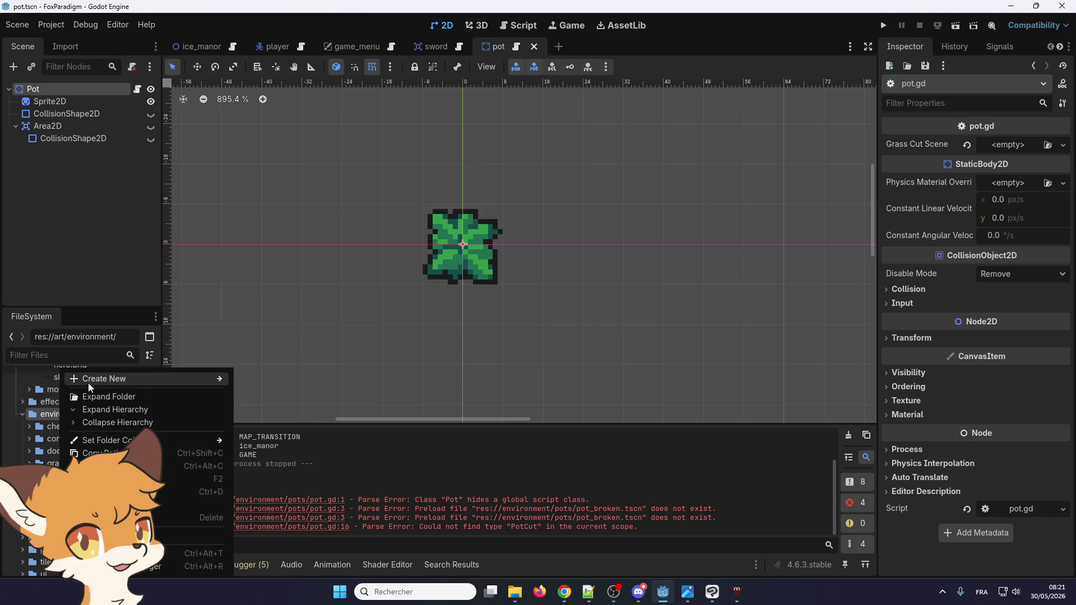
mouse_move(158, 380)
click(257, 379)
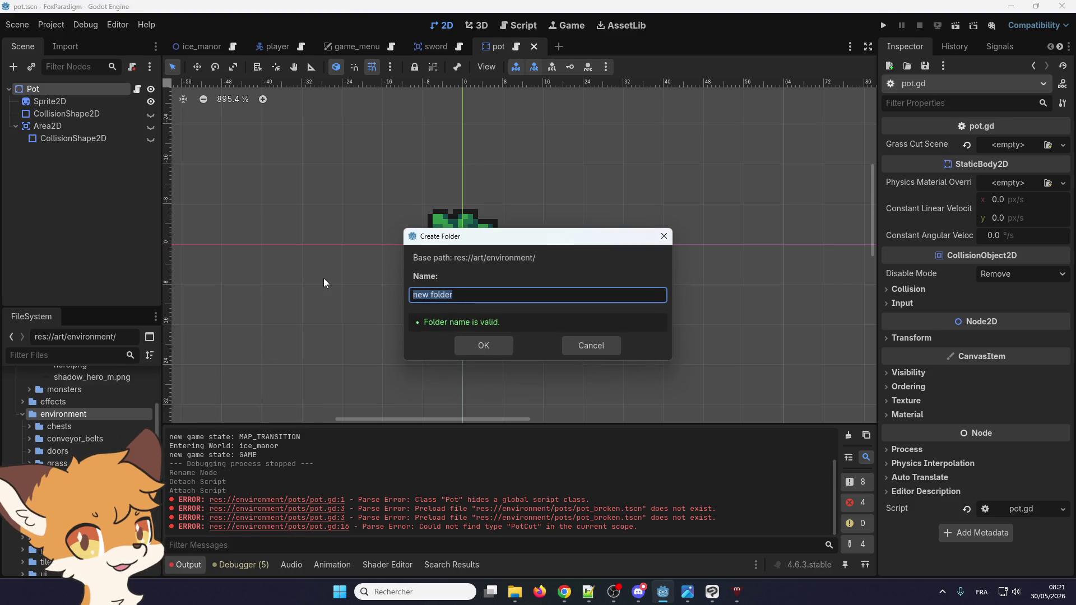
text(pots)
key(Return)
click(514, 592)
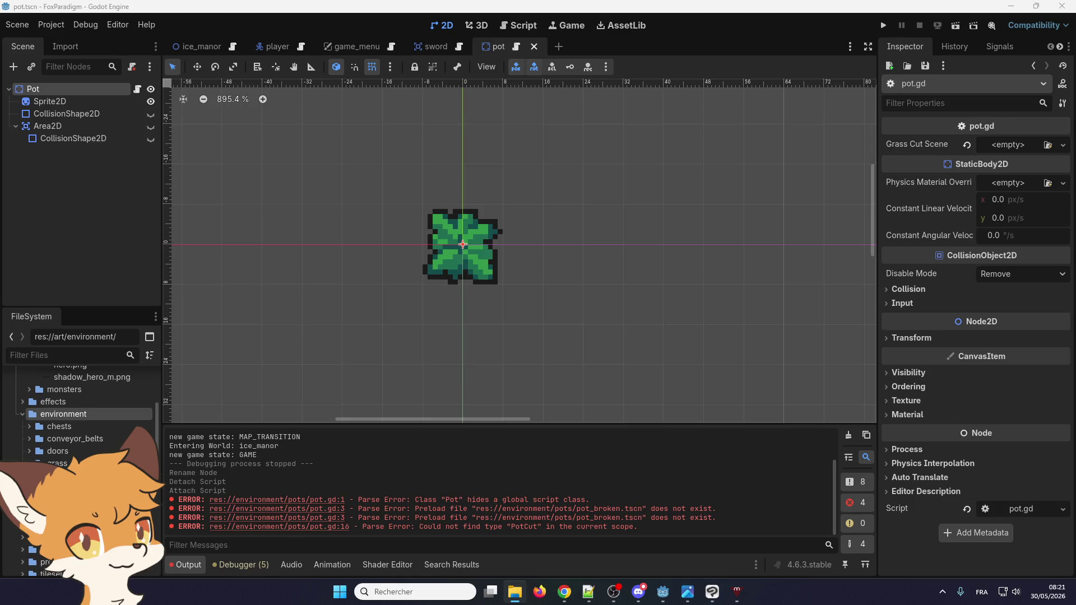
key(alt+Tab)
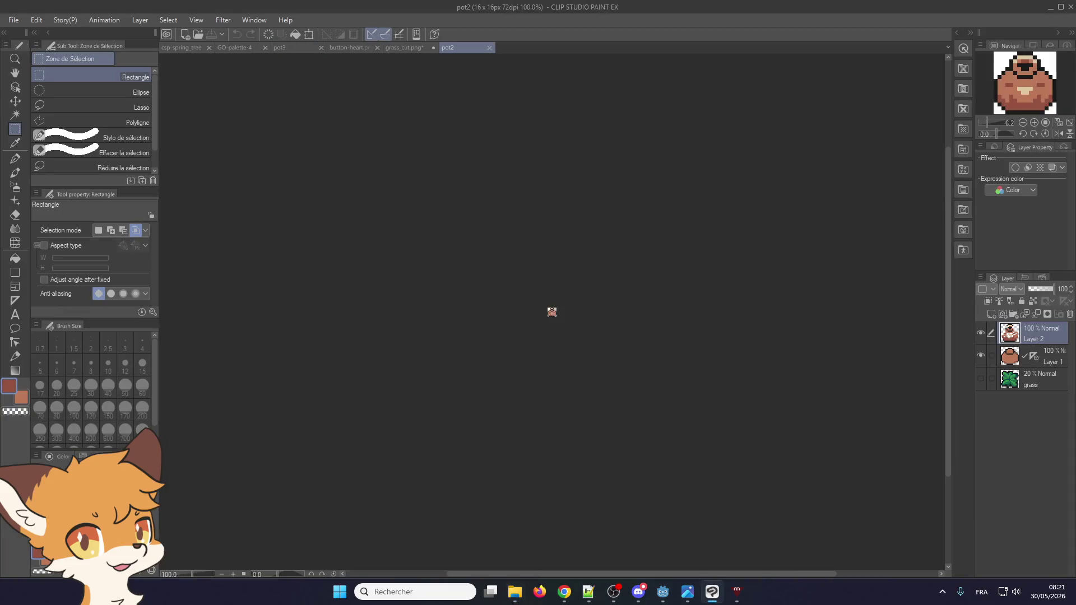
- Inspect the 16×16 pot2 sprite, close the pot.png preview, and go back to Godot
scroll(437, 319, up, 10)
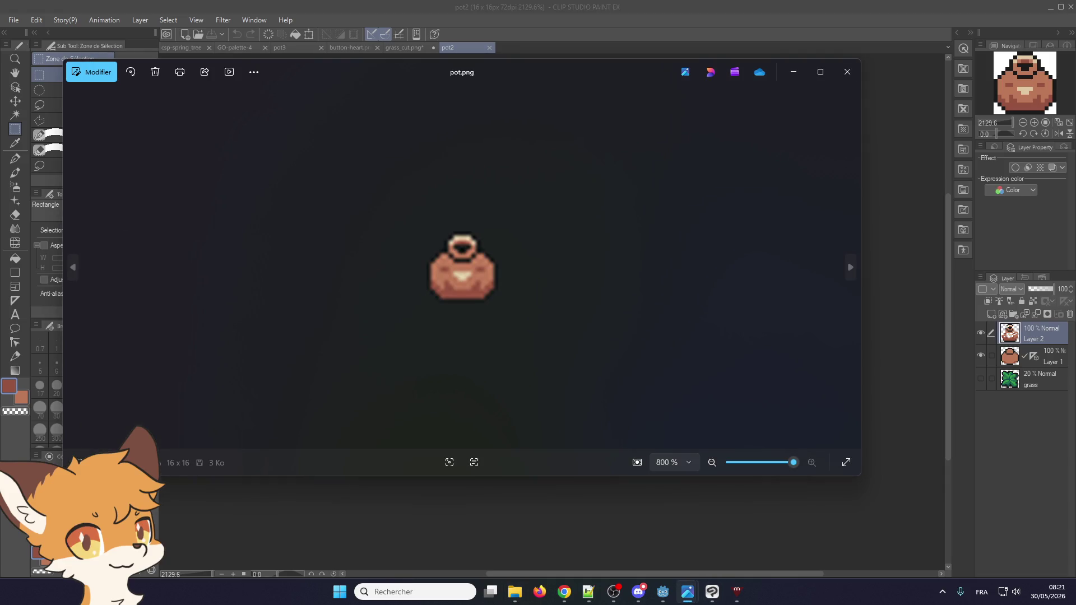
click(847, 72)
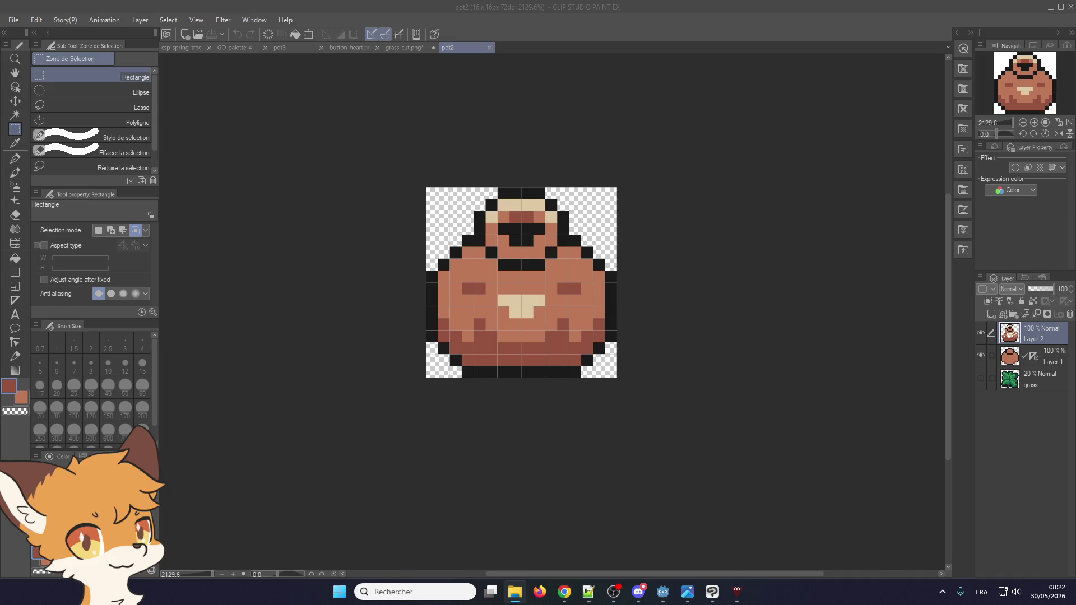
click(1051, 8)
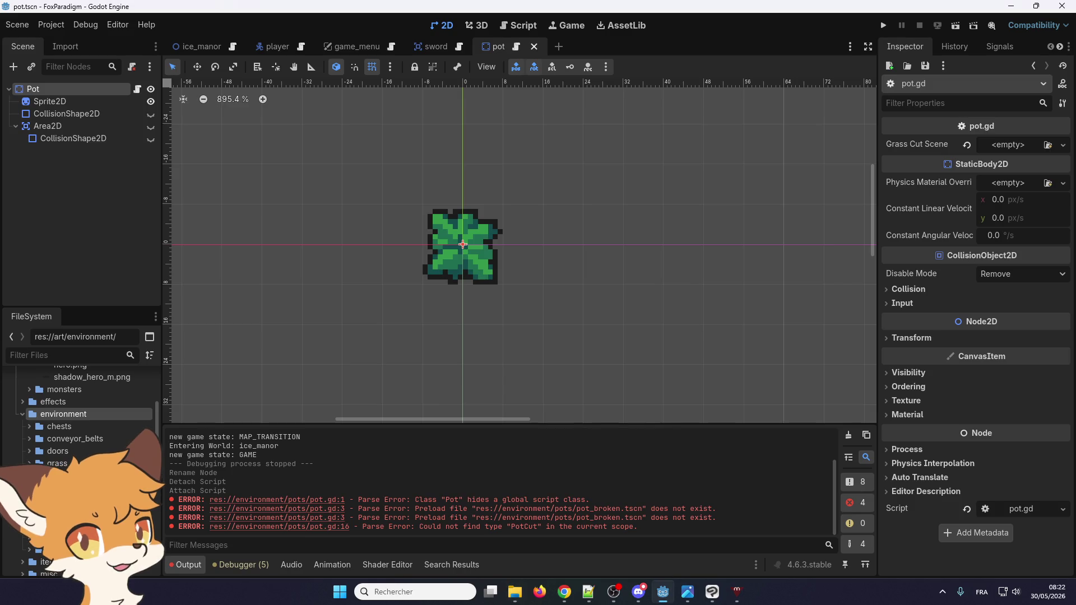
- Open res://art/environment/pots, drag pot.png toward the scene, and select the Sprite2D node
click(61, 488)
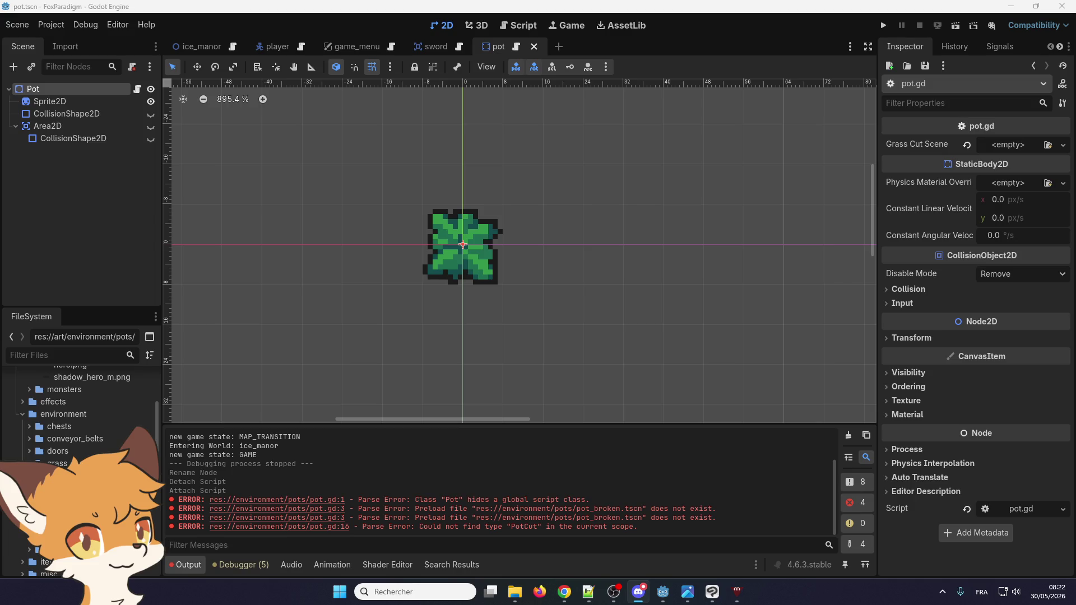
click(17, 163)
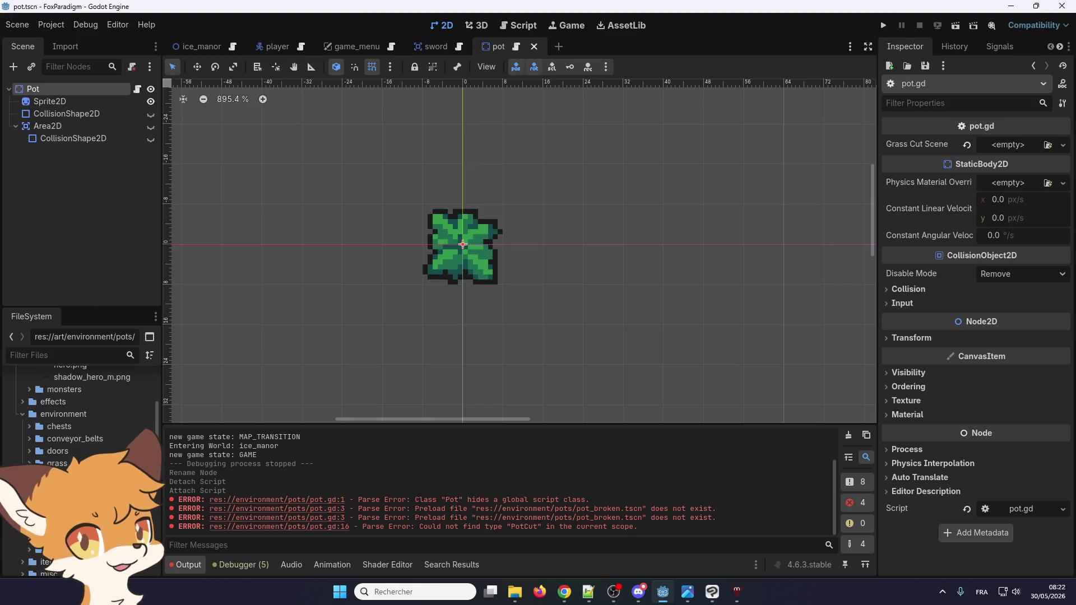
mouse_move(953, 134)
mouse_down()
mouse_move(978, 140)
mouse_move(208, 375)
mouse_move(56, 464)
mouse_up()
click(61, 102)
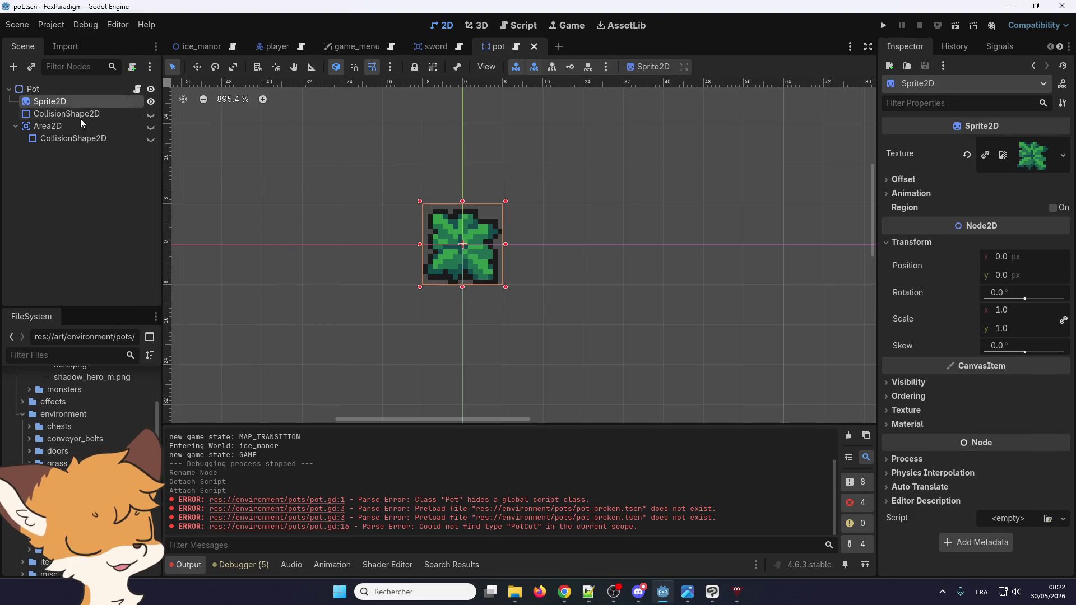
- Give the Sprite2D the pot.png texture and show the Area2D and its CollisionShape2D
drag(73, 476, 1030, 157)
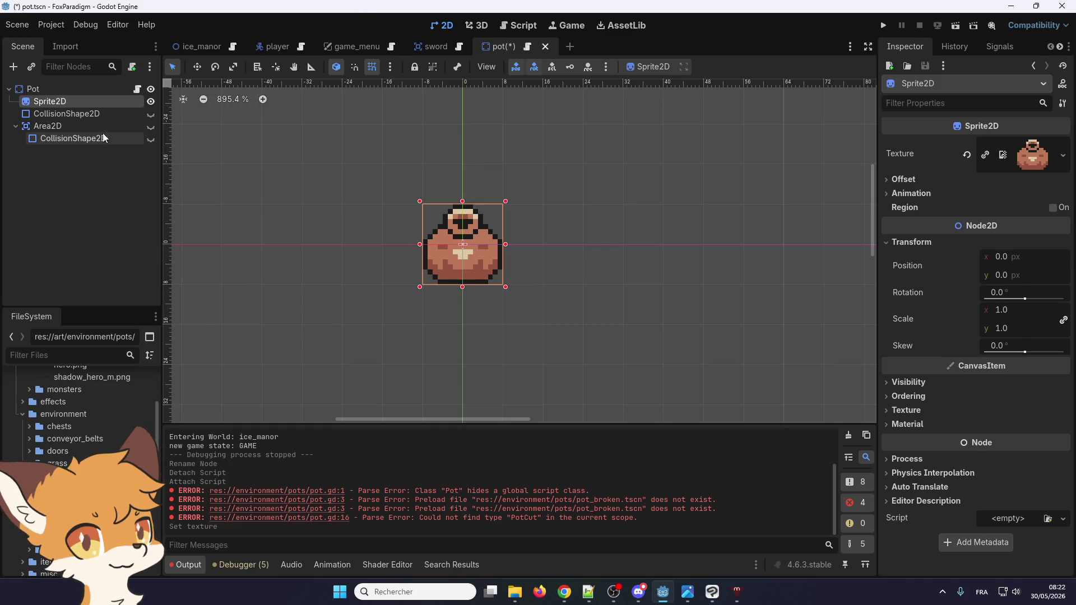
click(149, 114)
scroll(477, 223, up, 4)
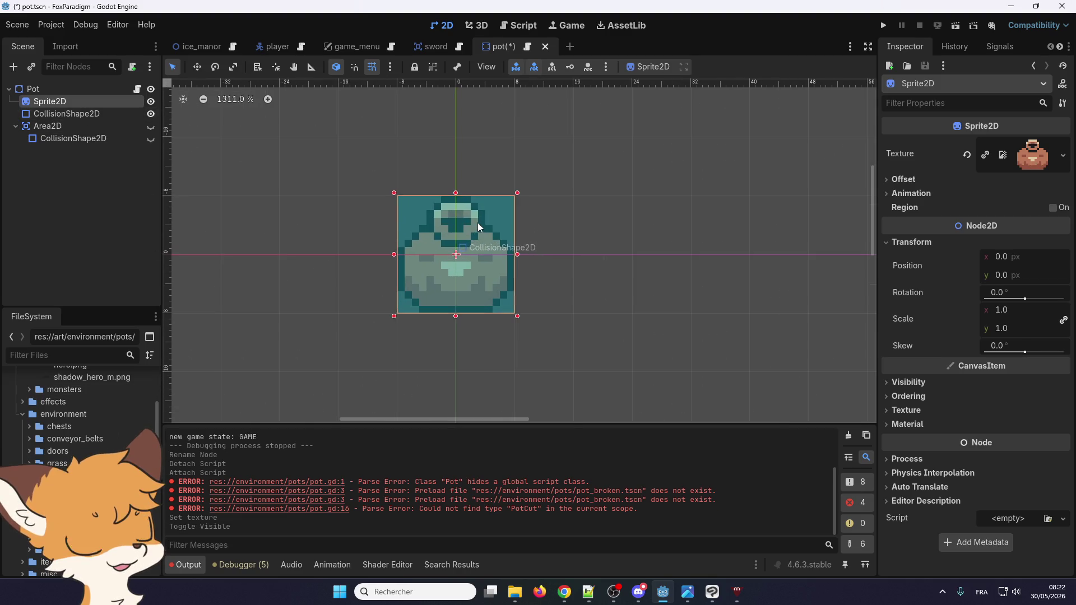
click(150, 114)
click(150, 126)
click(150, 137)
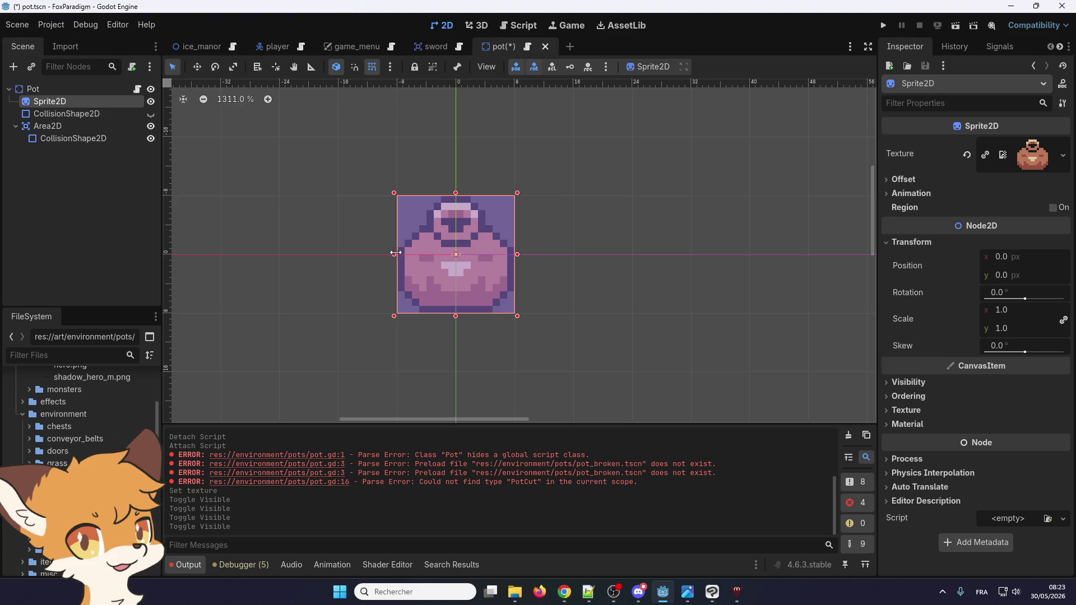
- Try resizing the Area2D collision shape, undo the change, and save the pot scene
click(90, 126)
click(408, 209)
mouse_move(398, 197)
mouse_down()
mouse_move(439, 238)
mouse_move(398, 204)
mouse_move(409, 208)
mouse_up()
mouse_move(510, 310)
mouse_down()
mouse_move(517, 315)
mouse_move(509, 305)
mouse_up()
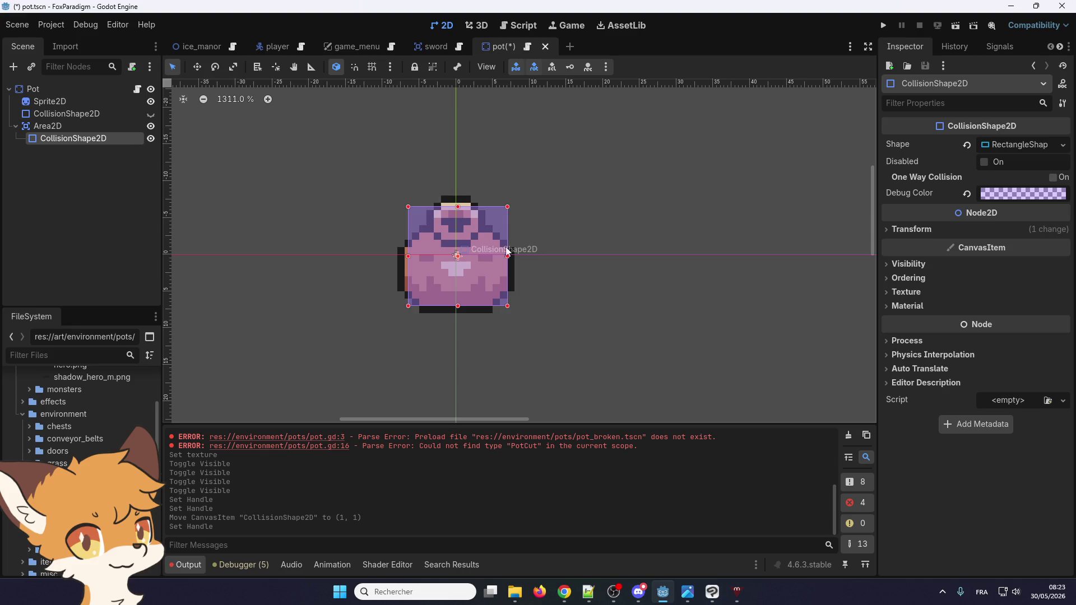
click(546, 257)
key(ctrl+z)
key(ctrl+z)
key(ctrl+z)
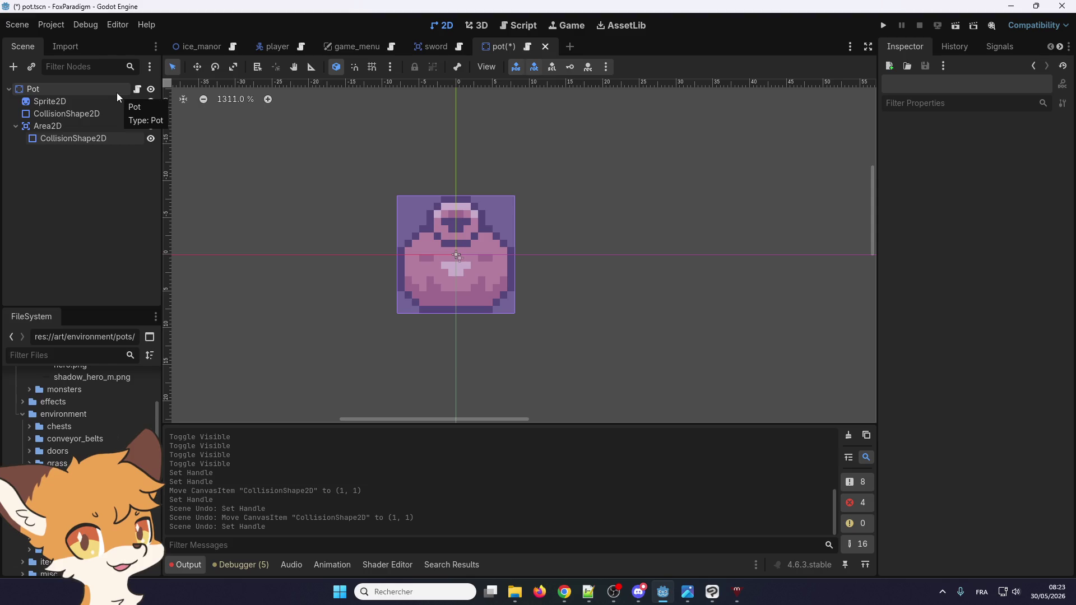
key(ctrl+s)
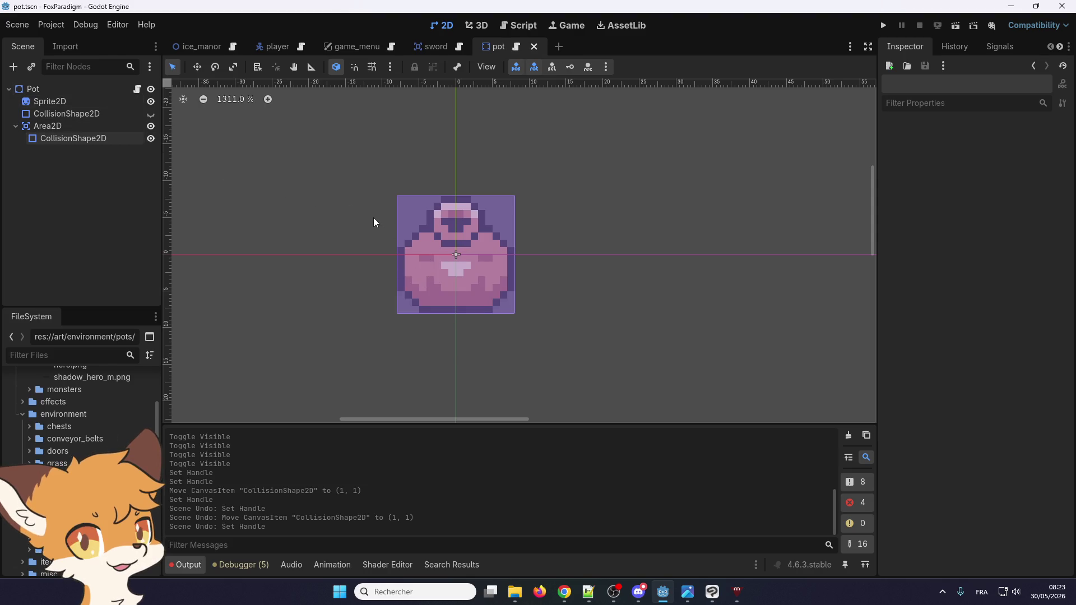
- Hide both collision shape overlays and select the Pot root node
click(93, 114)
click(150, 114)
click(151, 114)
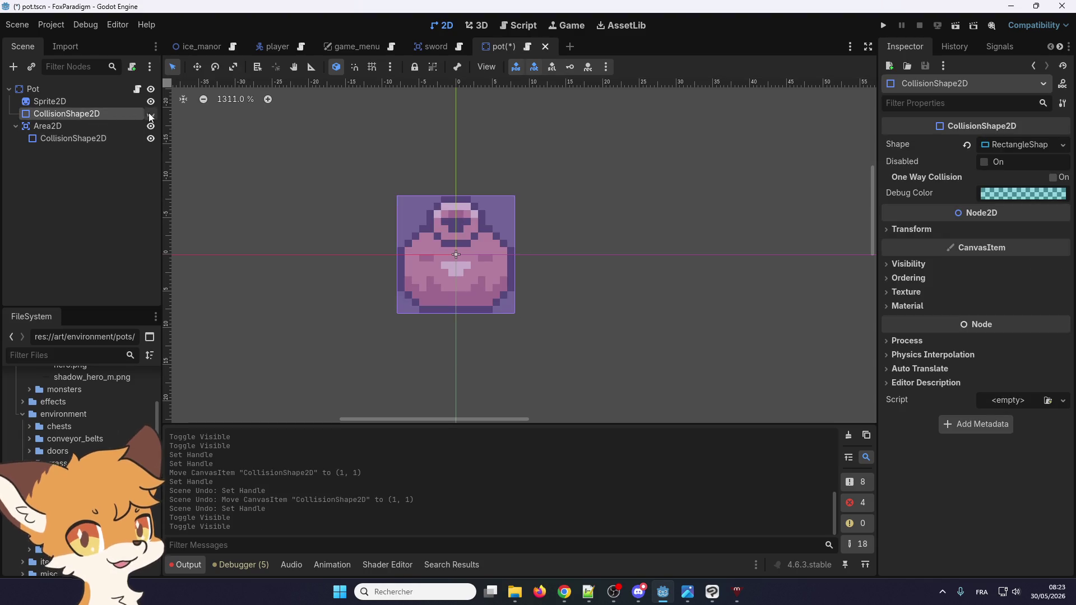
click(151, 126)
click(150, 138)
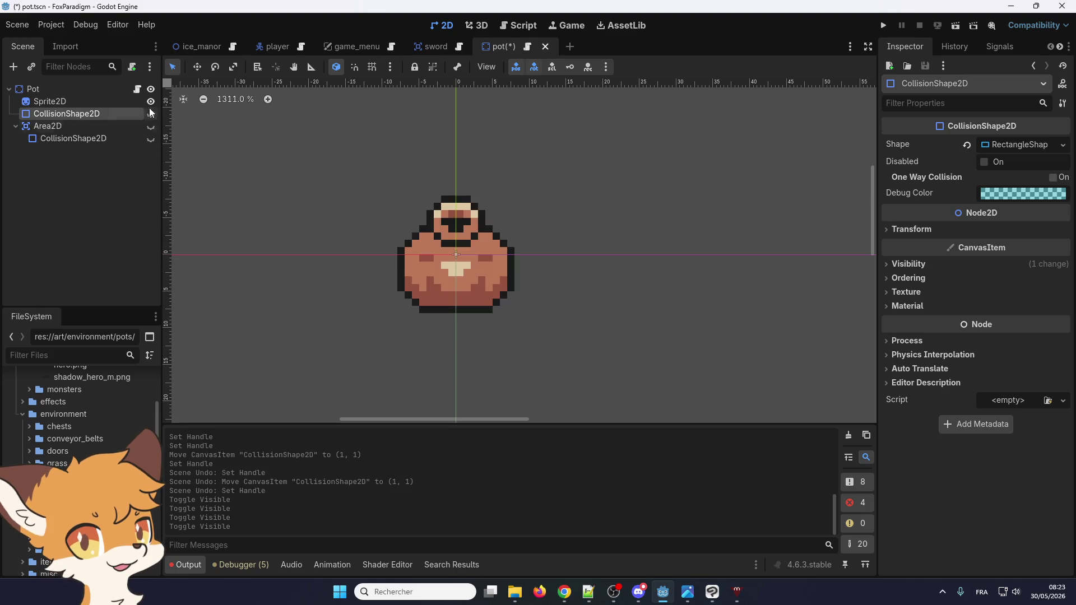
click(101, 102)
click(86, 88)
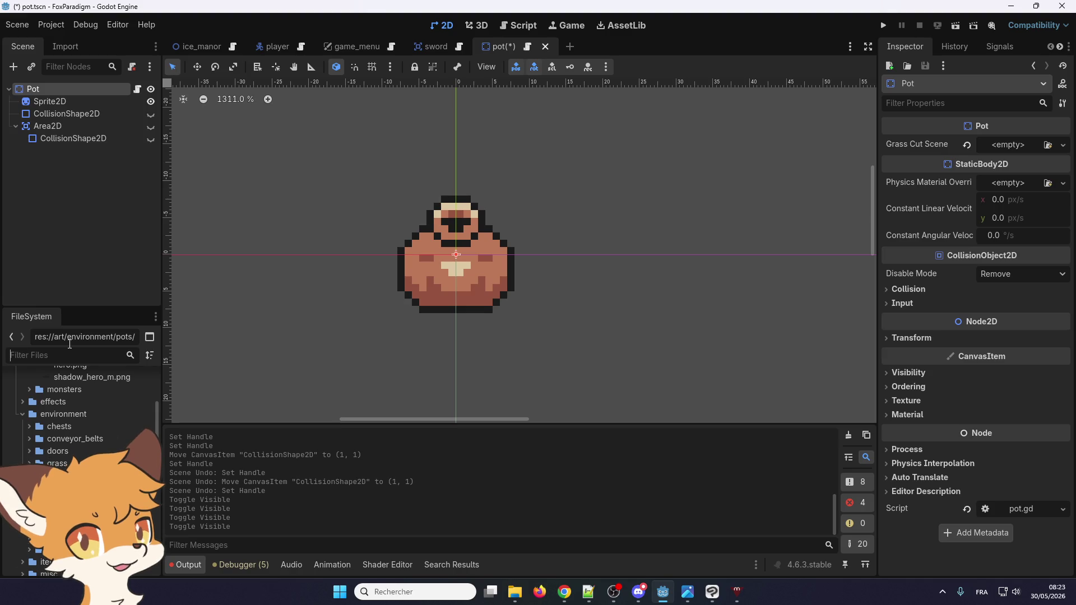
- Filter the FileSystem for 'grass' and open grass.tscn and grass_cut.tscn
text(grass)
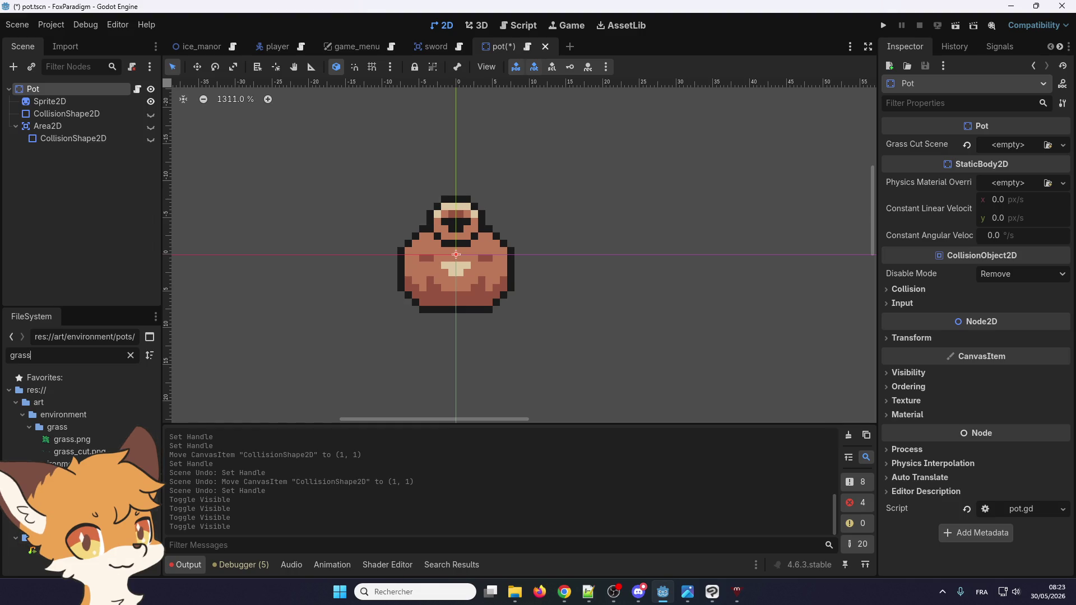
double_click(61, 550)
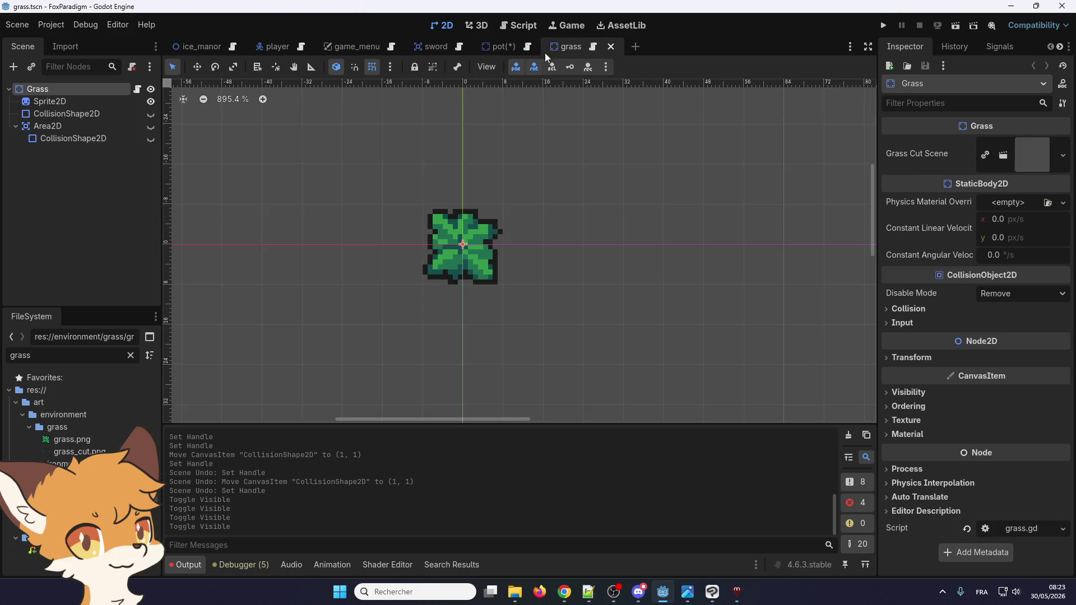
double_click(68, 563)
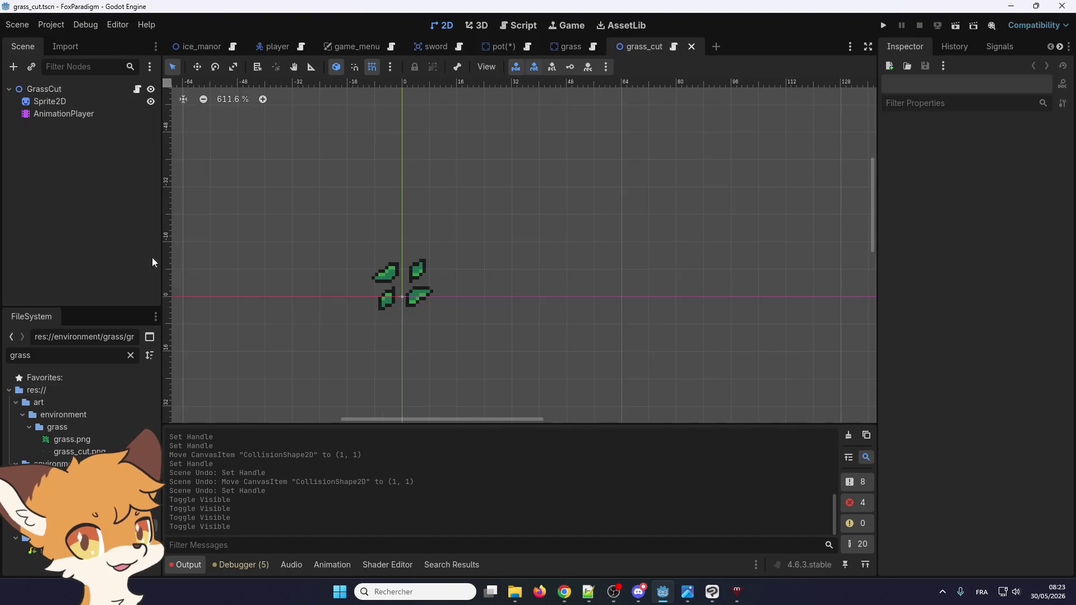
double_click(55, 89)
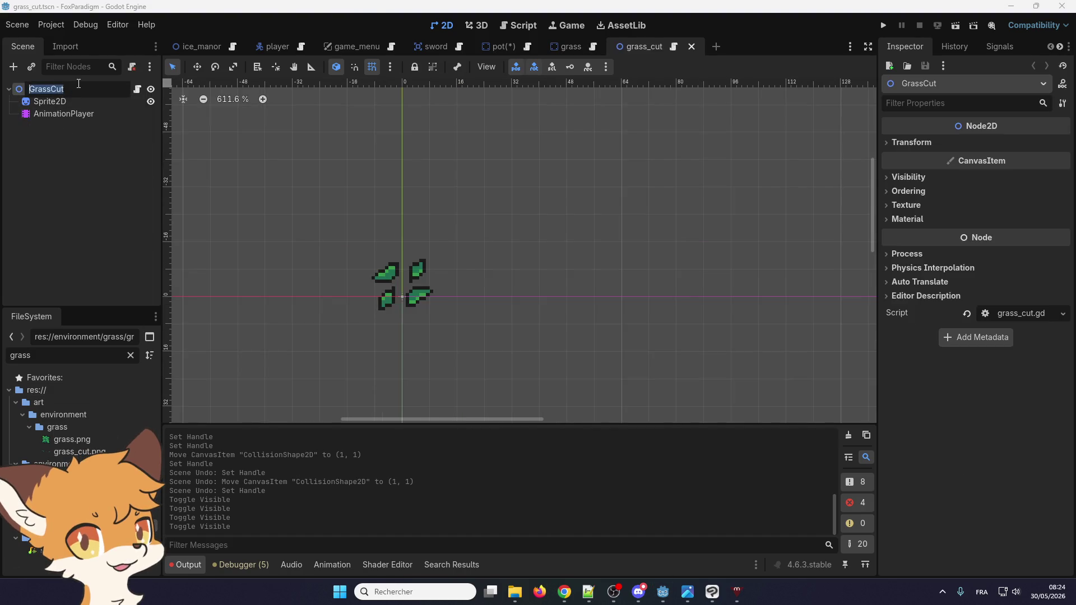
- Rename the GrassCut root to PotBroken and select all of the grass_cut.gd code
text(PotBroken)
key(Return)
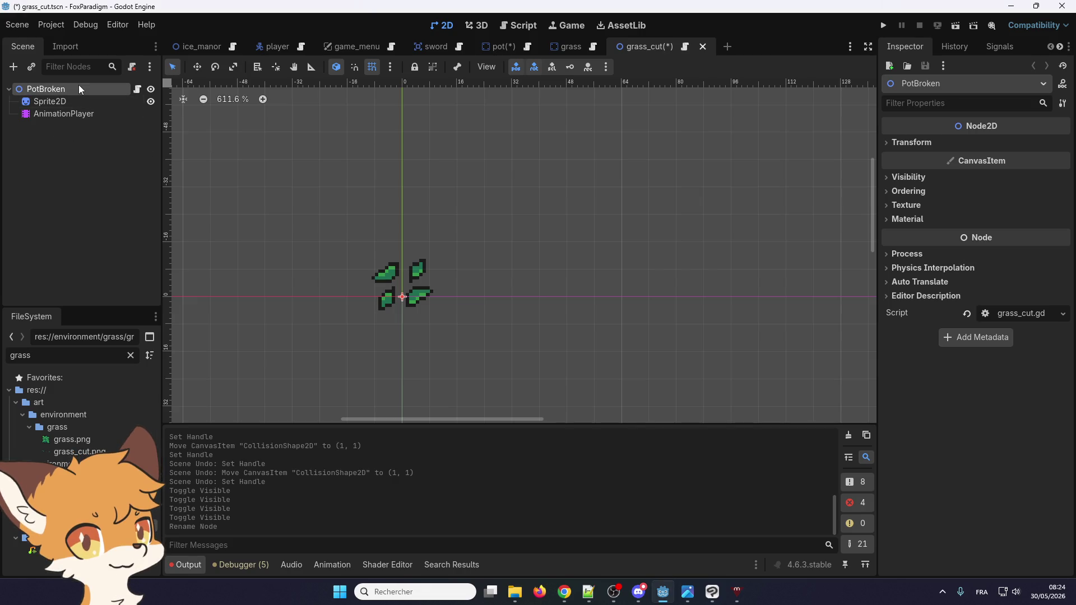
click(137, 89)
click(494, 241)
key(ctrl+a)
key(ctrl+c)
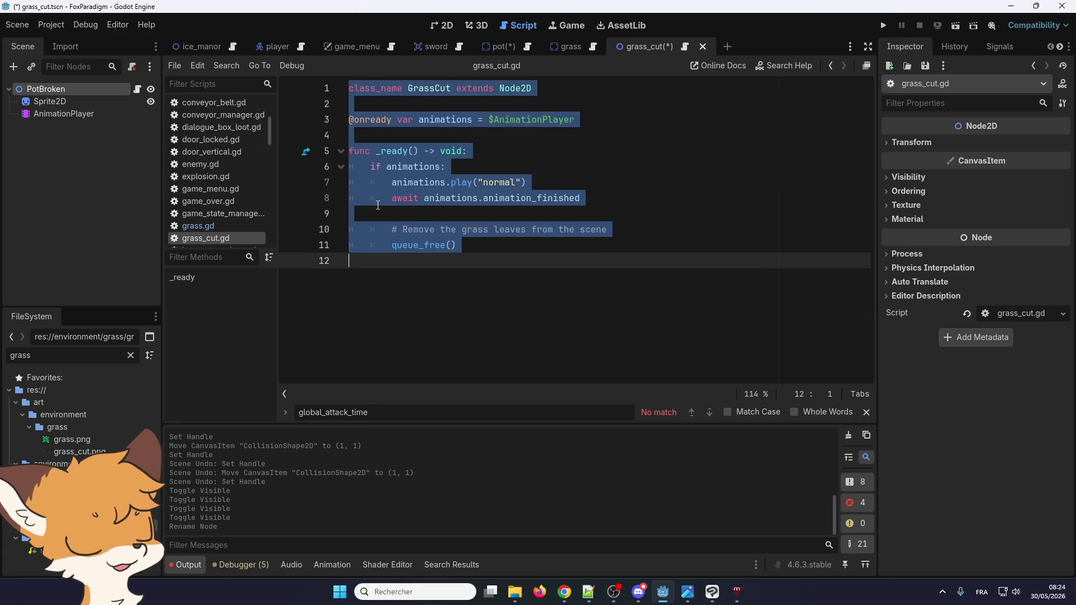
- Detach the grass_cut script from PotBroken and cancel the Attach Script dialog
click(69, 154)
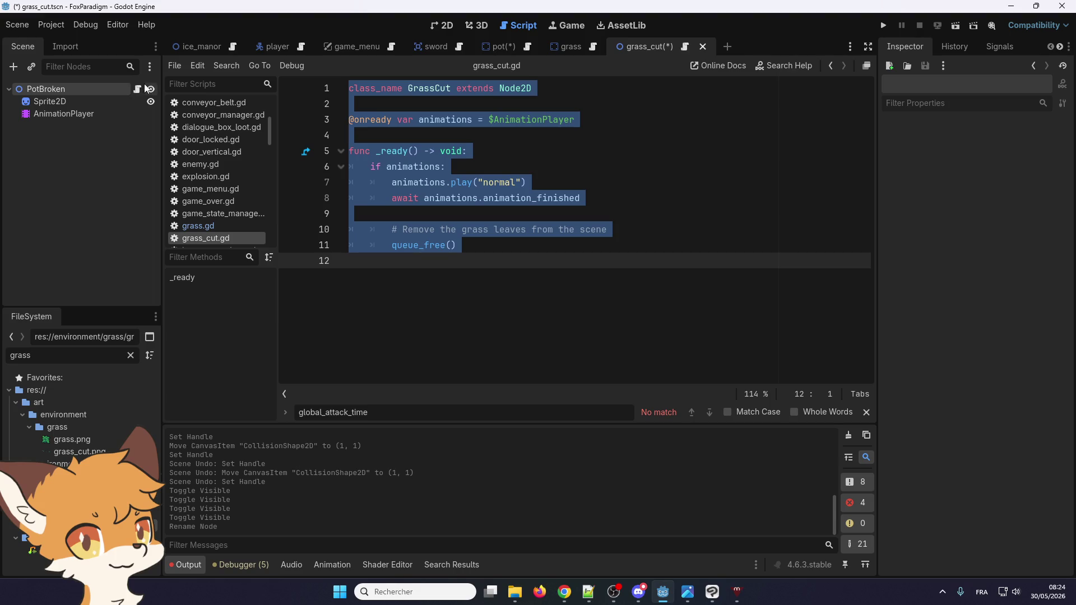
click(113, 88)
click(132, 67)
click(131, 66)
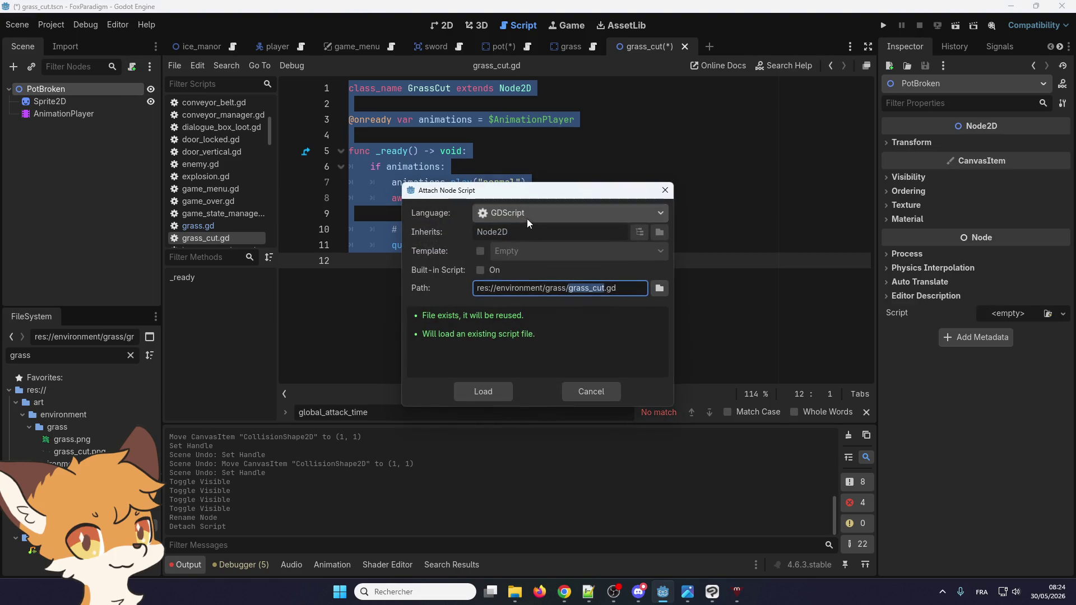
click(659, 289)
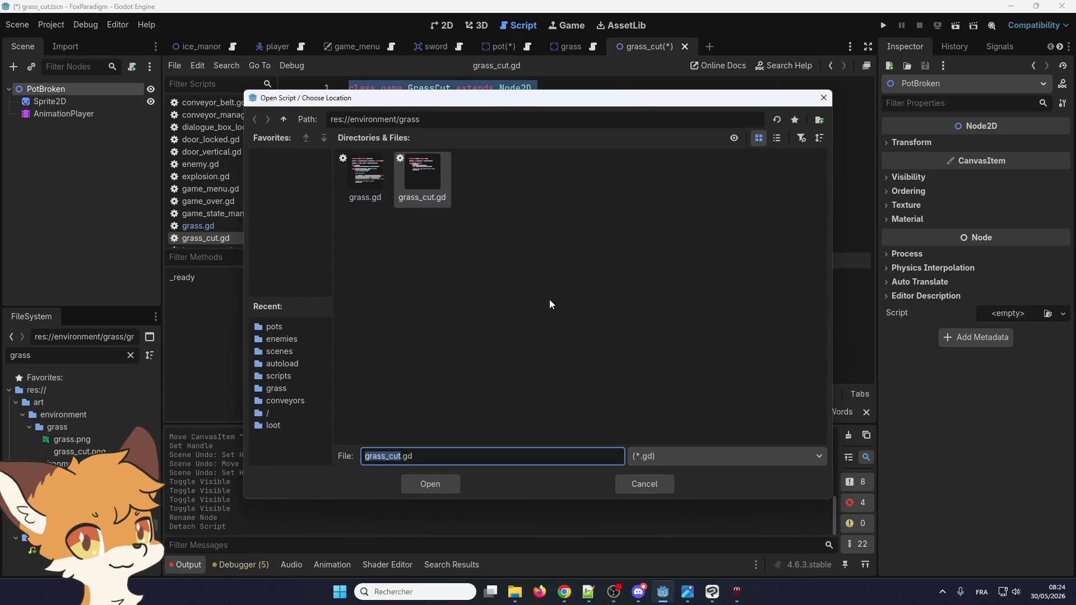
click(651, 482)
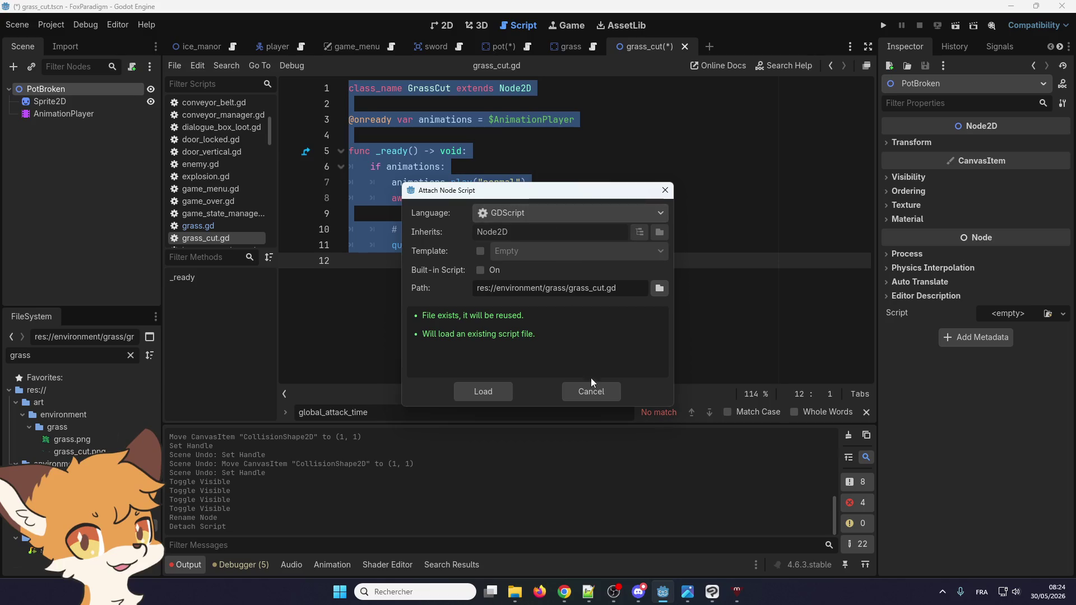
click(588, 389)
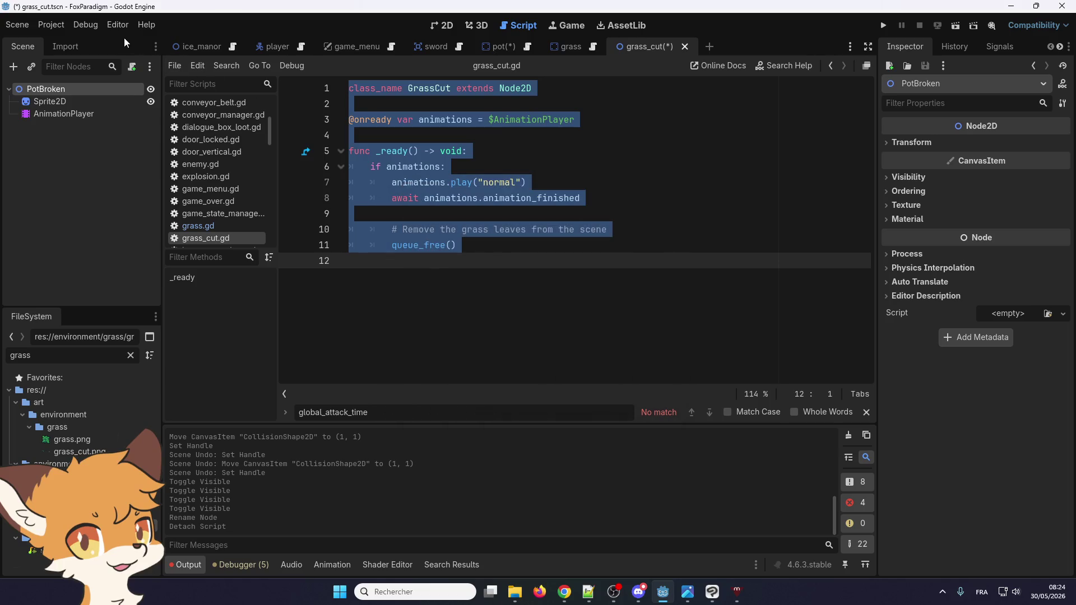
- Save the scene as pot_broken.tscn in res://environment/pots
click(17, 25)
click(45, 125)
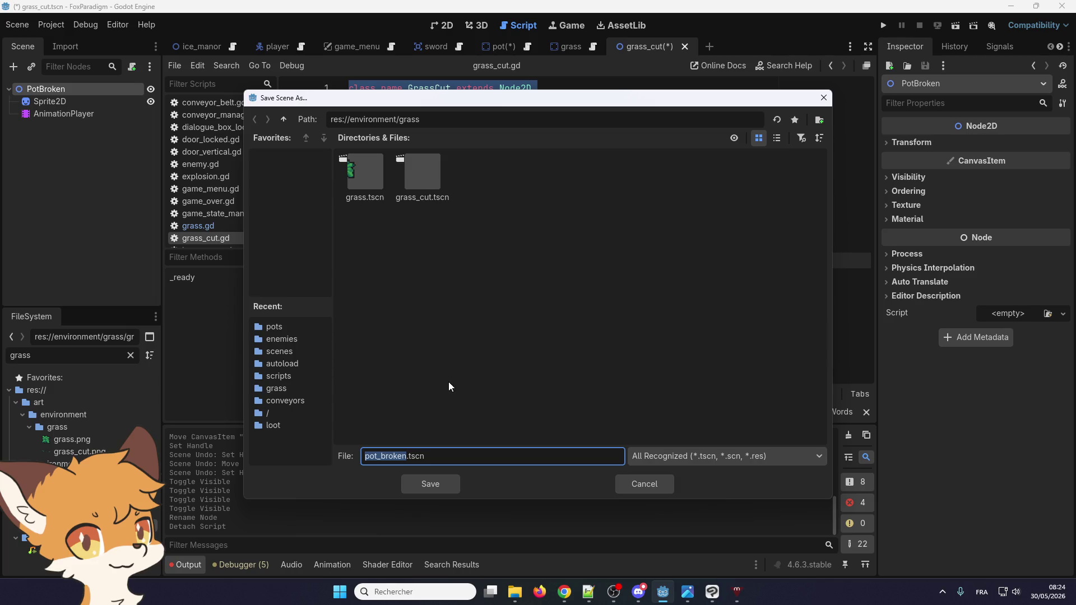
click(285, 119)
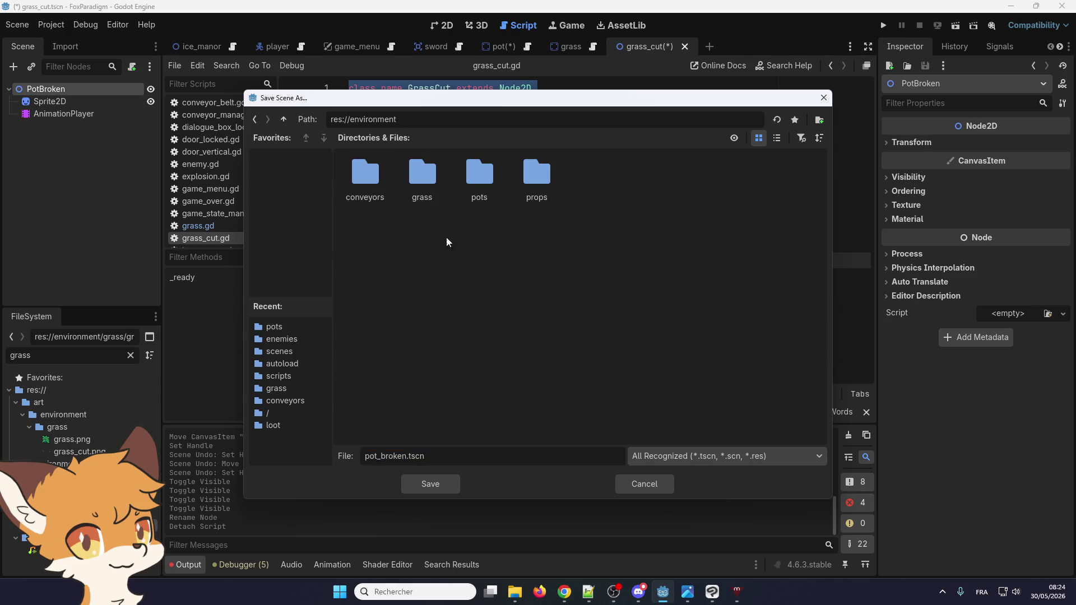
double_click(480, 180)
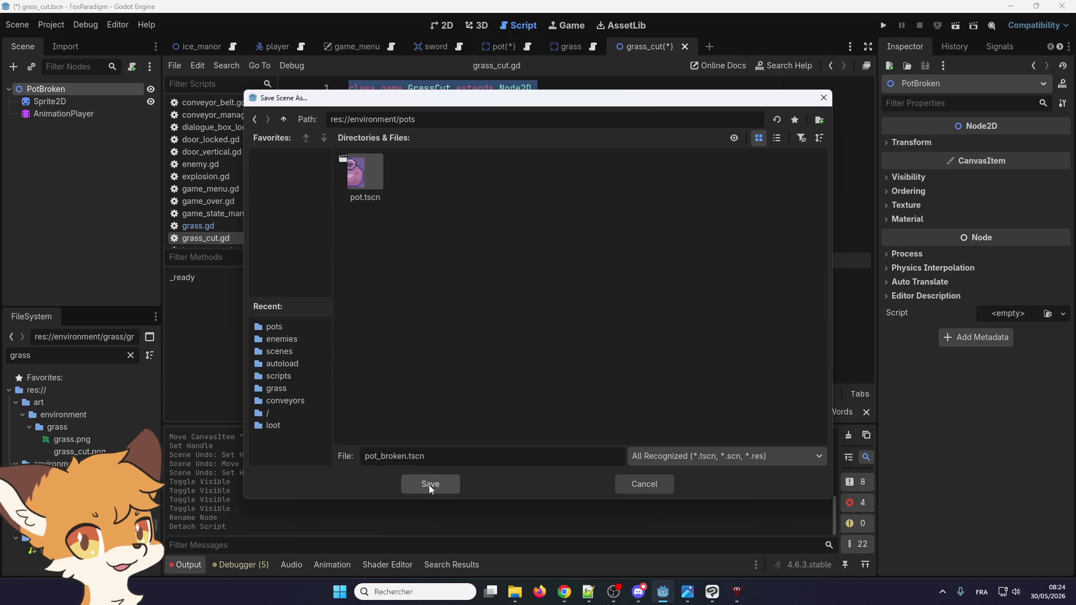
click(430, 485)
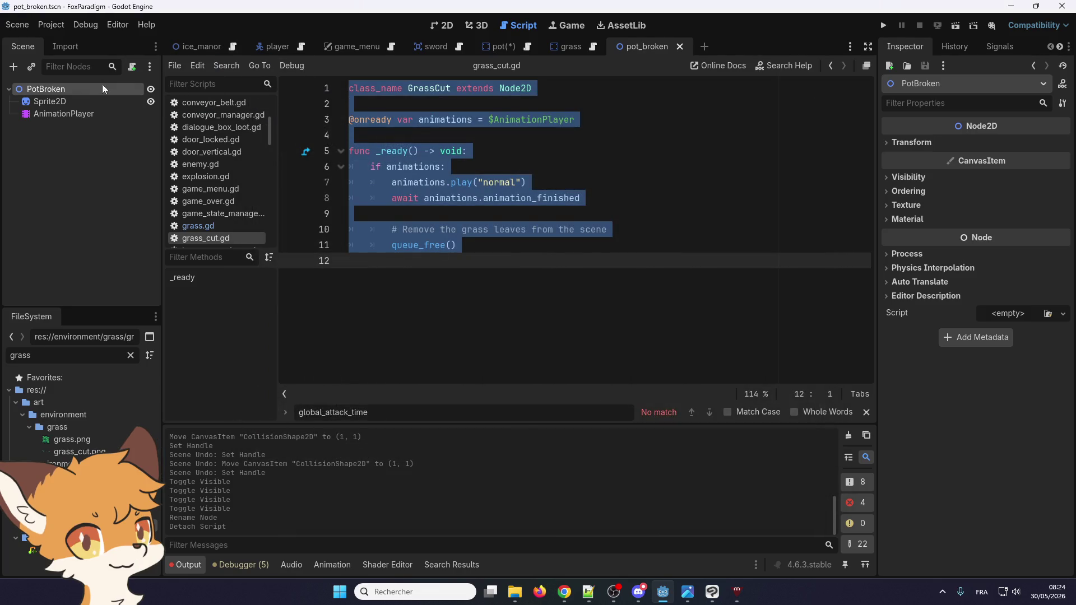
click(133, 67)
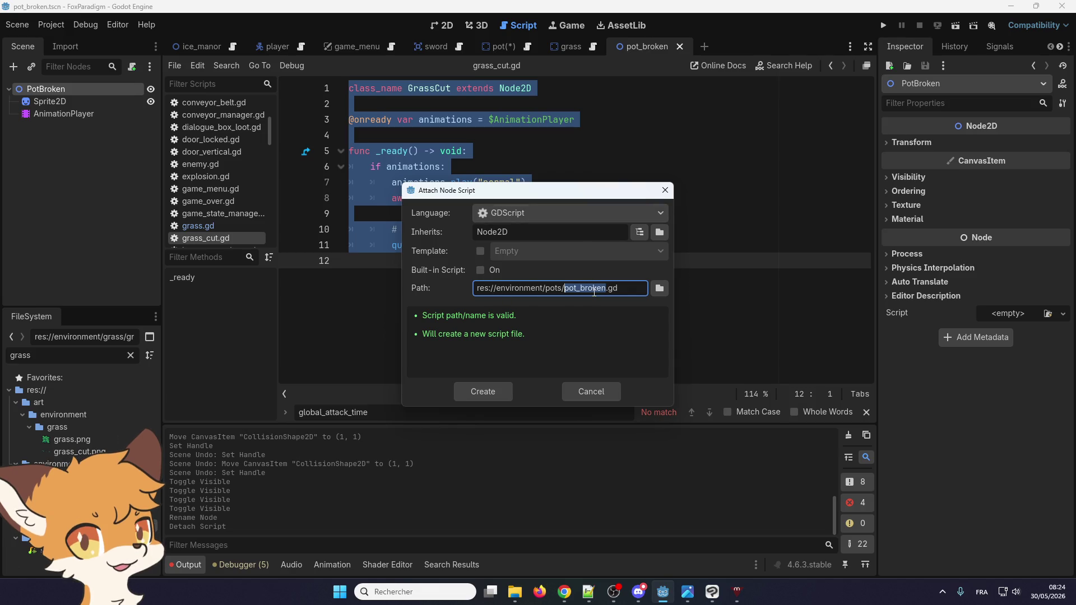
- Create pot_broken.gd, paste in the grass cut code, and rename the class to PotBroken
click(481, 393)
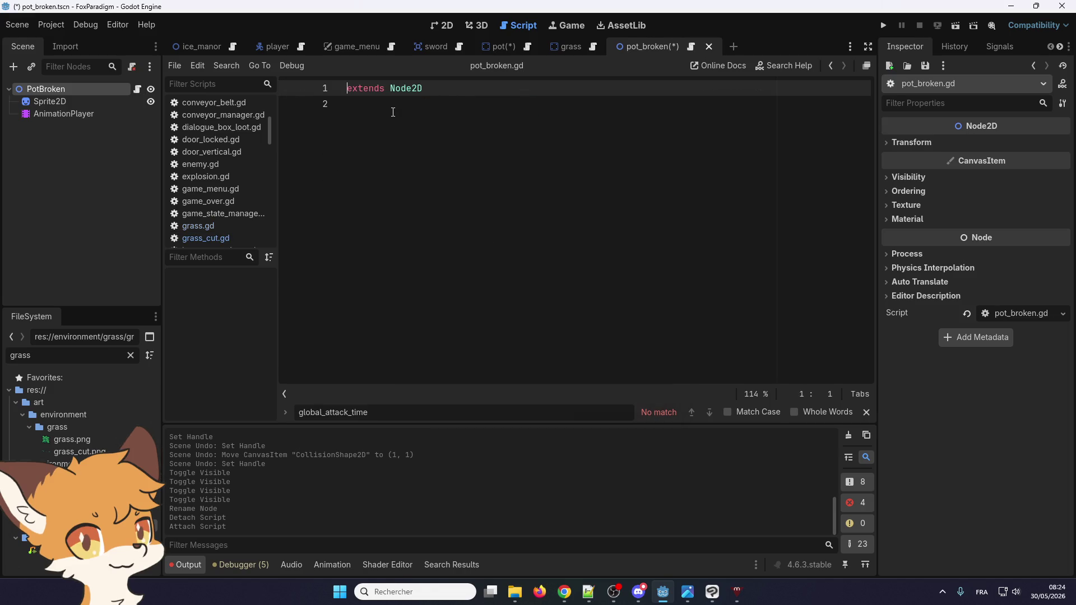
triple_click(417, 89)
key(ctrl+v)
double_click(425, 88)
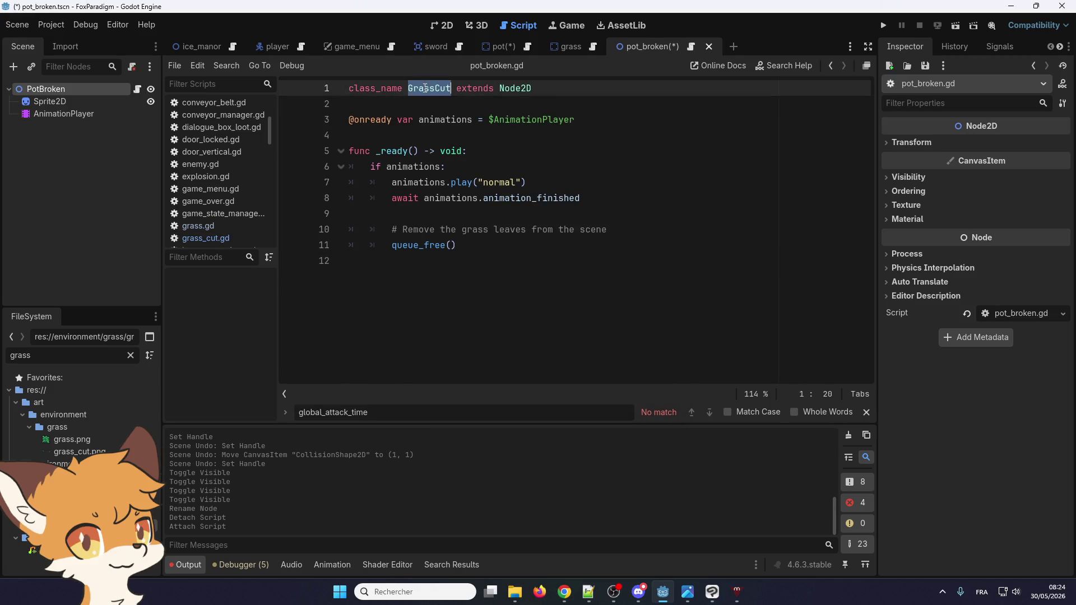
text(PotBroken)
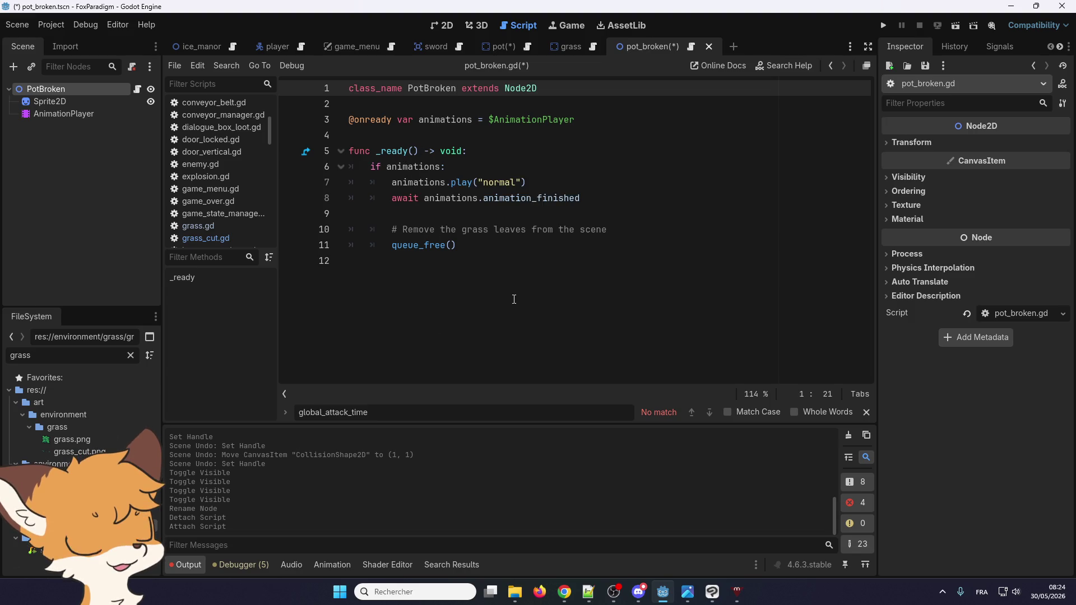
- Change the comment to 'Remove the pot pieces from the scene' and save the script
double_click(469, 230)
text(pot)
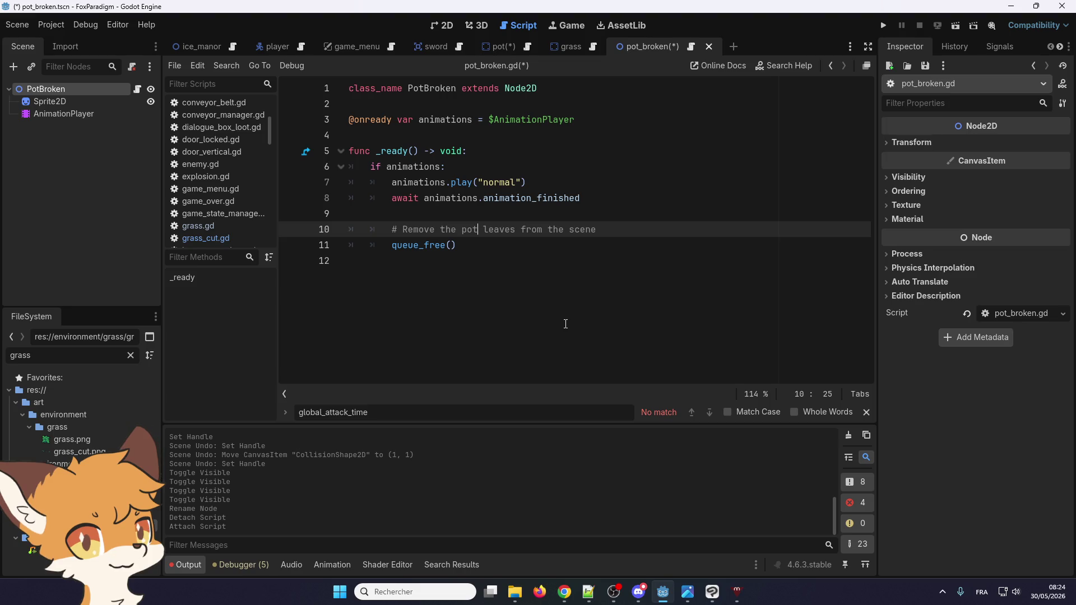
key(BackSpace)
key(BackSpace)
key(BackSpace)
key(Delete)
key(Delete)
key(Delete)
key(Delete)
key(Delete)
key(Delete)
text(ot pieces)
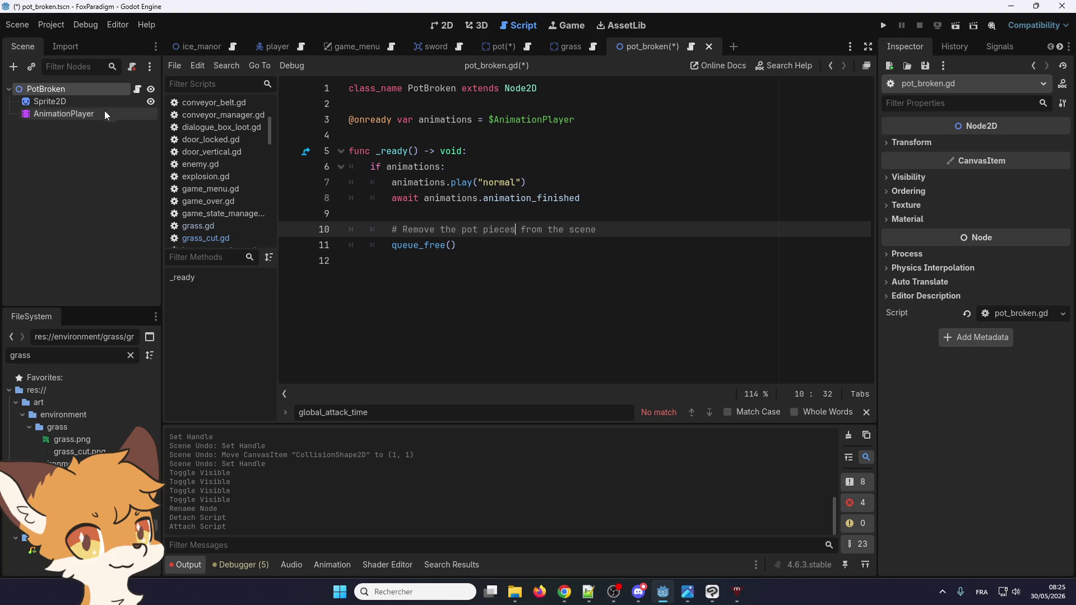
key(ctrl+s)
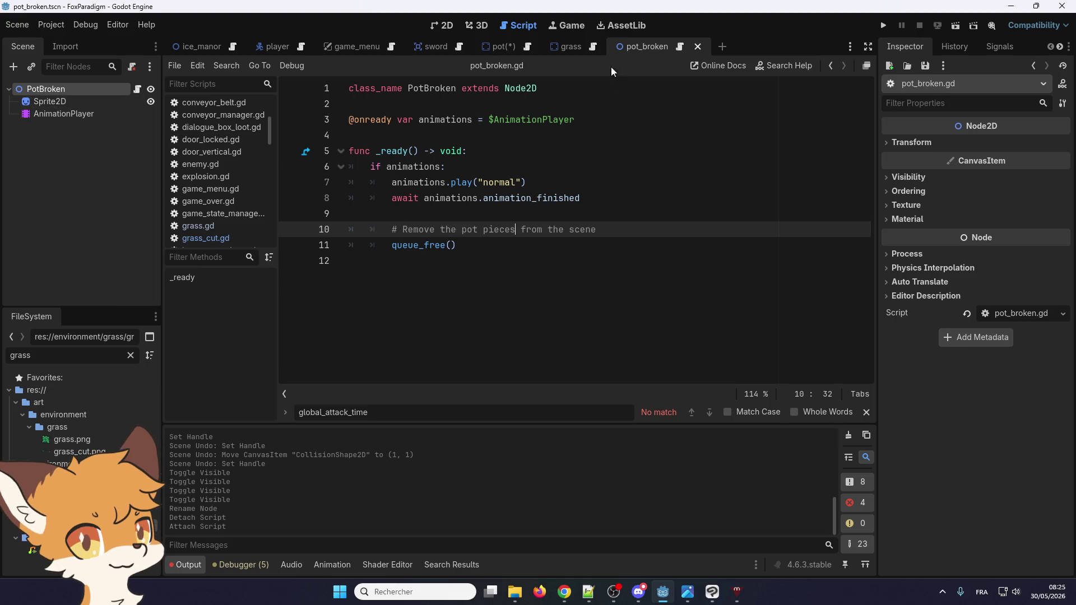
click(432, 25)
click(73, 102)
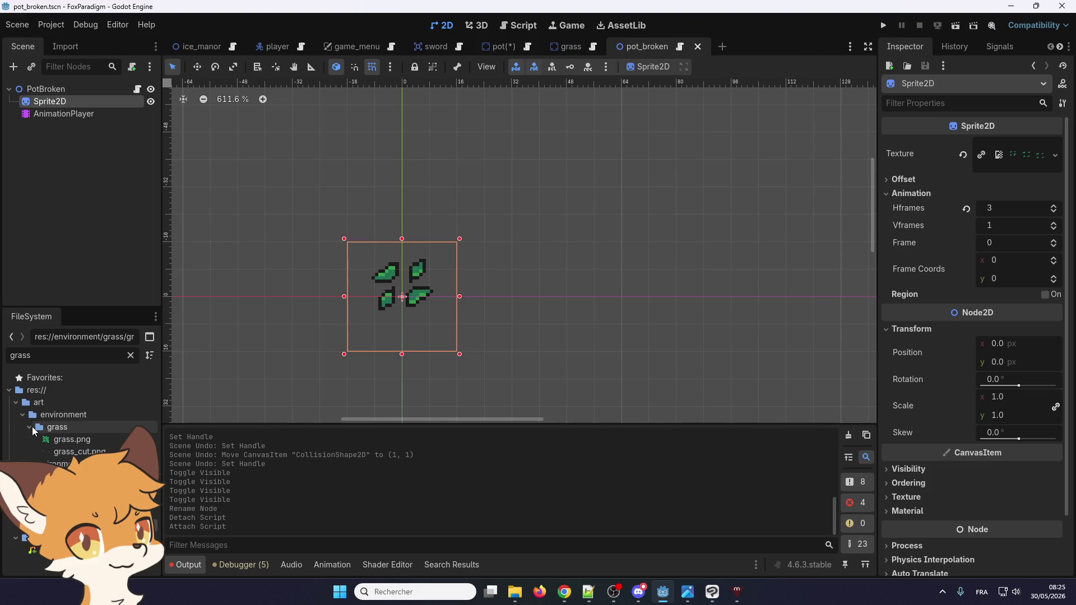
- Set the PotBroken Sprite2D texture to pot_broken.png
text(pot)
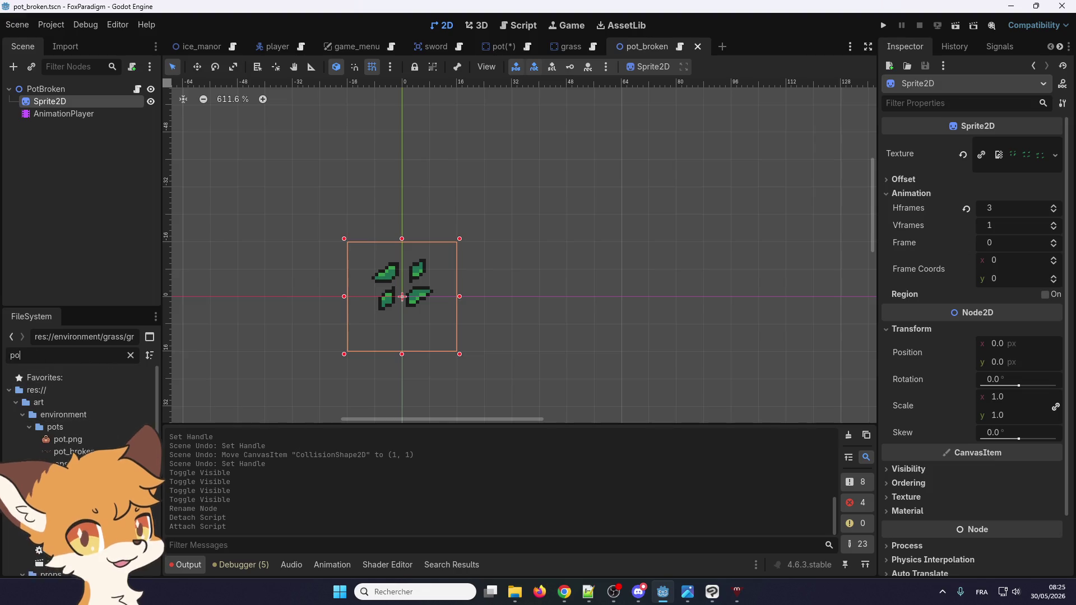
drag(87, 453, 1017, 156)
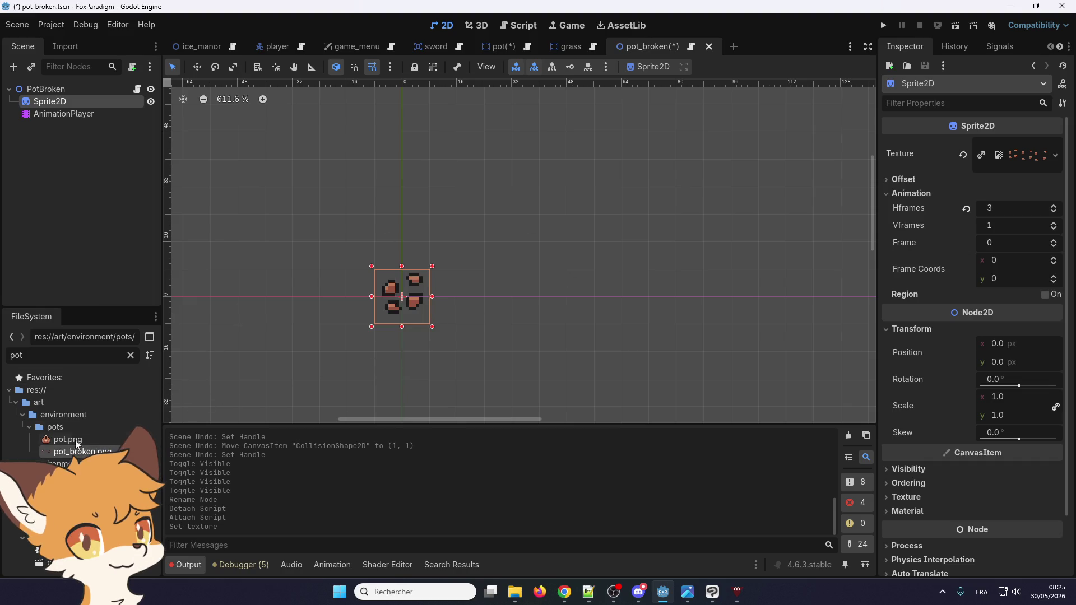
click(82, 113)
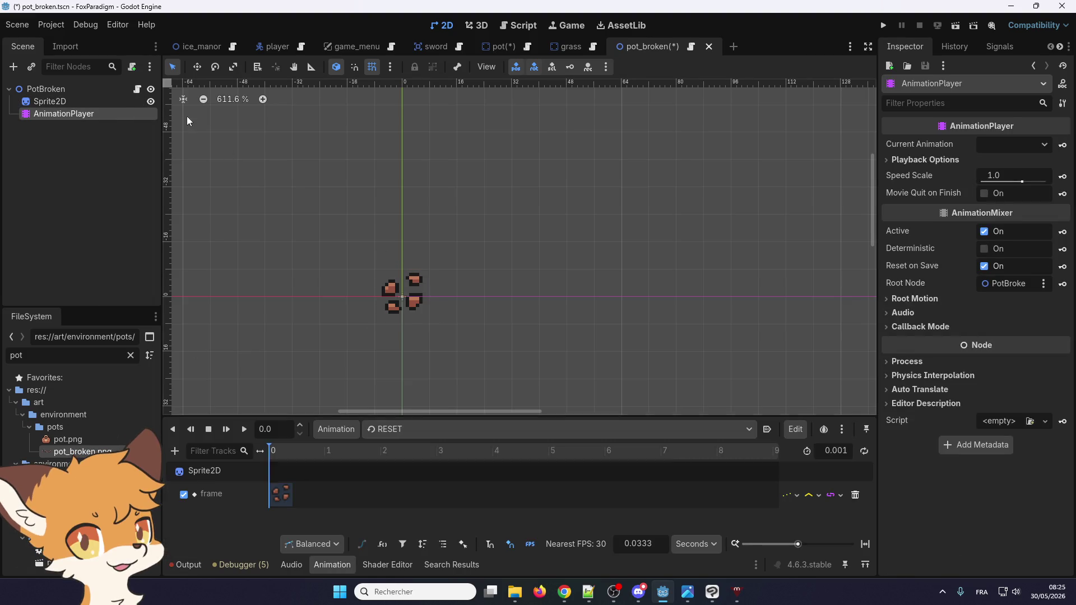
click(106, 102)
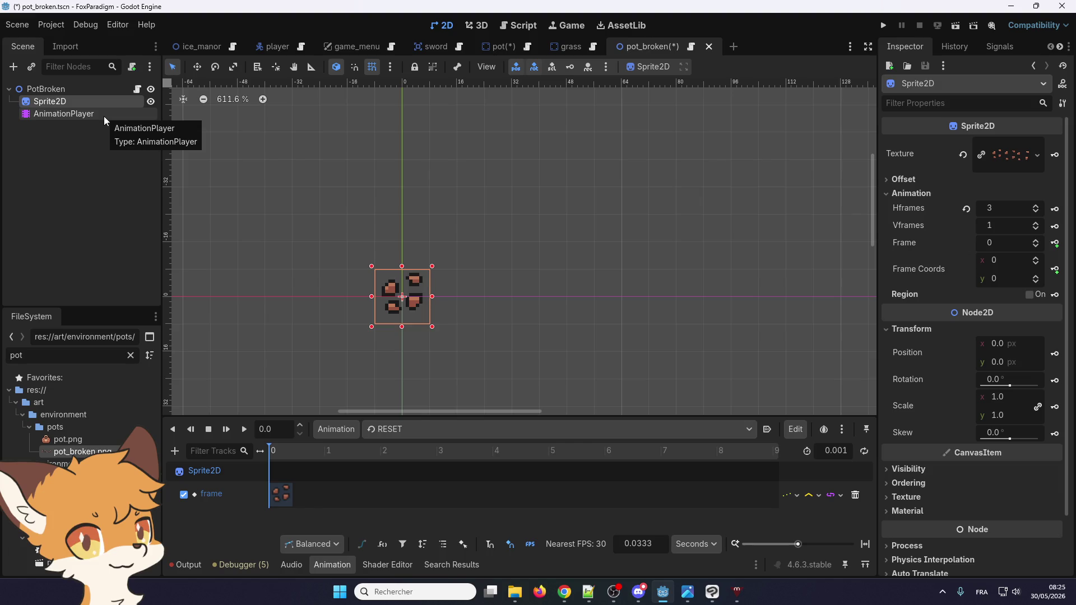
- Check the AnimationPlayer's 'normal' animation keyframes and save all scenes
click(103, 116)
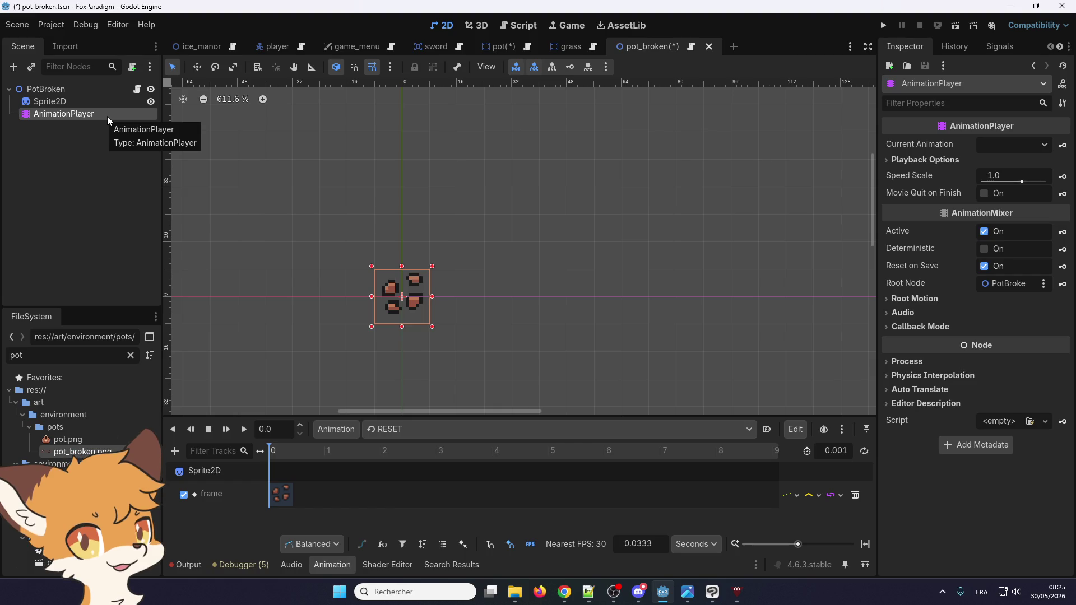
click(55, 103)
click(54, 116)
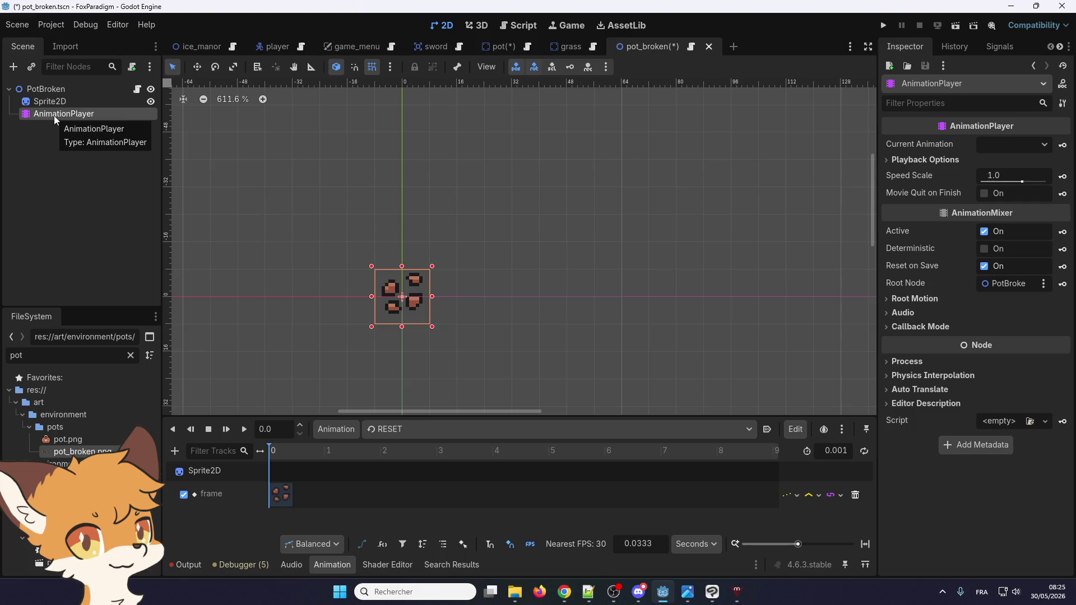
click(427, 430)
click(415, 463)
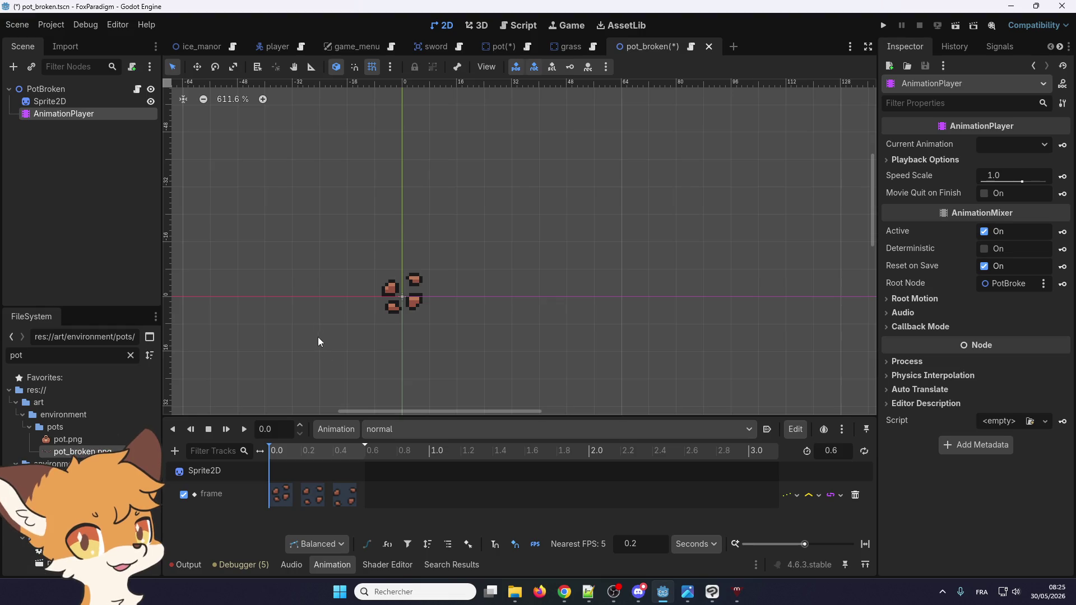
click(25, 26)
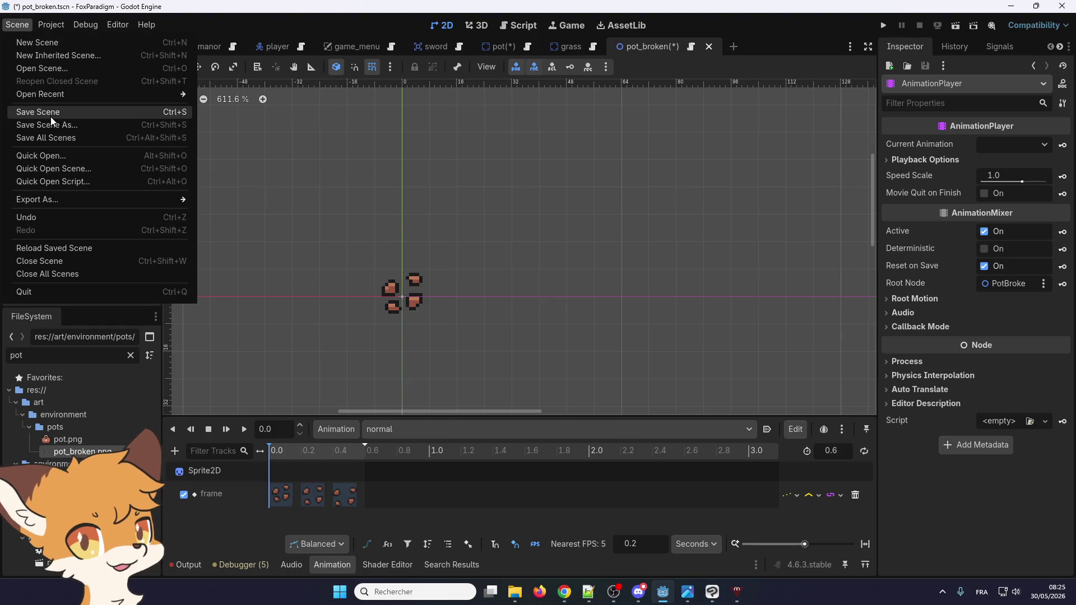
click(52, 138)
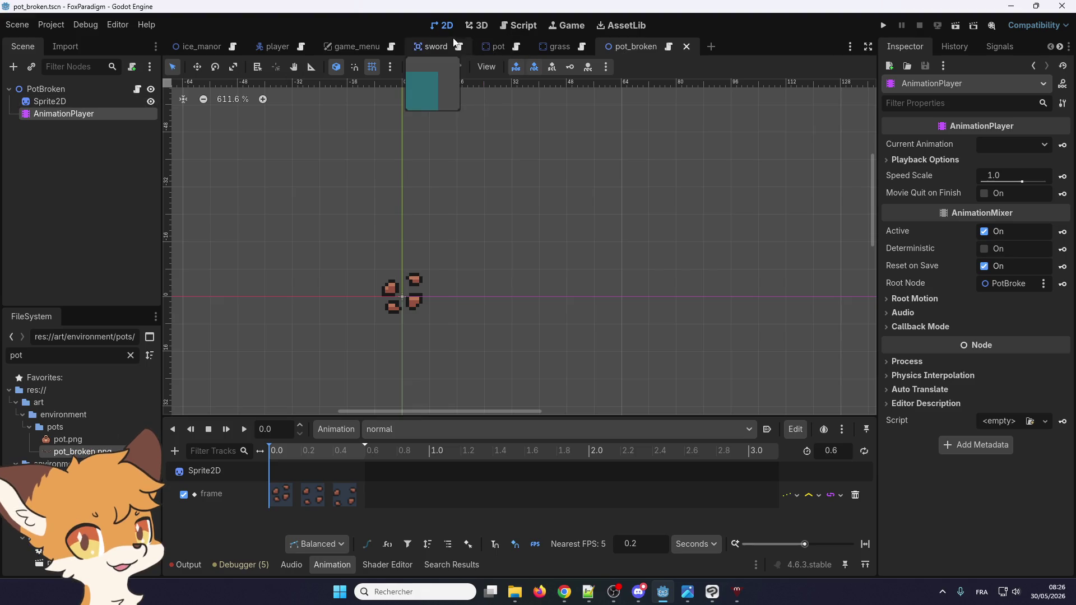
- Switch to the ice_manor scene, collapse YSort, and open the Bottom node's context menu
click(226, 50)
scroll(359, 134, right, 3)
scroll(494, 215, up, 1)
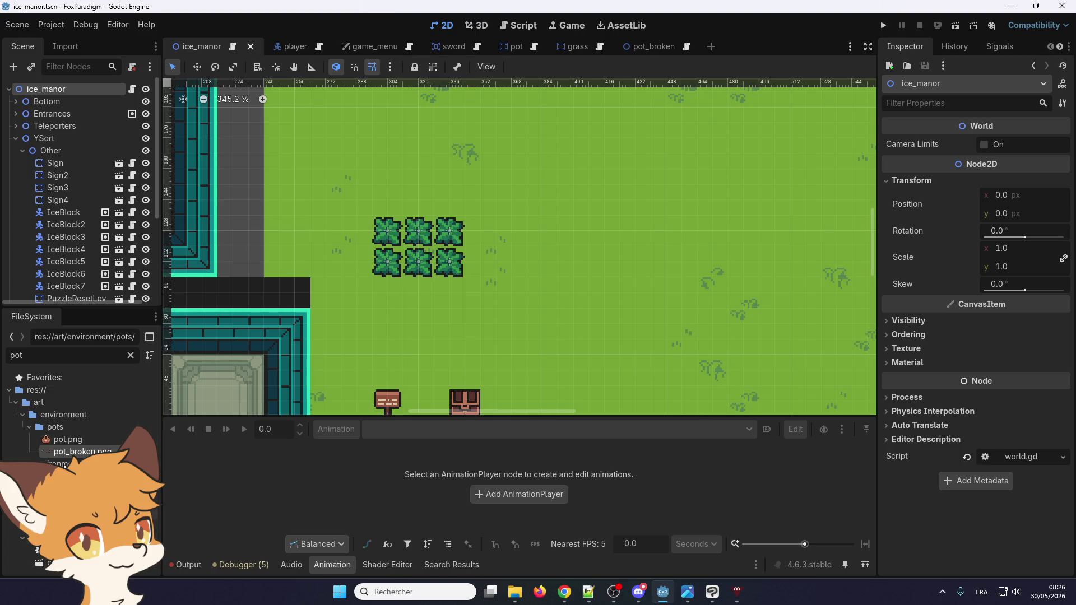
click(16, 138)
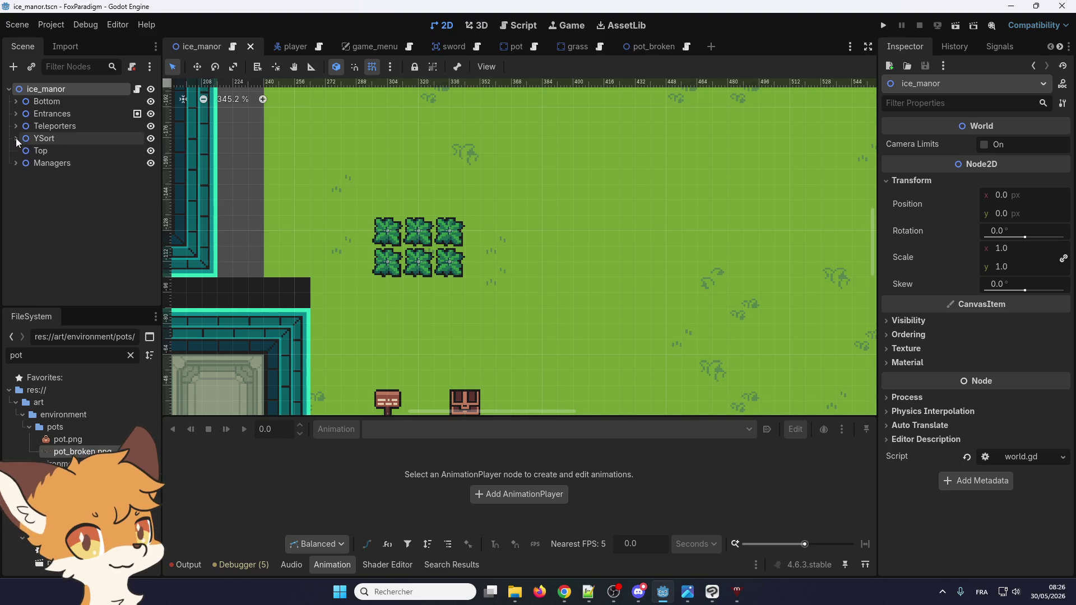
click(15, 101)
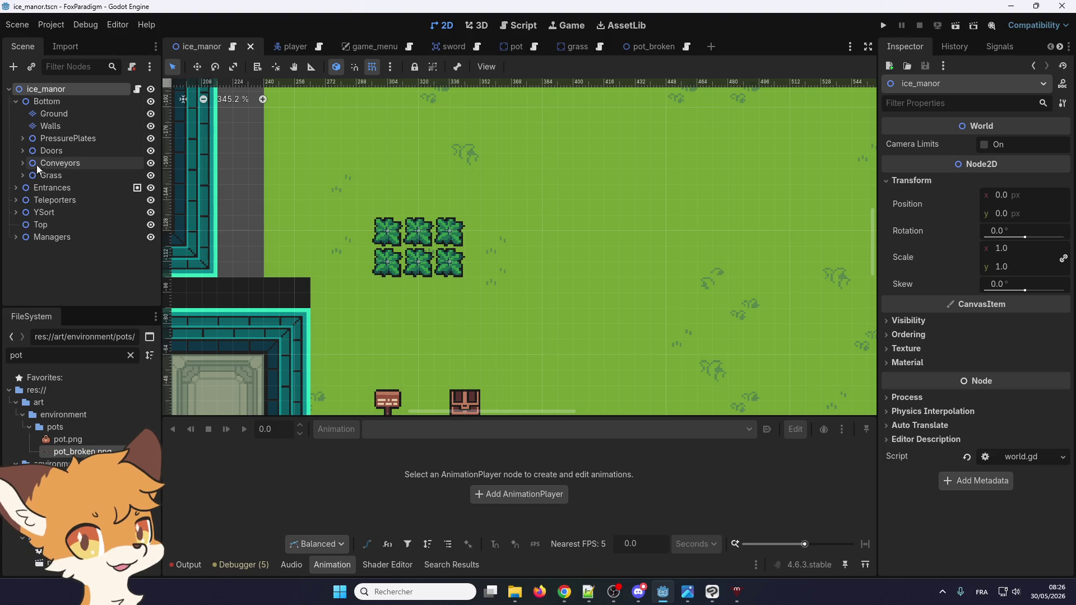
click(45, 102)
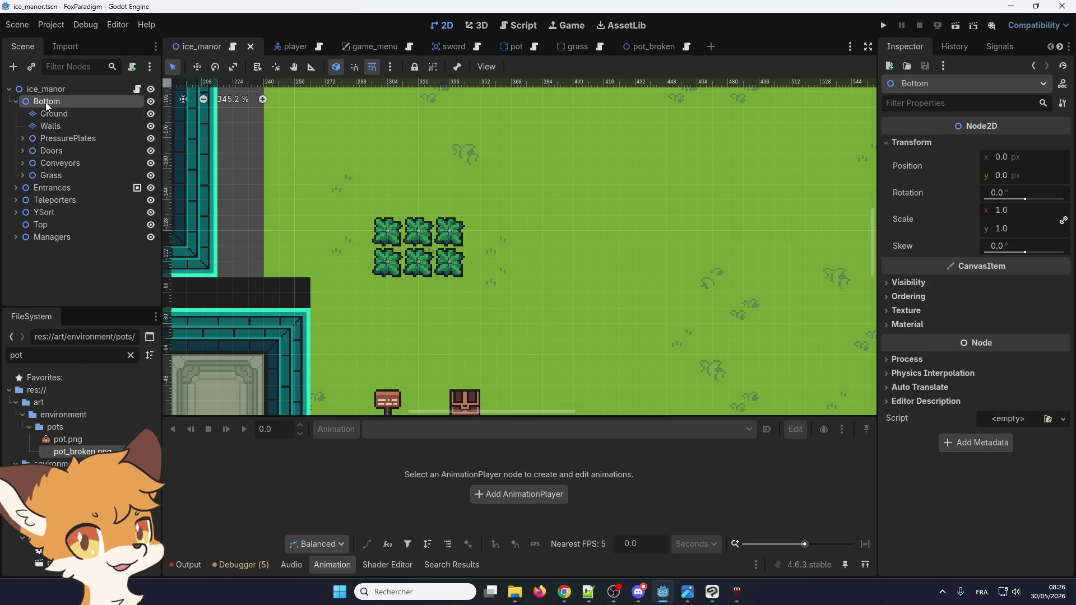
right_click(45, 102)
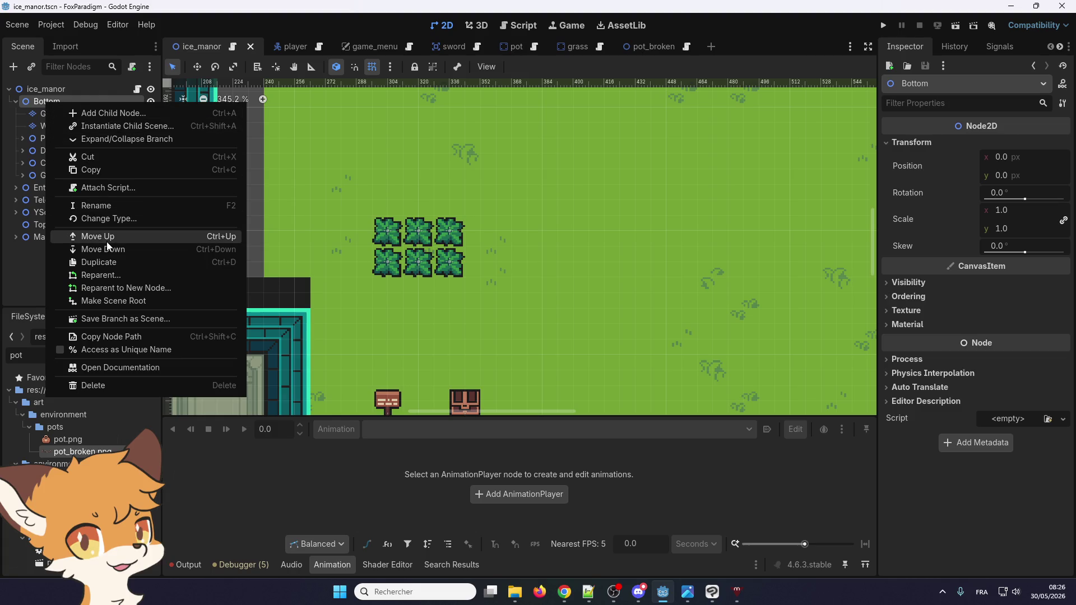
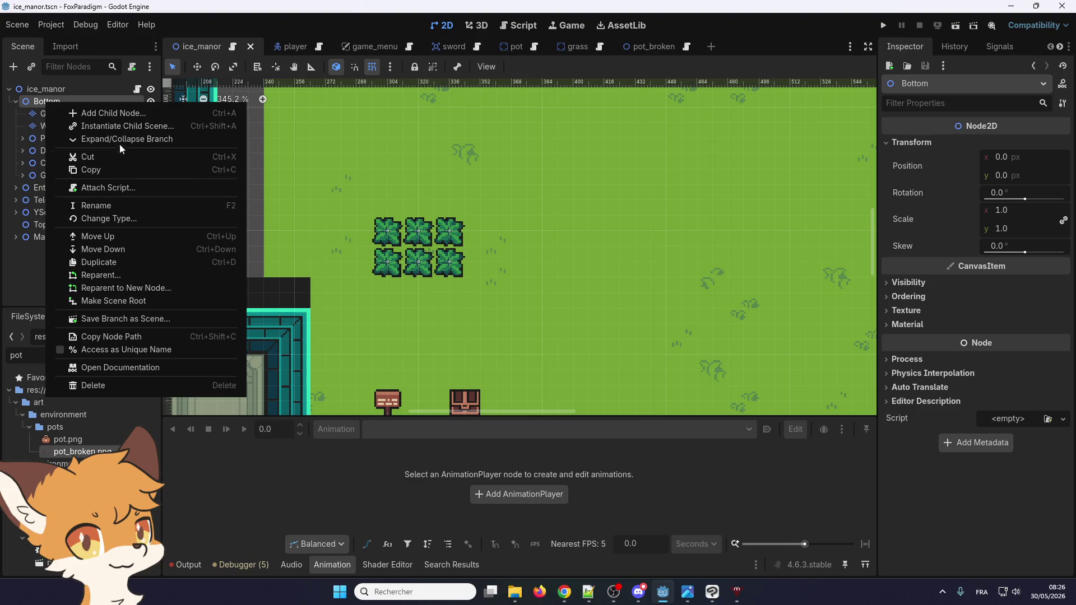
- Add a Node2D child under Bottom and rename it Pots
click(106, 113)
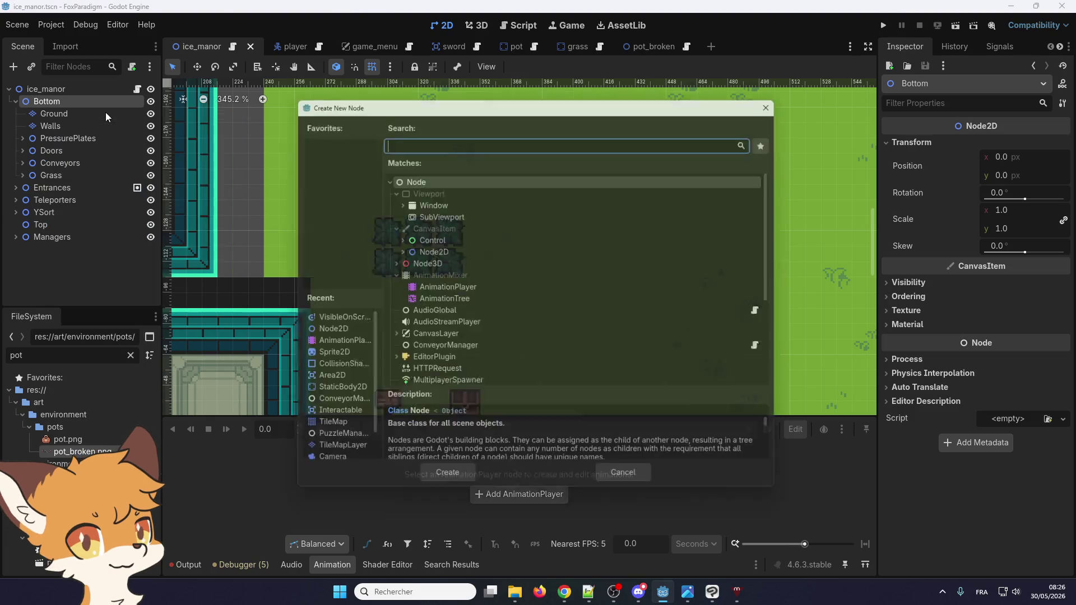
click(431, 250)
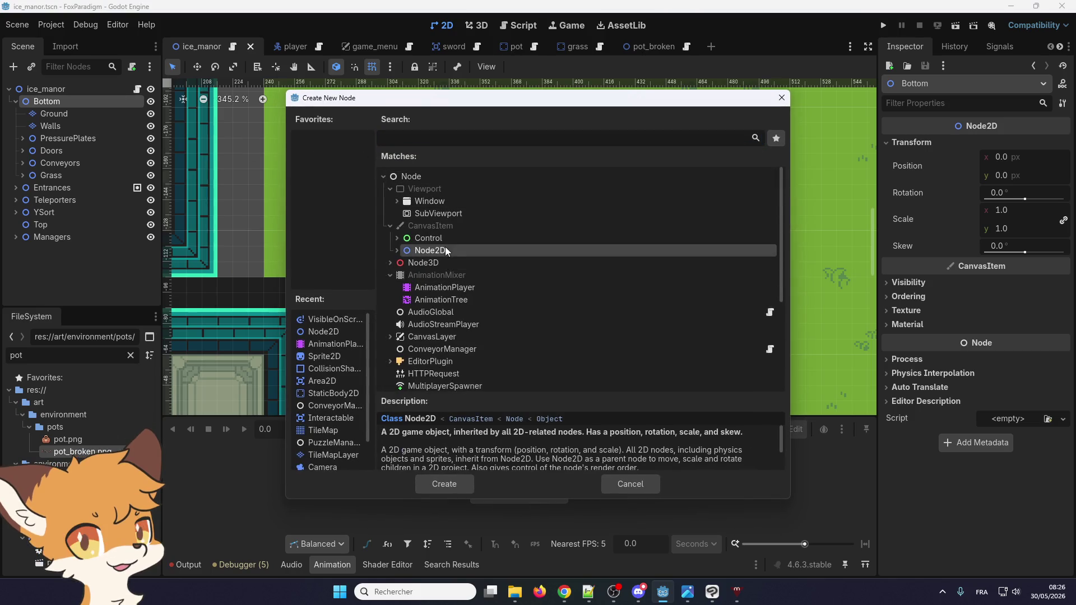
click(443, 483)
double_click(76, 187)
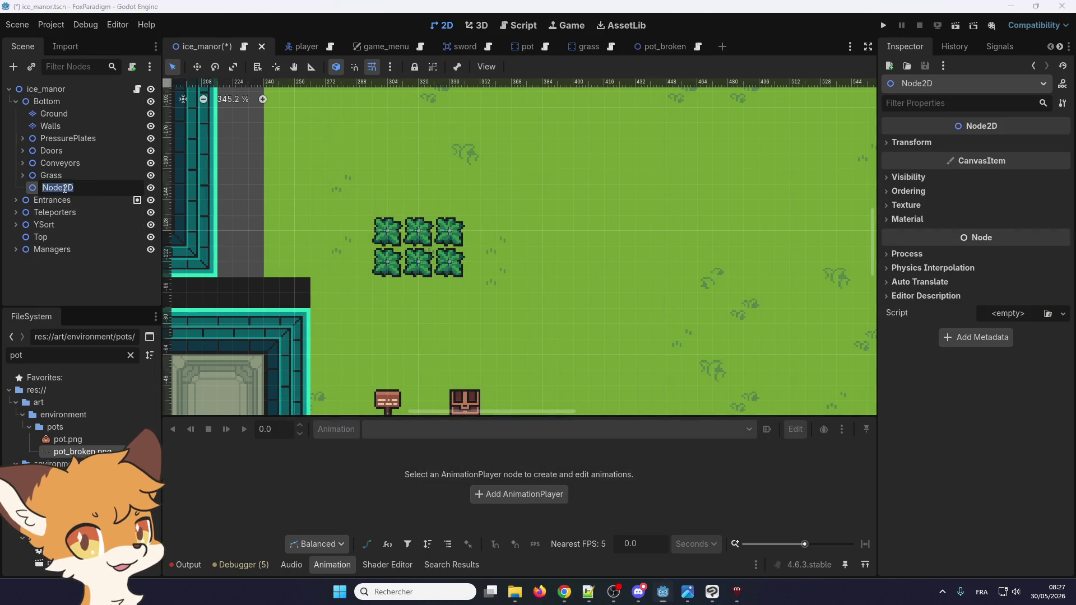
text(Pots)
key(Return)
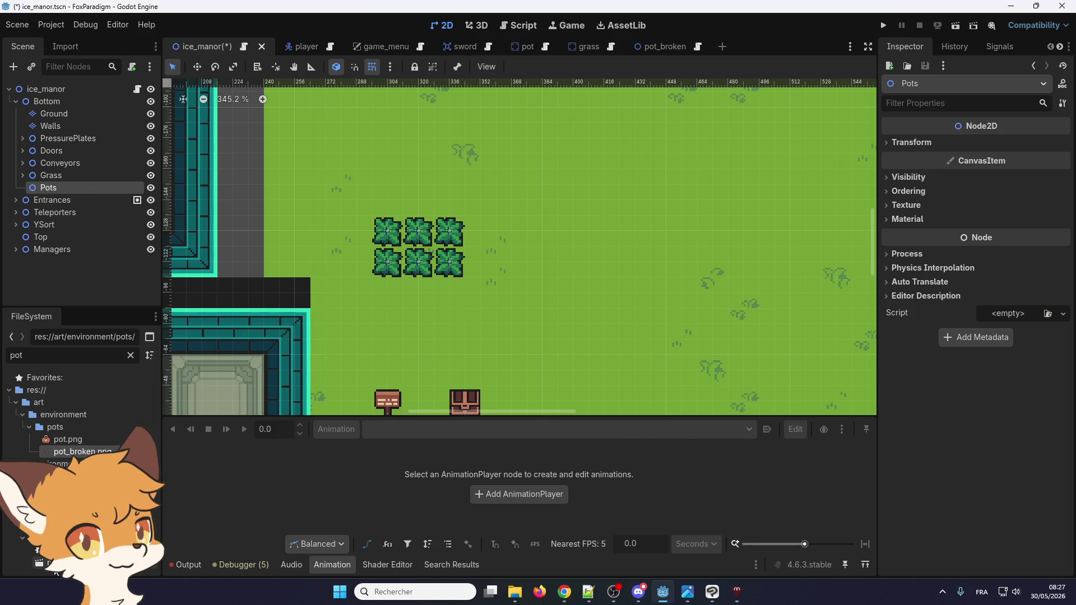
- Instance pot.tscn from the FileSystem inside the Pots node
click(56, 571)
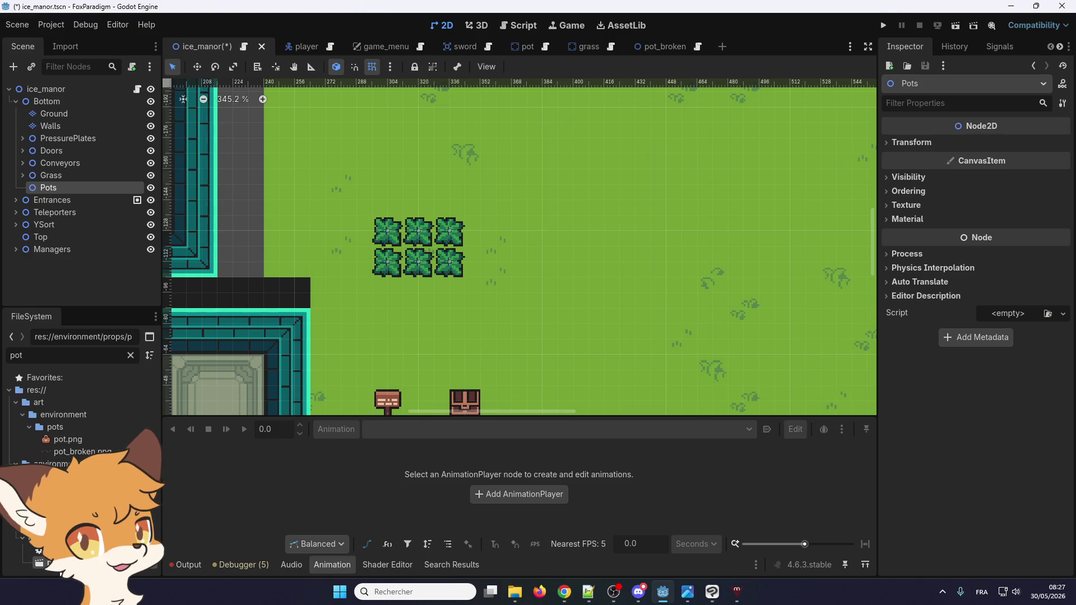
drag(59, 574, 58, 190)
scroll(321, 267, down, 3)
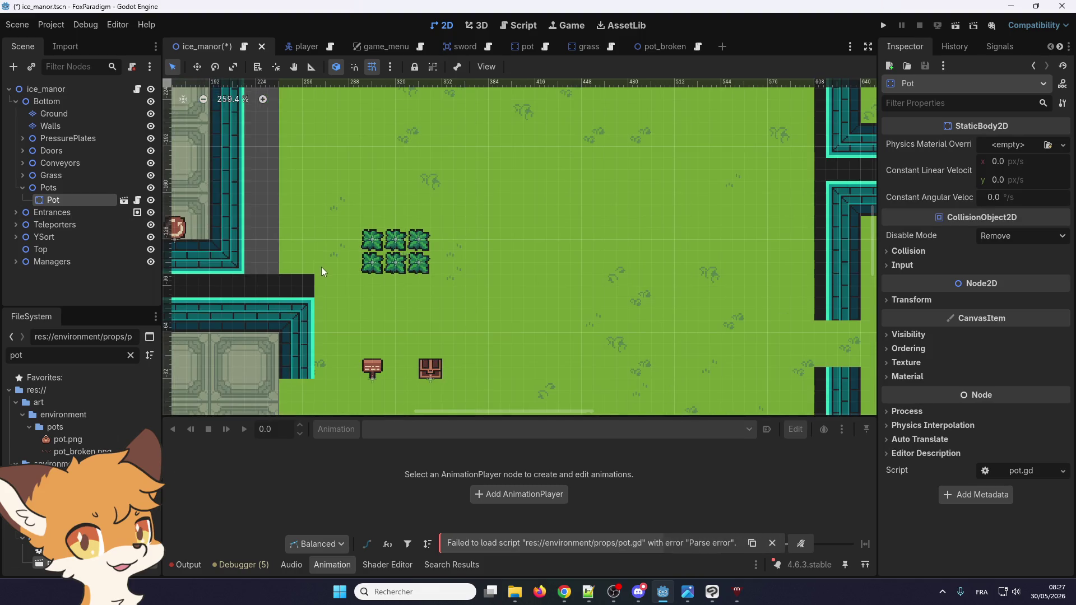
- With the Move tool, drag the Pot instance just right of the grass patch, then open the pot scene
click(197, 66)
drag(365, 323, 772, 80)
scroll(460, 243, up, 3)
drag(458, 282, 499, 260)
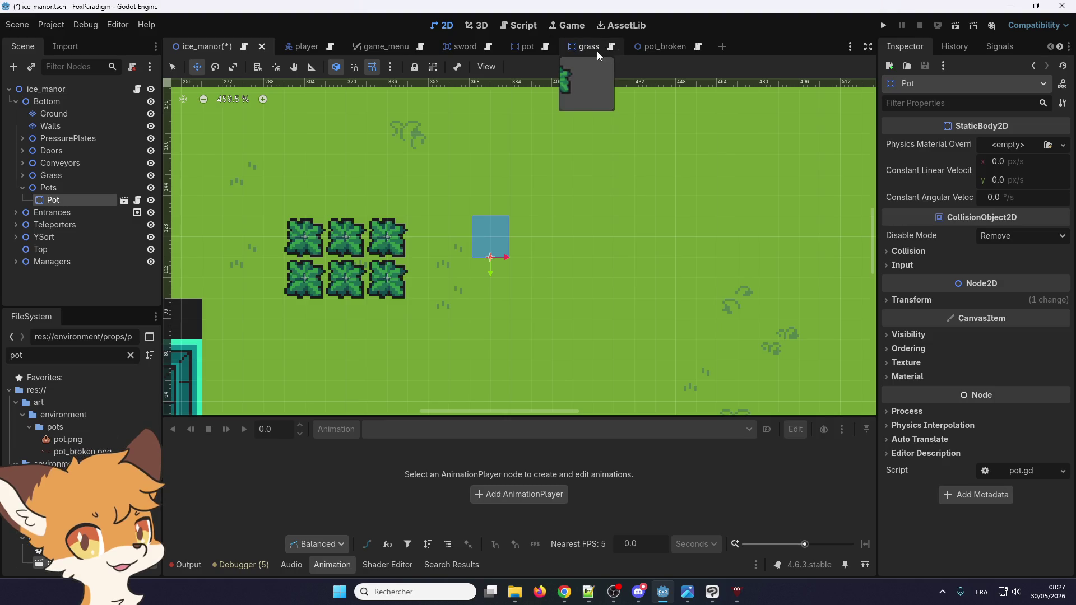
click(519, 49)
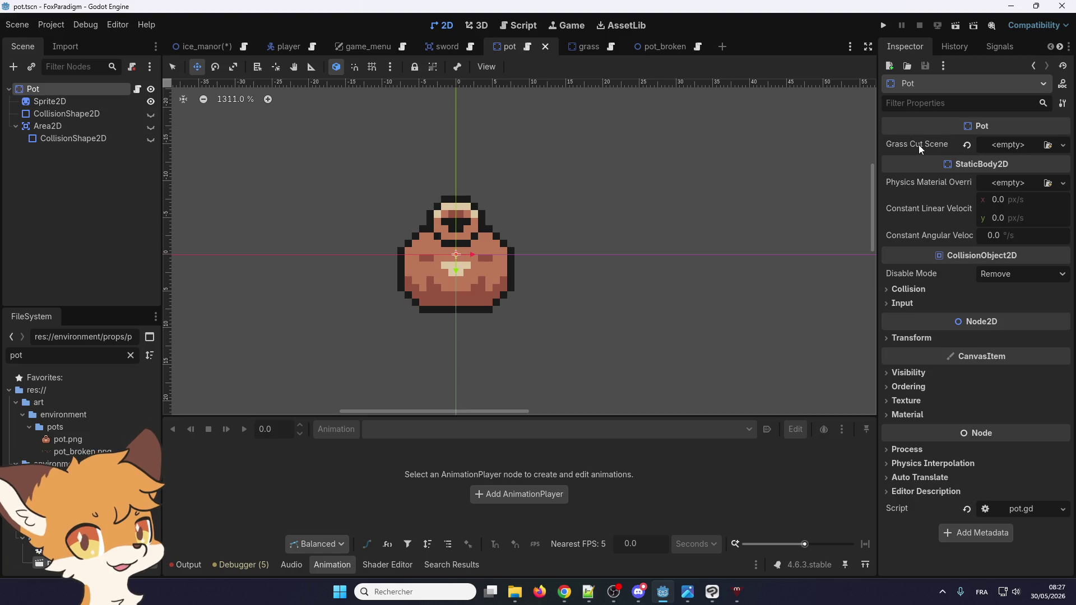
- Change the cast on line 16 of pot.gd from PotCut to PotBroken and save
click(528, 47)
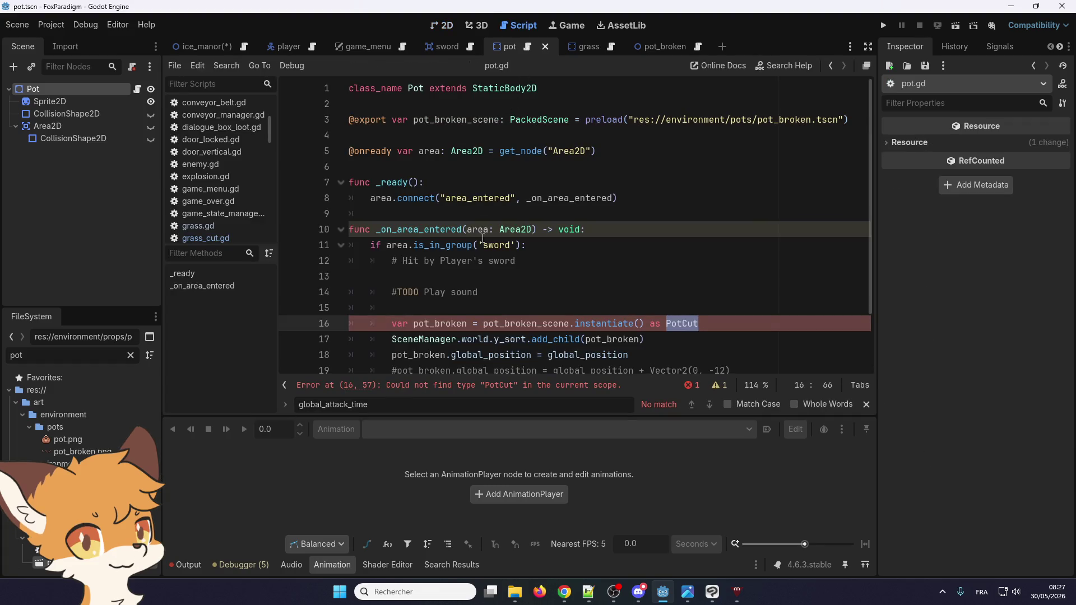
click(715, 323)
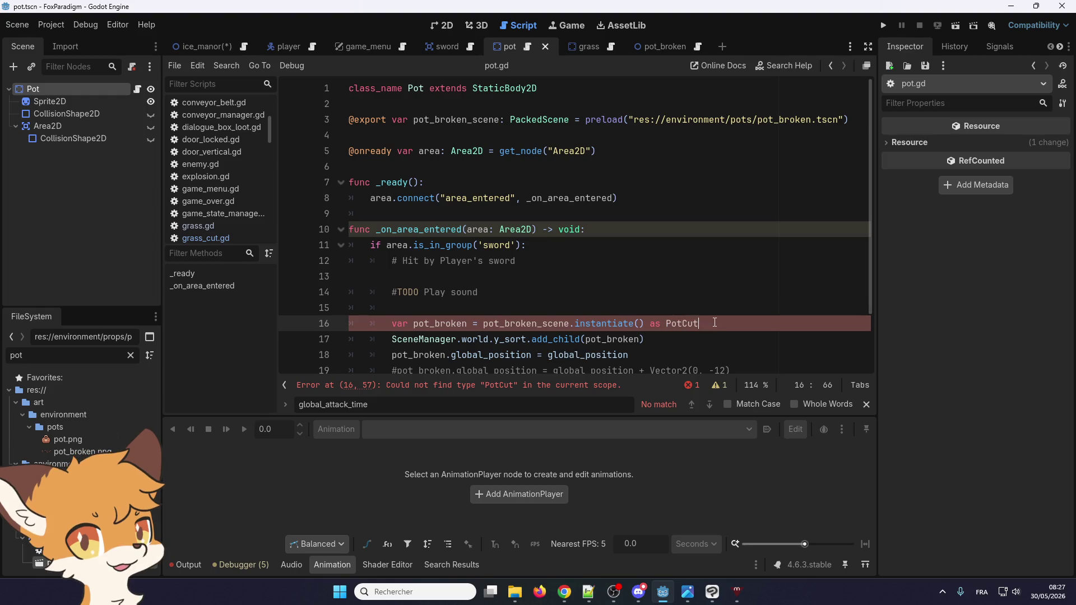
text(Broken)
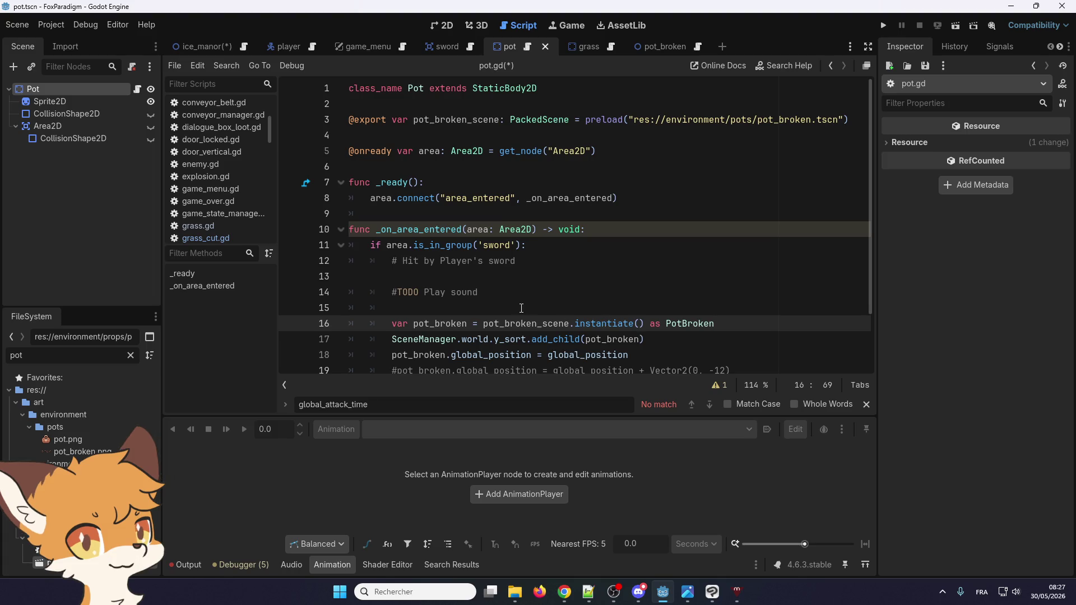
key(ctrl+s)
click(103, 90)
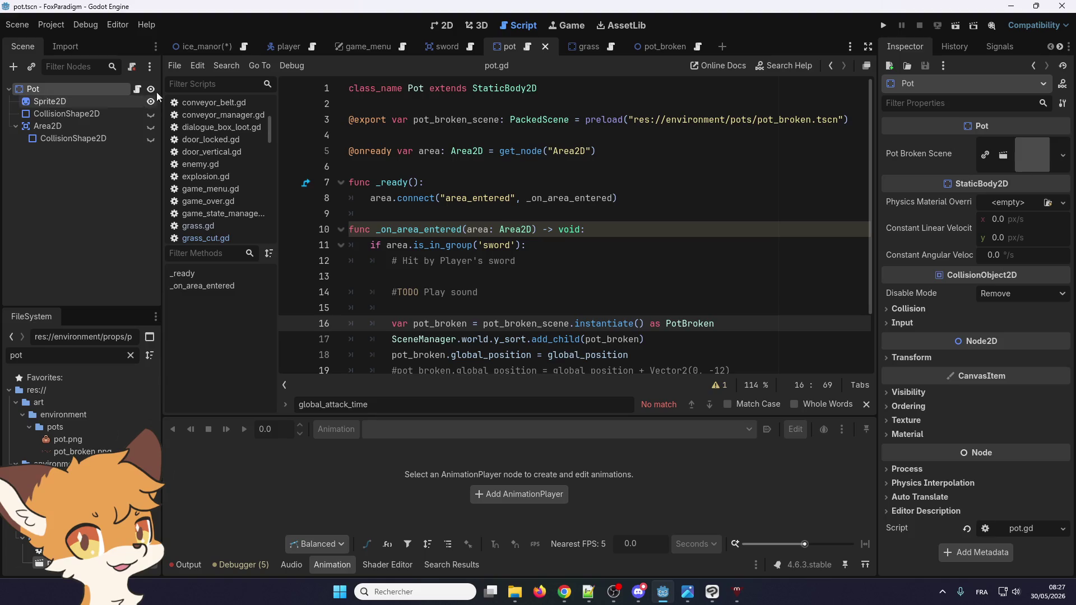
key(ctrl+F1)
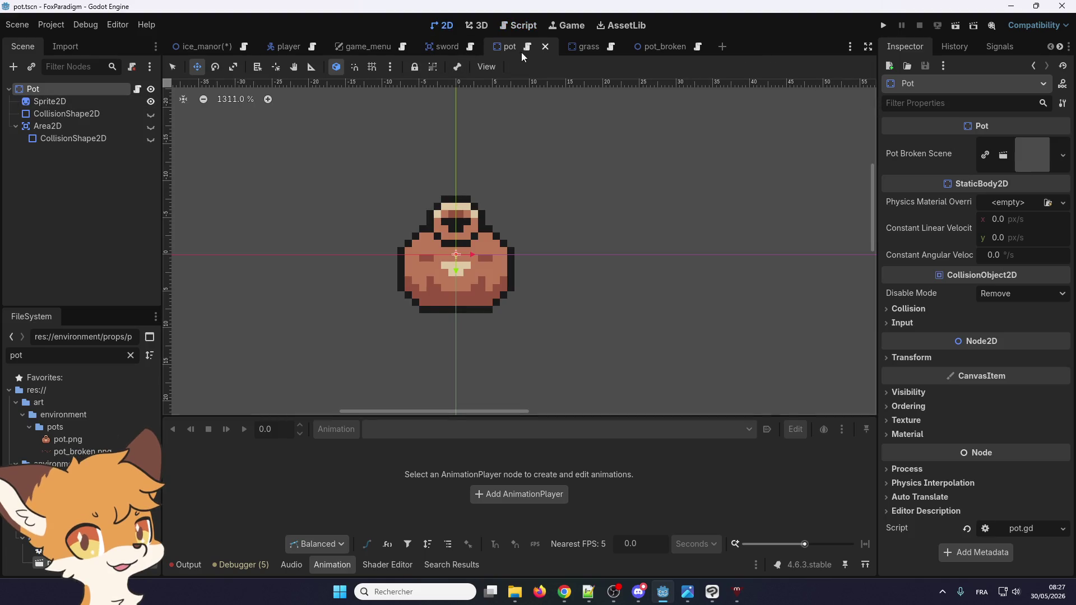
click(528, 47)
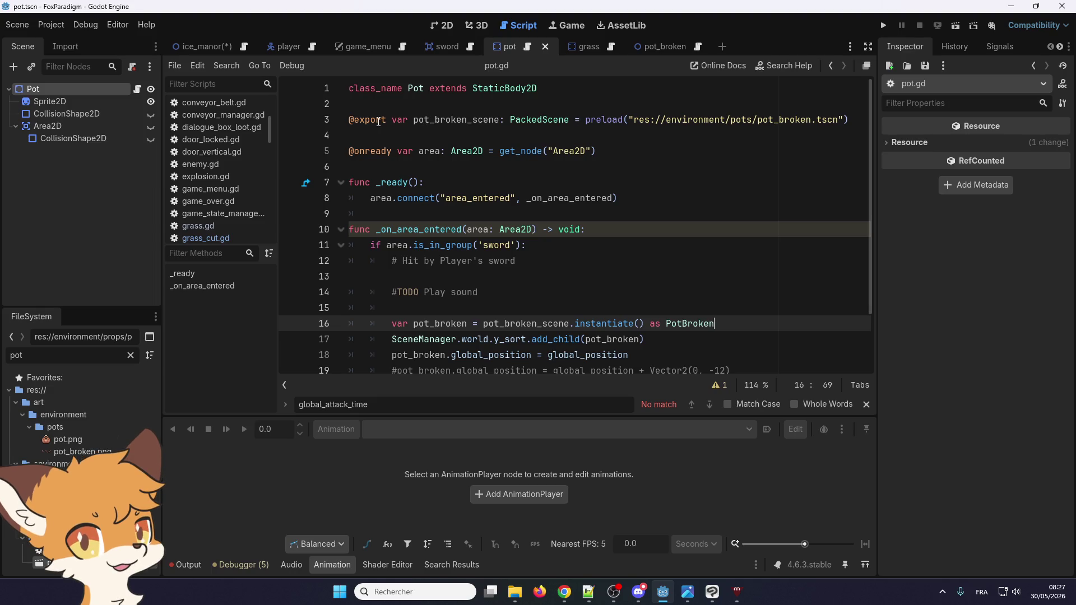
double_click(372, 150)
key(ctrl+c)
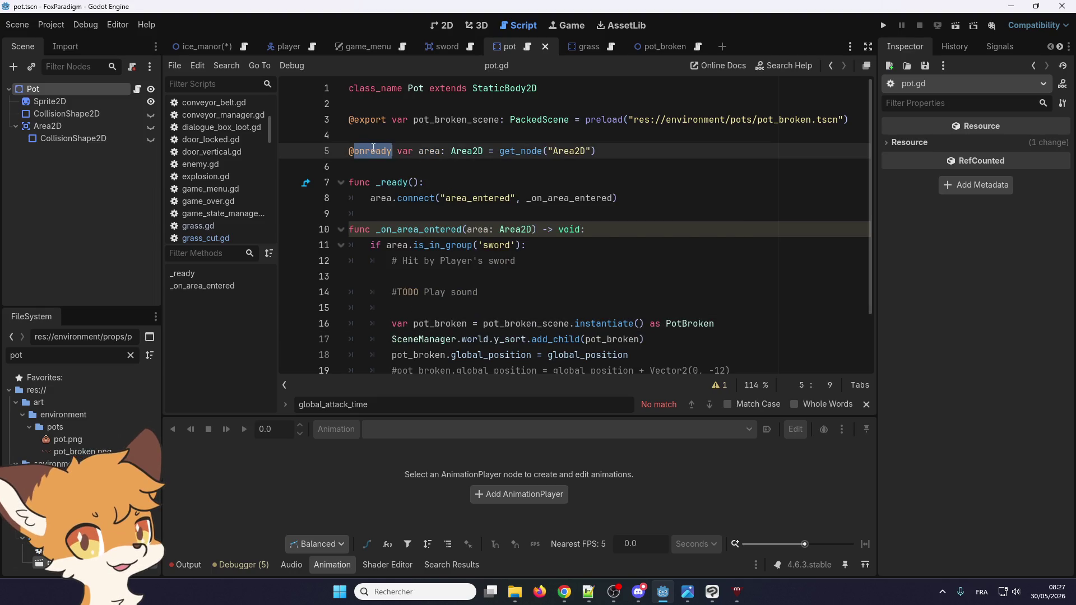
double_click(374, 122)
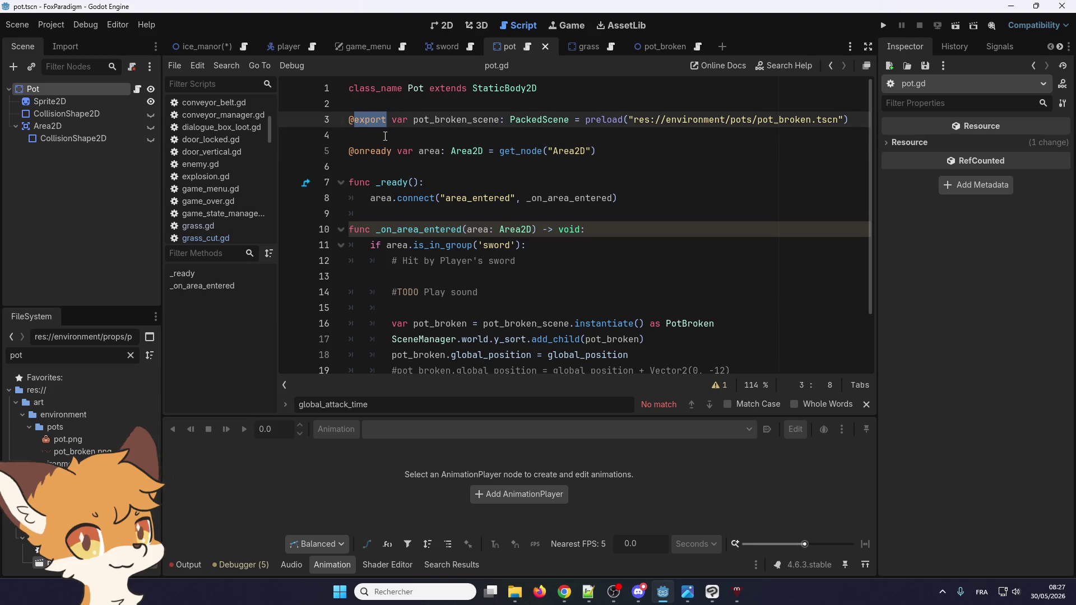
key(ctrl+v)
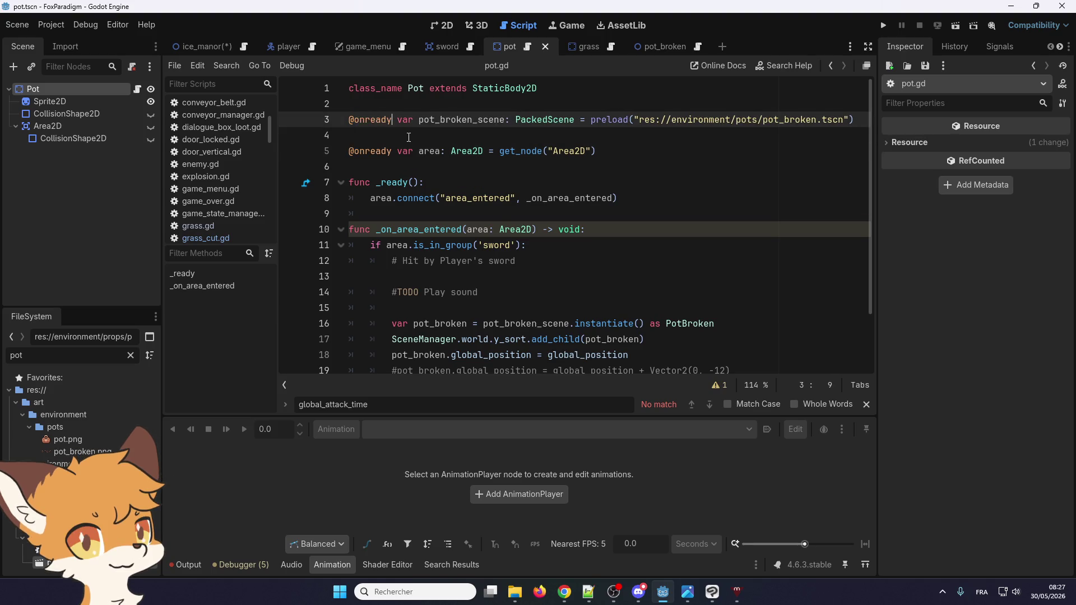
click(409, 137)
key(BackSpace)
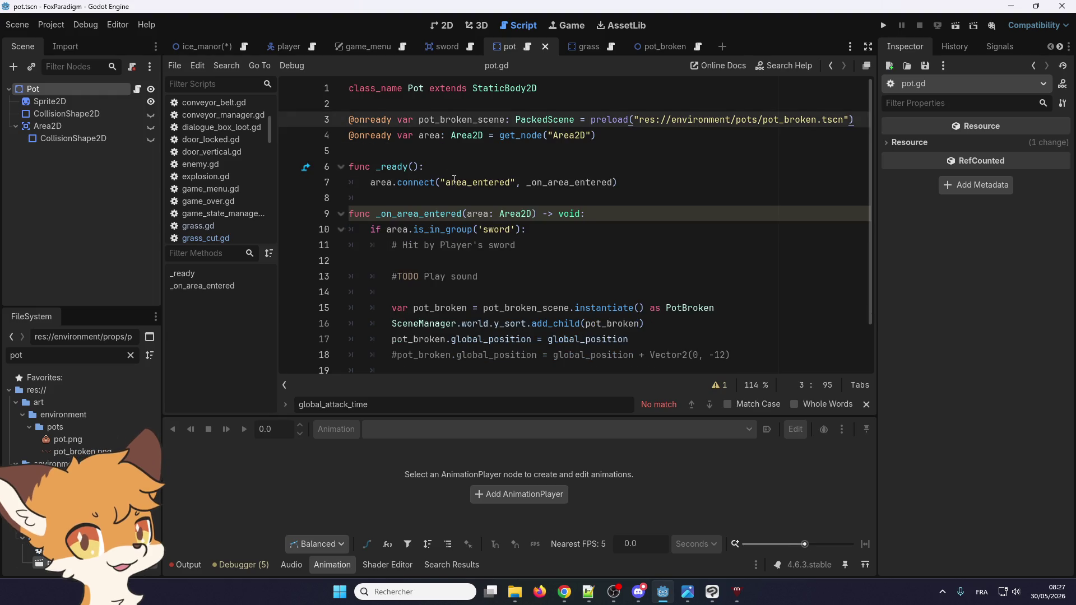
key(ctrl+s)
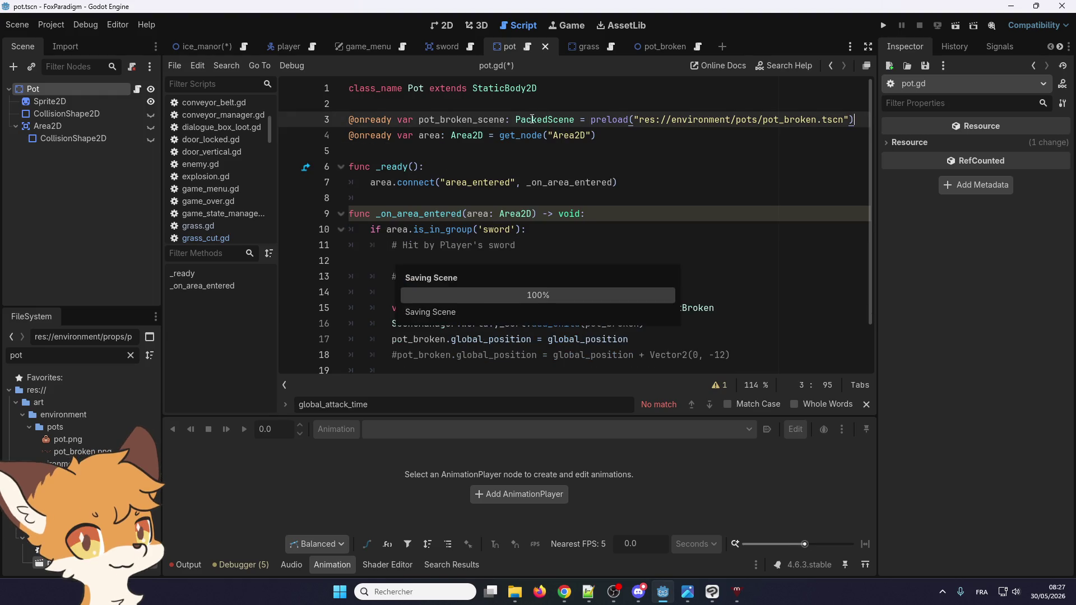
click(583, 48)
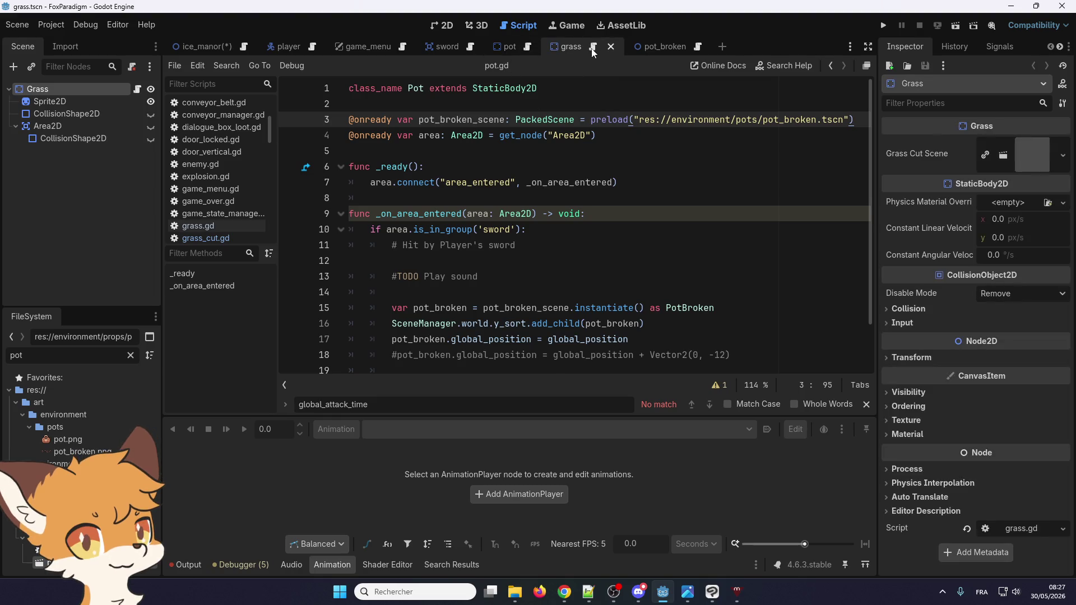
click(592, 47)
double_click(368, 119)
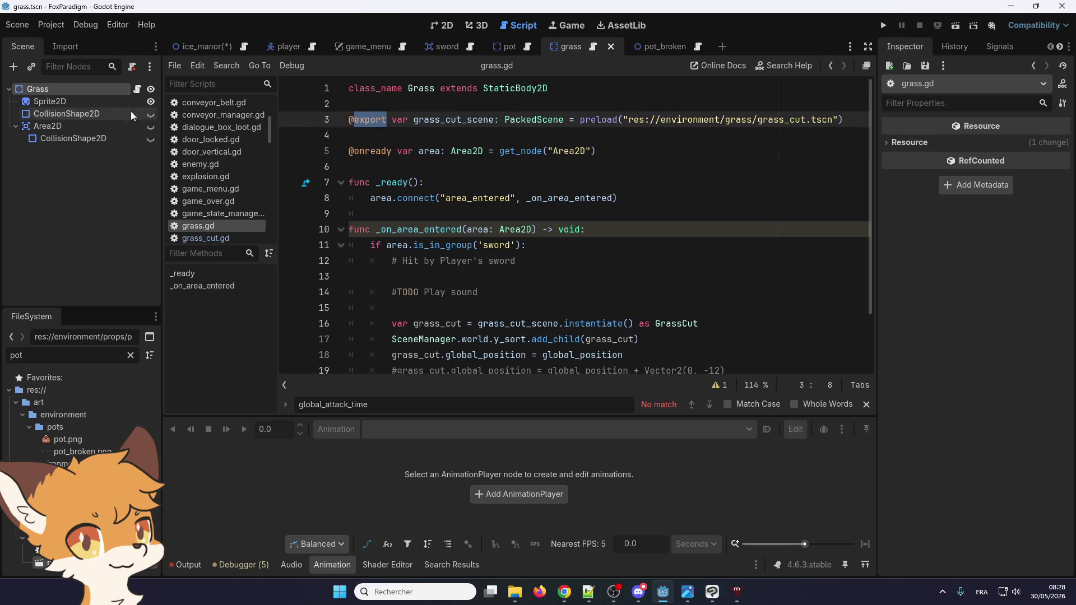
click(119, 89)
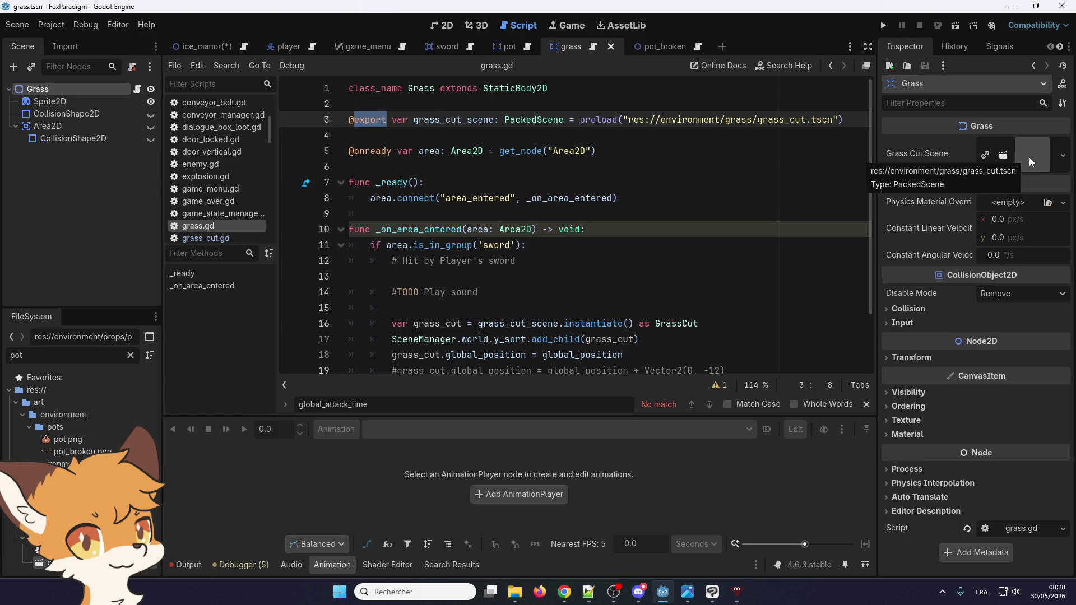
double_click(368, 120)
text(onready)
click(408, 130)
key(BackSpace)
key(ctrl+s)
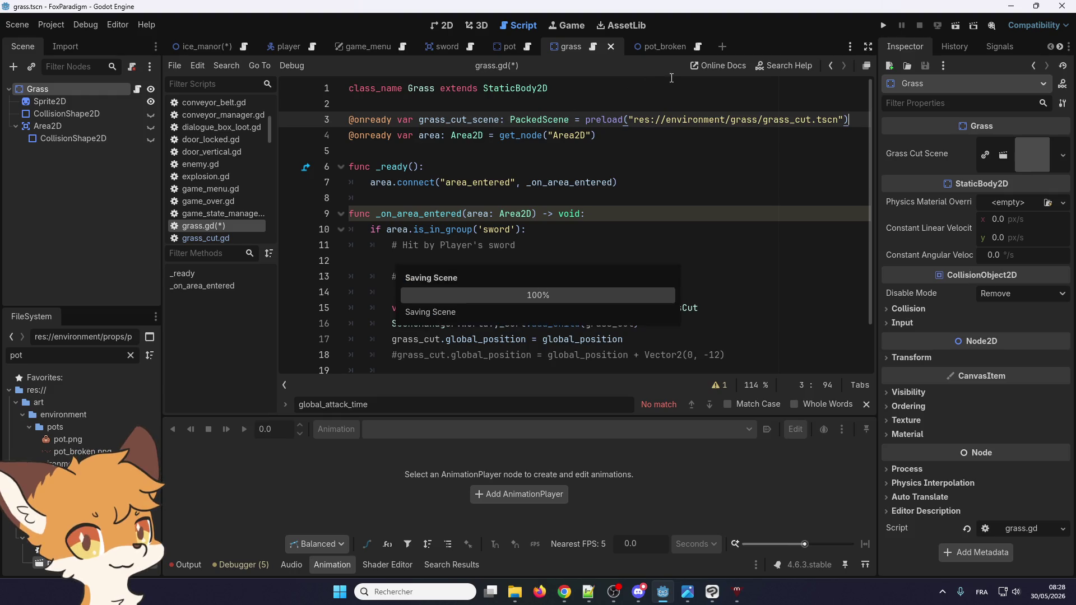
click(503, 48)
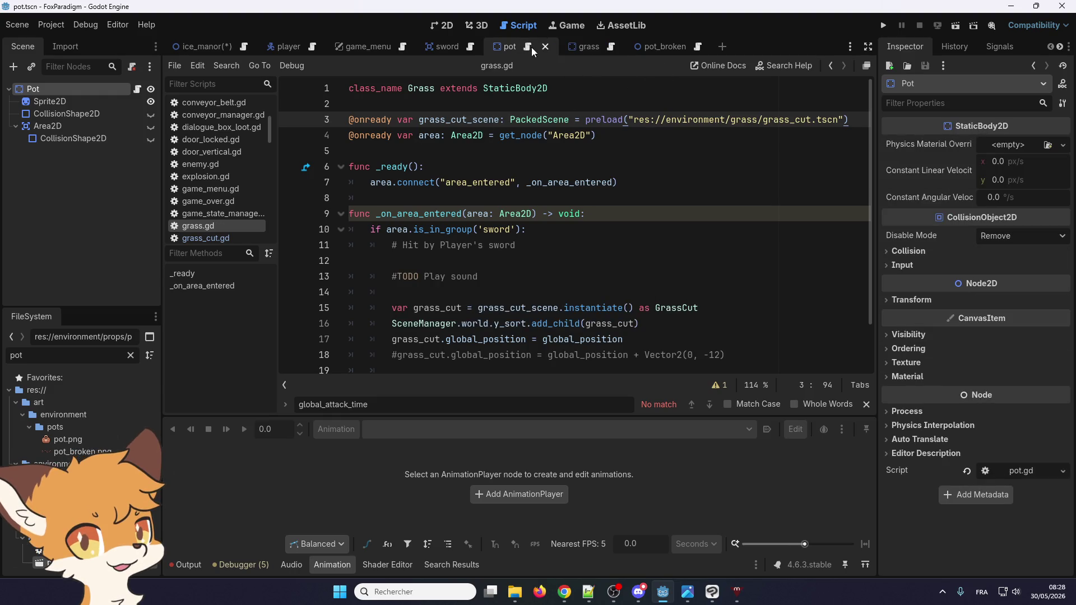
click(441, 30)
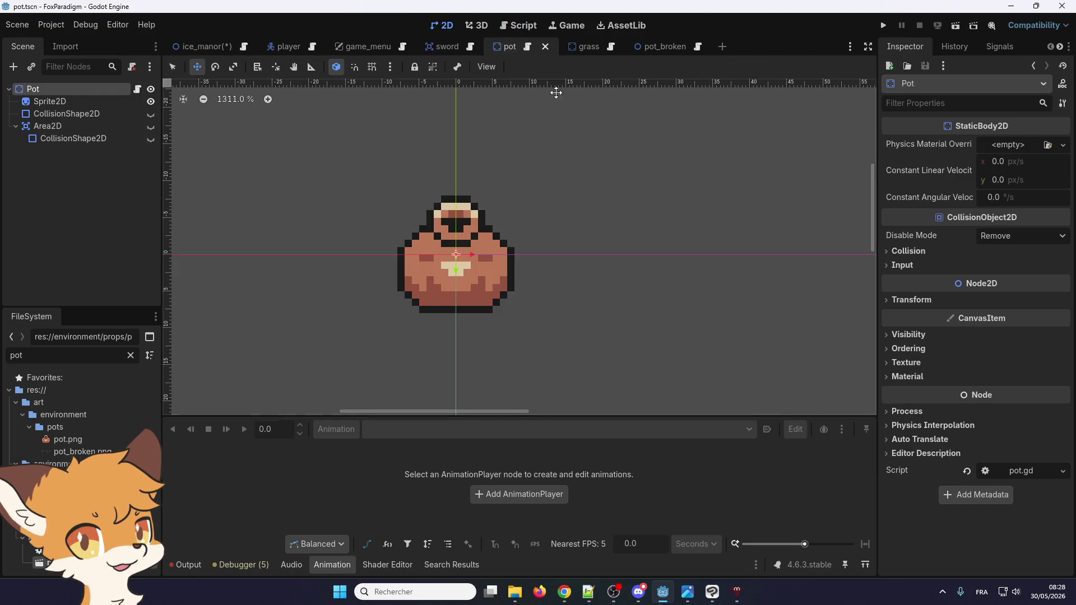
- In ice_manor, drag the Pot left toward the wall
click(186, 46)
scroll(501, 218, down, 5)
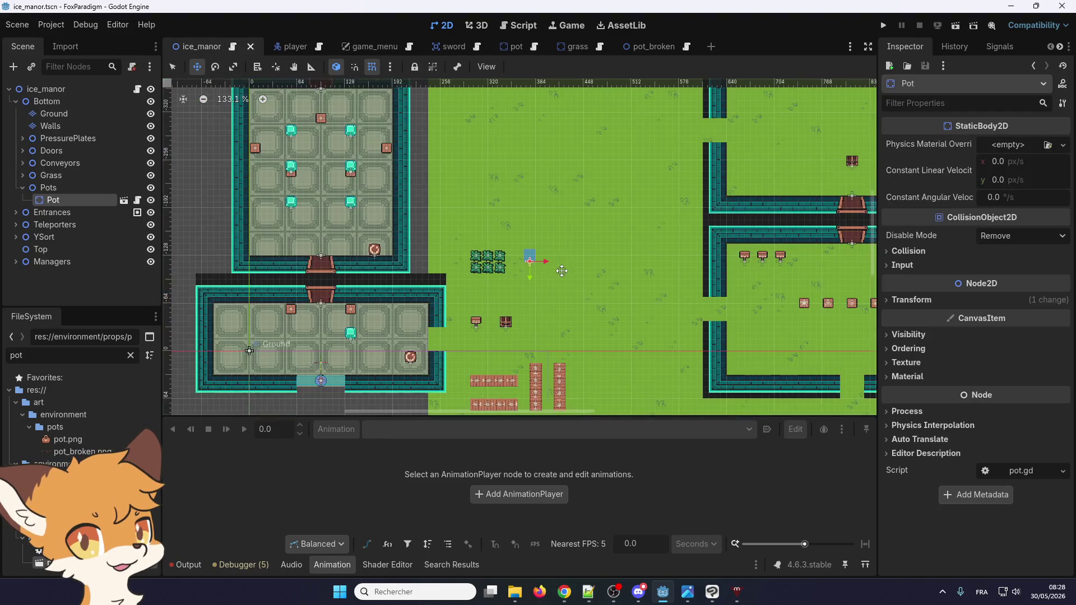
mouse_move(528, 257)
mouse_down()
mouse_move(405, 241)
mouse_move(402, 275)
mouse_move(402, 231)
mouse_up()
scroll(405, 241, up, 7)
scroll(404, 240, up, 2)
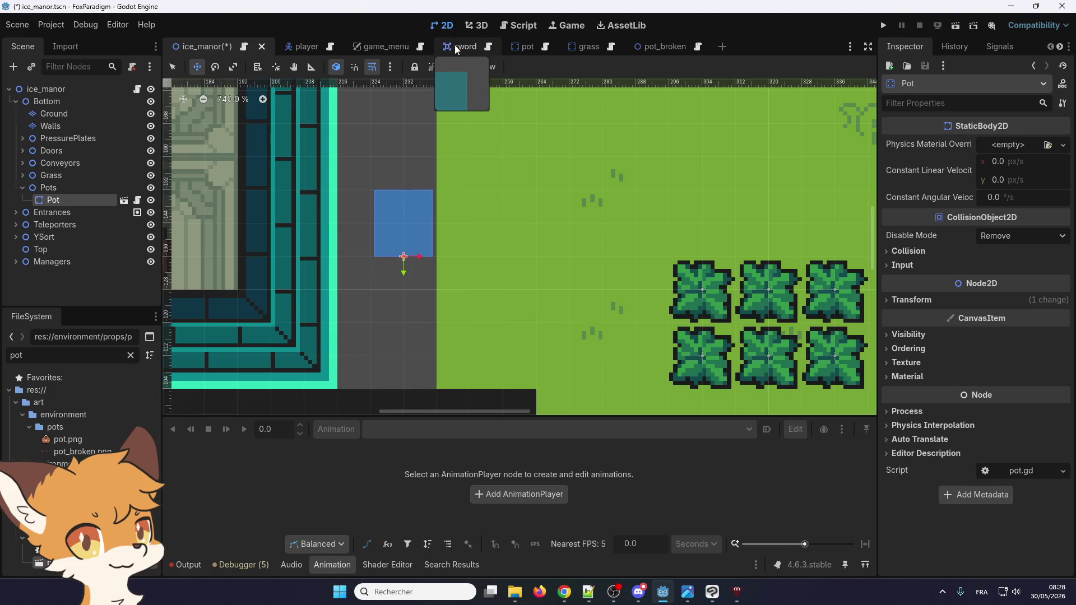
- Reposition the Pot just right of the grass bushes and launch a playtest
click(519, 46)
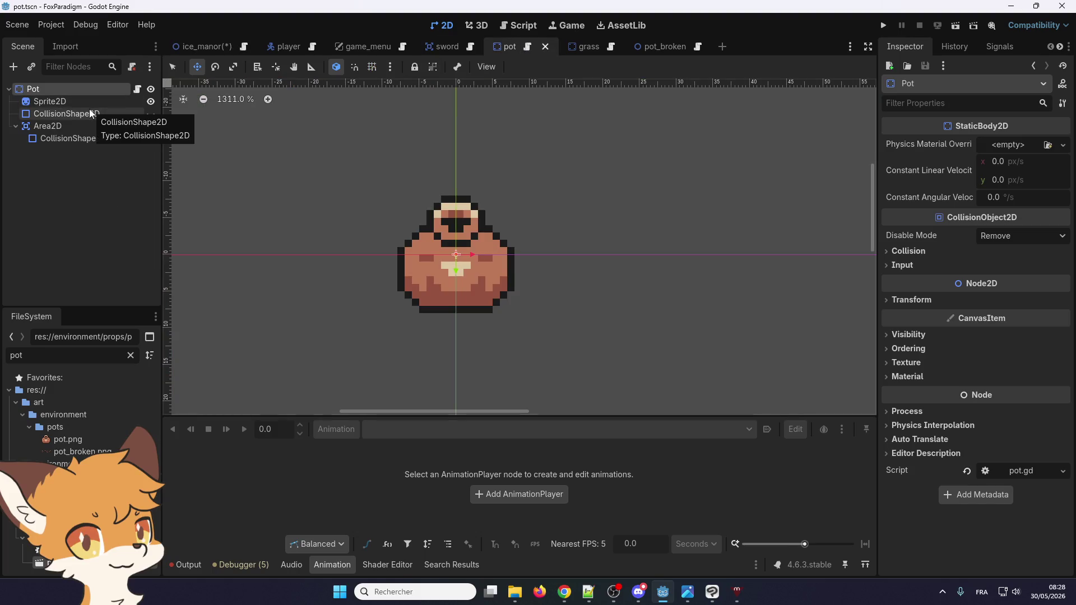
click(183, 47)
mouse_move(392, 221)
mouse_down()
mouse_move(651, 247)
mouse_move(539, 251)
mouse_move(803, 291)
mouse_move(781, 273)
mouse_up()
scroll(540, 251, down, 3)
click(883, 25)
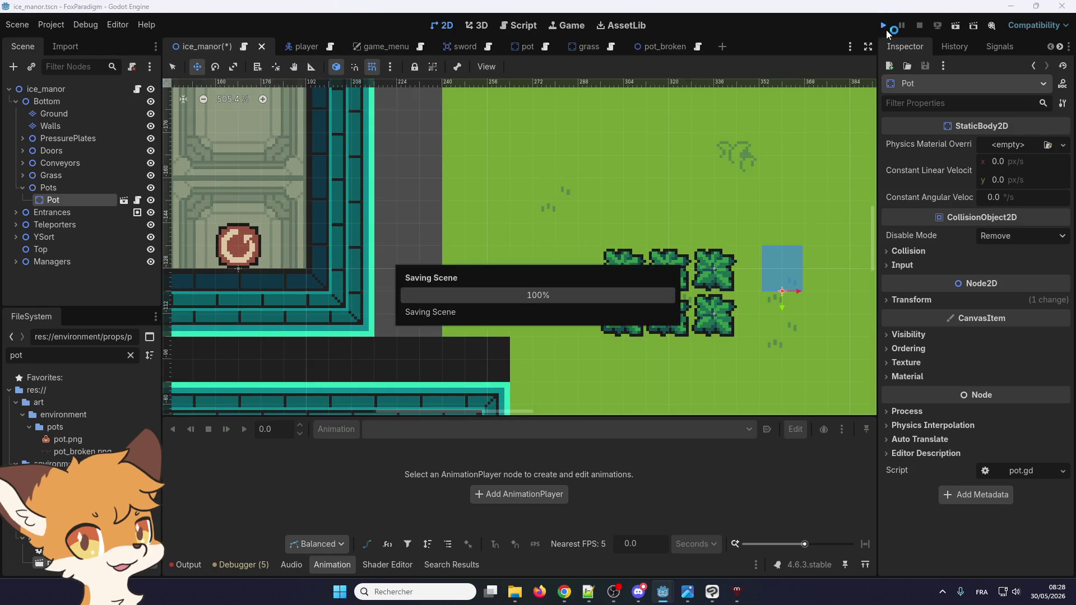
- Advance past the title menu into the game, then re-save pot.gd after a trivial edit to line 1
key(Return)
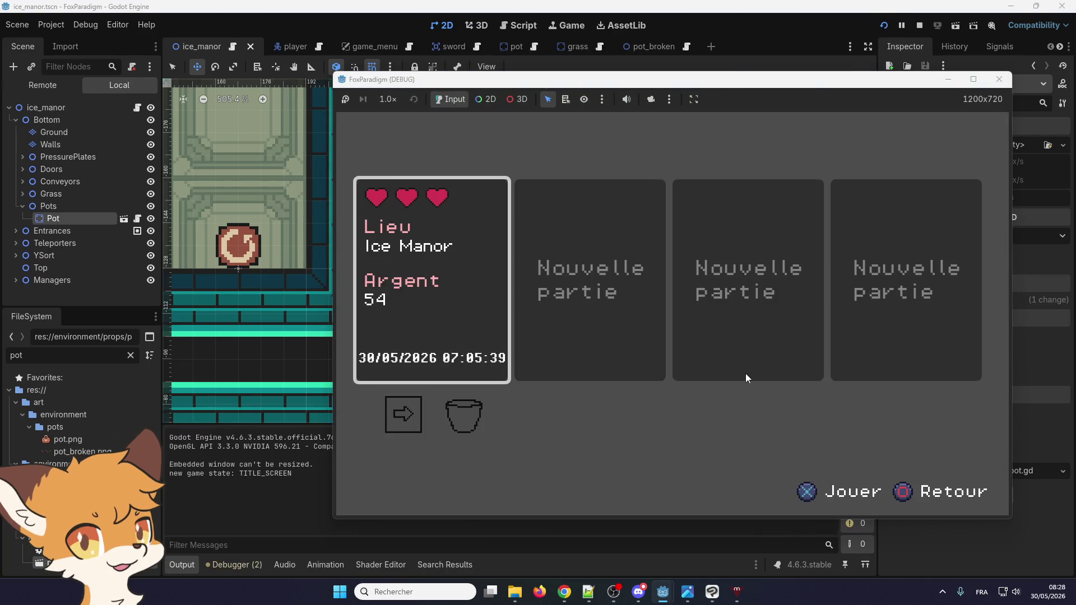
key(Return)
text(d)
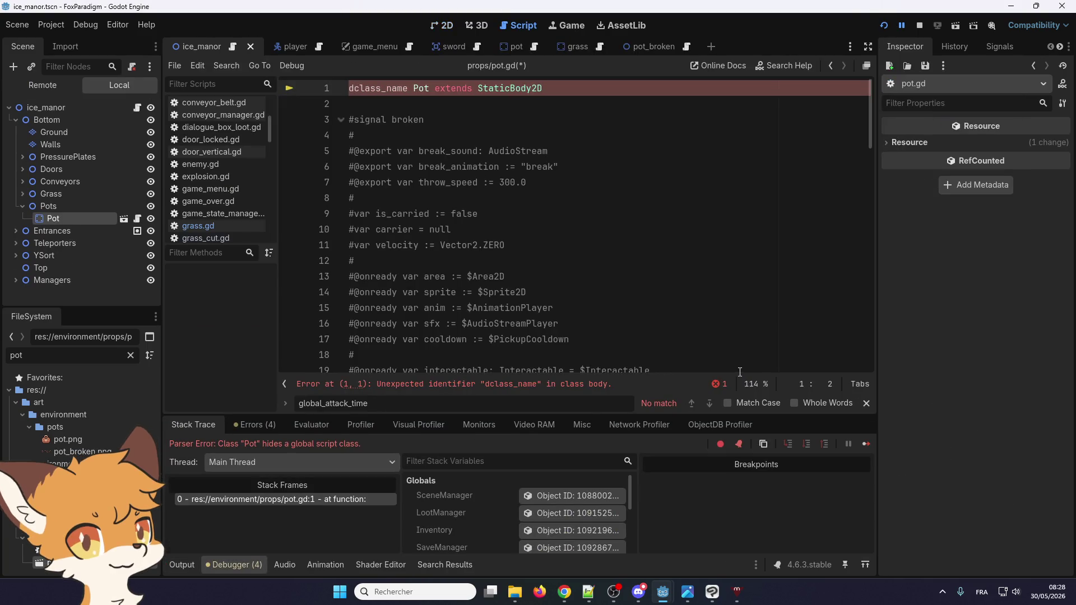
key(BackSpace)
key(ctrl+s)
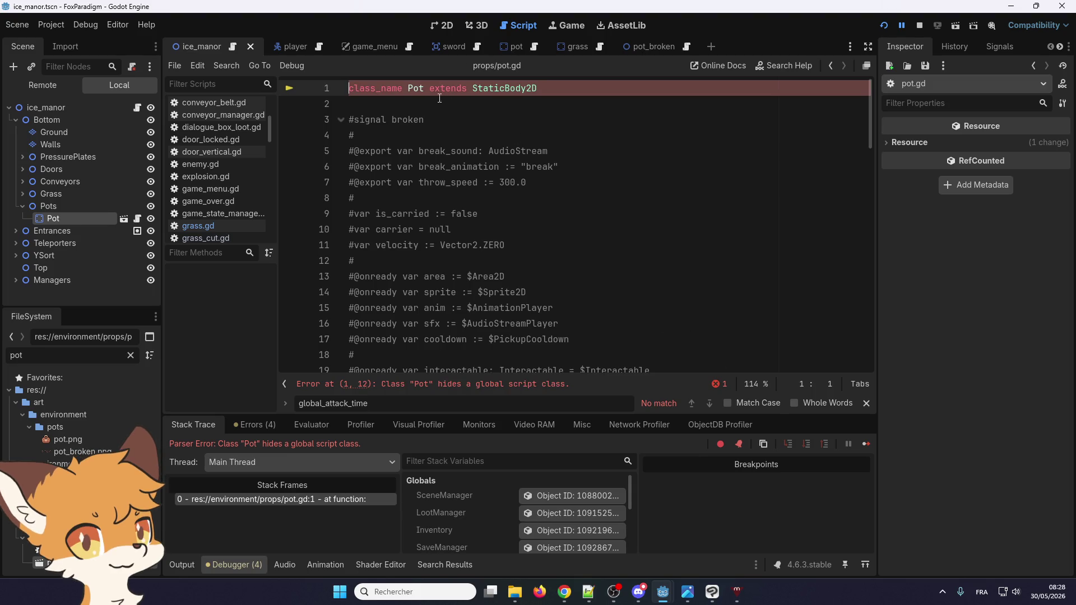
- Review the pot.gd code, then select all of it from the top
scroll(485, 240, down, 6)
scroll(485, 240, down, 15)
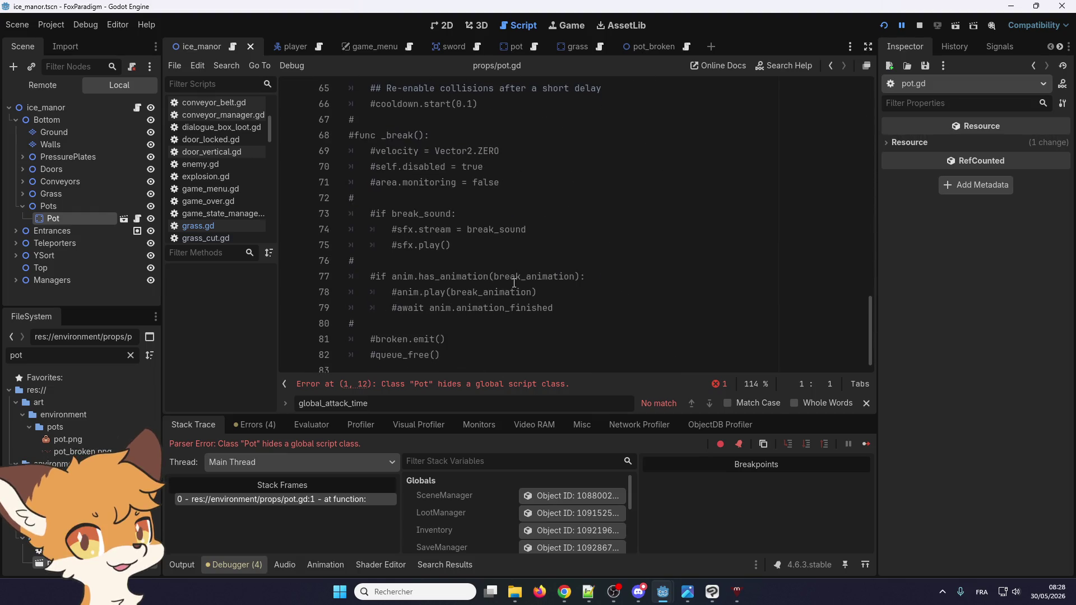
scroll(515, 280, up, 10)
scroll(514, 279, up, 11)
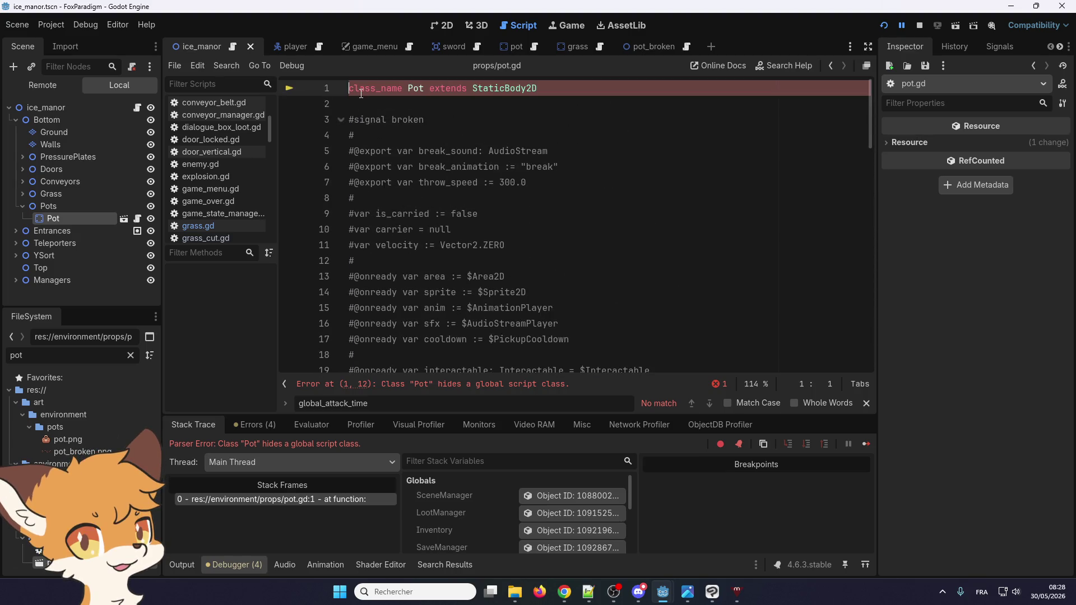
scroll(426, 189, down, 3)
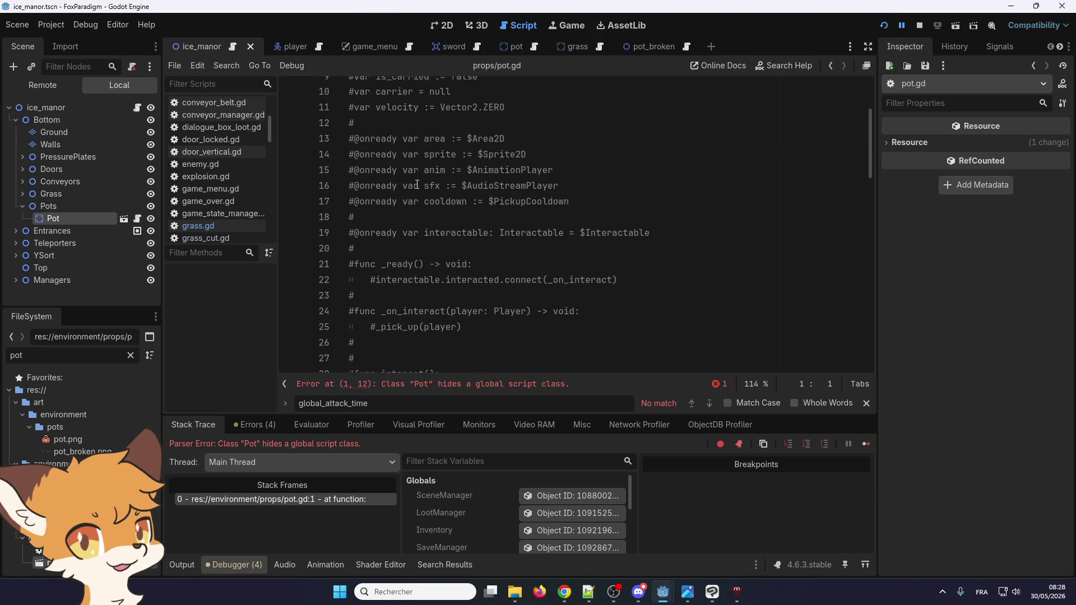
scroll(426, 189, down, 9)
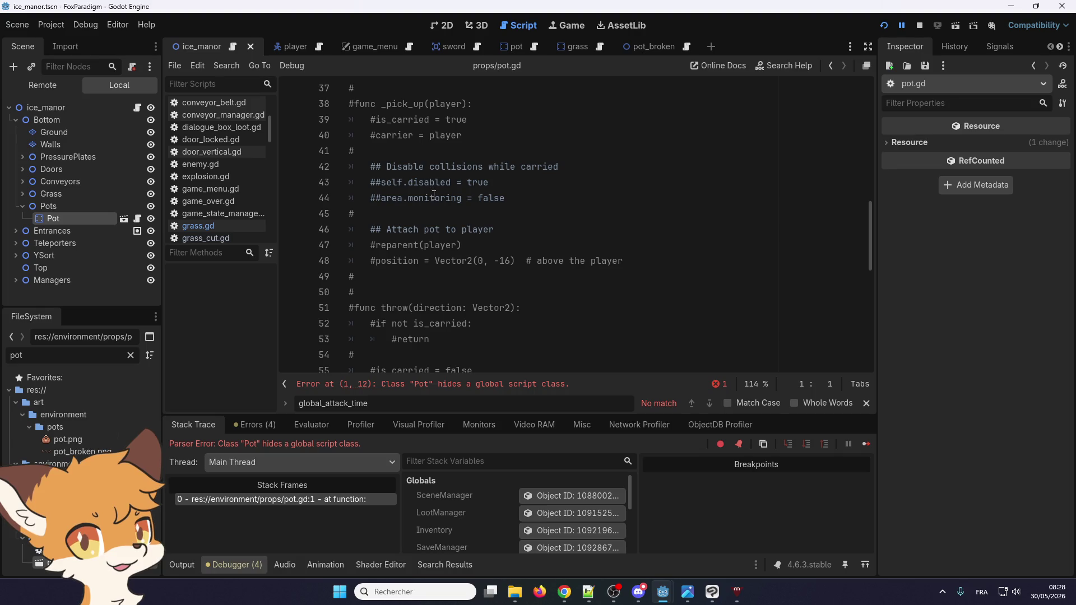
scroll(435, 195, down, 9)
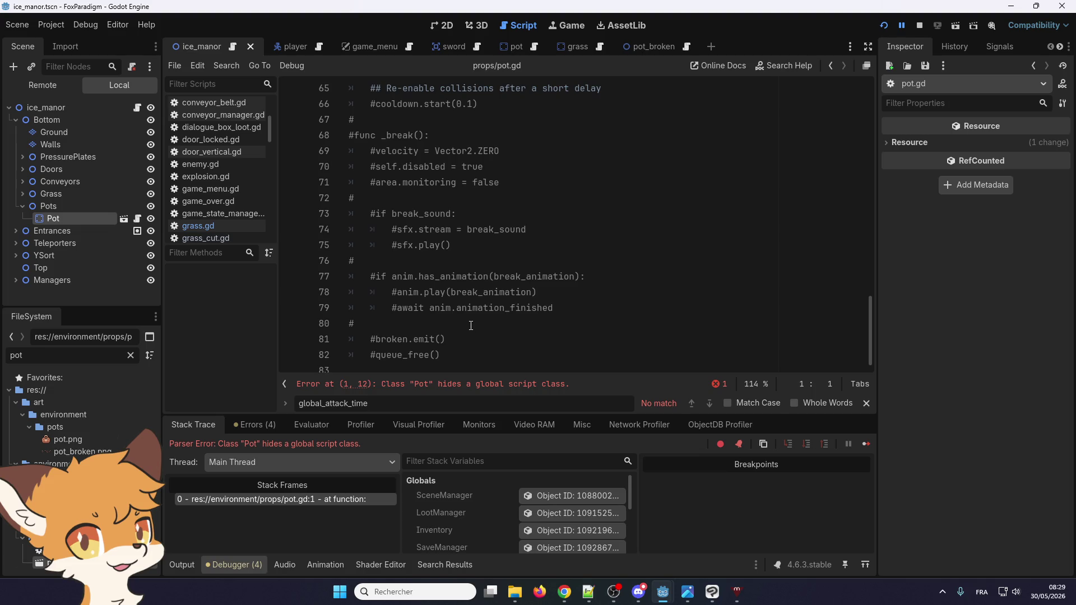
scroll(471, 326, up, 4)
scroll(472, 324, up, 17)
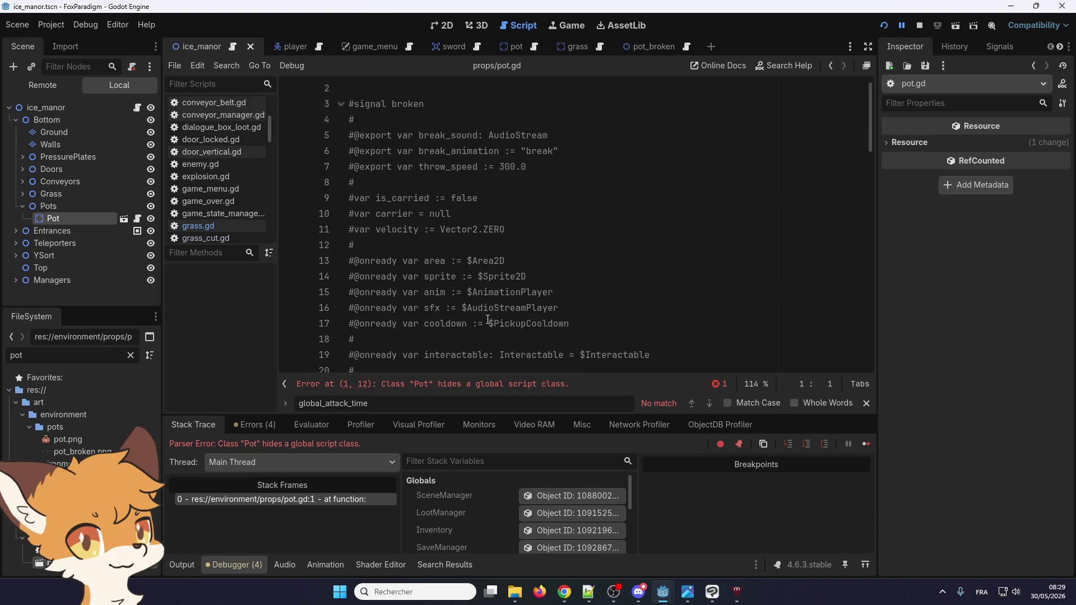
scroll(488, 320, up, 1)
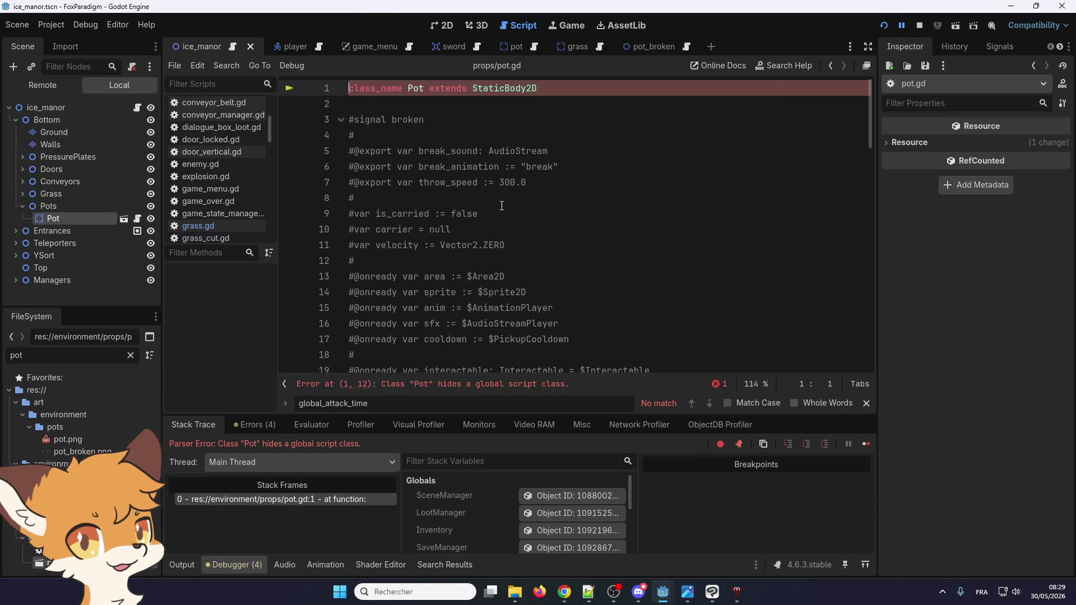
scroll(499, 207, down, 1)
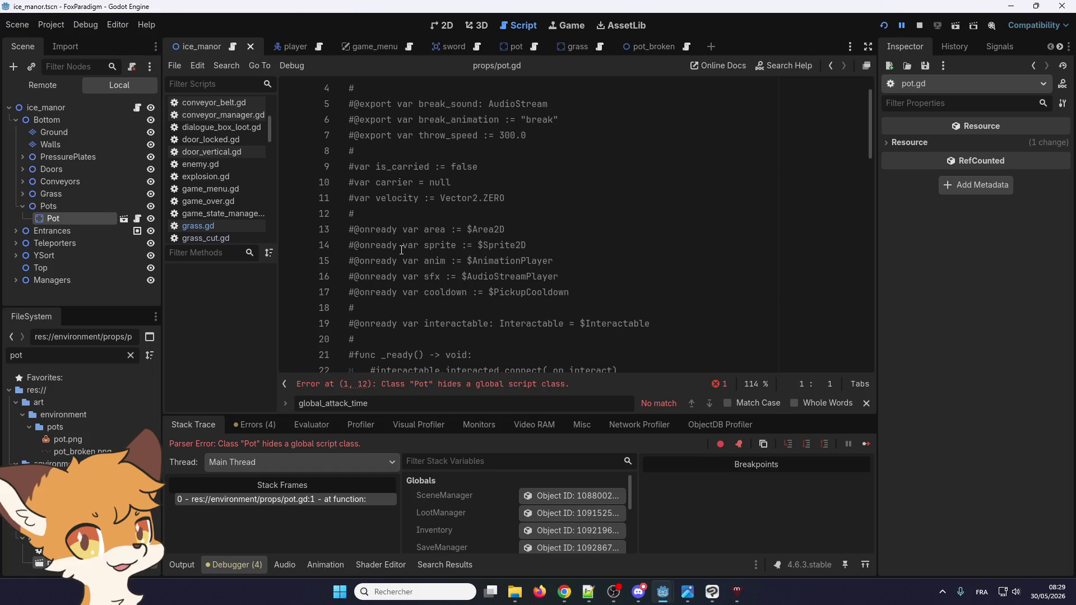
scroll(402, 250, down, 1)
scroll(401, 250, down, 3)
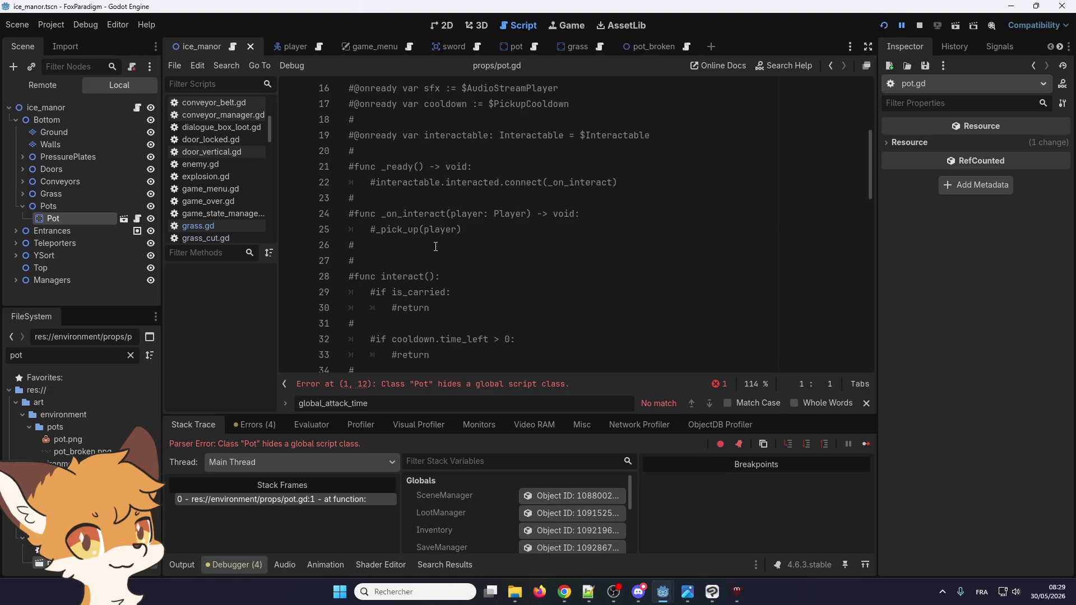
scroll(435, 247, down, 4)
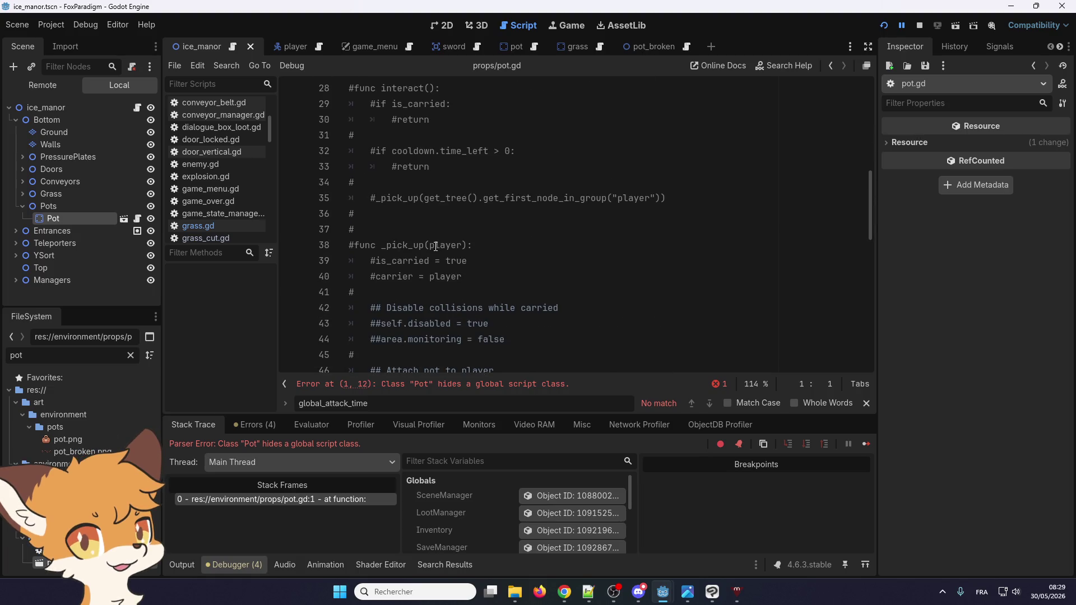
scroll(438, 248, up, 9)
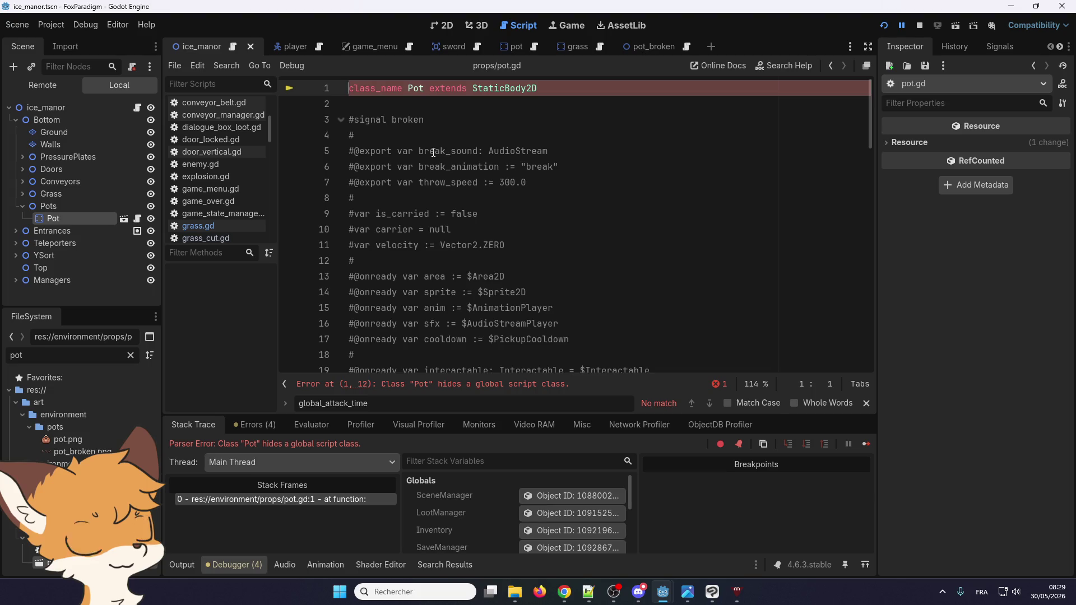
scroll(434, 152, down, 8)
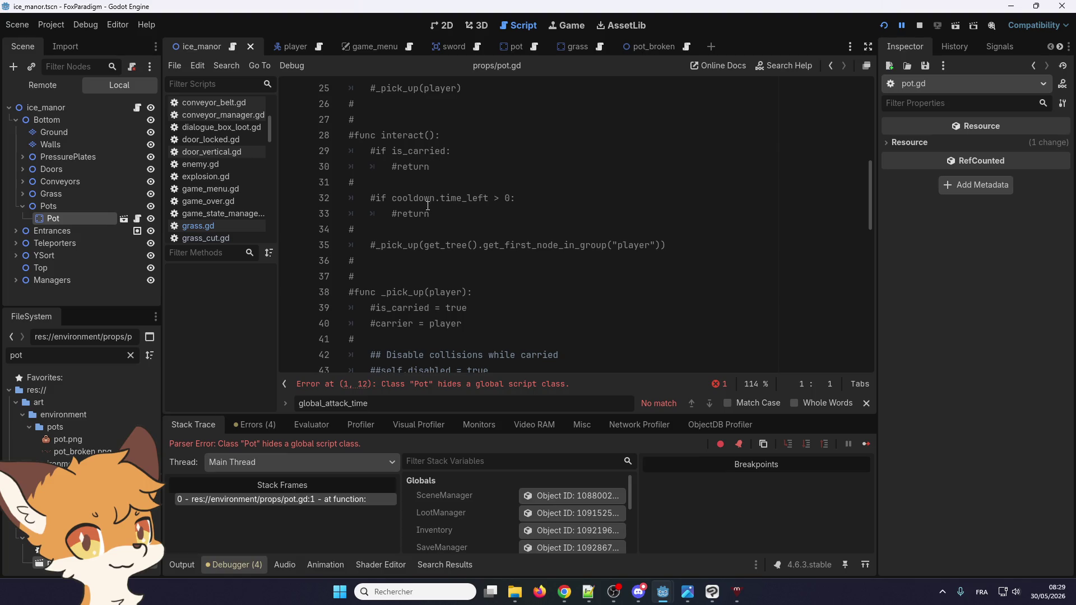
scroll(428, 207, down, 4)
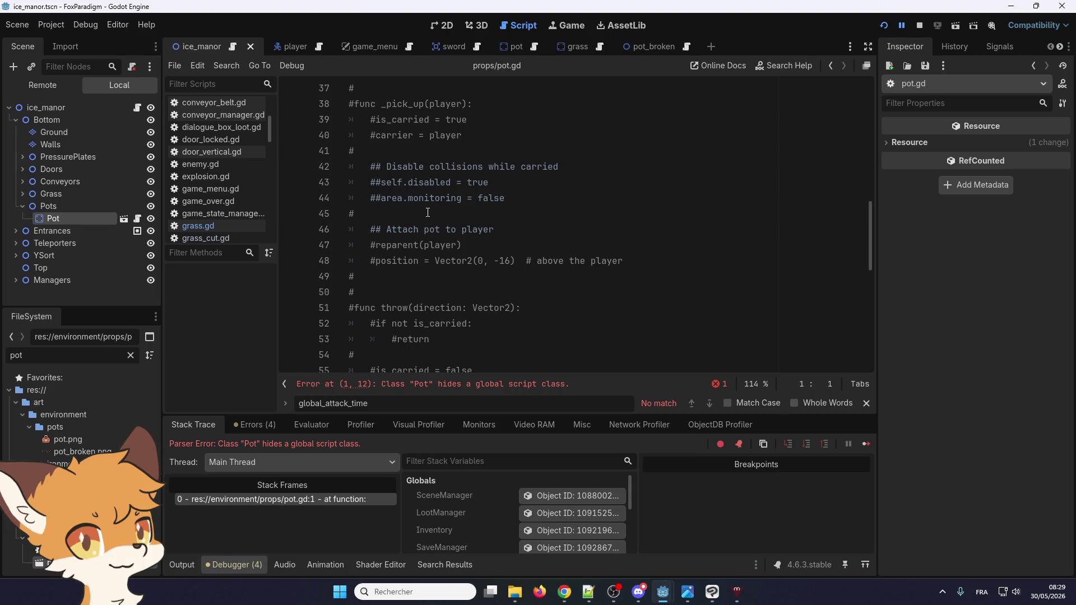
scroll(428, 213, down, 1)
scroll(427, 213, down, 1)
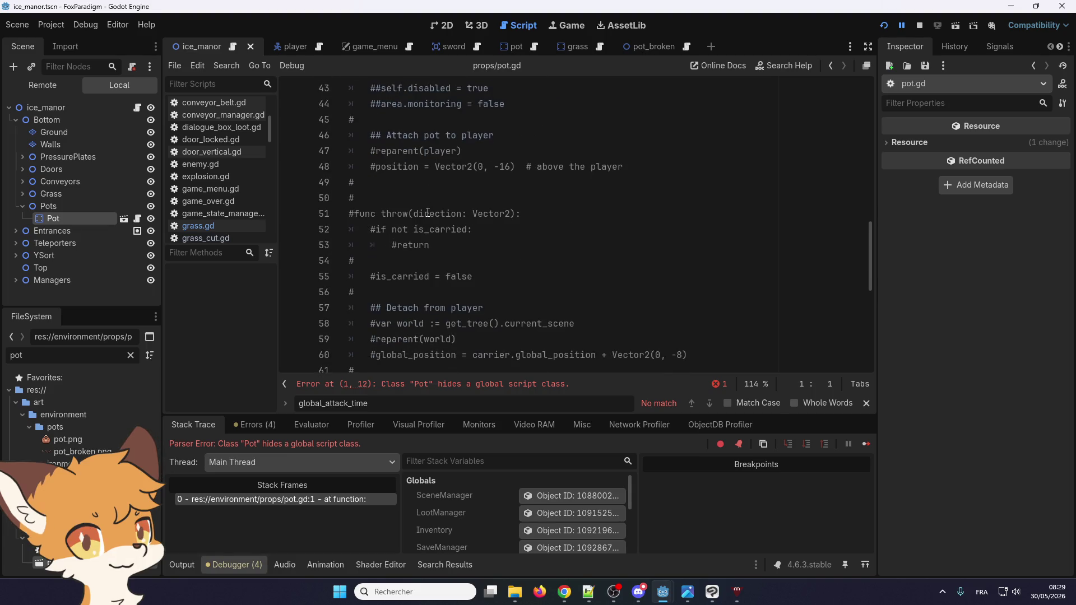
scroll(427, 213, down, 3)
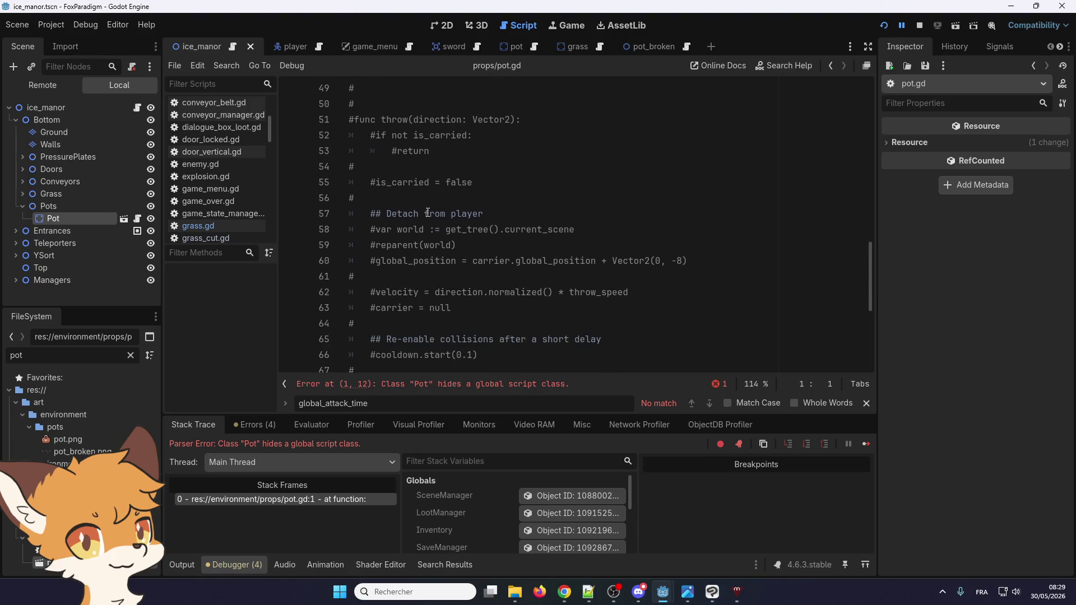
scroll(428, 213, down, 3)
scroll(427, 212, down, 1)
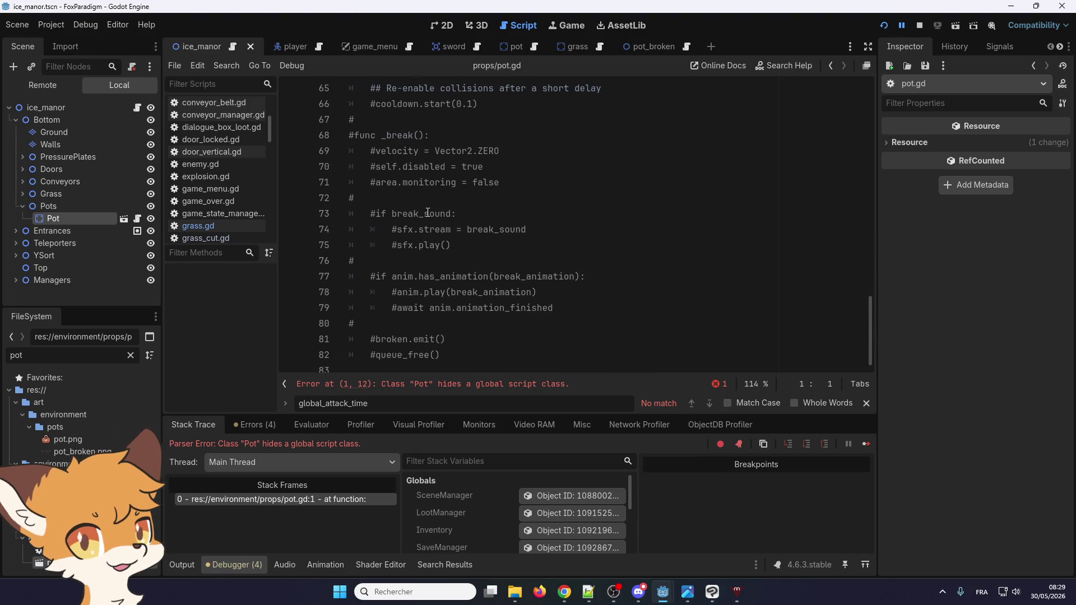
click(492, 355)
key(ctrl+shift+Home)
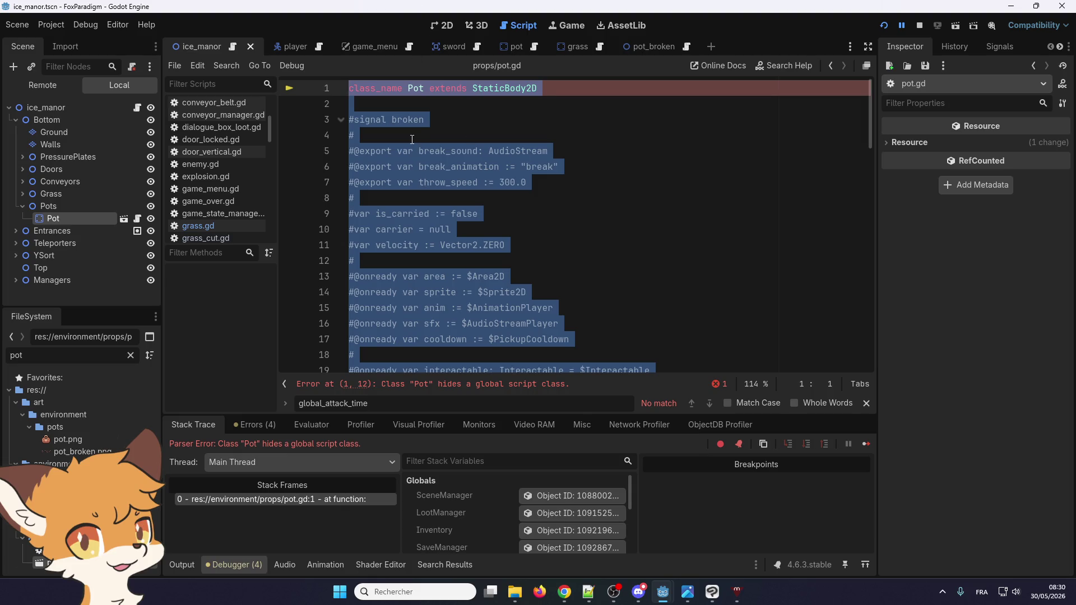
- Clear all code from pot.gd, save, dismiss the file-write error, and stop the running game
key(Delete)
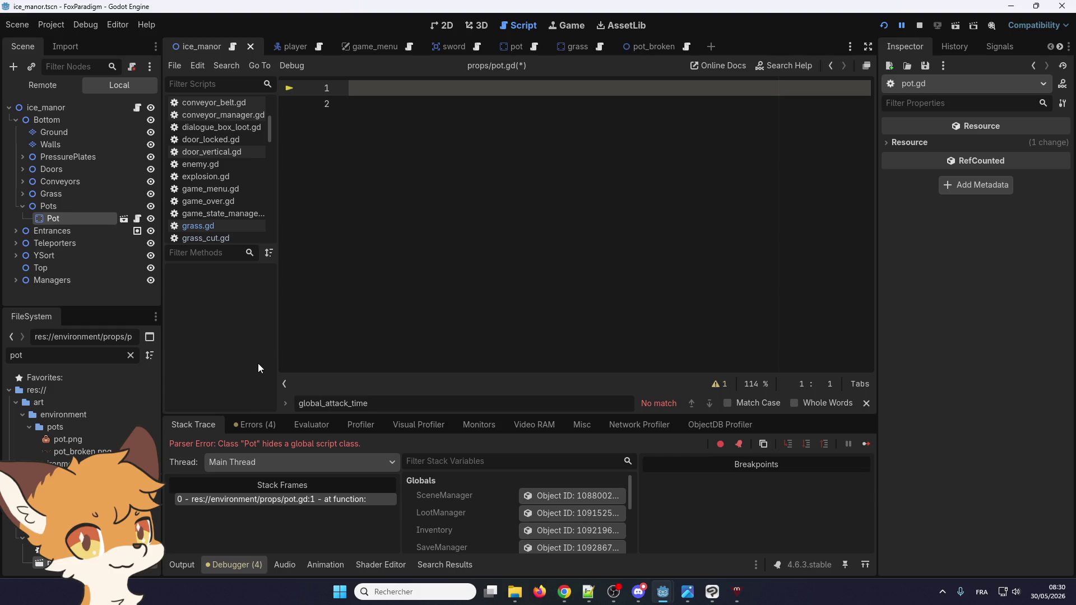
key(ctrl+s)
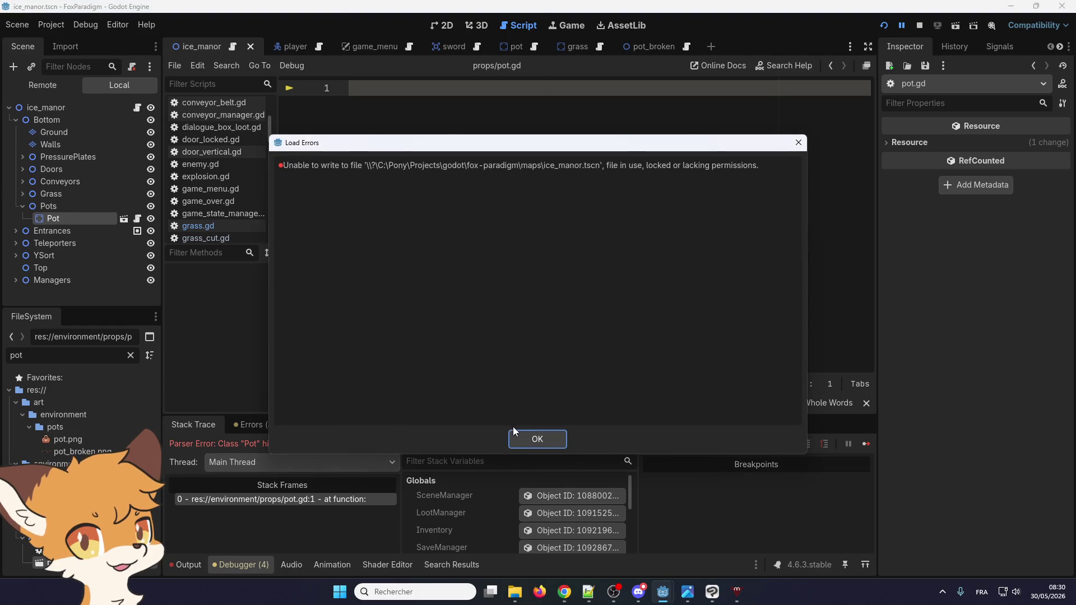
click(530, 440)
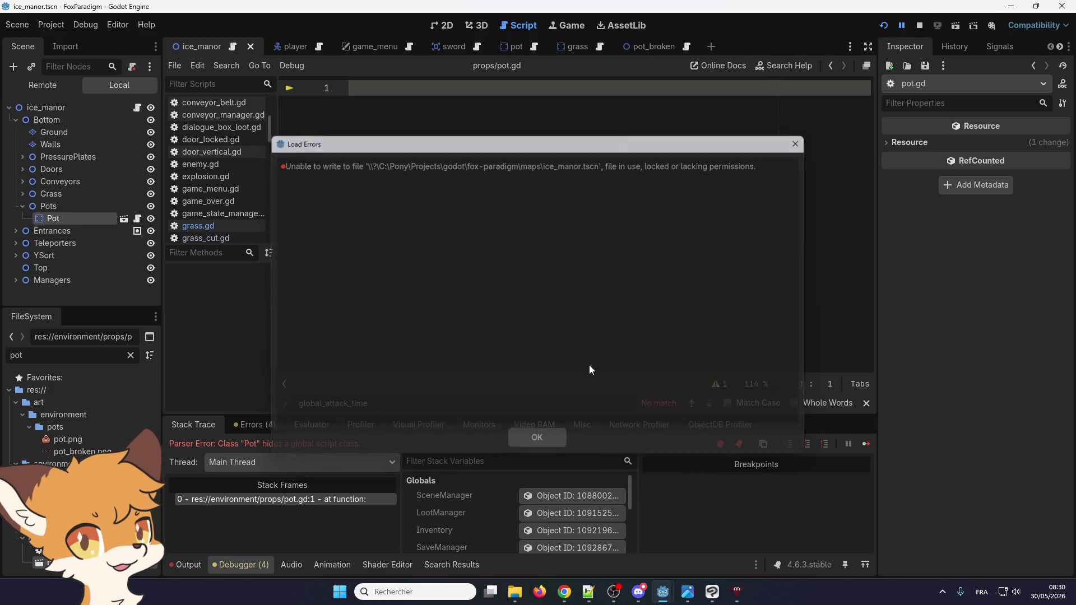
click(922, 24)
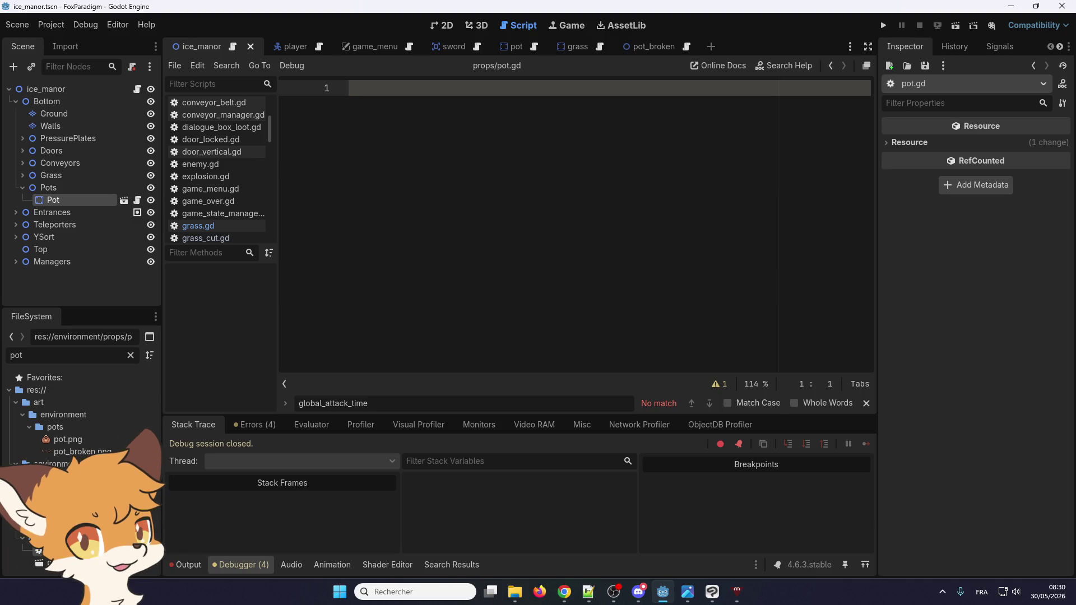
- Dismiss the pot.tscn missing-dependency error and delete pot.tscn from the FileSystem
click(124, 200)
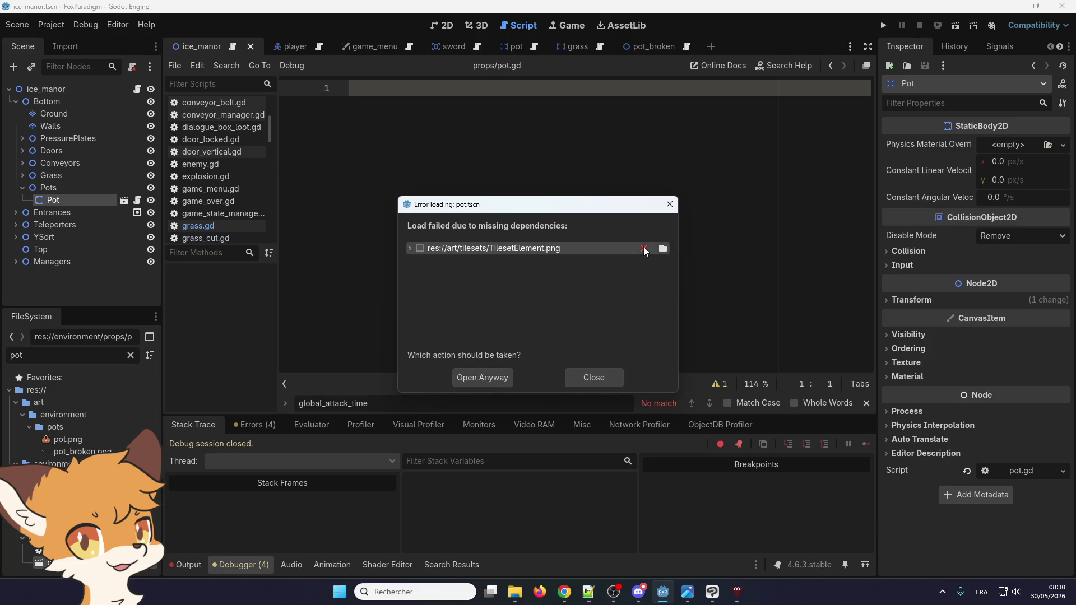
click(511, 384)
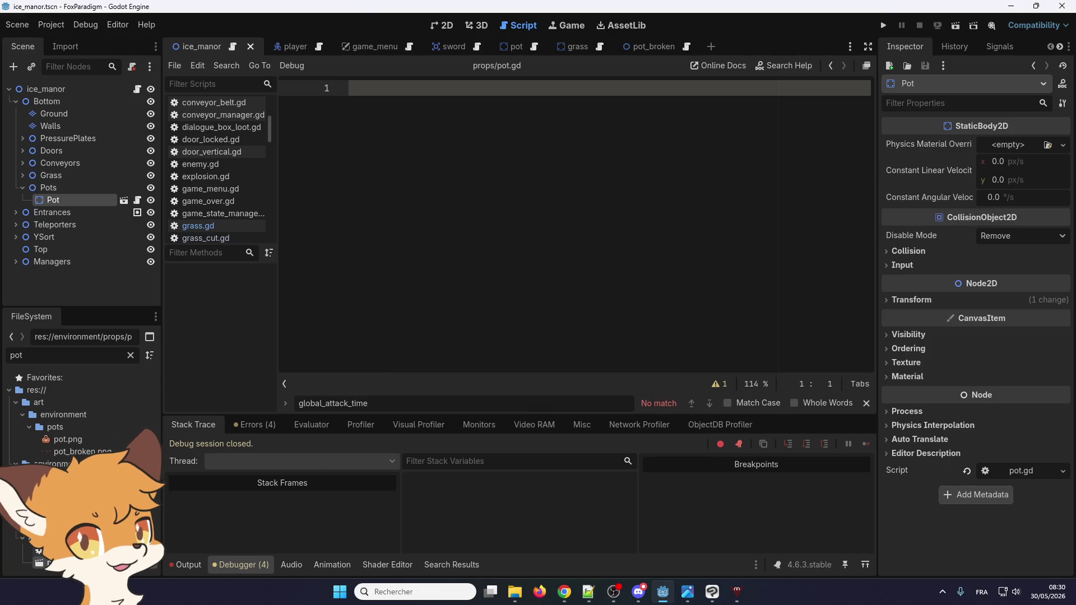
key(Delete)
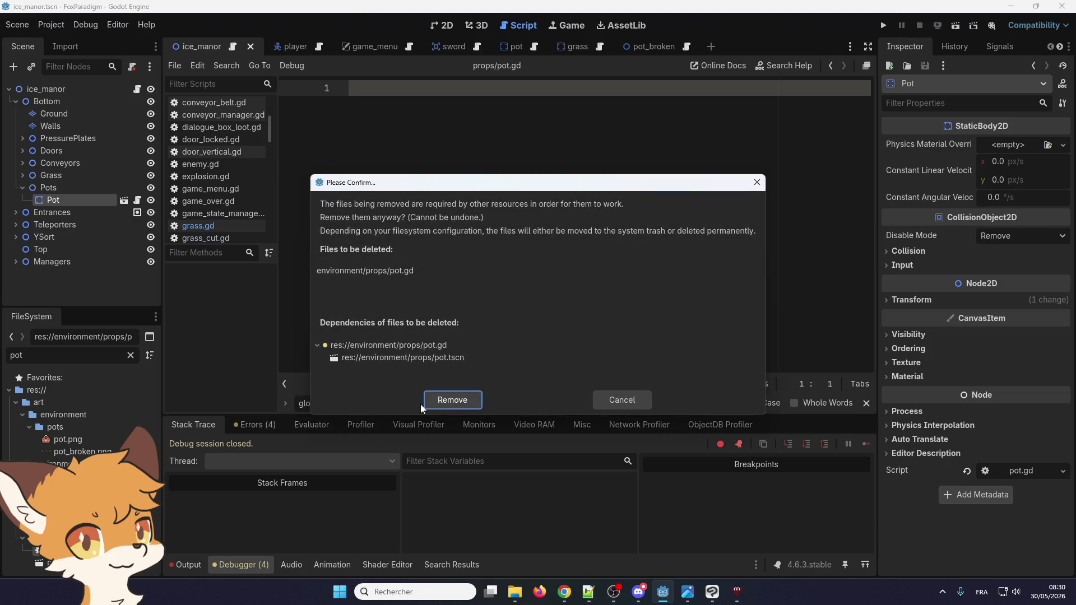
click(599, 397)
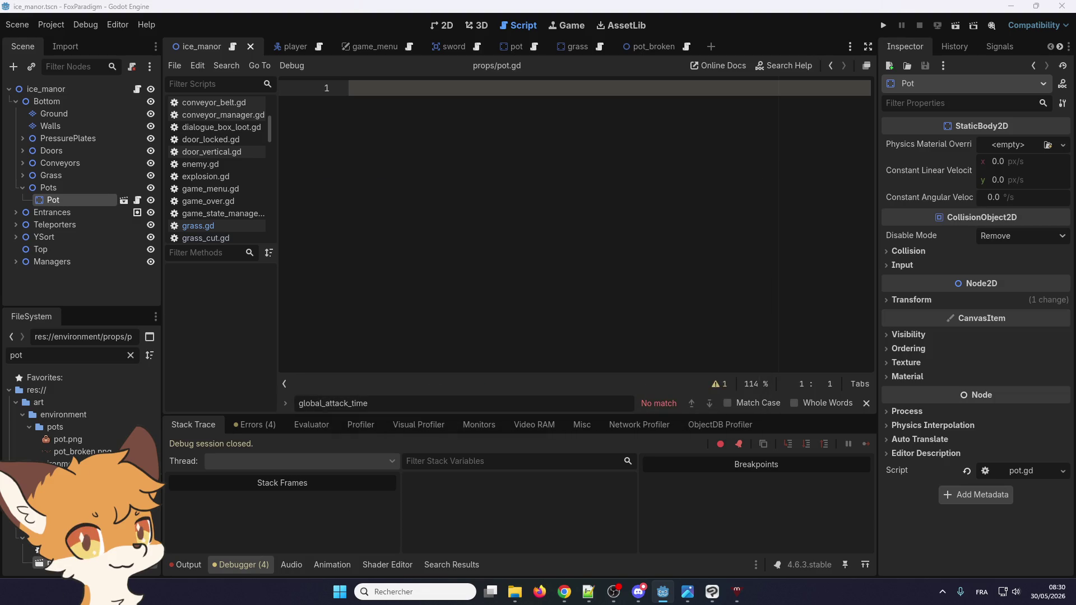
key(Delete)
click(445, 399)
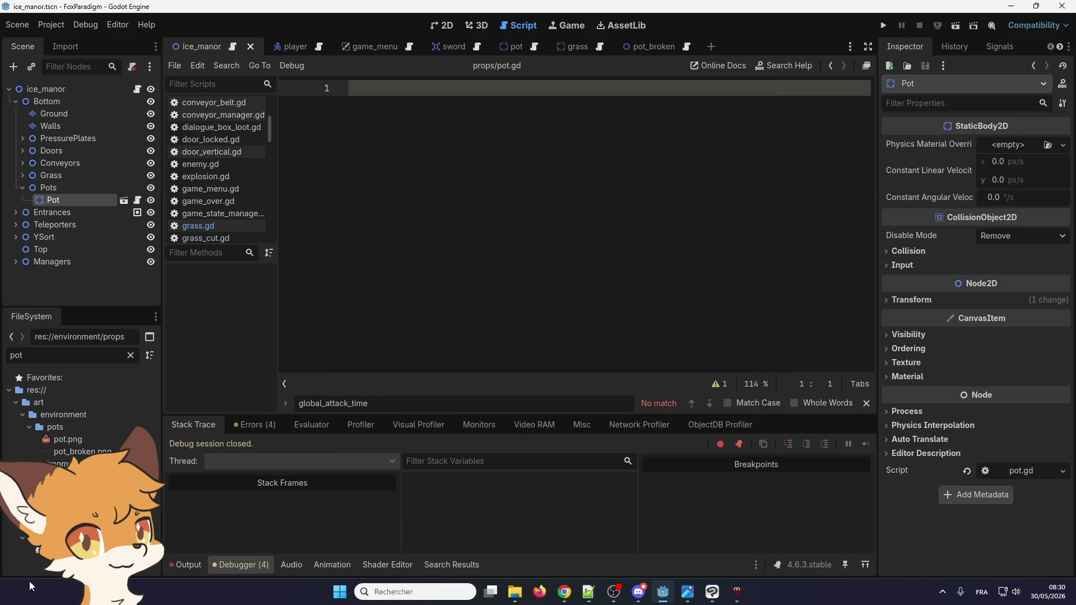
- Delete the pot.gd script file from the project
key(Delete)
click(440, 360)
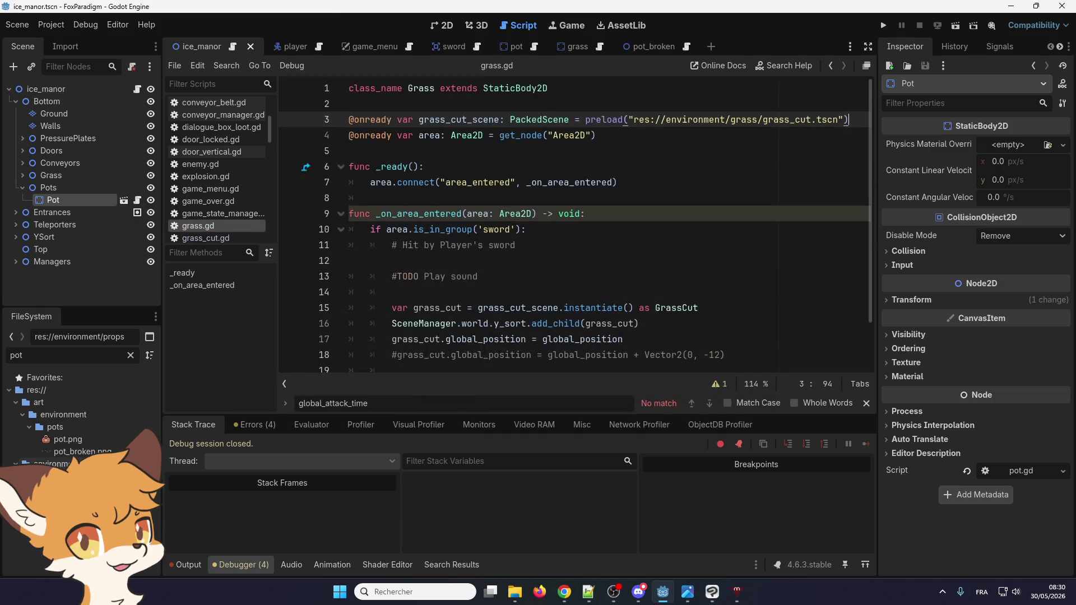
click(441, 26)
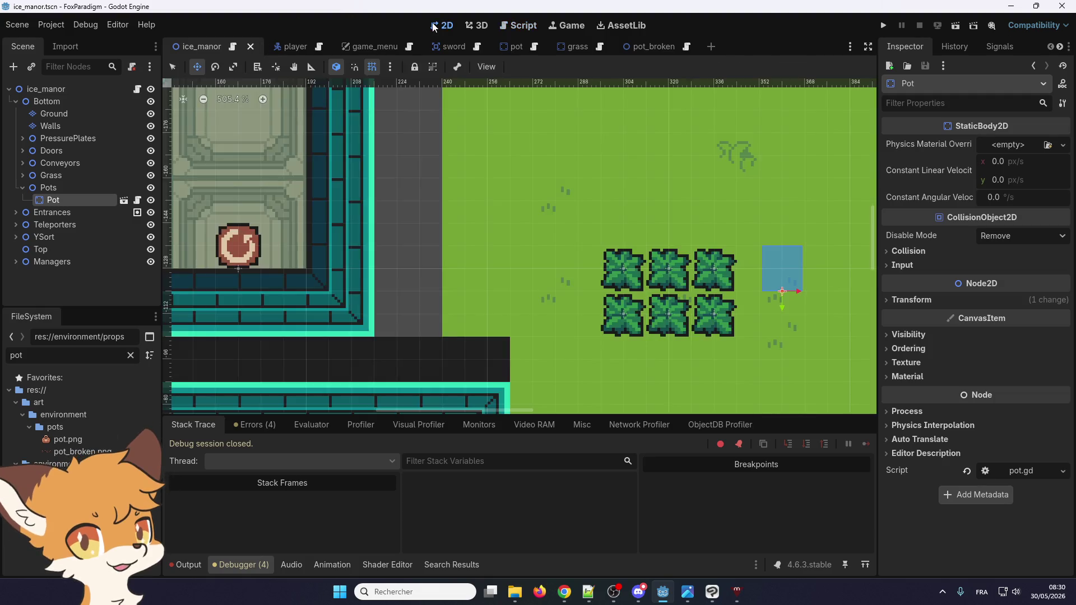
- Delete the Pot node from under Pots in ice_manor and clear the FileSystem filter
click(56, 185)
click(49, 201)
key(Delete)
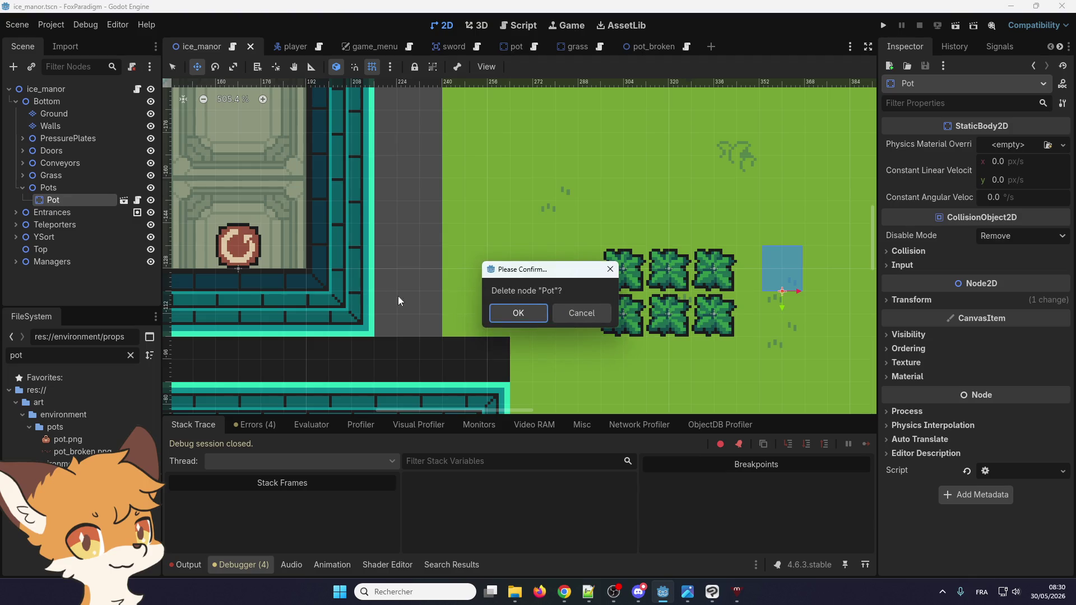
click(515, 314)
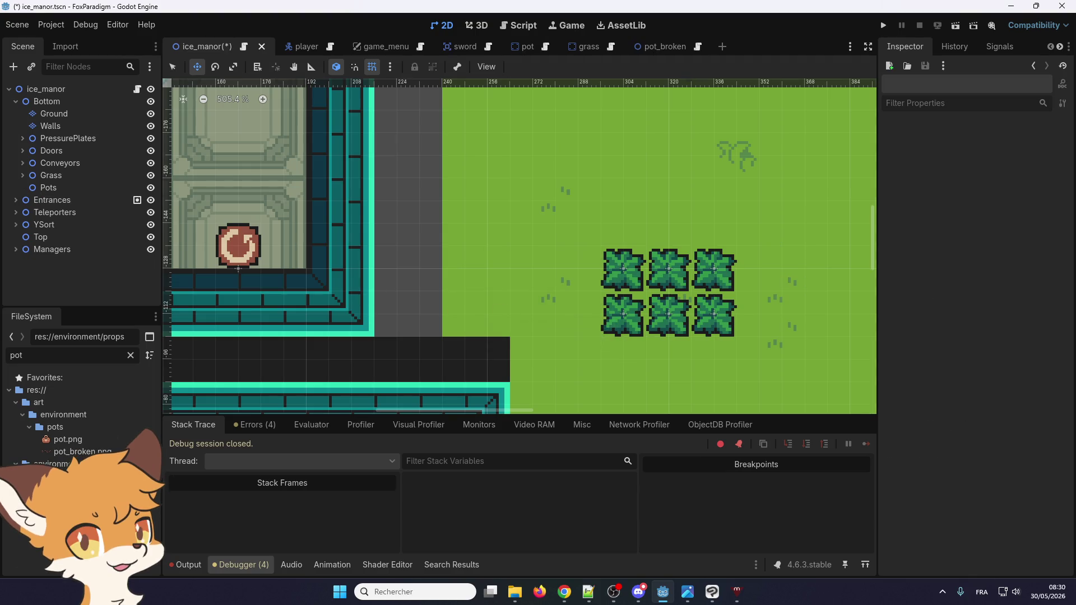
click(132, 356)
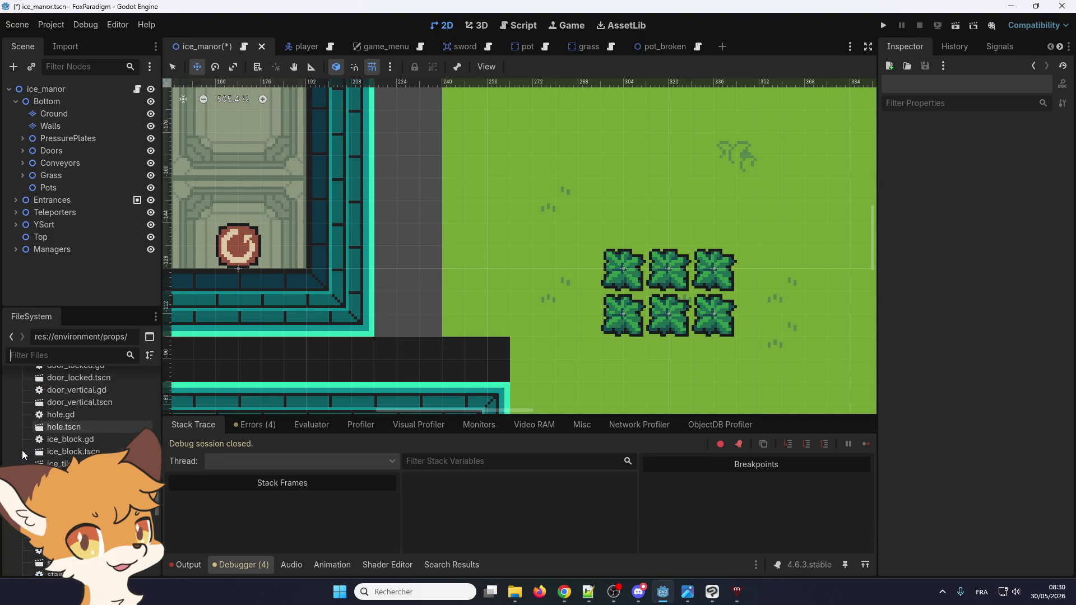
- Browse the FileSystem folders to res://environment/pots and pick up pot.tscn
scroll(81, 414, down, 8)
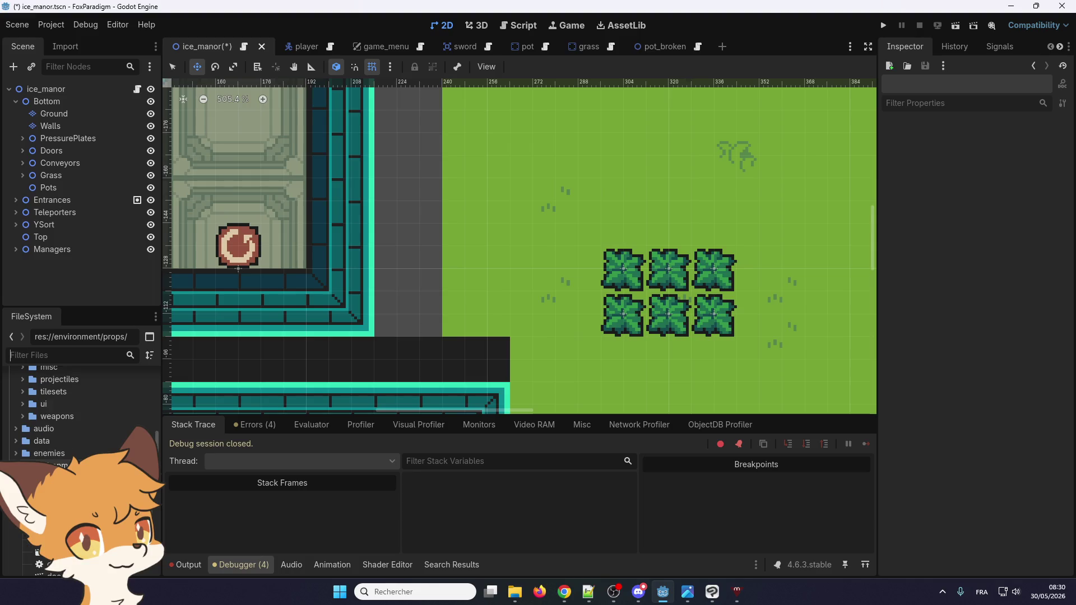
scroll(35, 447, up, 5)
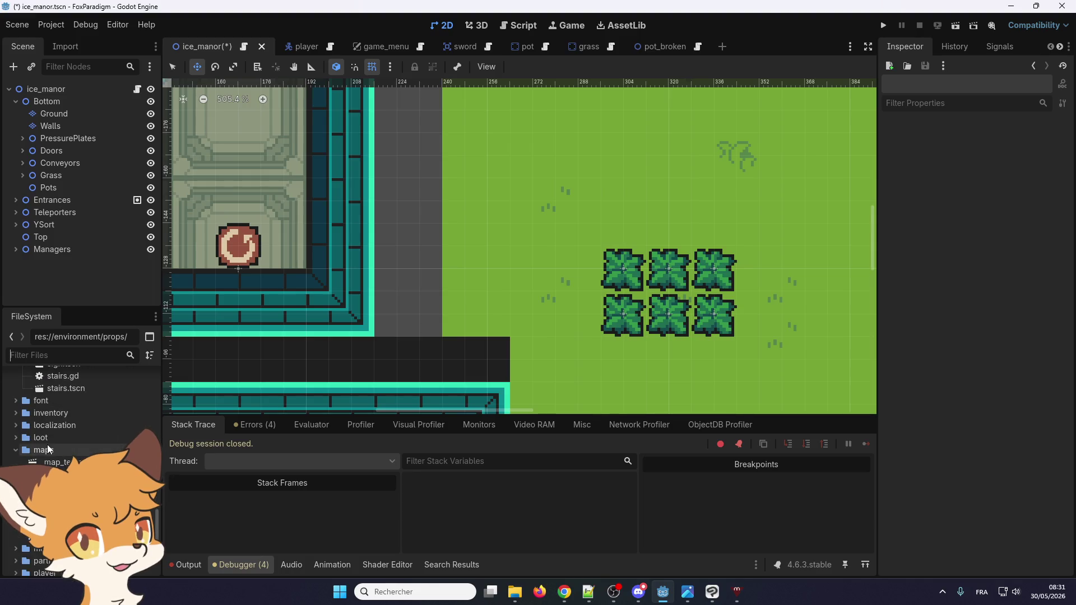
scroll(35, 447, up, 5)
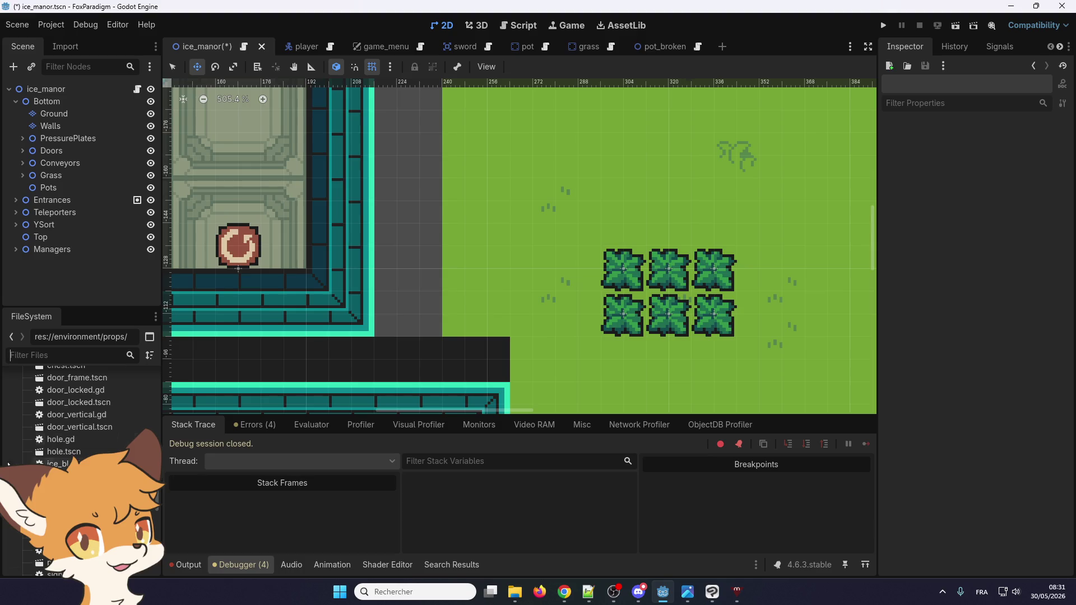
scroll(35, 447, up, 3)
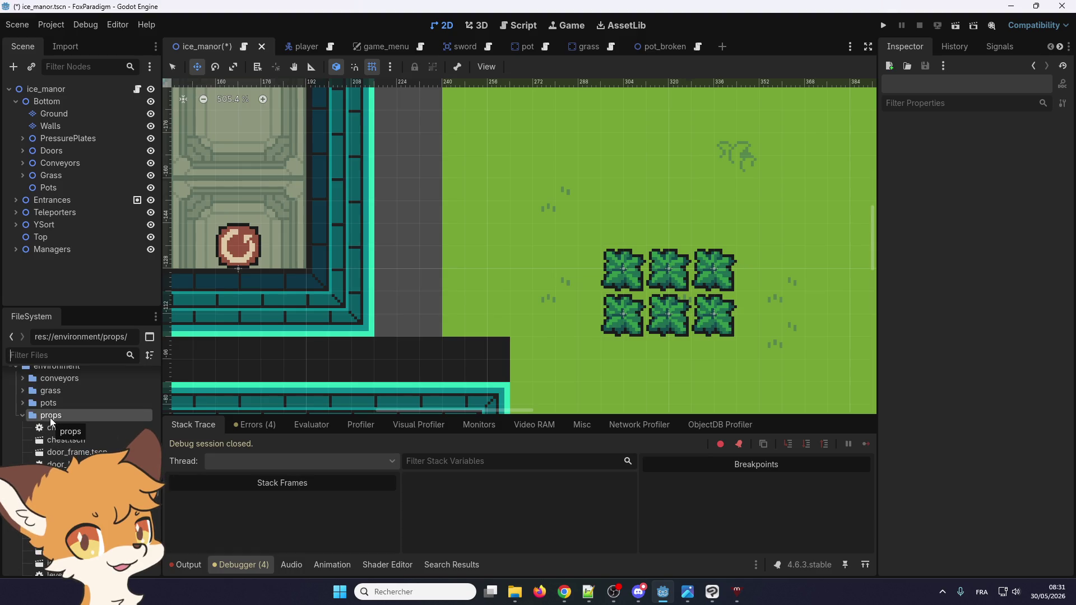
scroll(49, 418, down, 1)
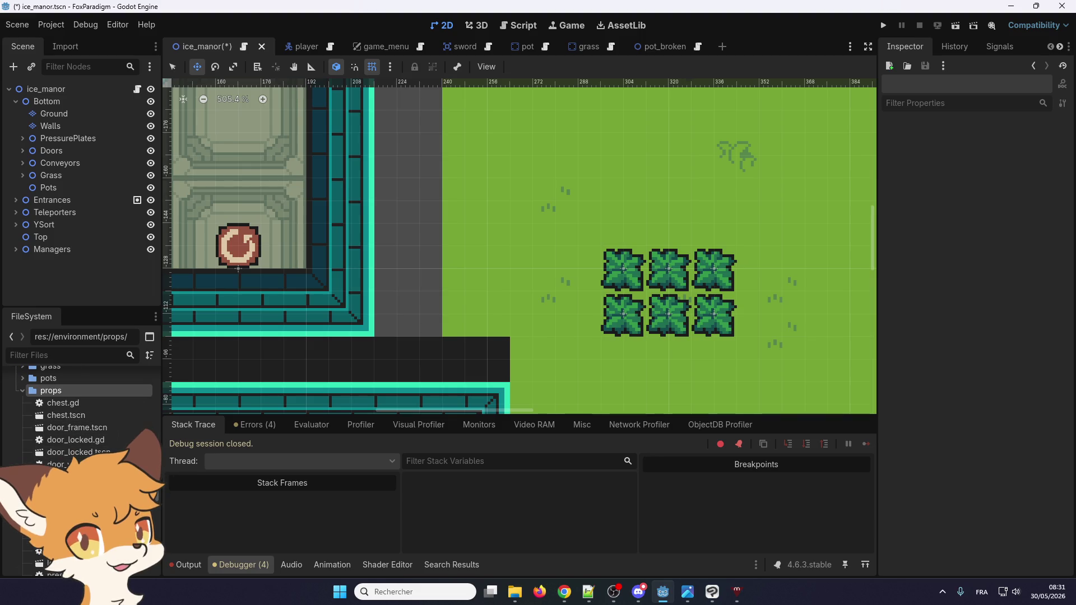
click(10, 355)
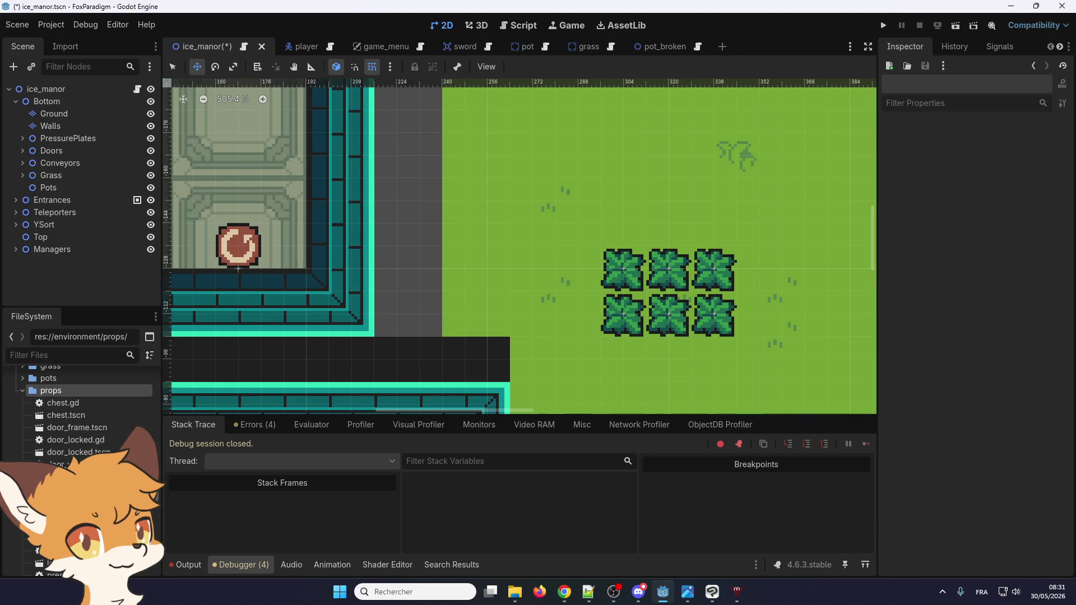
scroll(71, 369, down, 3)
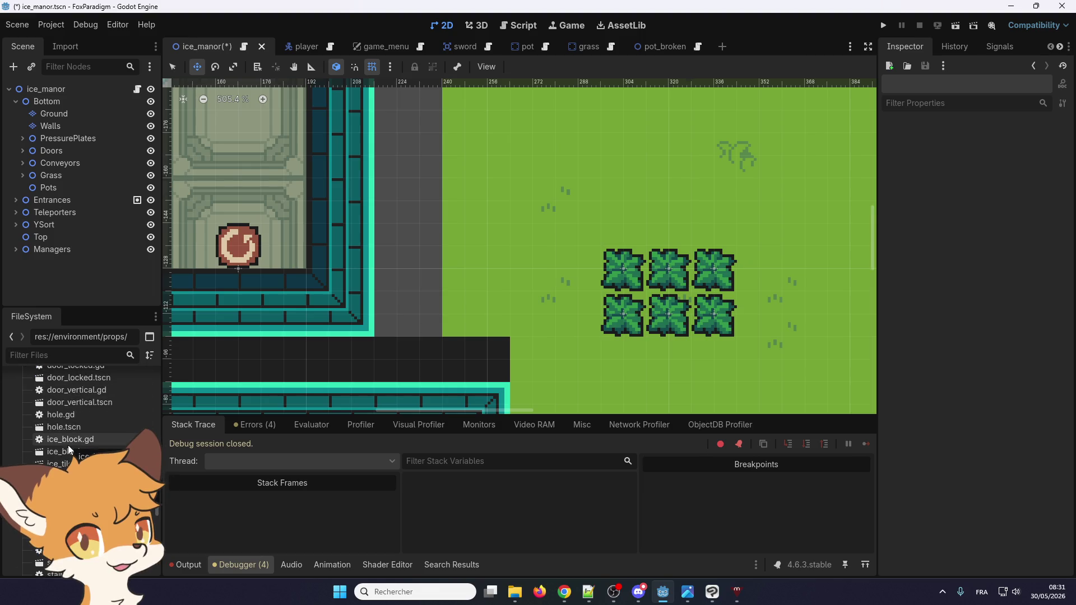
scroll(69, 449, down, 3)
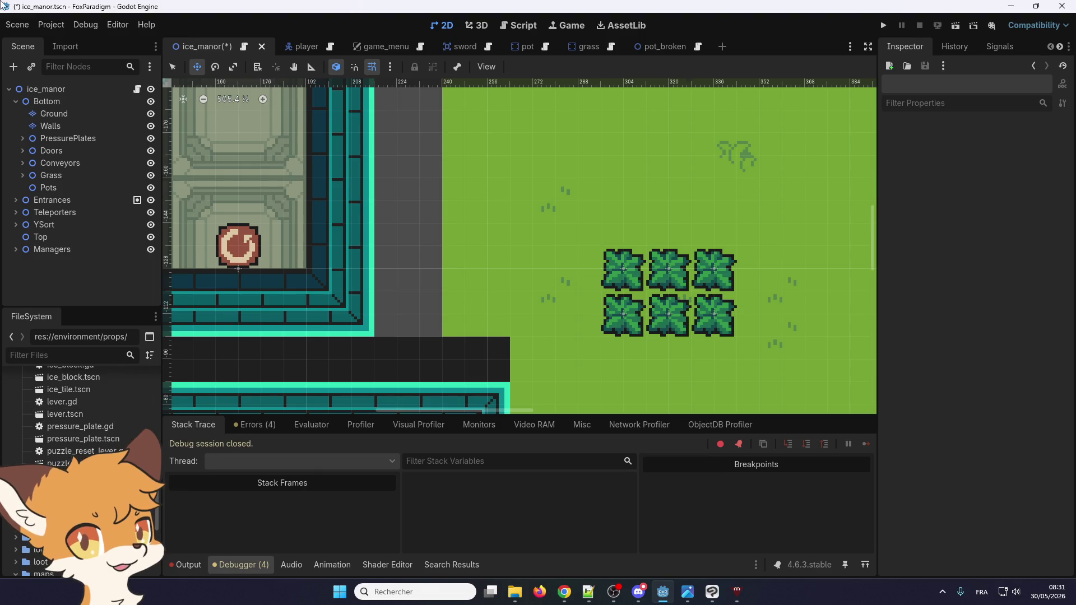
scroll(84, 415, up, 3)
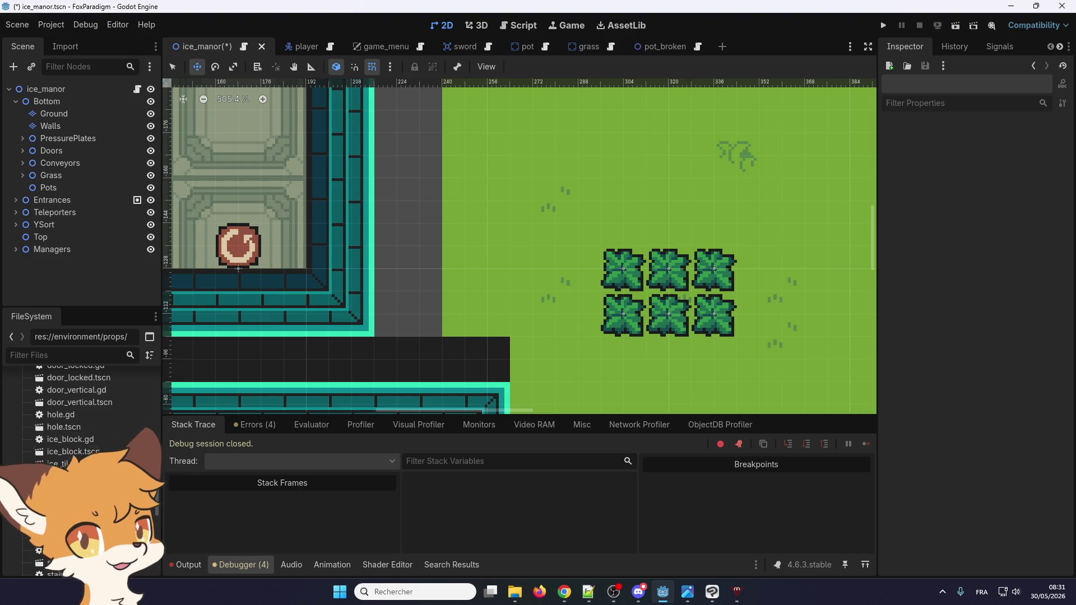
scroll(84, 414, up, 3)
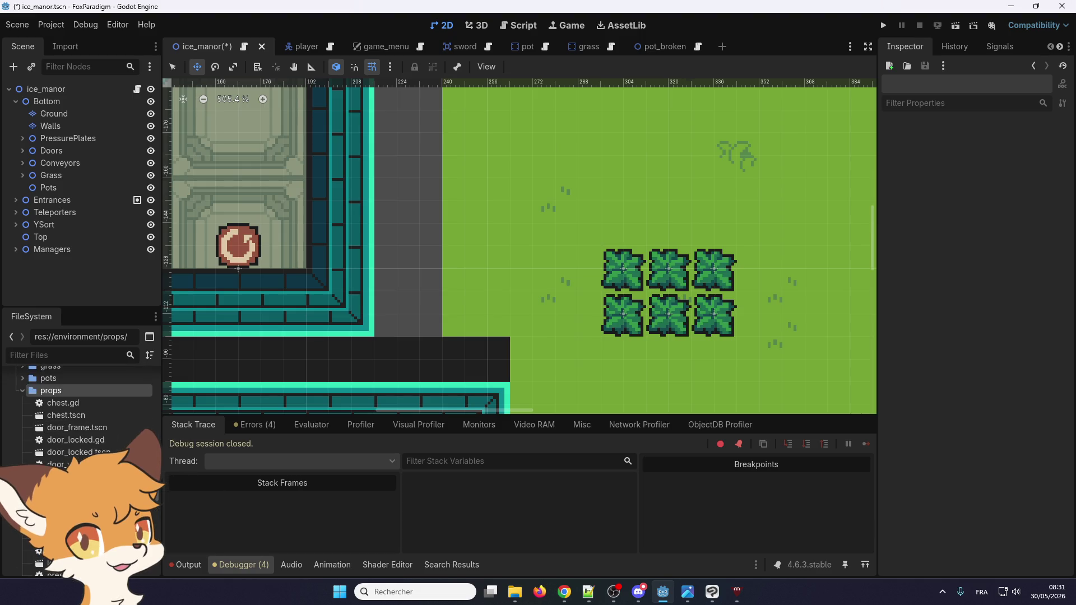
scroll(84, 415, up, 1)
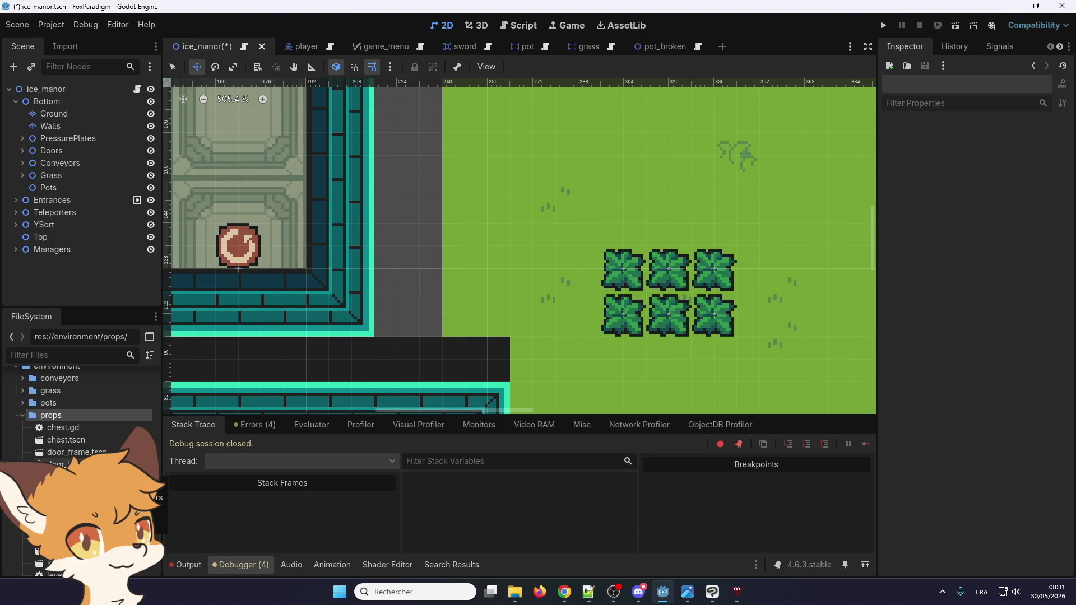
scroll(51, 463, up, 2)
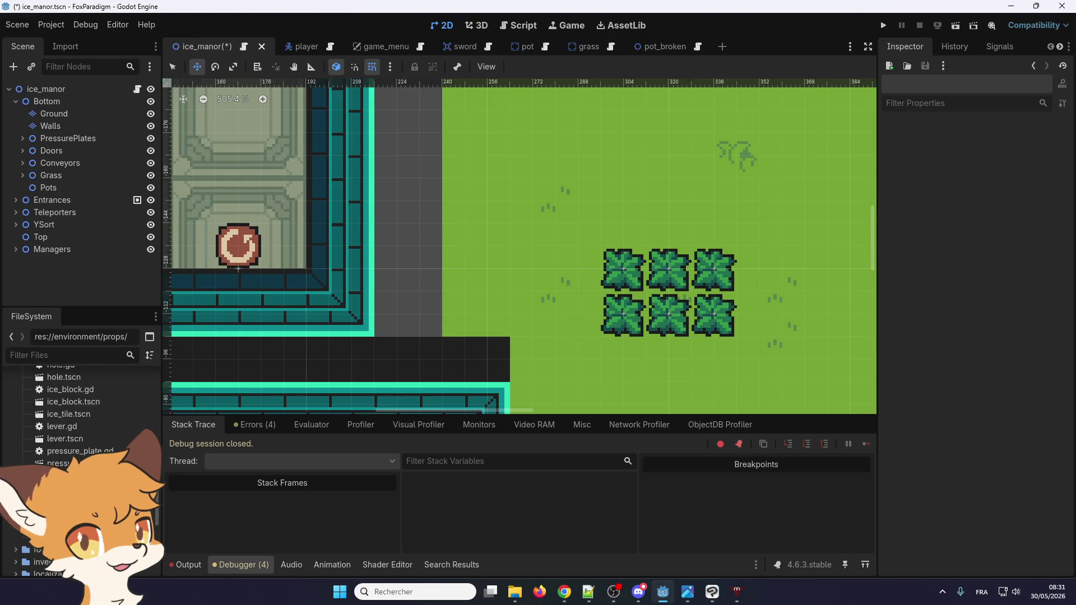
click(23, 441)
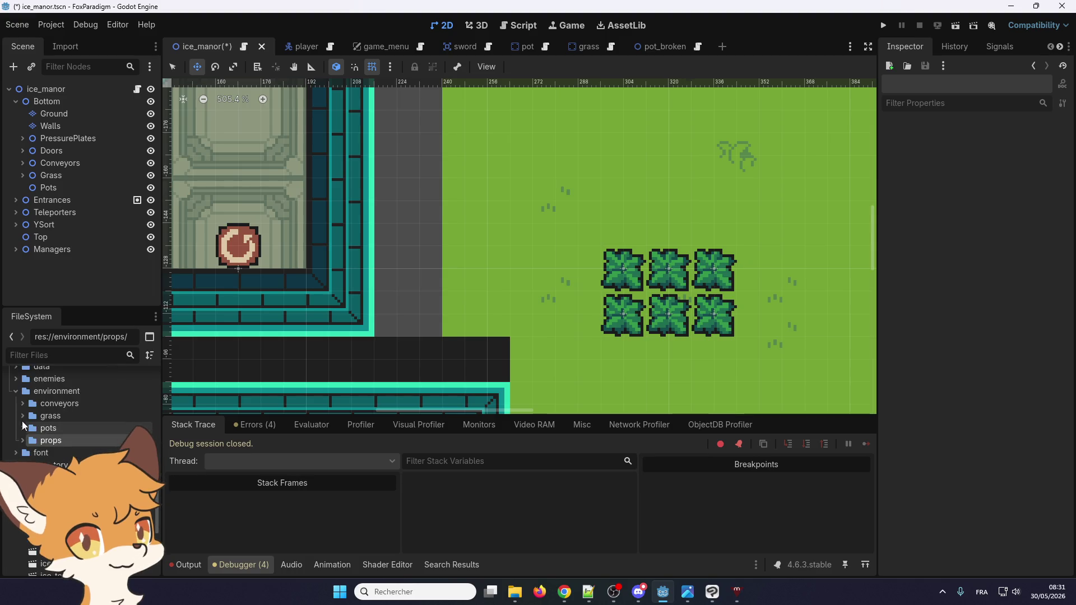
click(22, 418)
click(22, 418)
click(23, 404)
click(25, 404)
scroll(24, 414, down, 2)
click(17, 453)
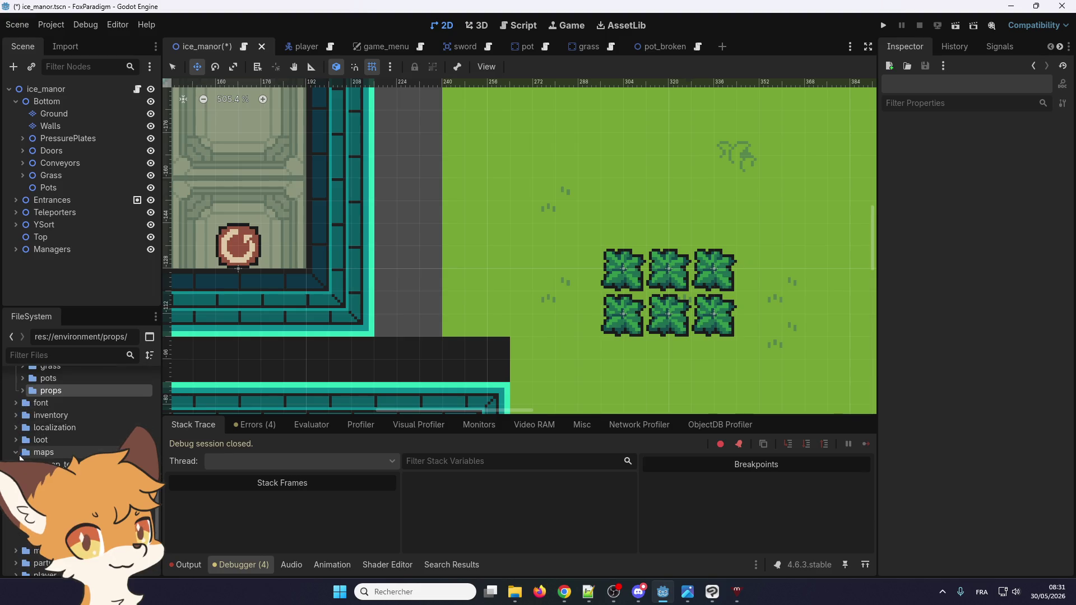
scroll(17, 456, up, 4)
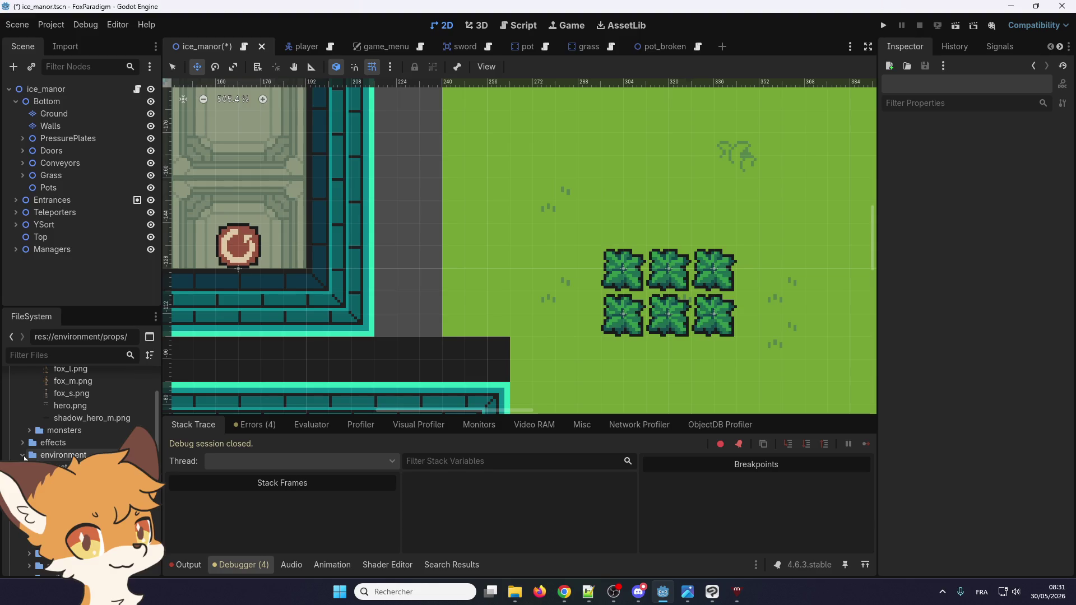
scroll(24, 458, up, 5)
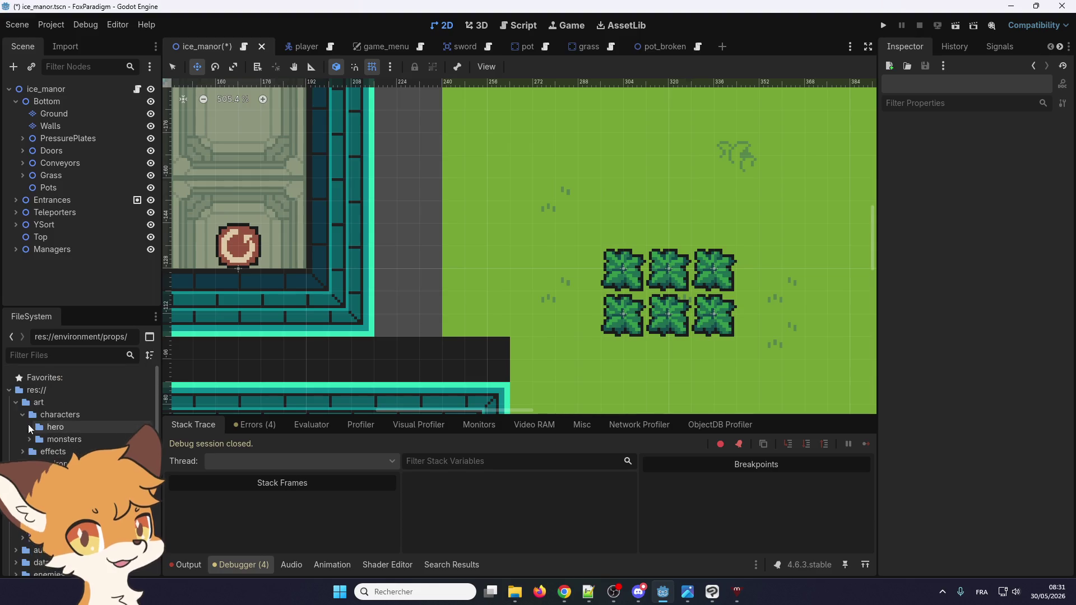
scroll(25, 430, down, 5)
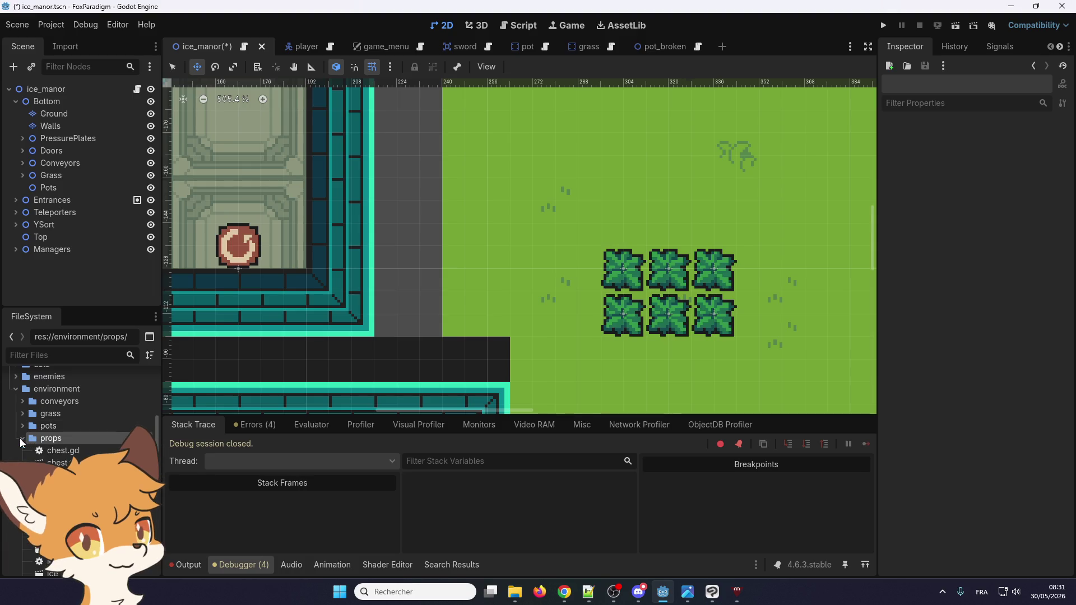
scroll(79, 437, down, 5)
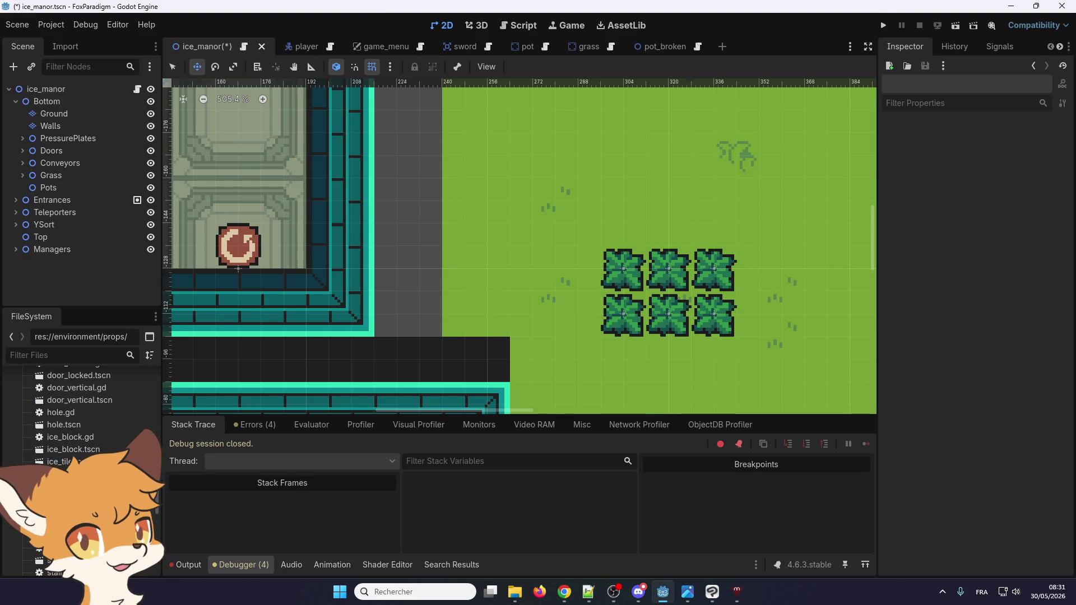
scroll(78, 415, up, 5)
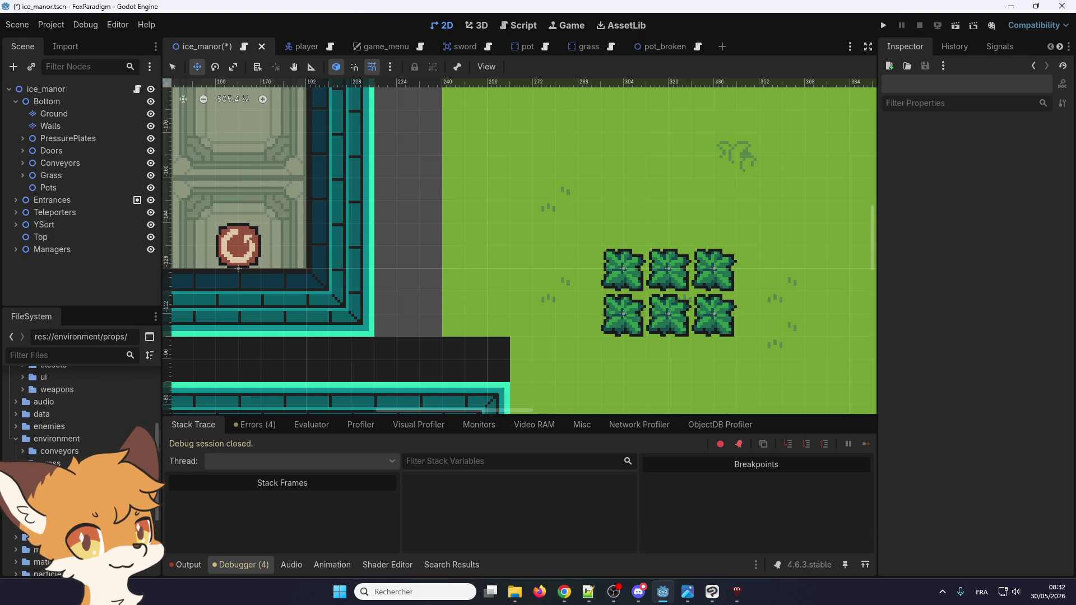
scroll(78, 414, up, 5)
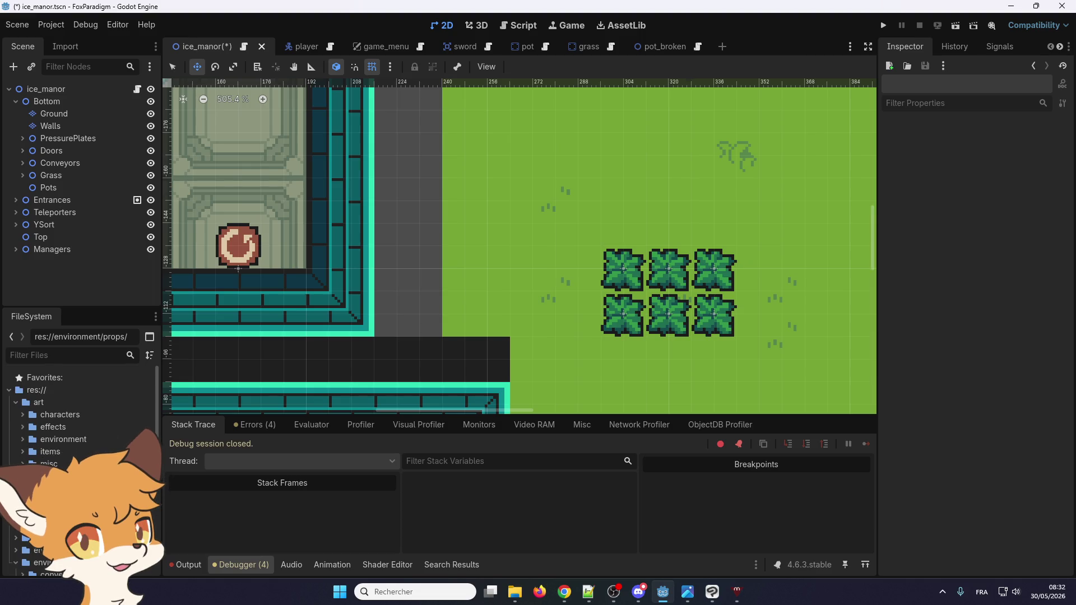
scroll(78, 415, down, 5)
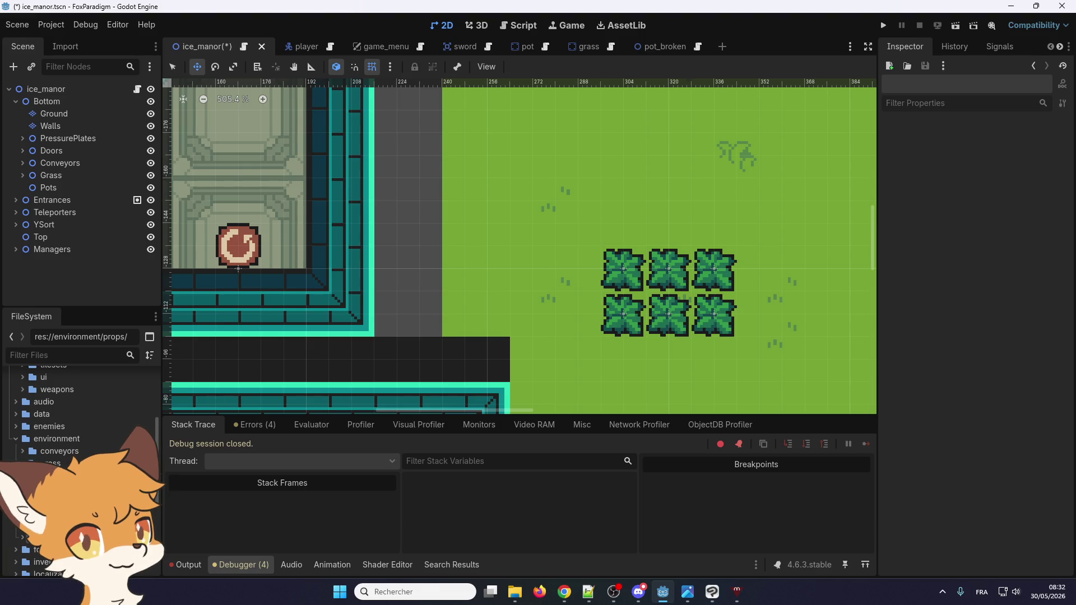
drag(62, 515, 54, 281)
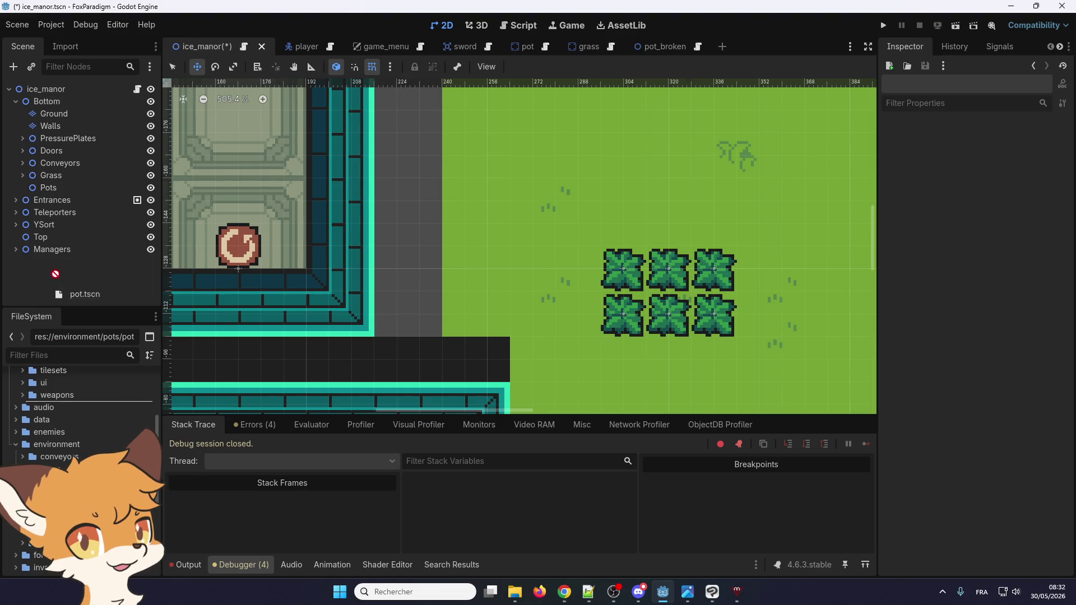
- Instance pot.tscn under the Pots node and place it just right of the grass
drag(58, 194, 56, 187)
scroll(253, 280, down, 4)
drag(328, 274, 576, 162)
scroll(516, 290, up, 3)
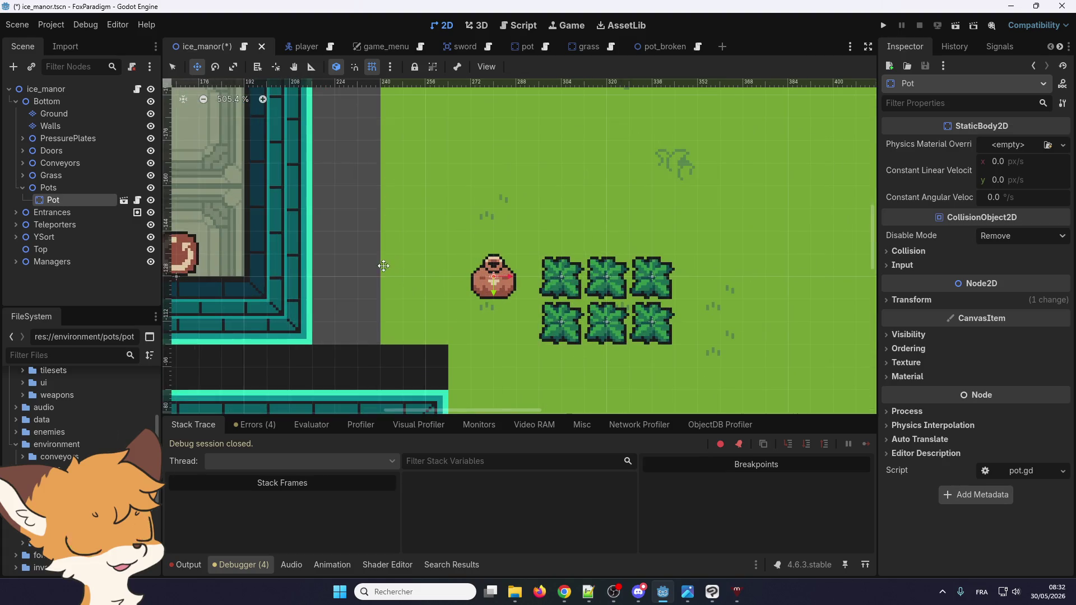
scroll(516, 290, up, 1)
mouse_move(440, 285)
mouse_down()
mouse_move(665, 268)
mouse_move(649, 278)
mouse_up()
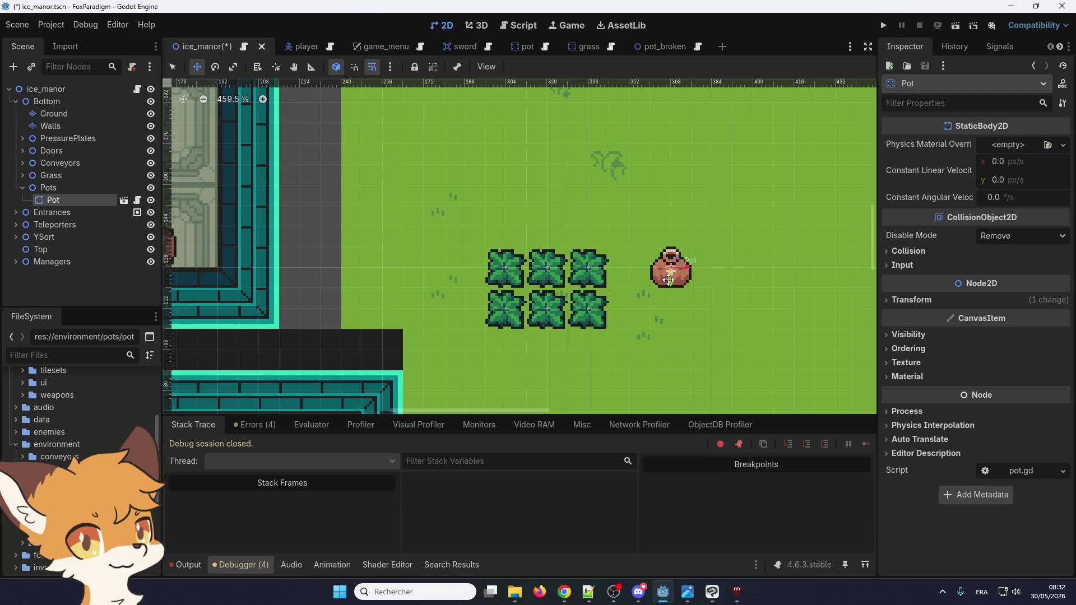
- Duplicate the pot into six pots (Pot to Pot6) arranged in two rows of three, then launch a playtest
click(77, 187)
click(65, 199)
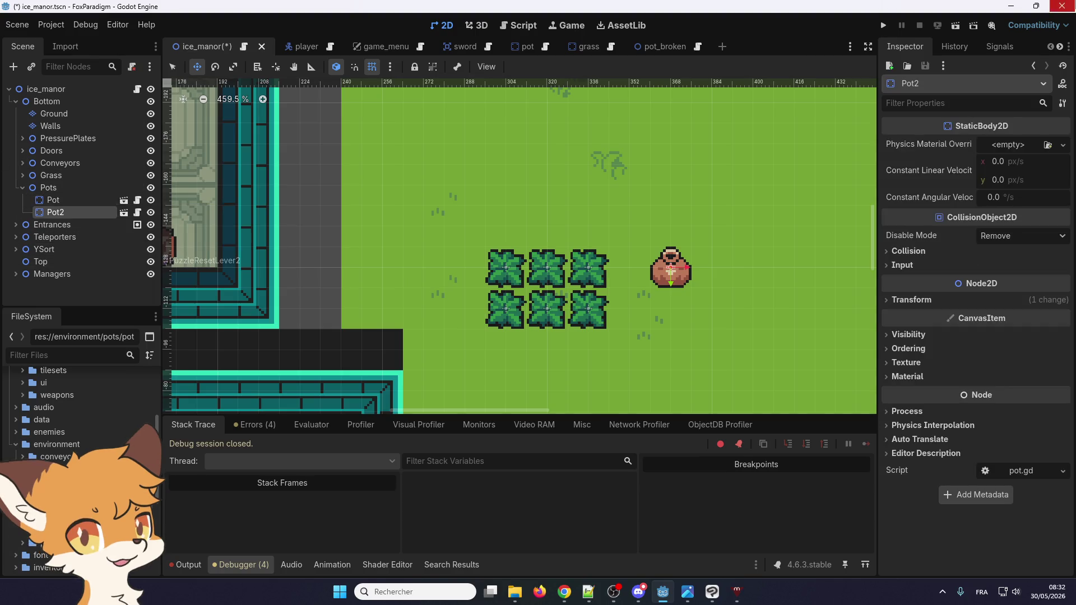
key(ctrl+d)
scroll(309, 194, down, 2)
mouse_move(578, 229)
mouse_down()
mouse_move(615, 230)
mouse_move(584, 249)
mouse_move(665, 251)
mouse_move(629, 255)
mouse_move(634, 322)
mouse_move(506, 287)
mouse_up()
scroll(615, 229, up, 4)
key(ctrl+d)
key(ctrl+d)
key(ctrl+d)
key(ctrl+d)
drag(579, 296, 512, 296)
scroll(597, 279, down, 2)
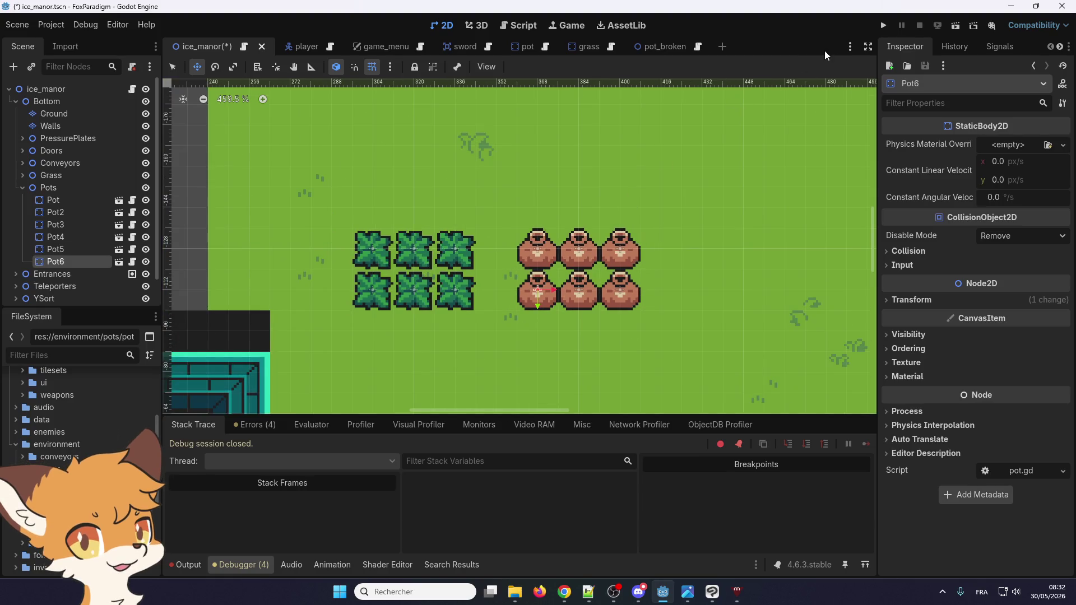
click(884, 25)
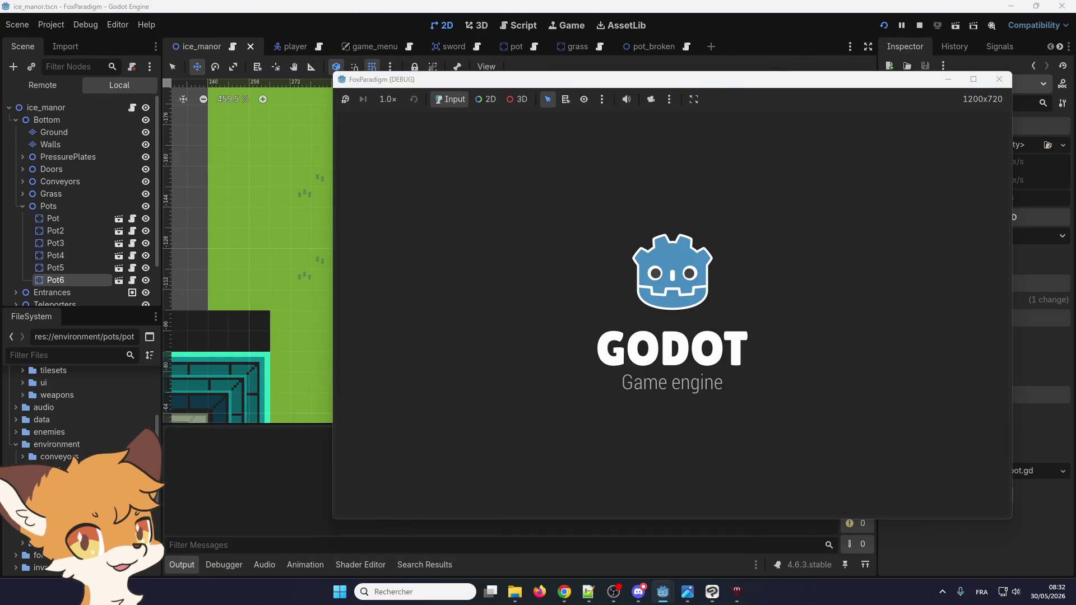
- Start play into ice_manor, walk the fox to the pots and smash the first ones
key(Return)
key(Return)
key(Right)
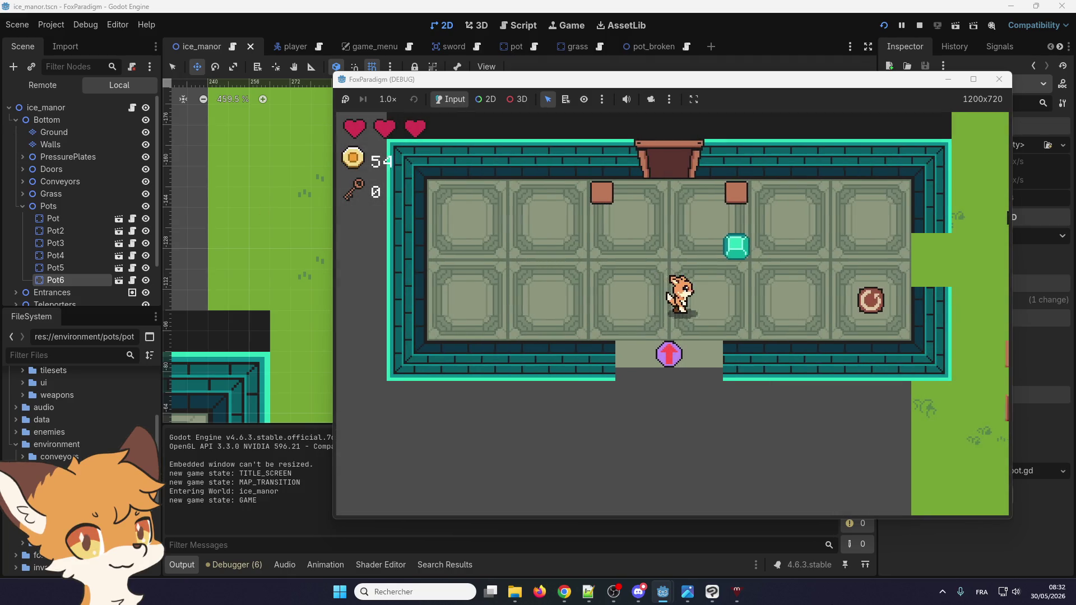
key(Up)
key(Right)
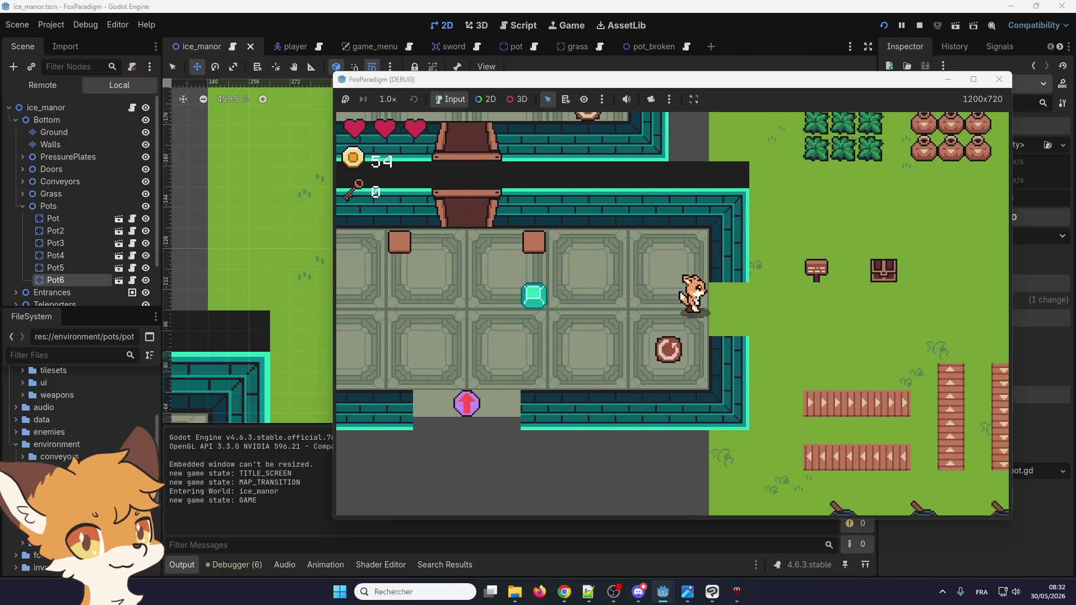
key(Up)
key(Right)
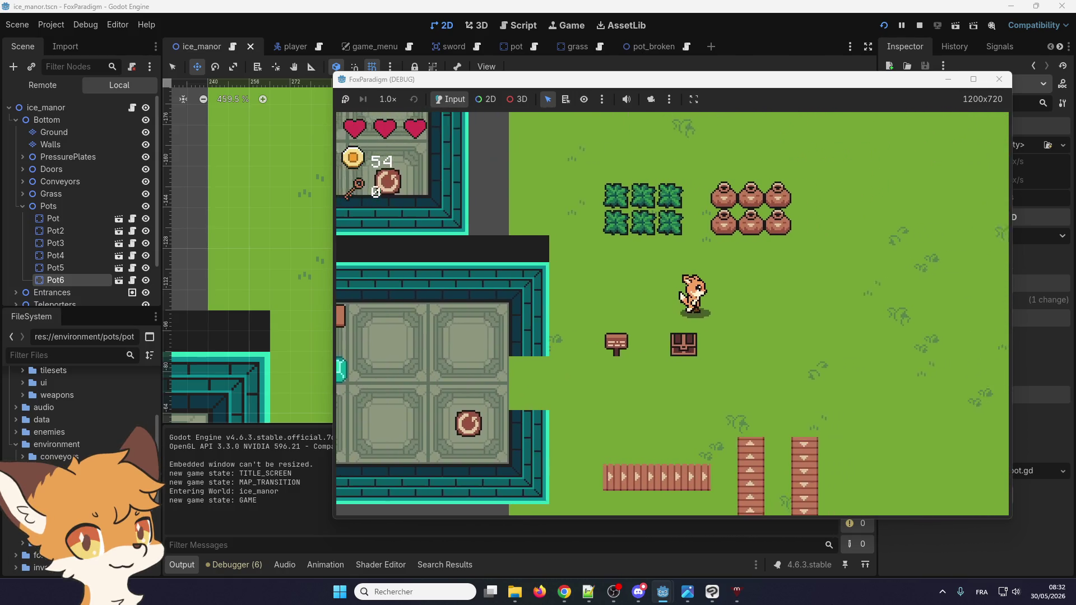
key(Up)
key(space)
- Smash the remaining pots with the sword and cut away the nearby bushes
key(Up)
key(Left)
key(Down)
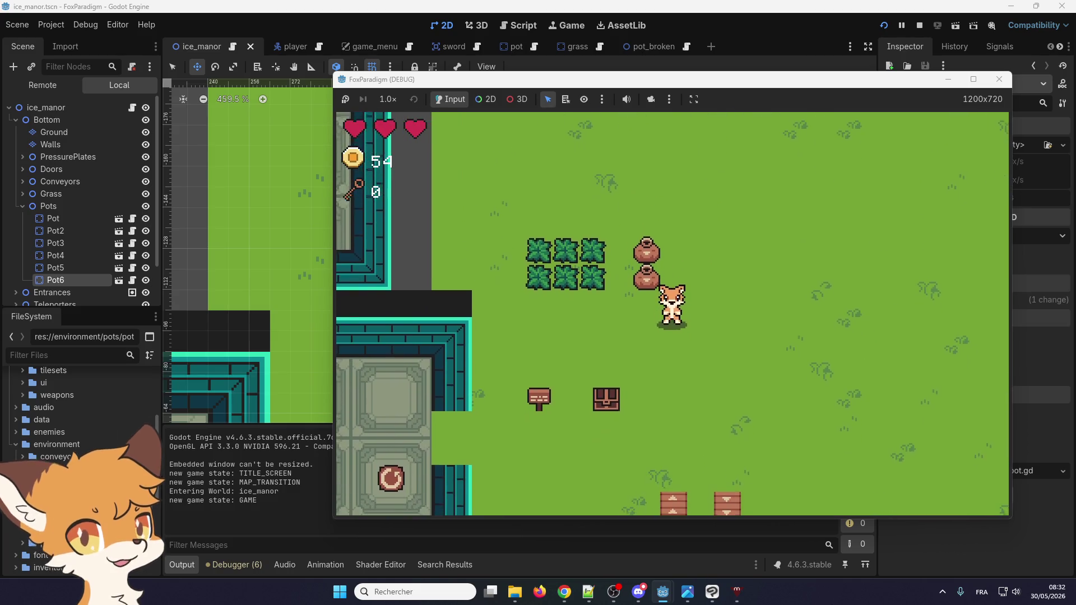
key(Right)
key(Left)
key(space)
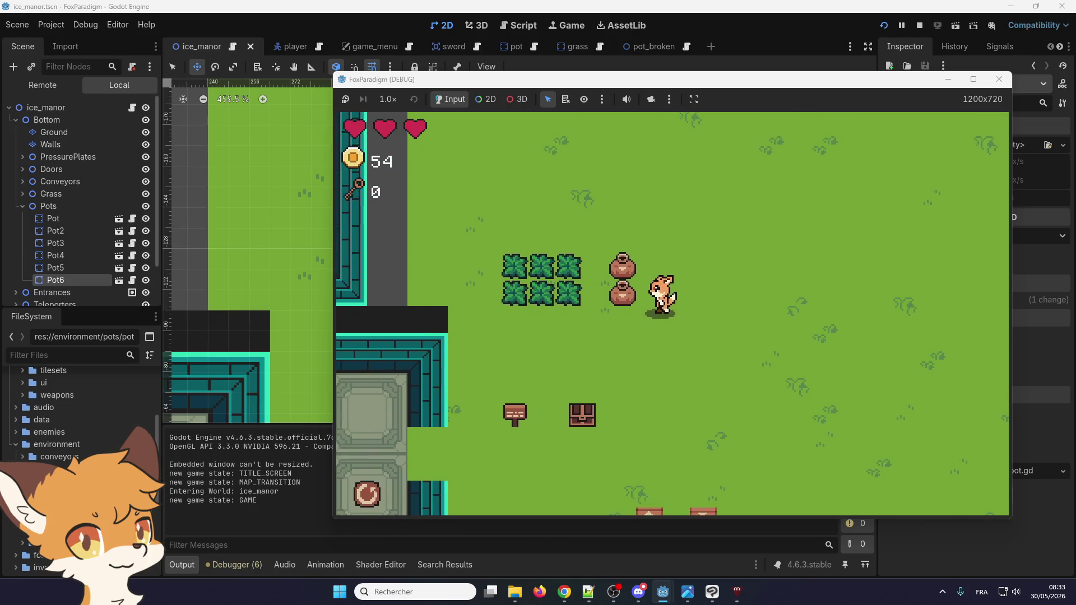
key(space)
key(Left)
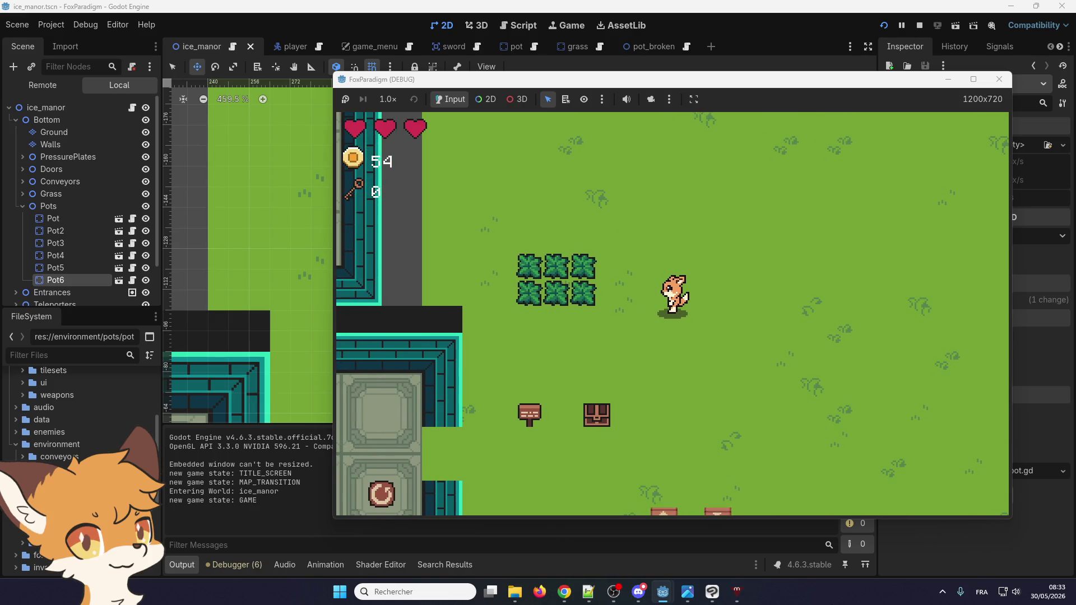
key(Left)
key(Up)
key(space)
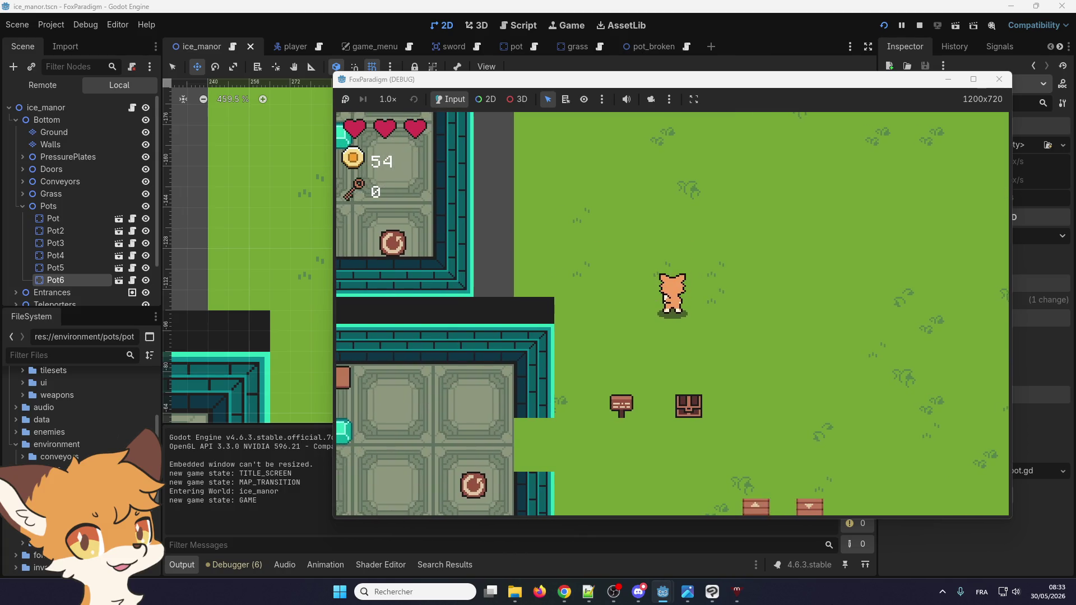
- Walk the fox back into the manor and use the teleporter to leave and return
key(Down)
key(Left)
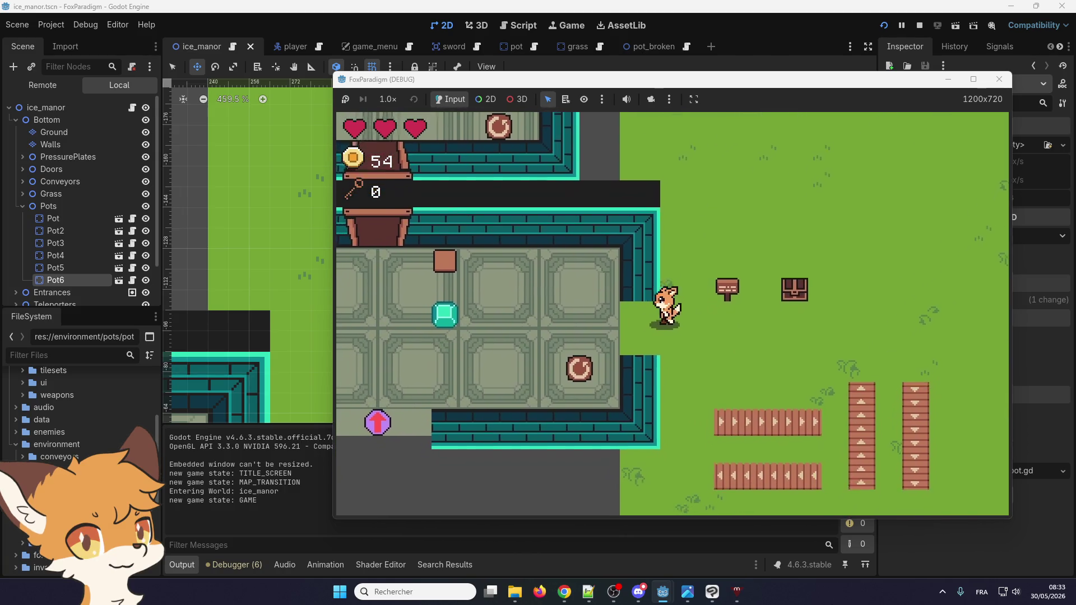
key(Left)
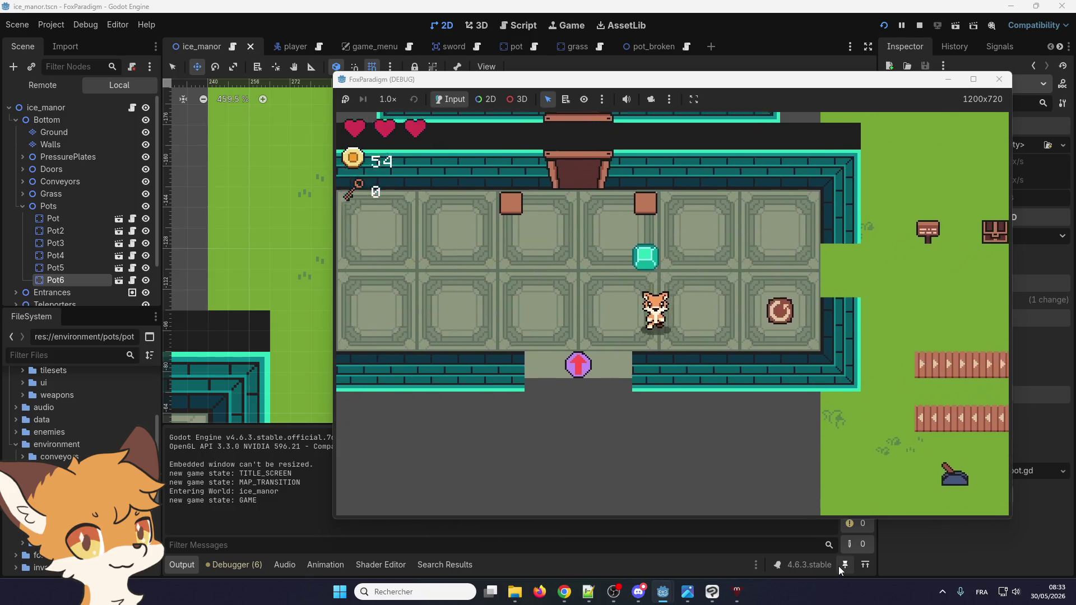
key(Left)
key(Down)
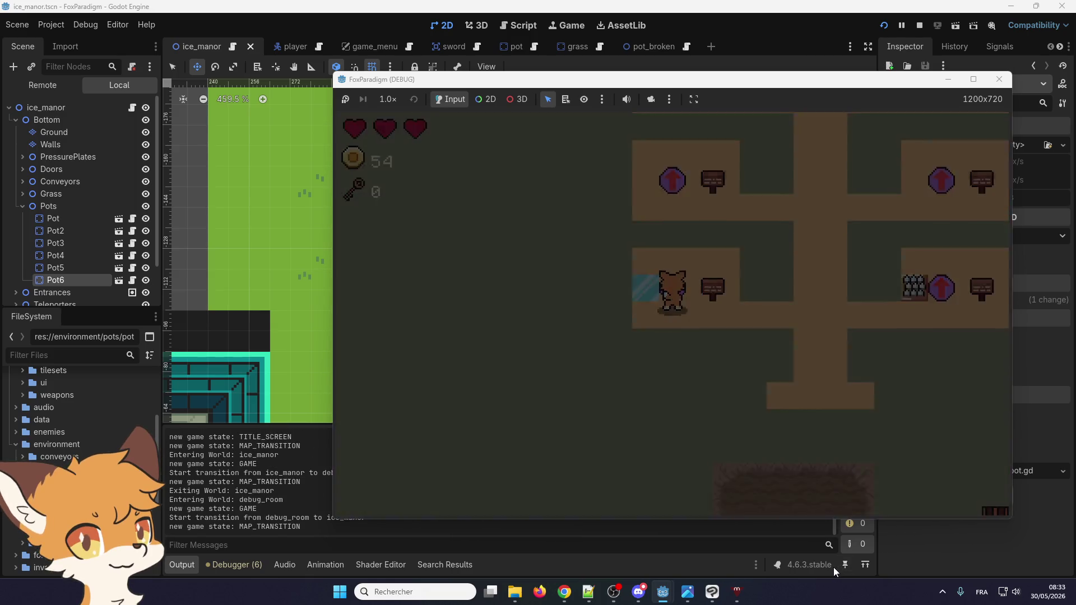
key(Right)
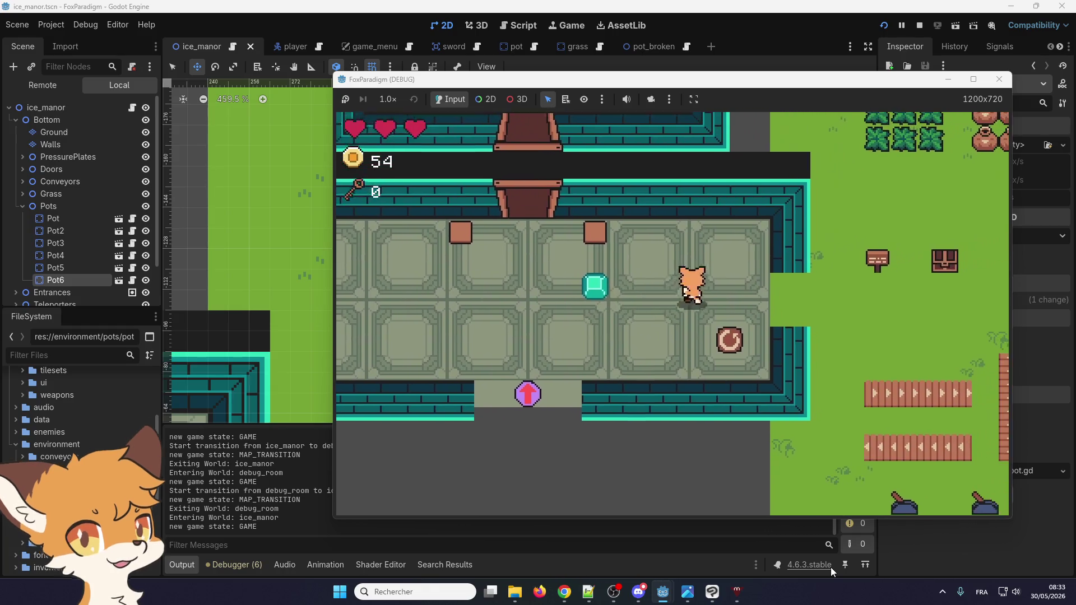
- Break the respawned pots beside the grass, then stop the game with F8
key(Right)
key(Up)
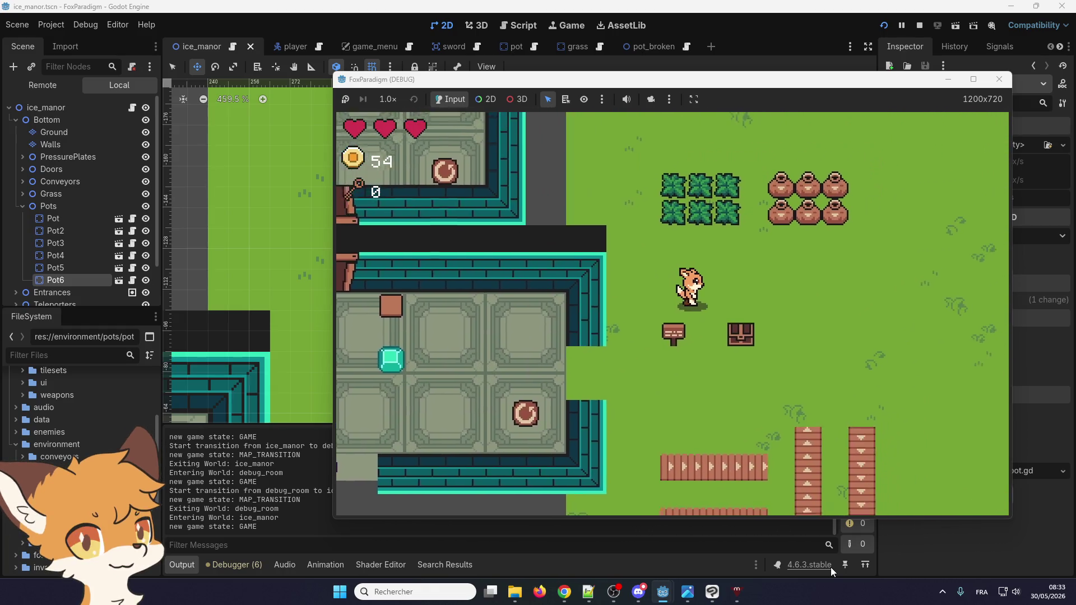
key(Right)
key(Up)
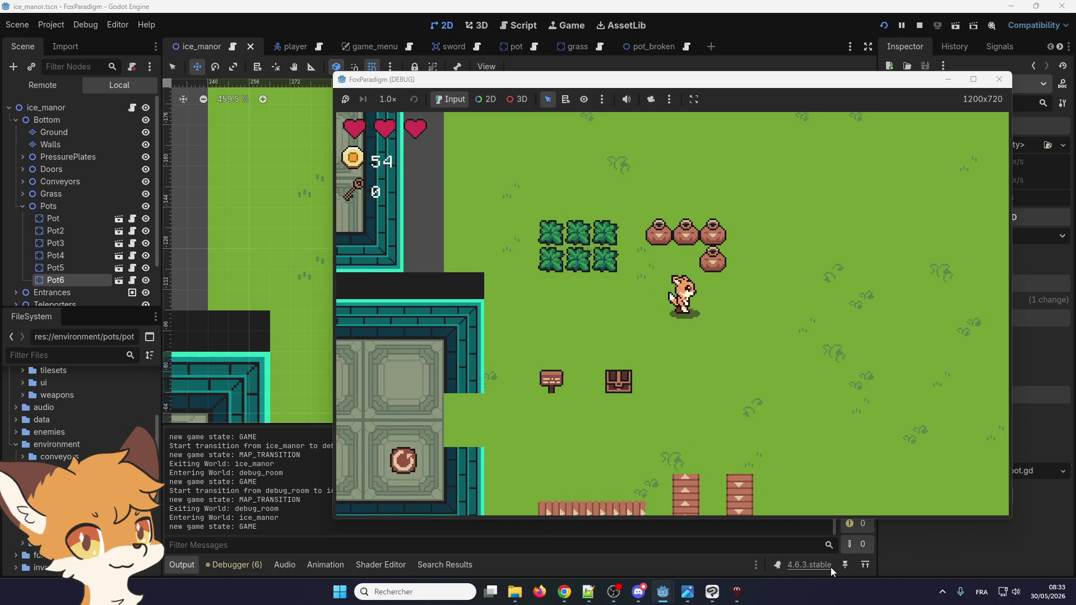
key(Right)
key(Up)
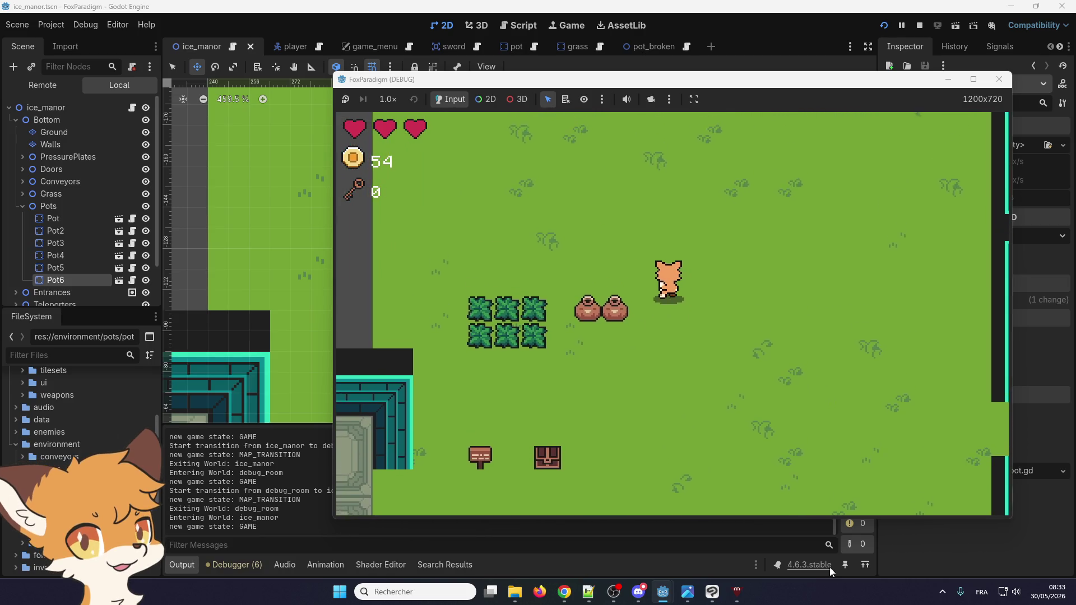
key(Left)
key(Down)
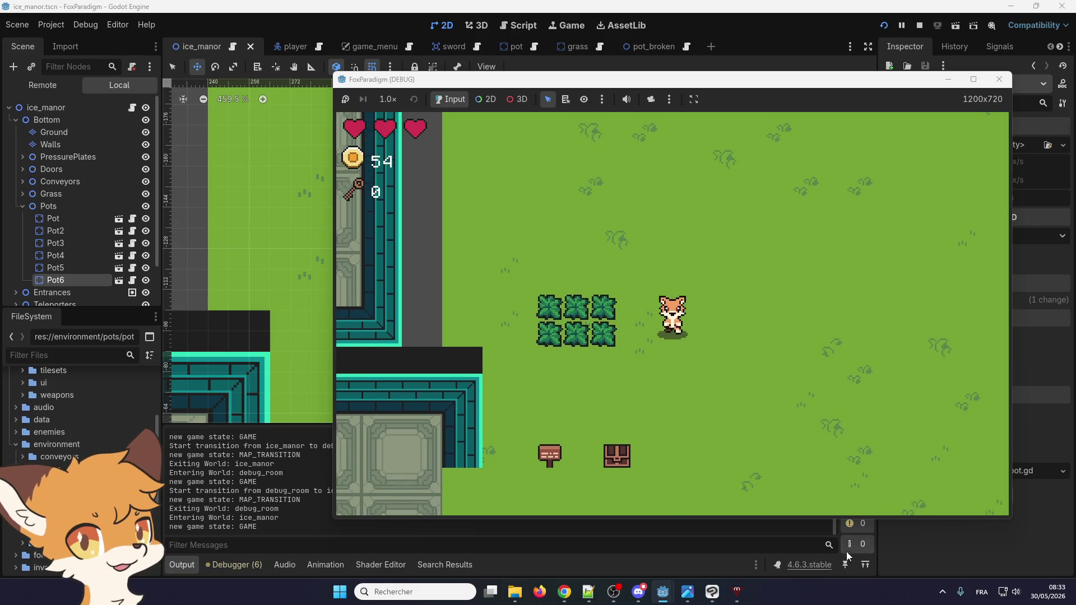
key(F8)
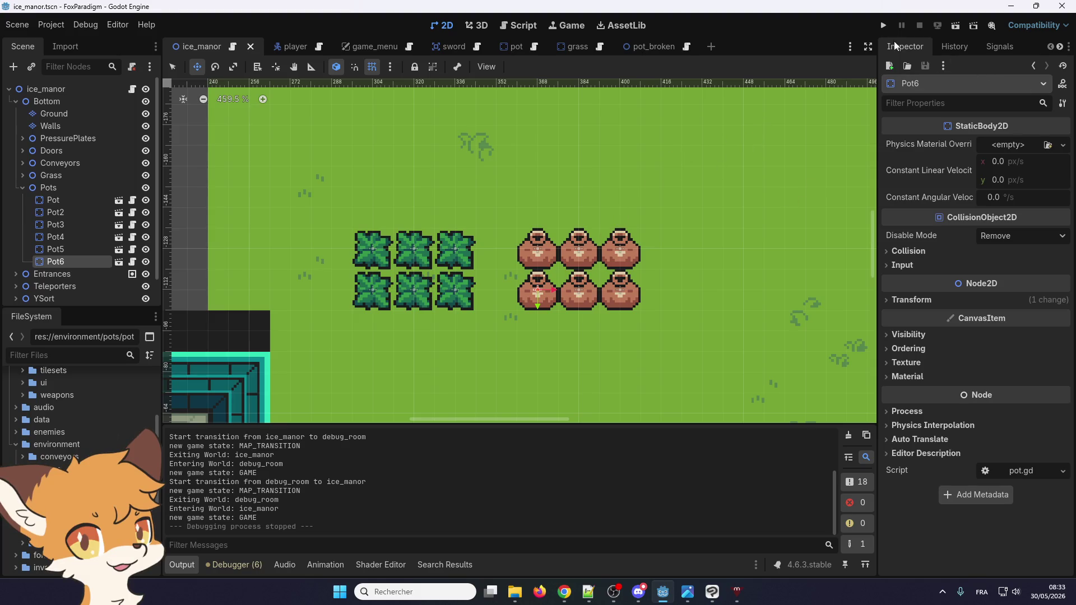
click(884, 25)
- Start play and walk the fox out onto the grass and along the top of the pots
key(Return)
key(Return)
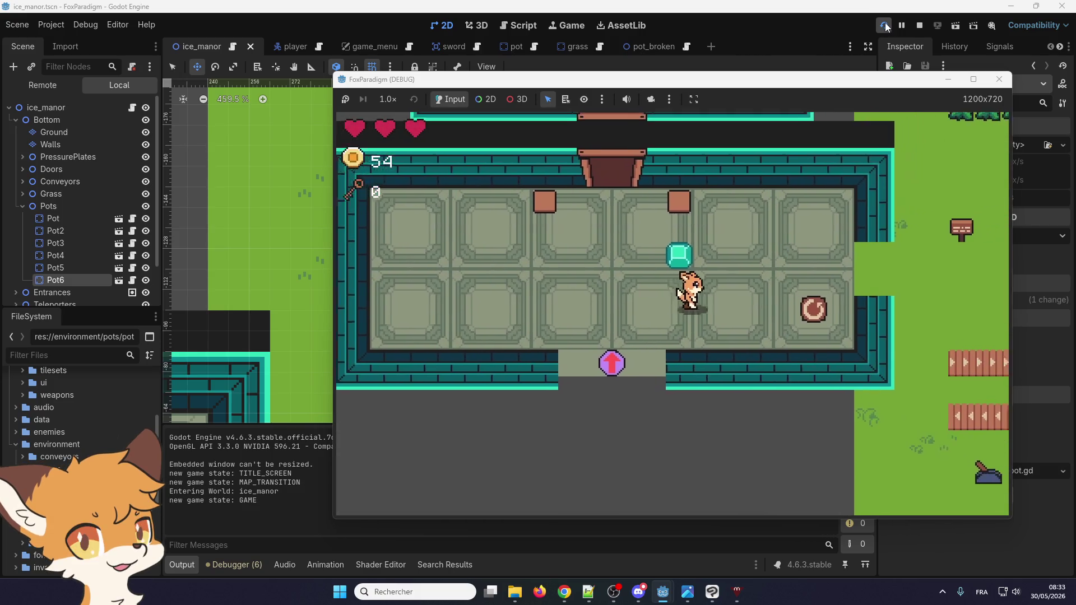
key(Right)
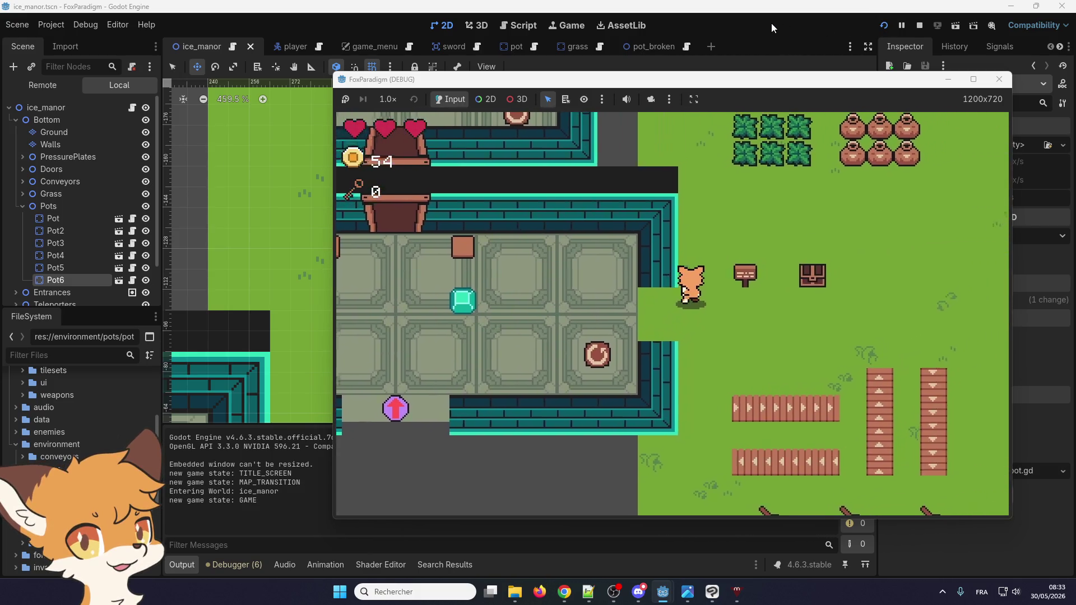
key(Up)
key(Up)
key(Right)
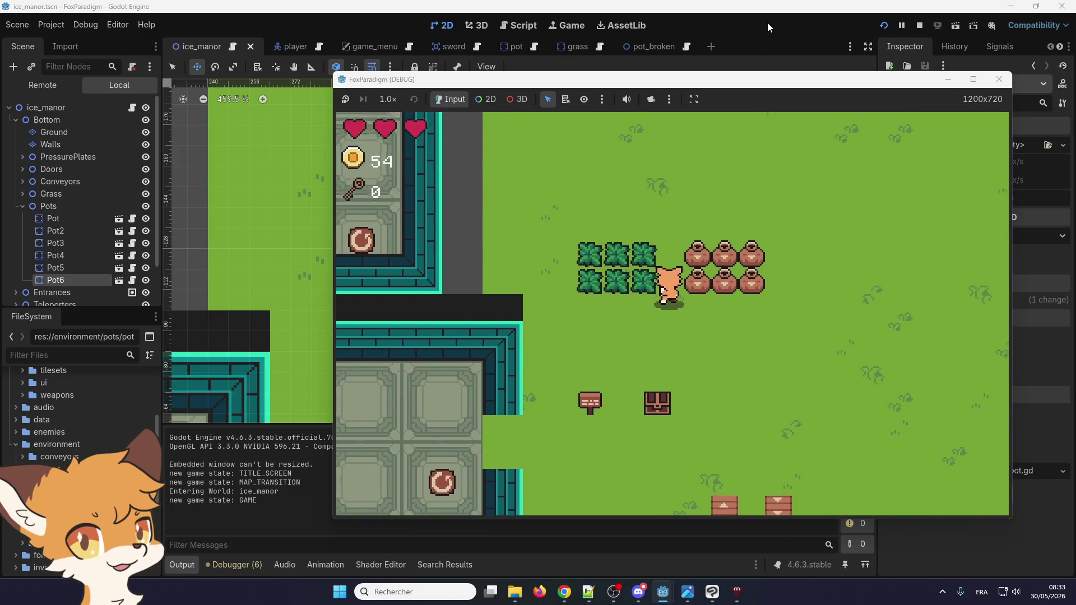
key(Right)
key(Down)
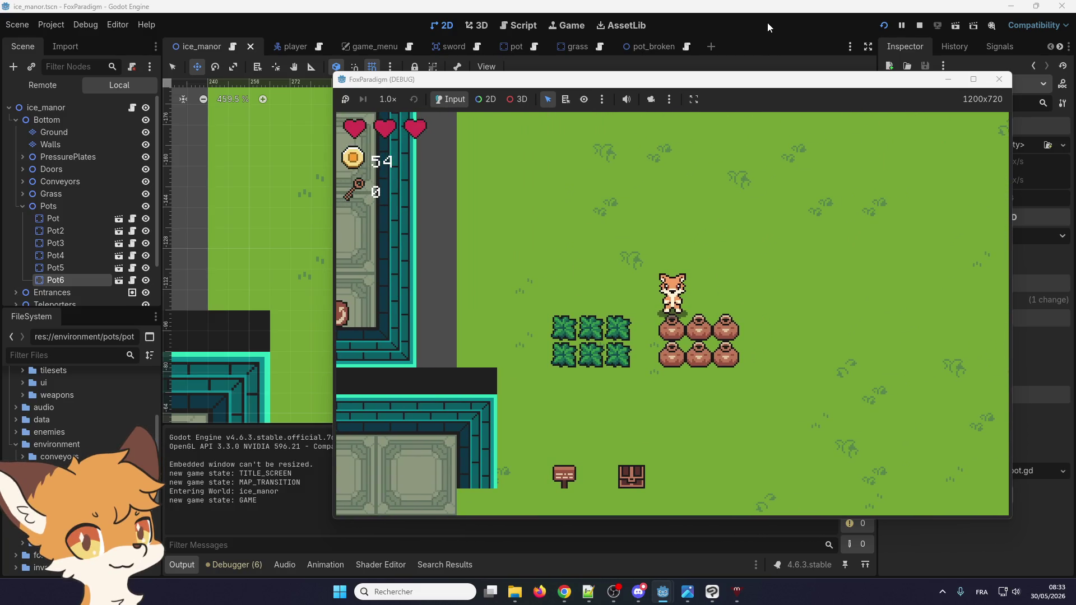
key(Right)
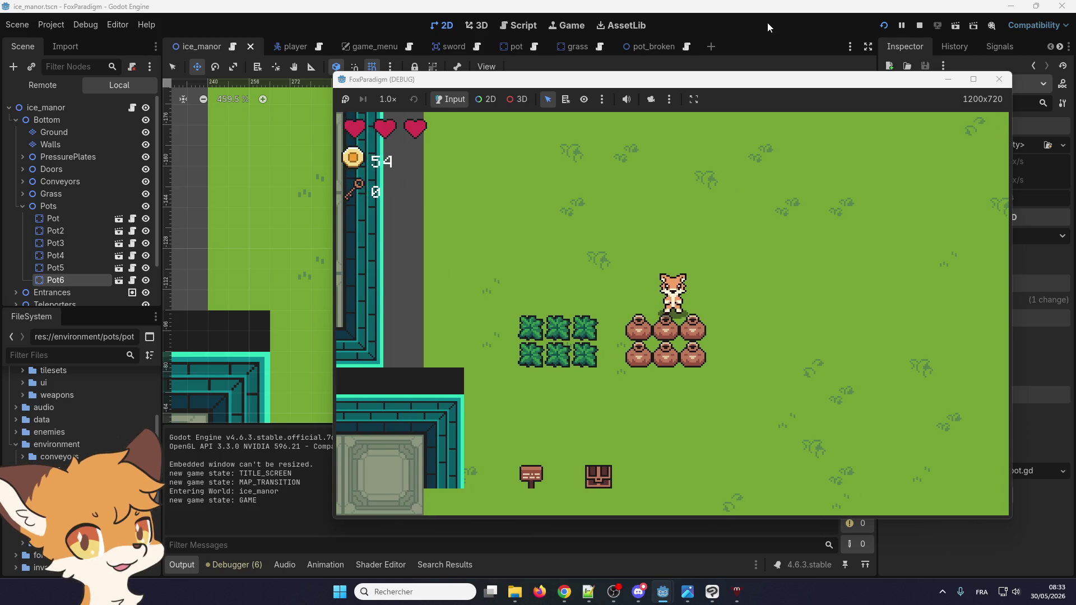
key(Left)
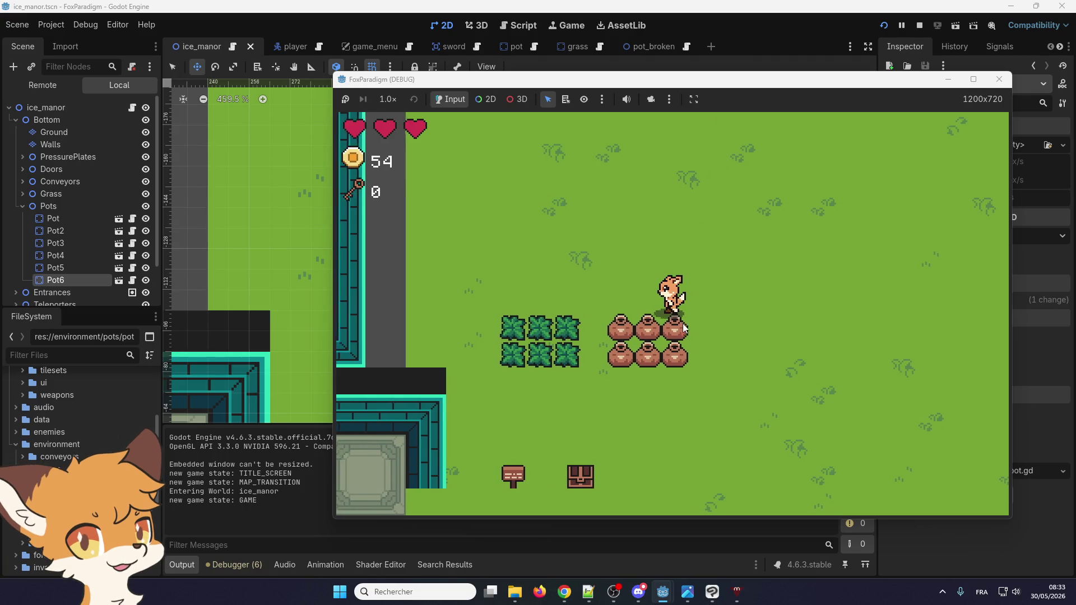
key(Left)
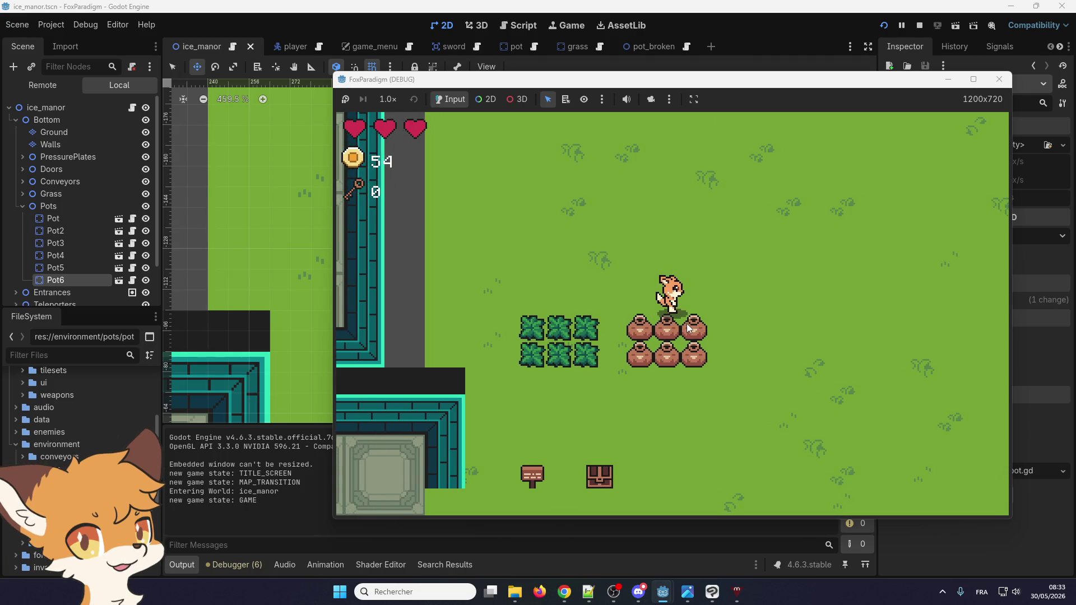
- Walk the fox over the pot row to check depth ordering, then stop the game
key(Down)
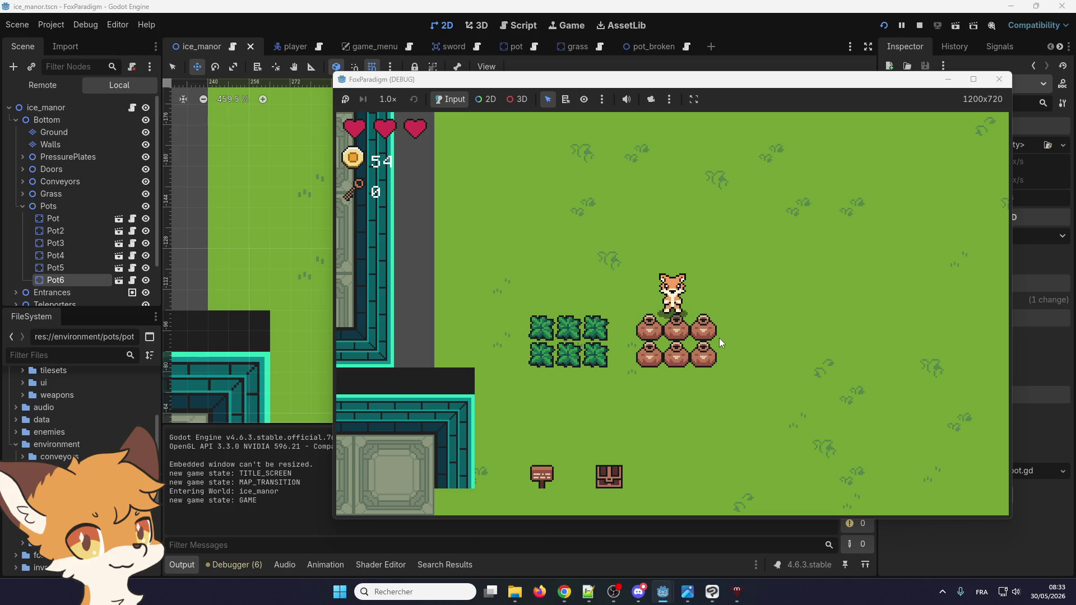
key(Right)
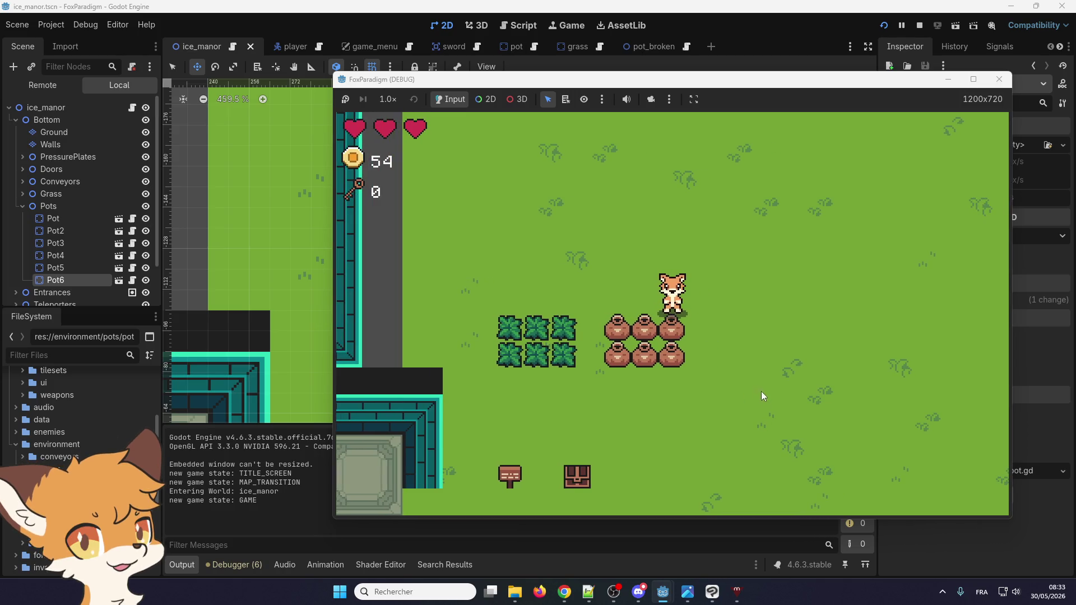
key(Left)
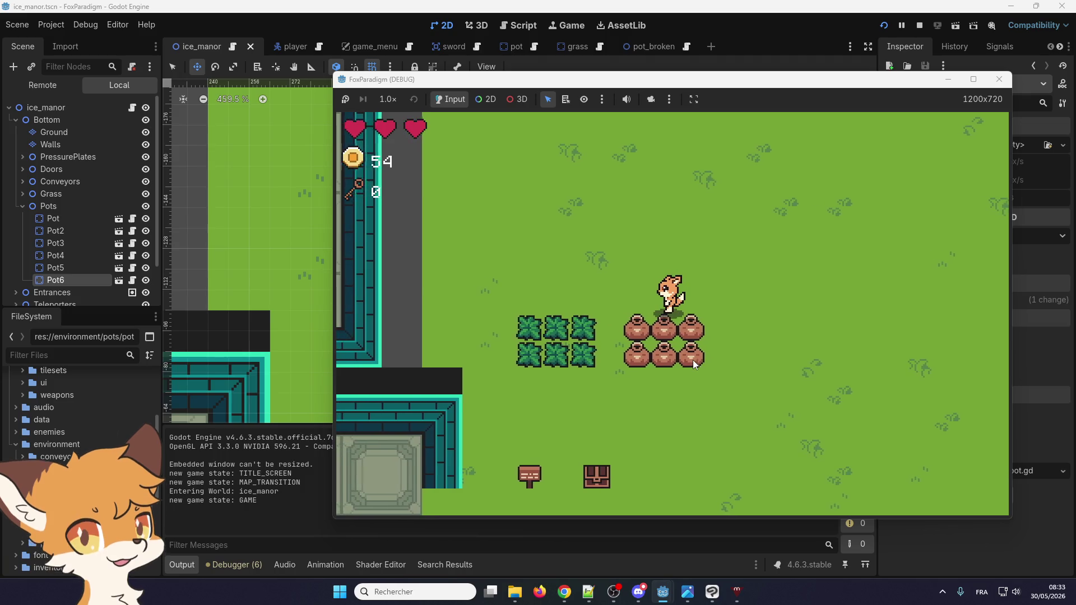
key(Left)
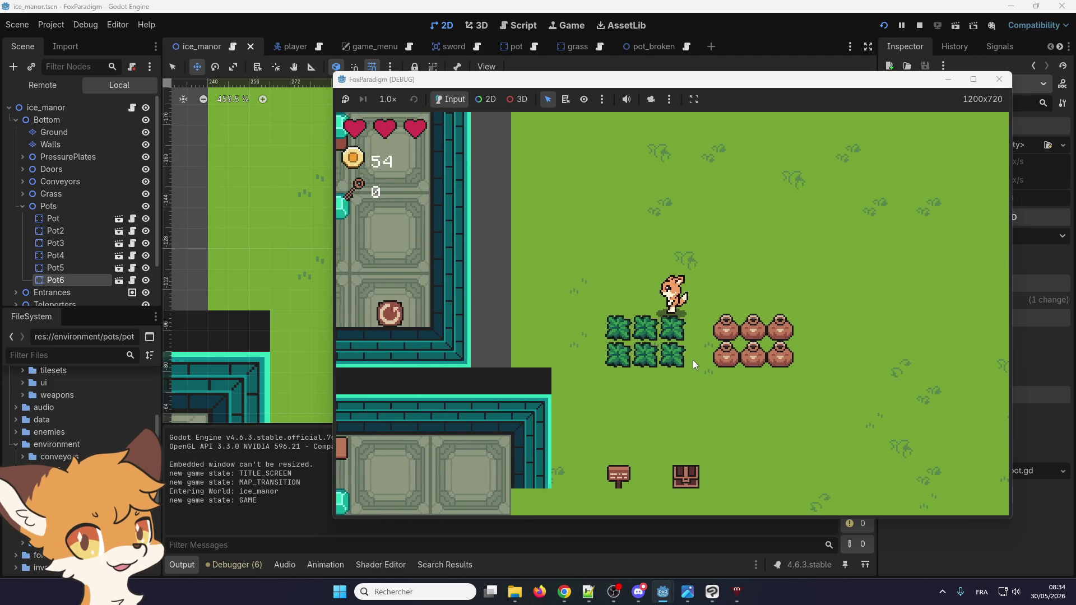
key(Right)
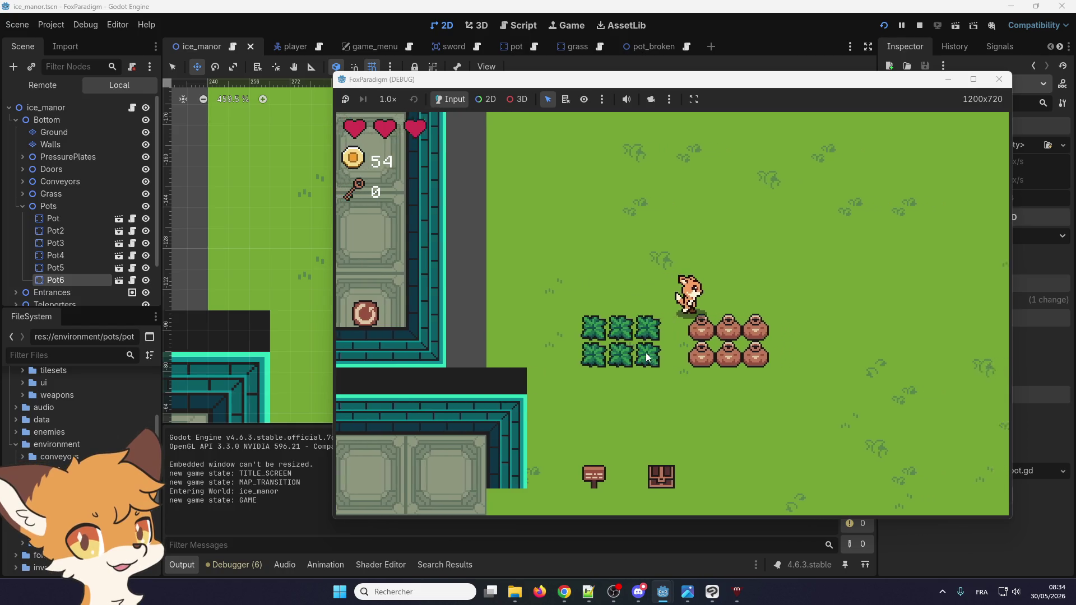
key(Down)
key(Left)
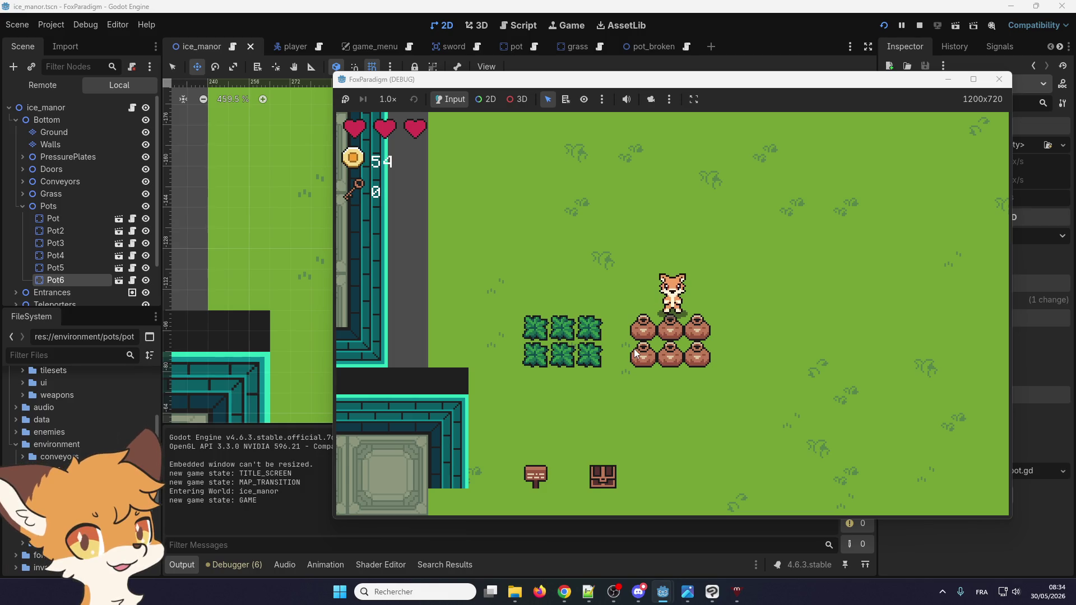
key(Left)
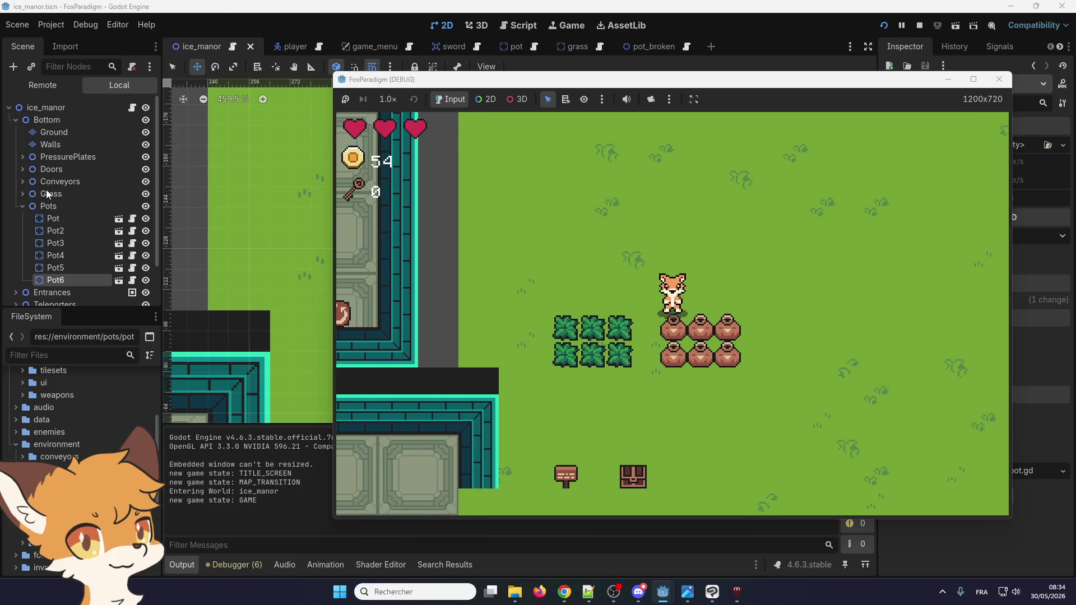
click(1000, 79)
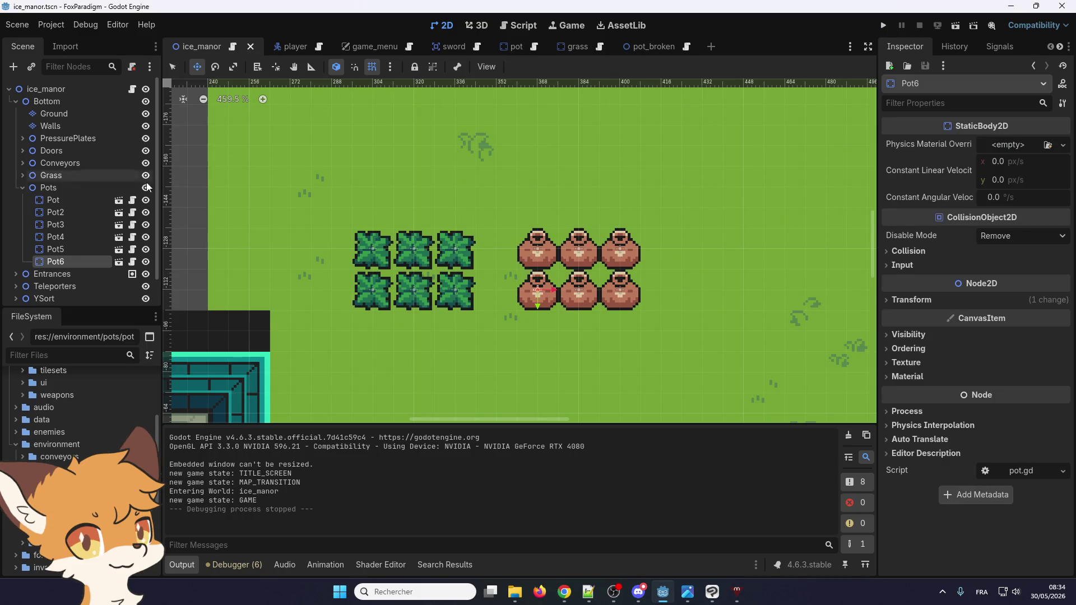
- In the pot scene, set the Sprite2D Offset y to -8 and save the scene
click(515, 47)
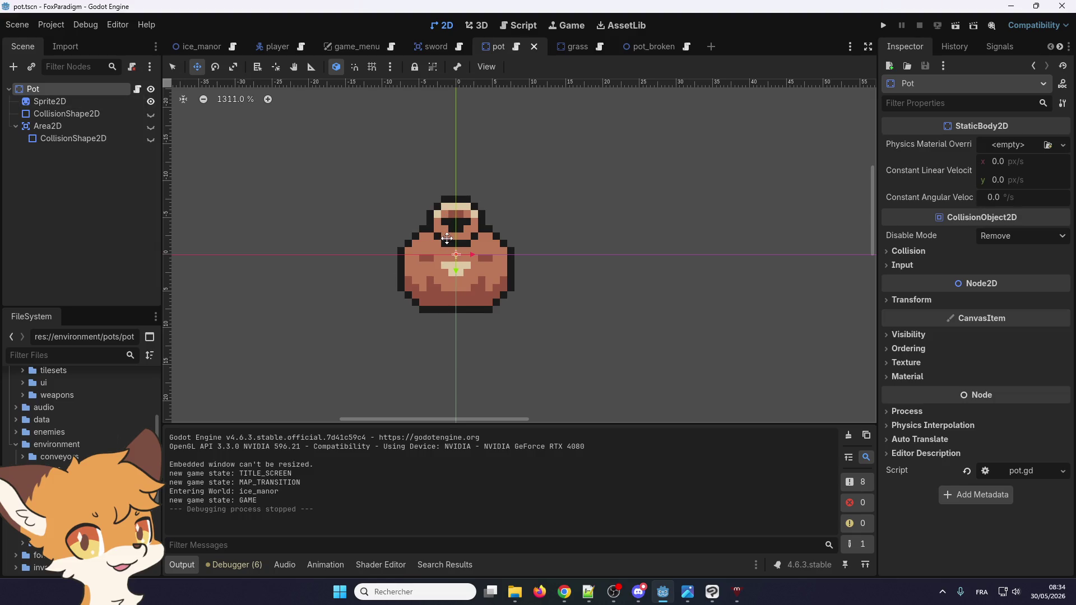
click(62, 103)
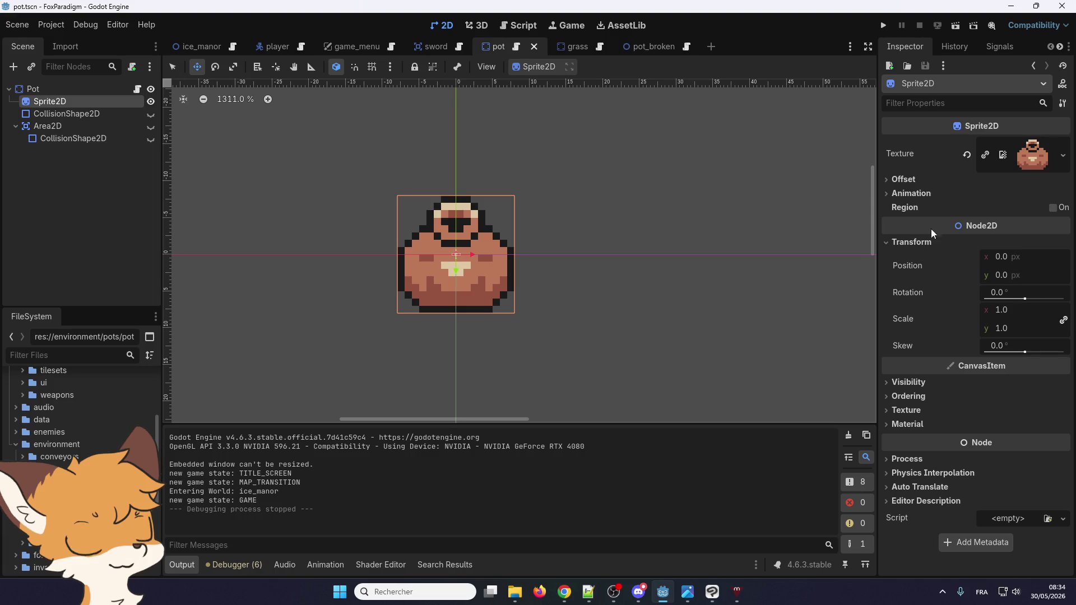
click(909, 183)
click(1020, 230)
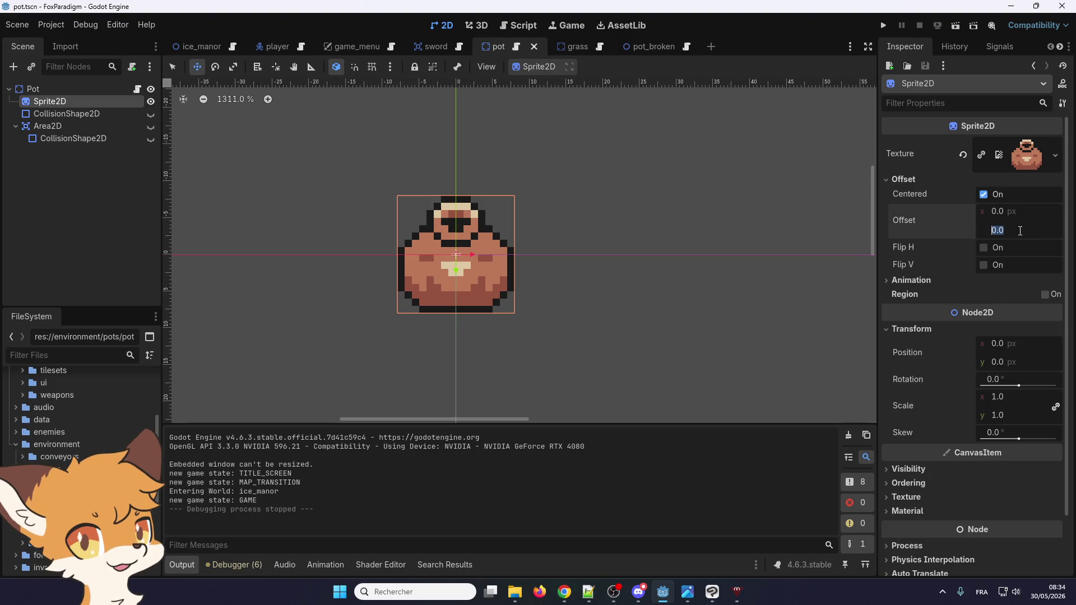
text(8)
key(Return)
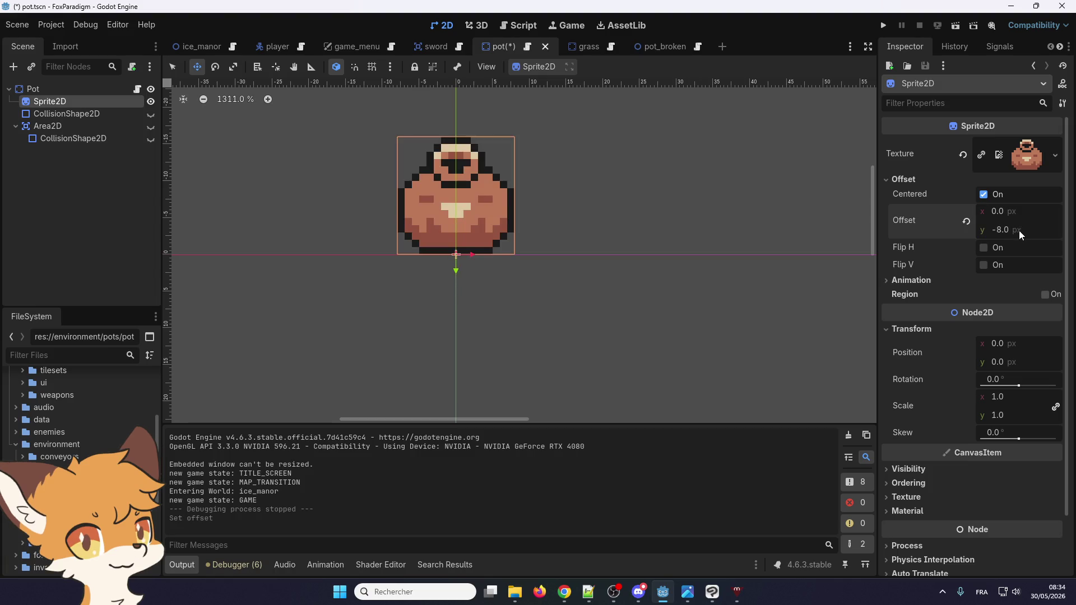
drag(472, 263, 475, 294)
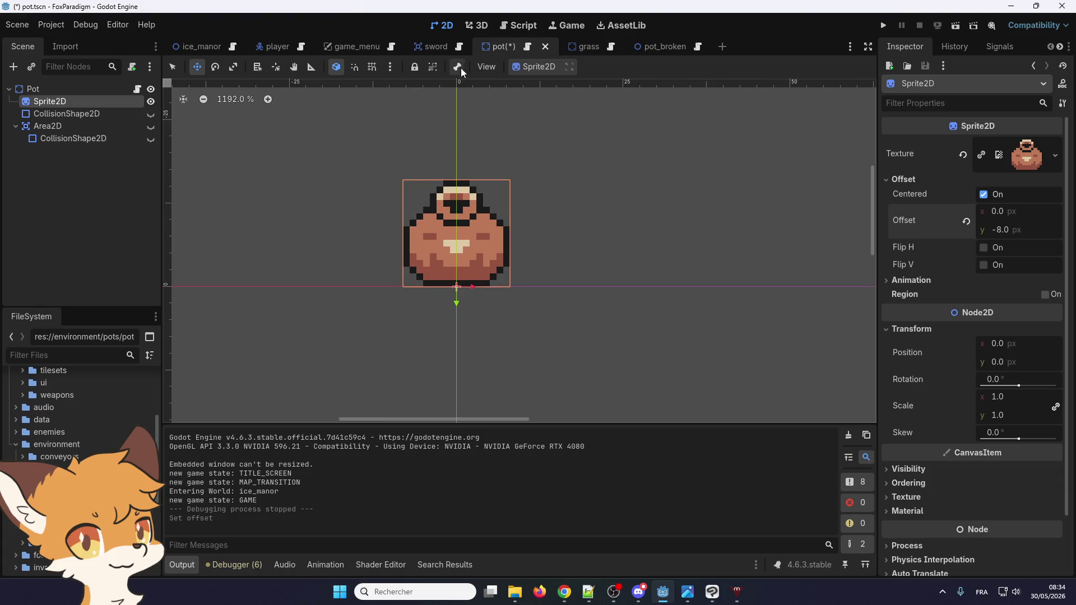
key(ctrl+s)
click(191, 46)
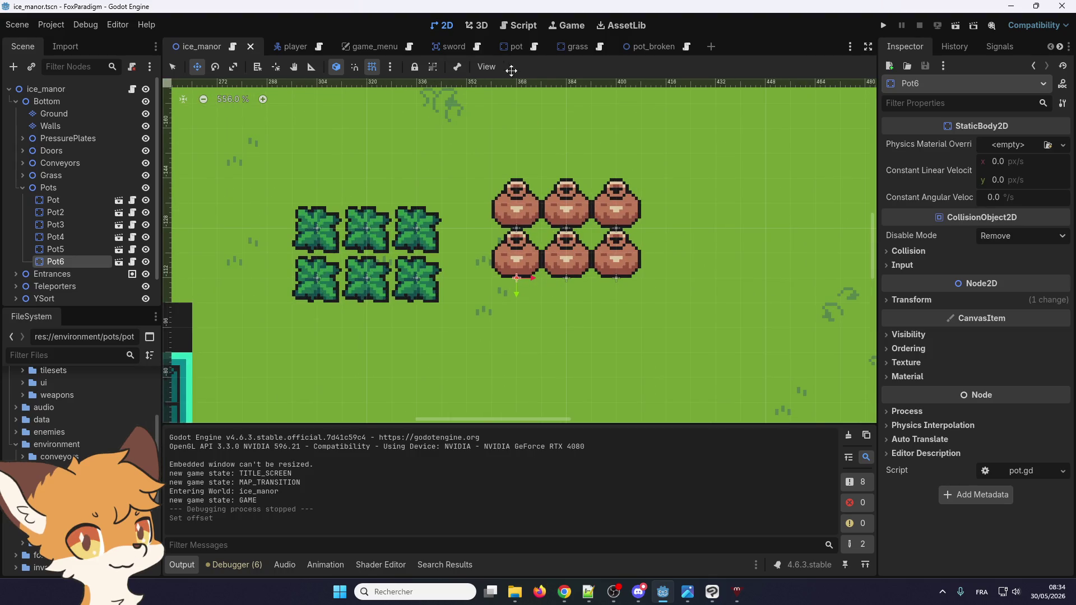
- Revert the offset to zero, drag the pot sprite up 8 px instead, and save
click(509, 49)
click(966, 221)
scroll(452, 265, up, 2)
drag(452, 265, 446, 223)
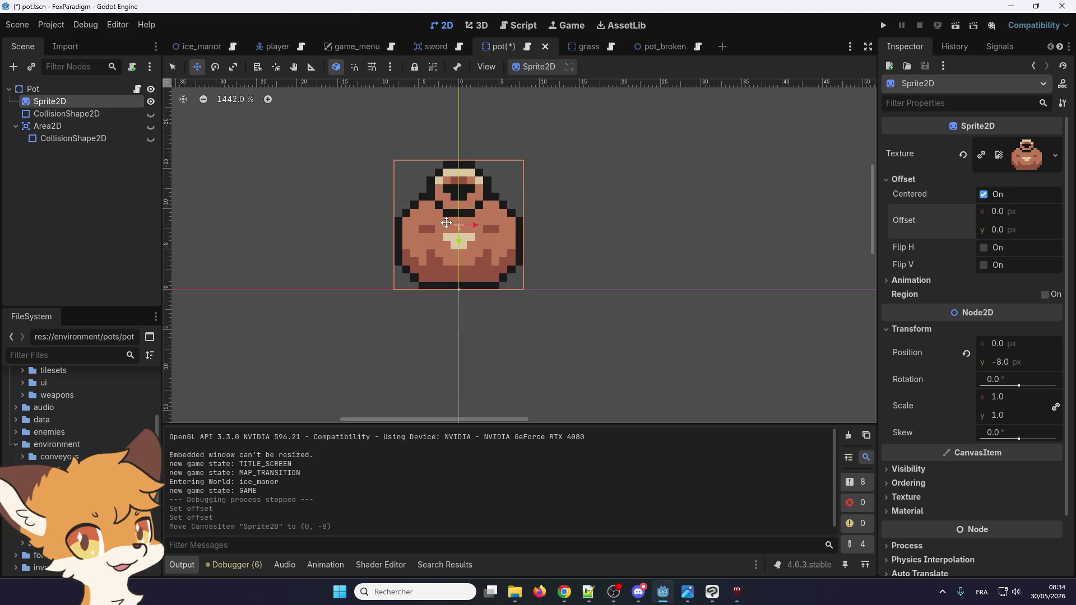
key(ctrl+s)
click(204, 47)
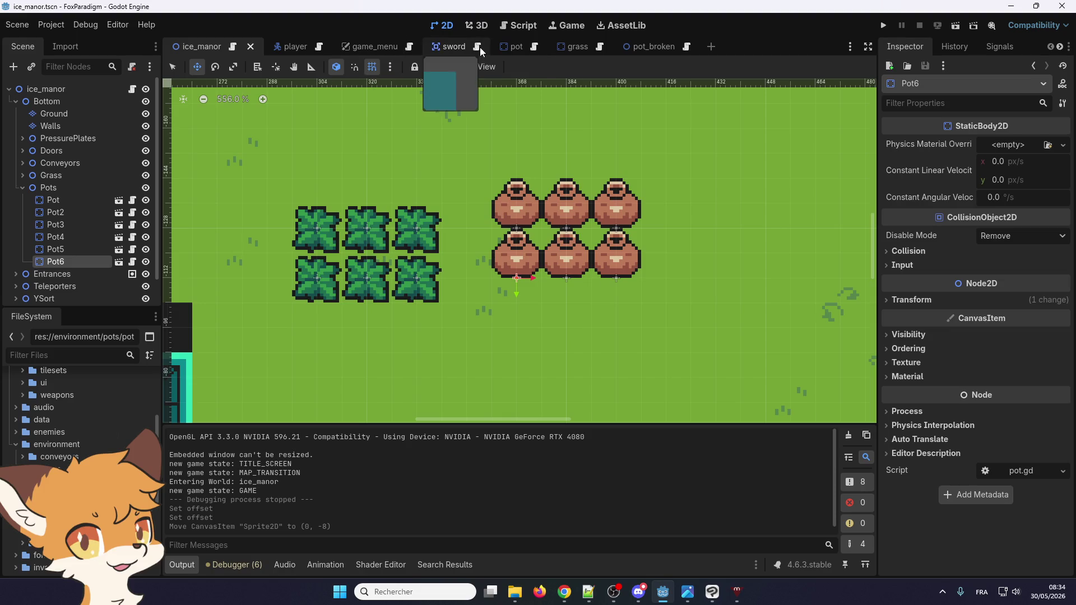
- Reset the Sprite2D position to 0, set Offset y back to -8, and save the pot scene
click(514, 48)
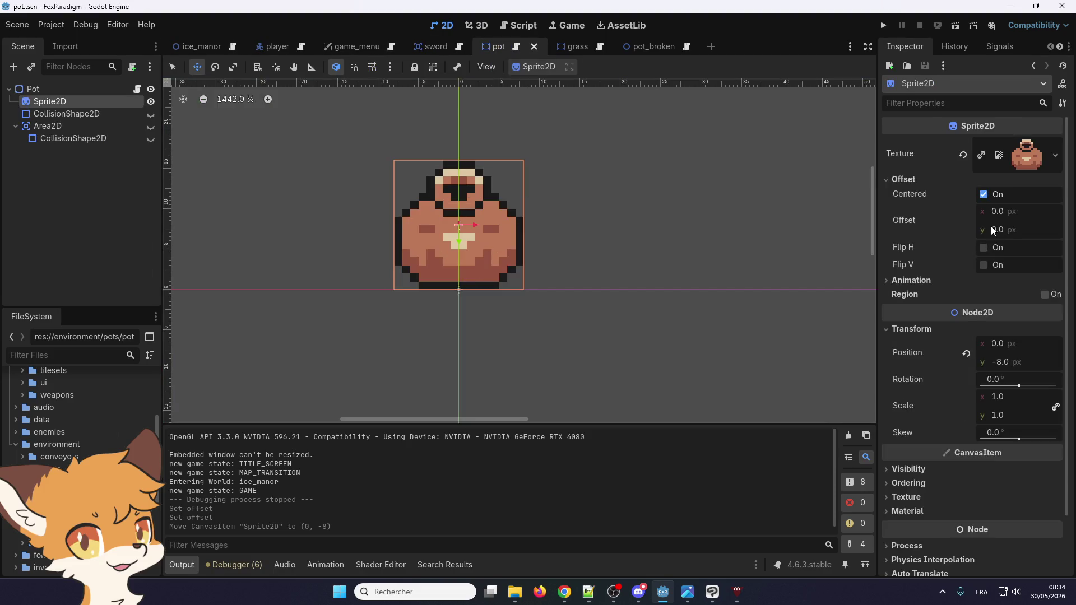
click(967, 353)
click(1010, 227)
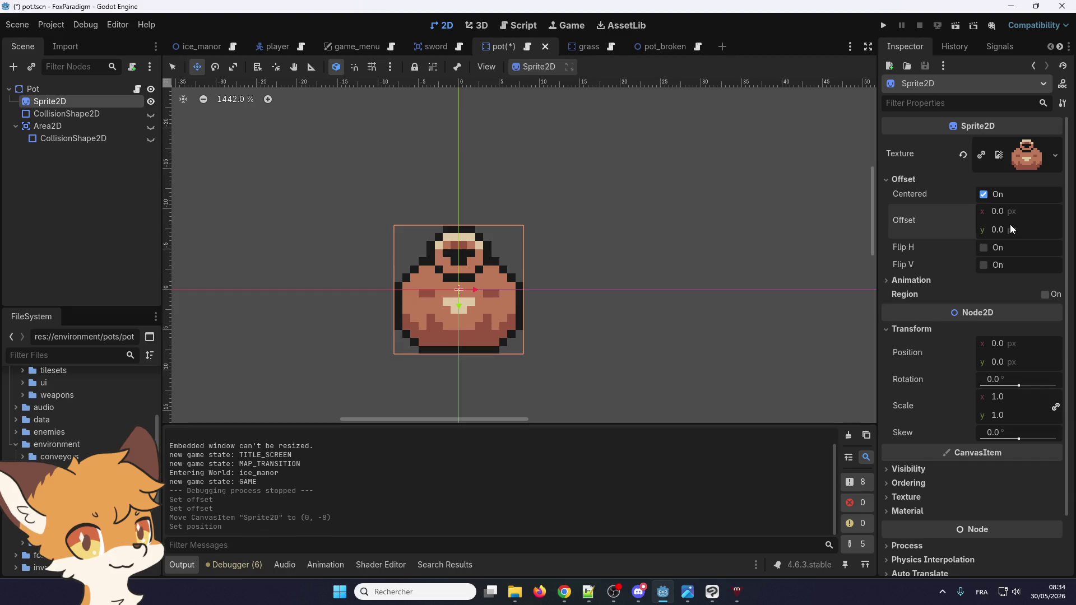
text(-8)
key(Return)
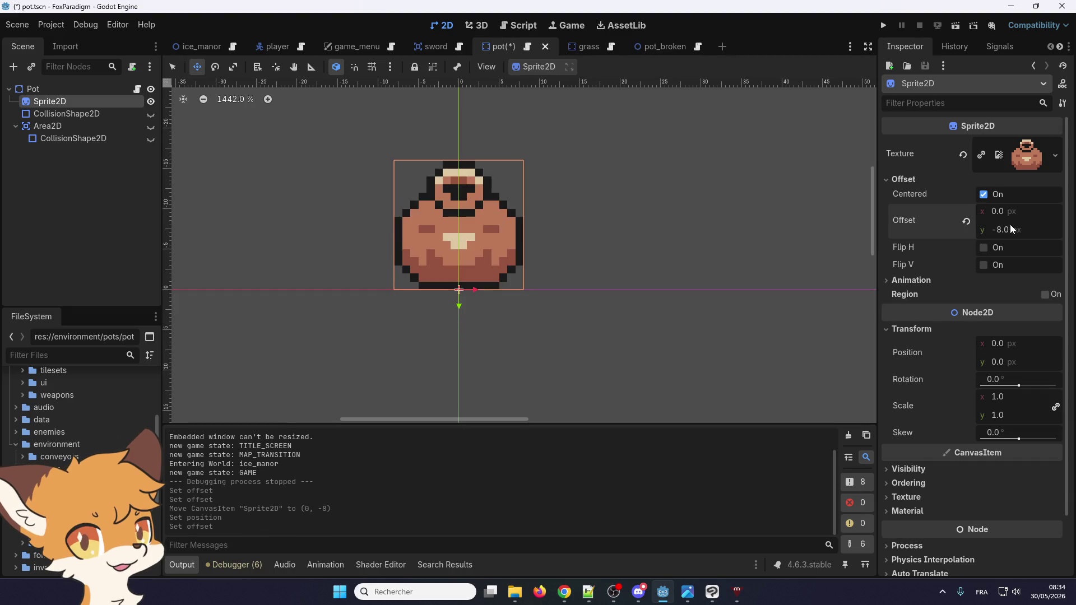
key(ctrl+s)
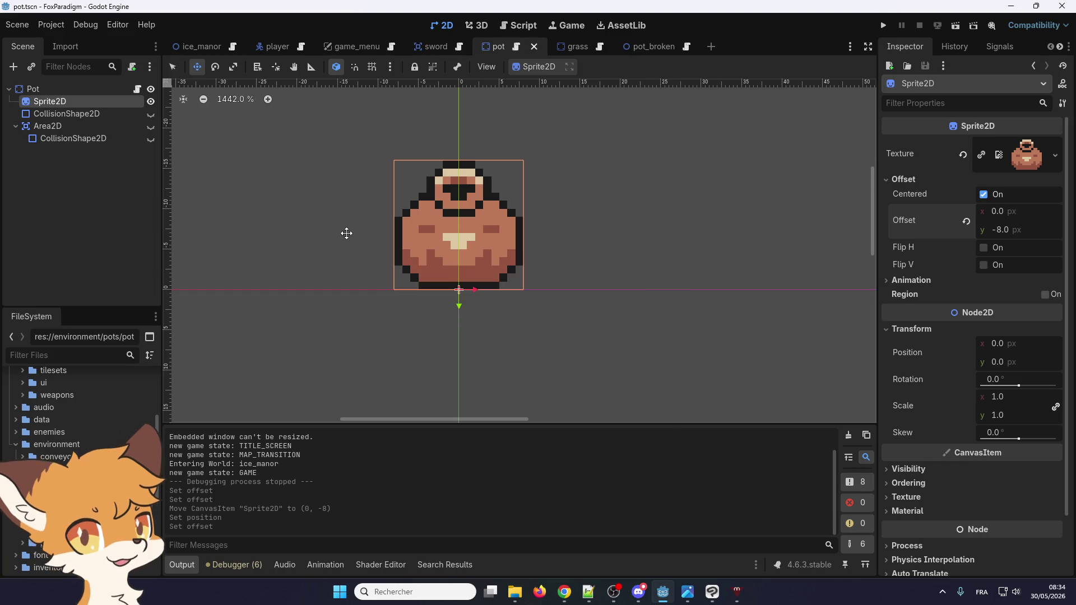